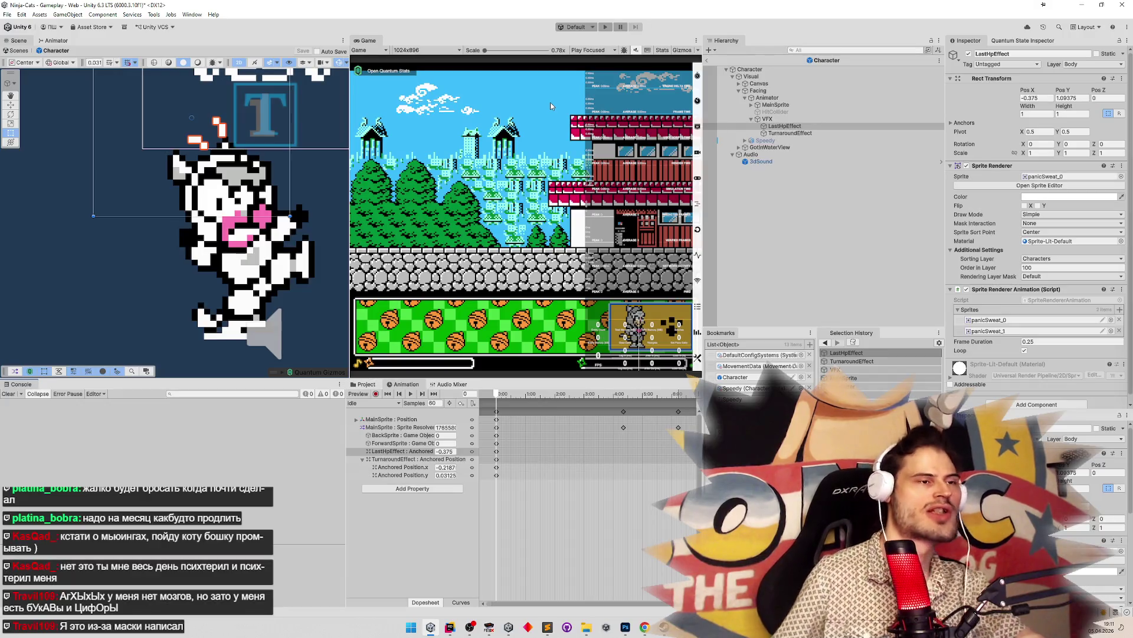
Start and stop Play mode twice, start it again, then pause and resume the game
key("ctrl+p")
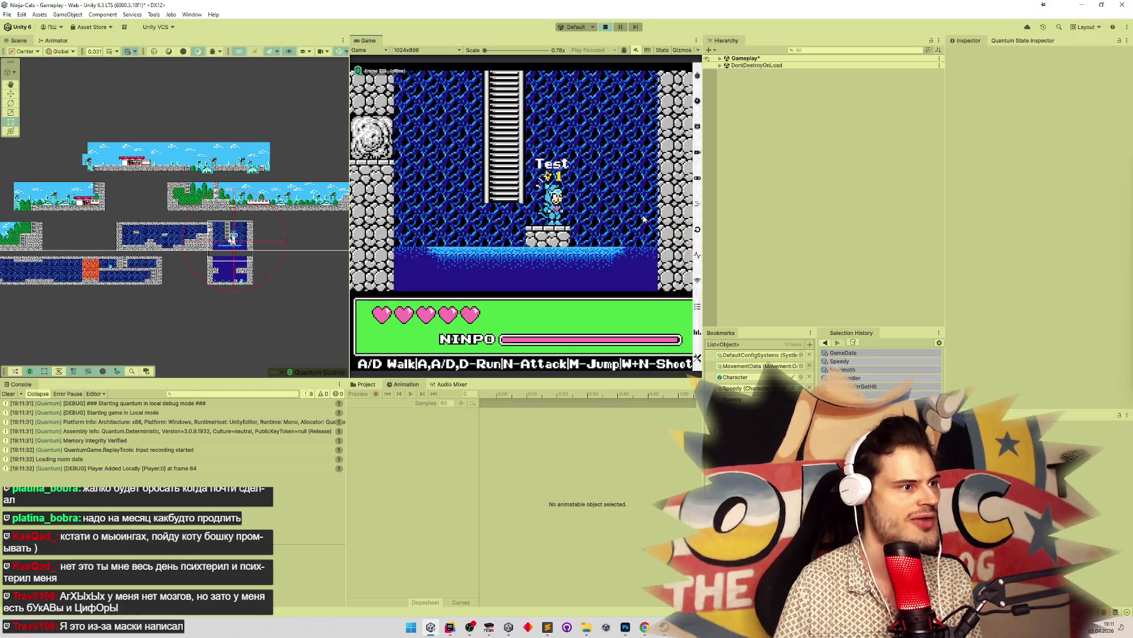
key("ctrl+p")
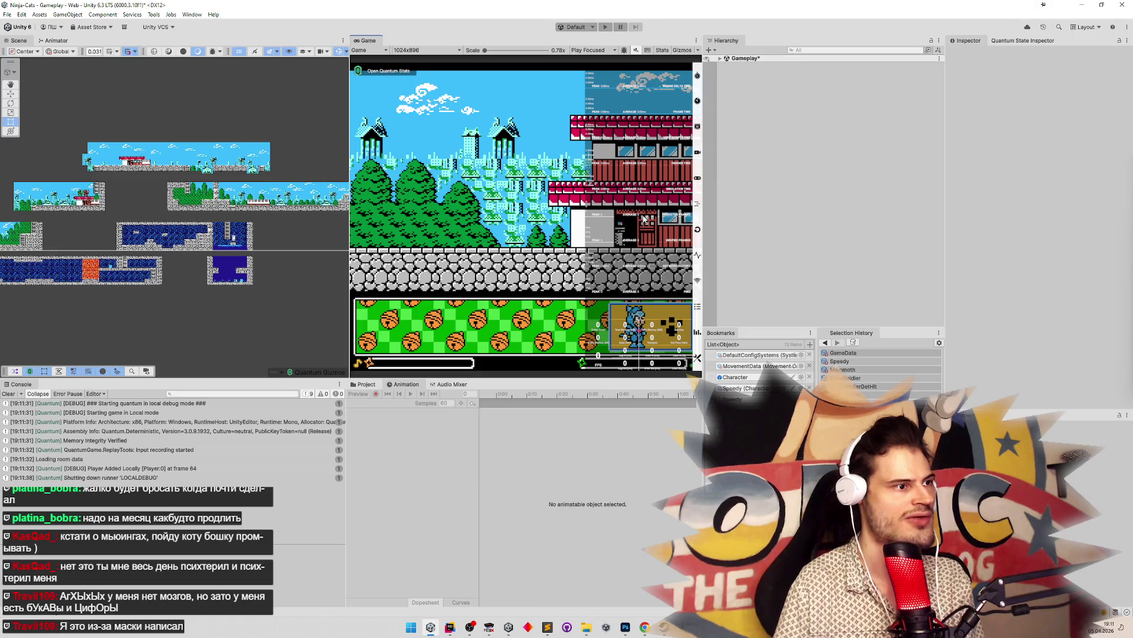
key("ctrl+p")
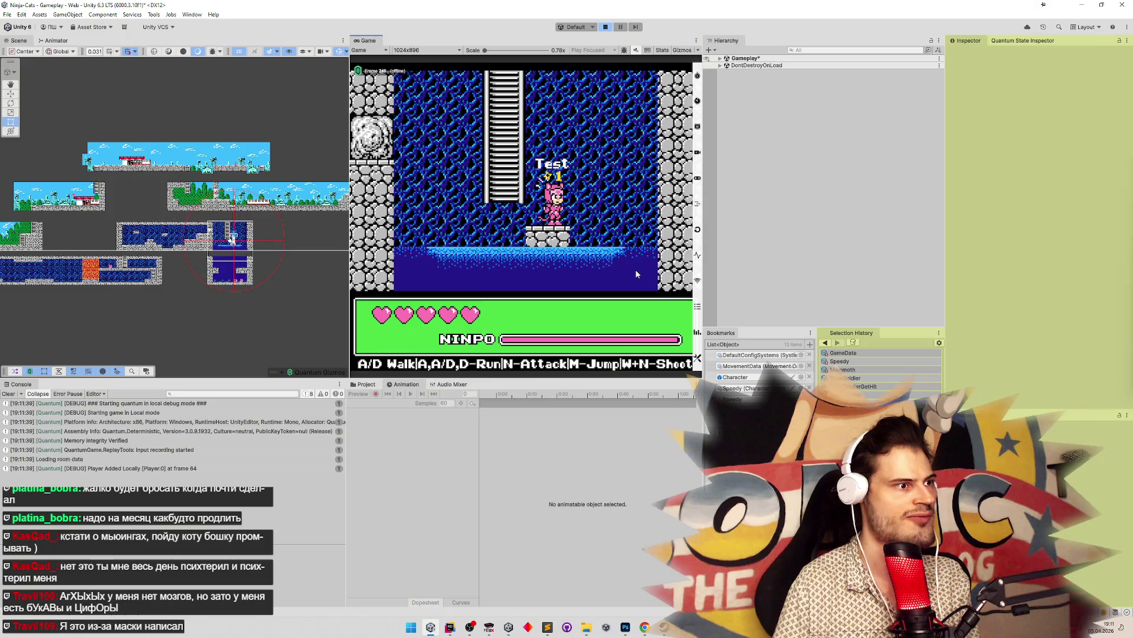
key("ctrl+p")
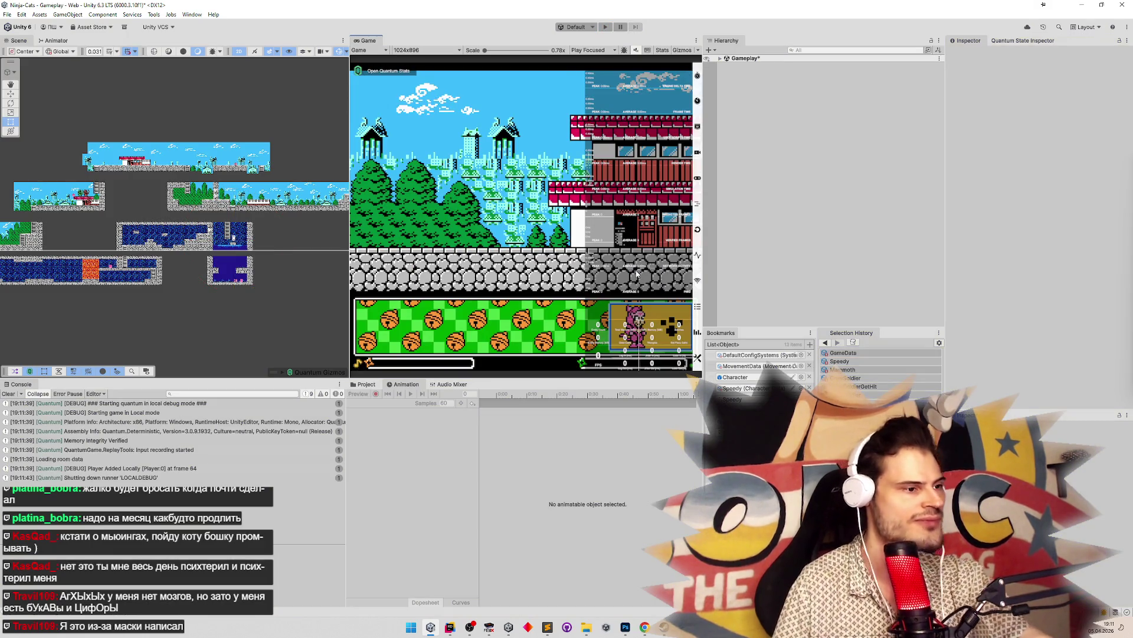
key("ctrl+p")
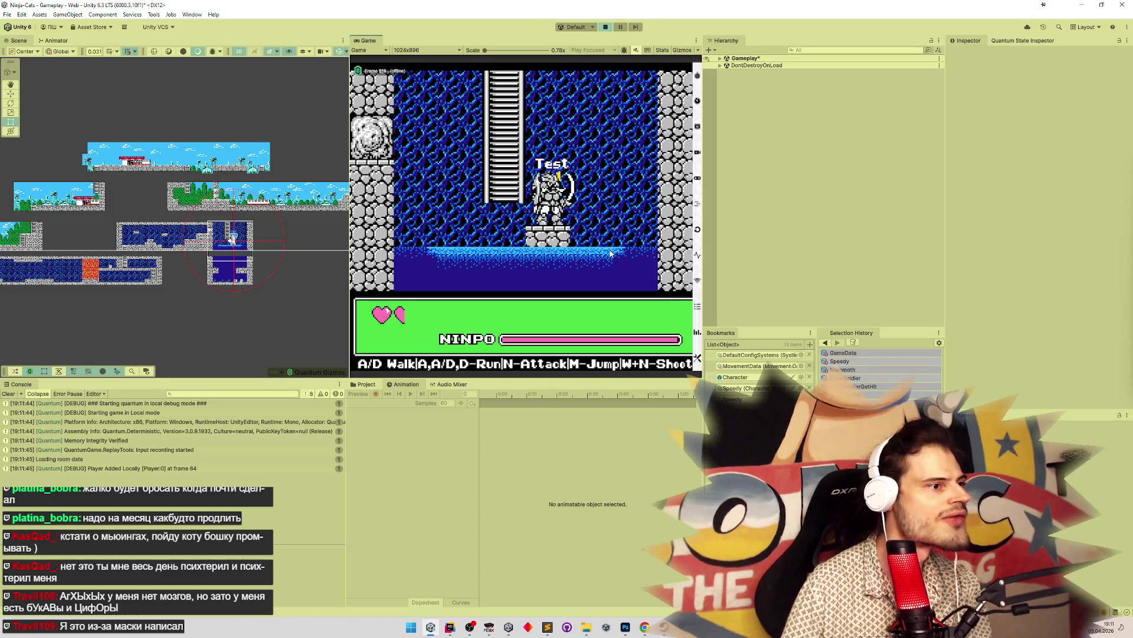
key("ctrl+shift+p")
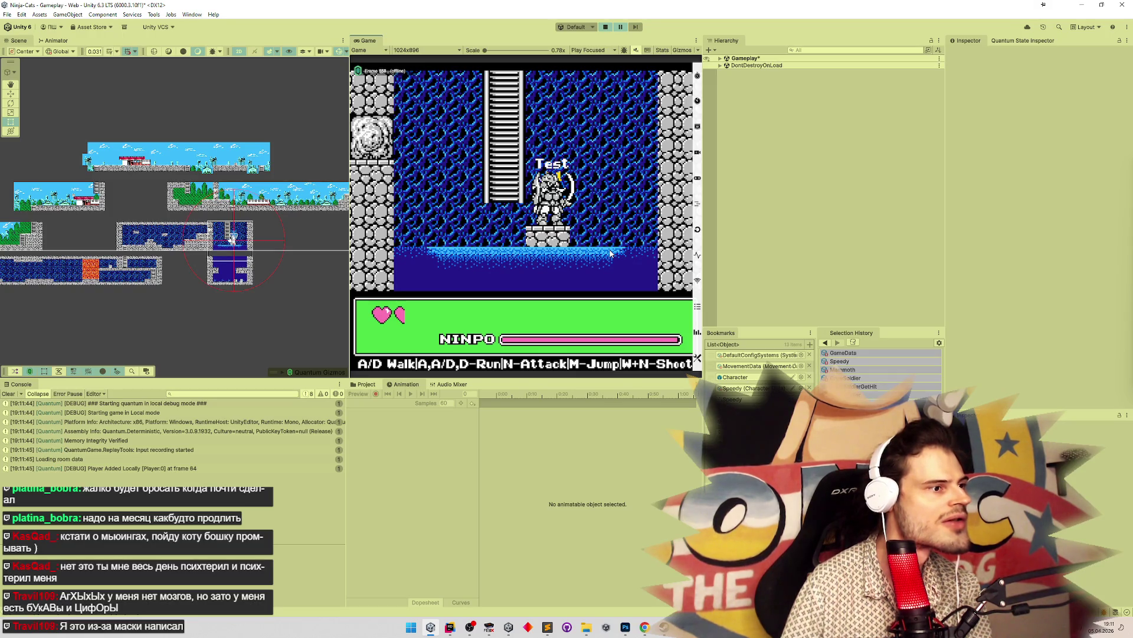
key("ctrl+shift+p")
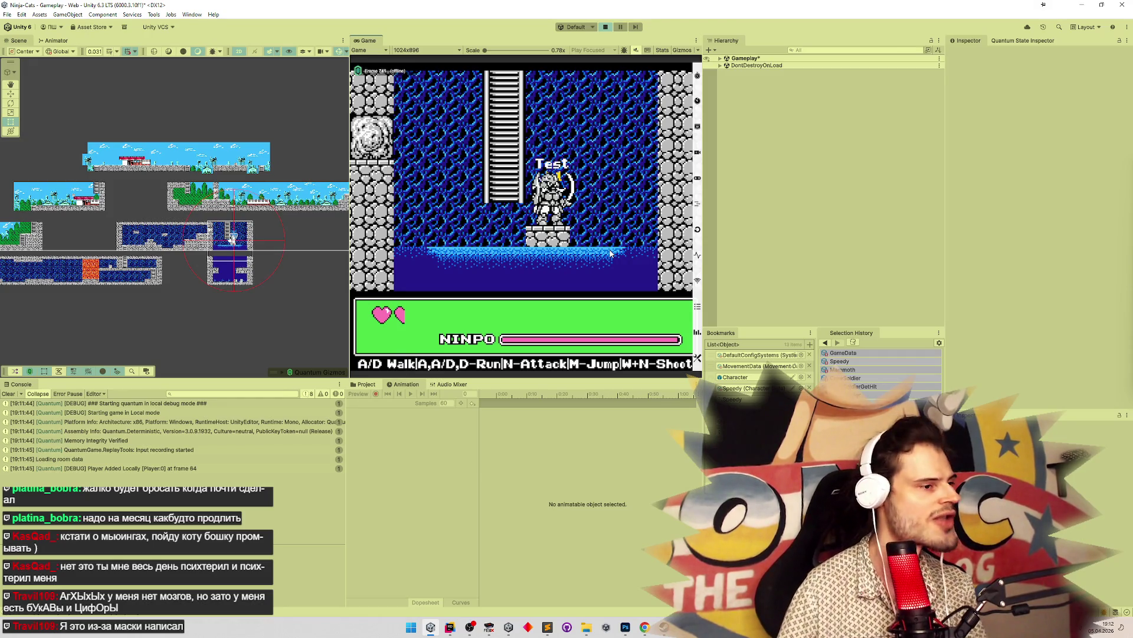
Expand Gameplay > E.00003.001 > Visual > Facing > Animator > VFX and select LastHpEffect
left_click(719, 57)
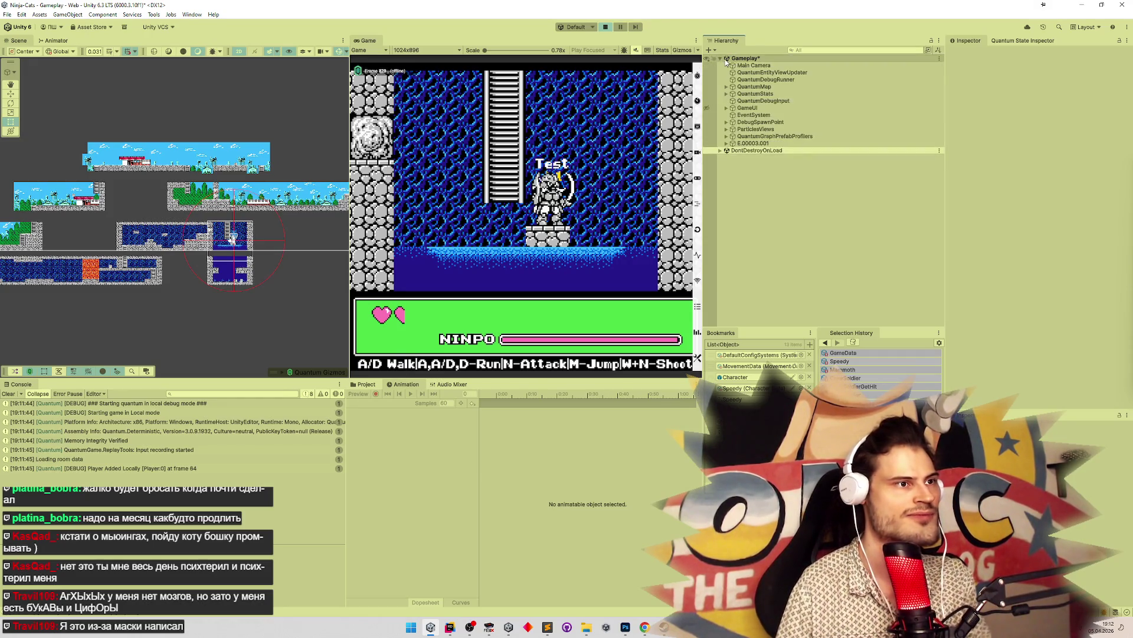
left_click(727, 144)
left_click(732, 150)
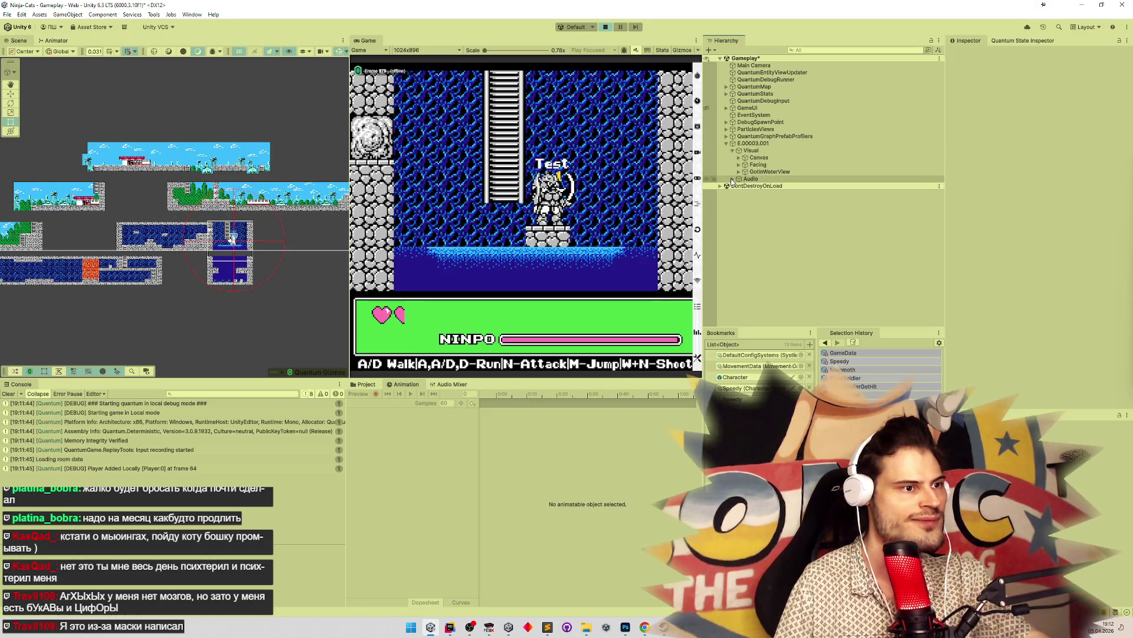
left_click(738, 164)
left_click(745, 172)
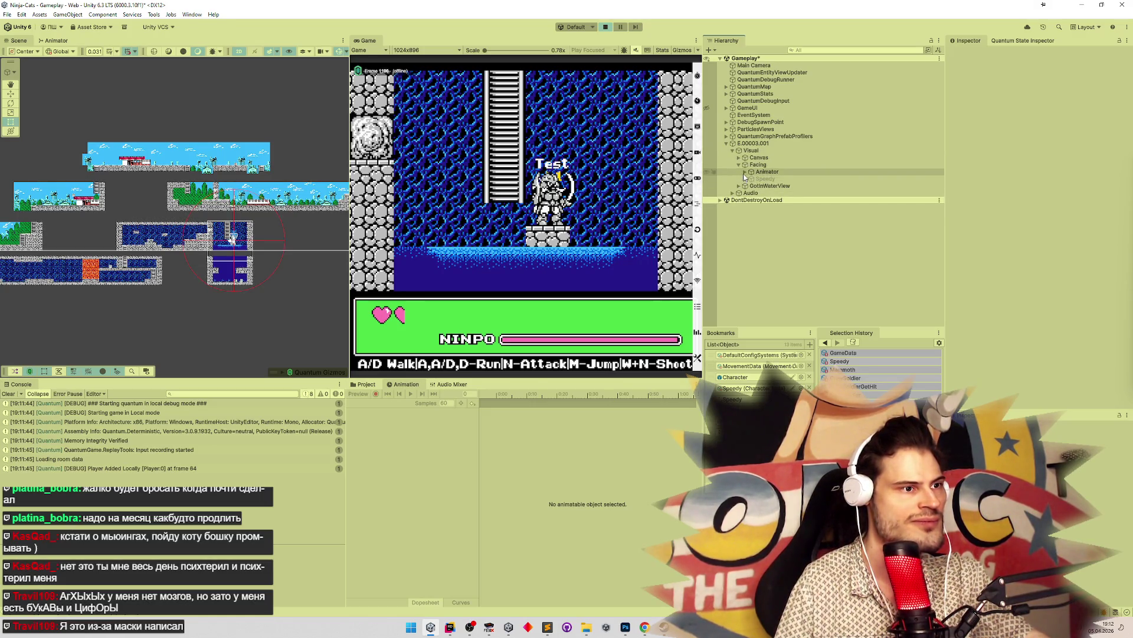
left_click(745, 172)
left_click(752, 193)
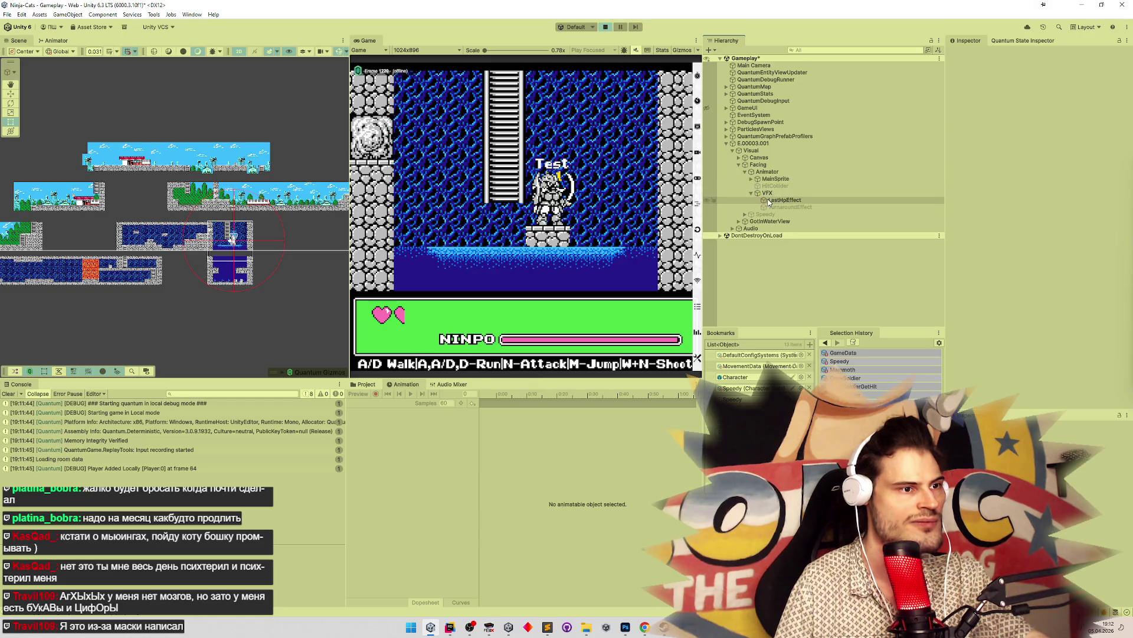
left_click(769, 201)
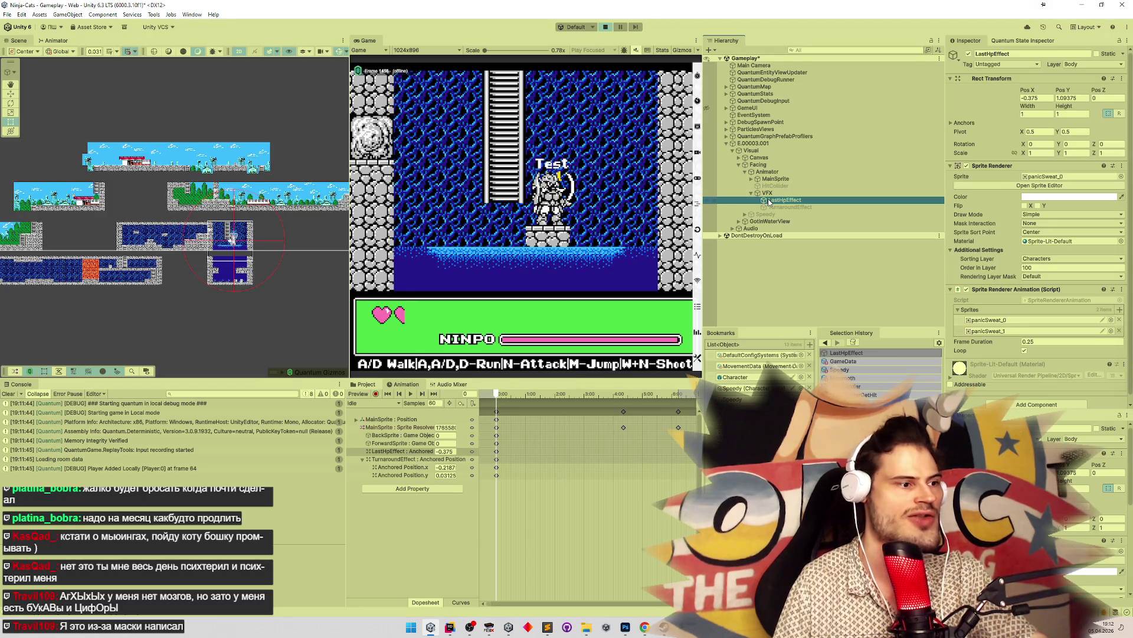
left_click(769, 201)
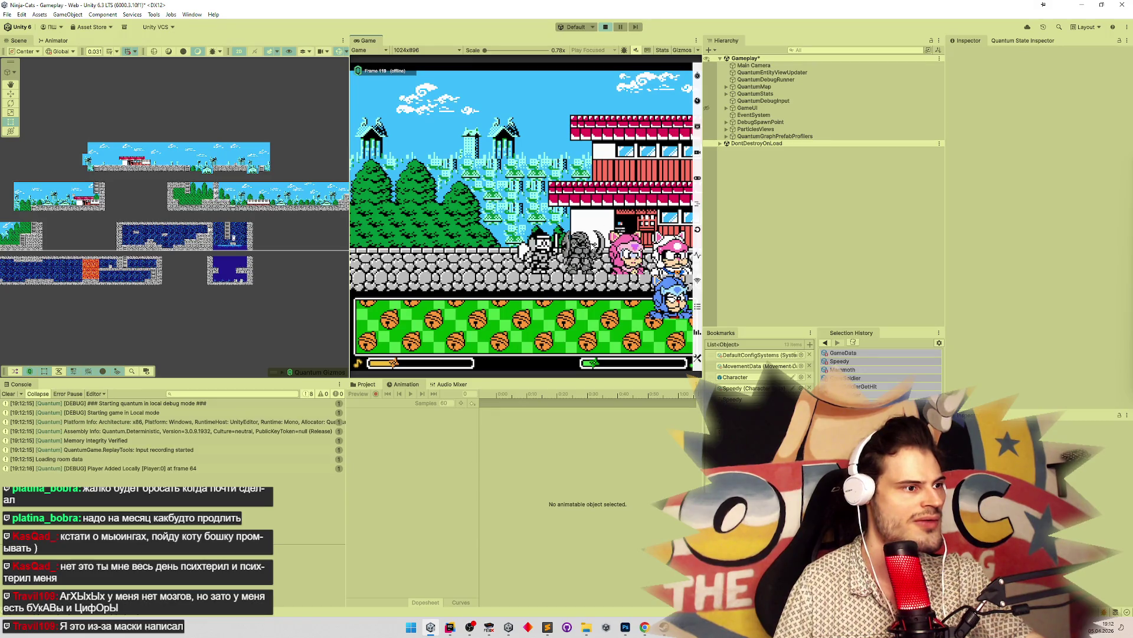
Advance the game into the cave level, restart Play mode, and bring Rider forward
left_click(667, 331)
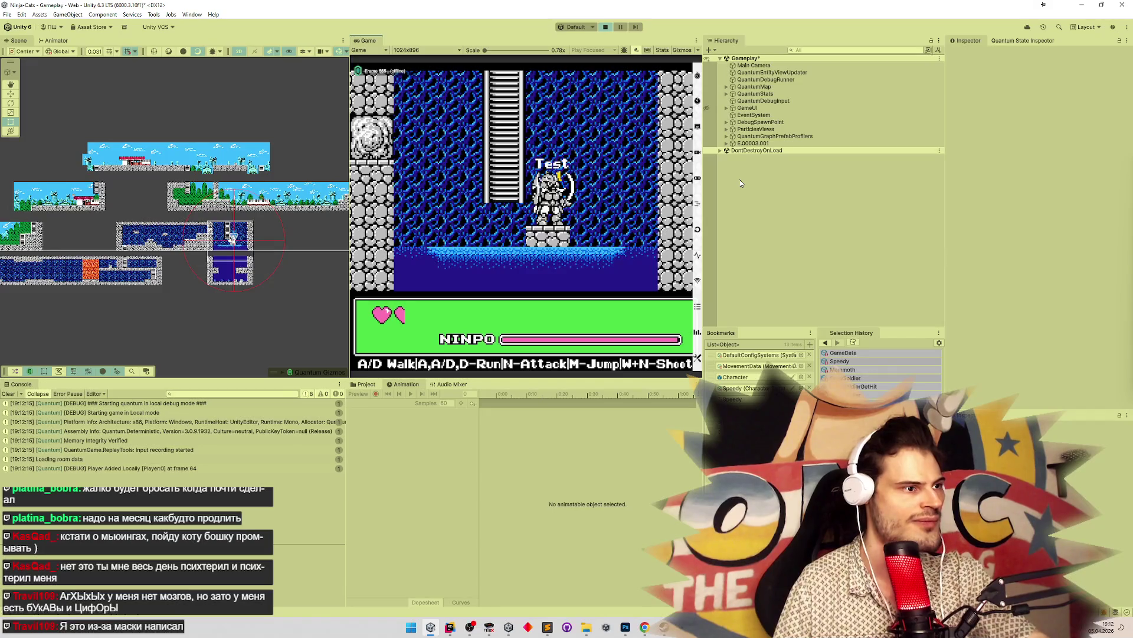
key("ctrl+p")
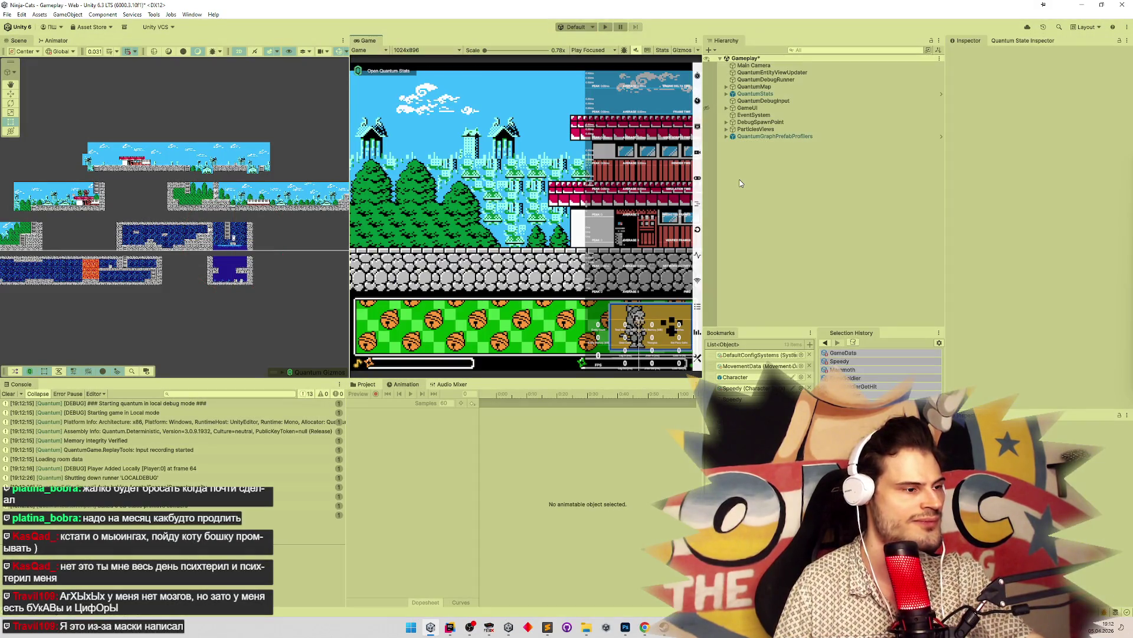
key("ctrl+p")
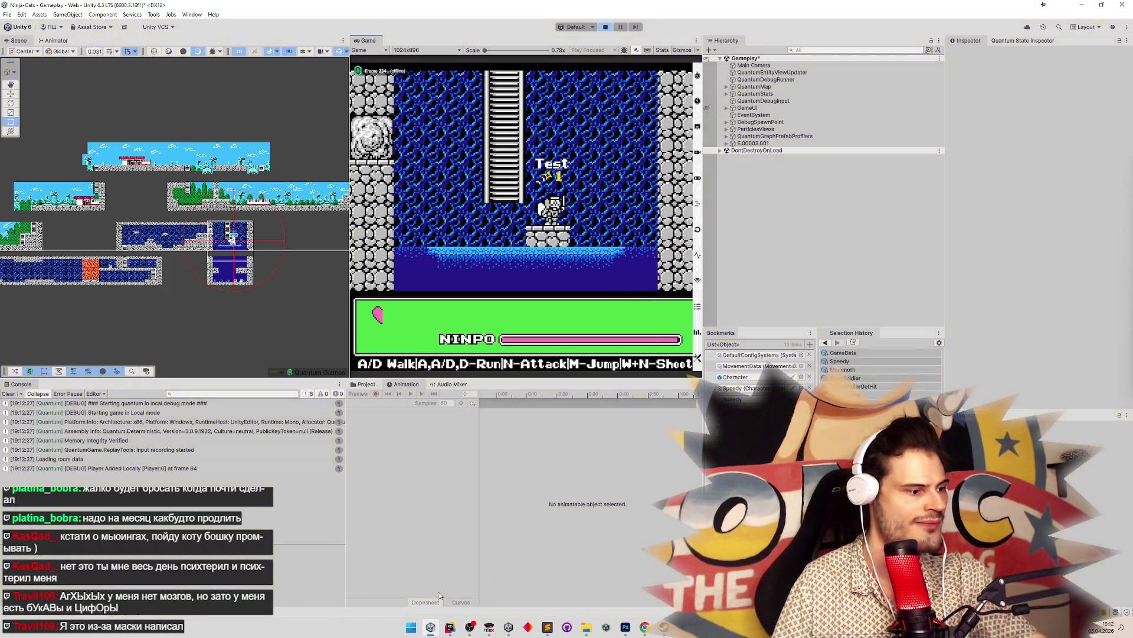
left_click(450, 626)
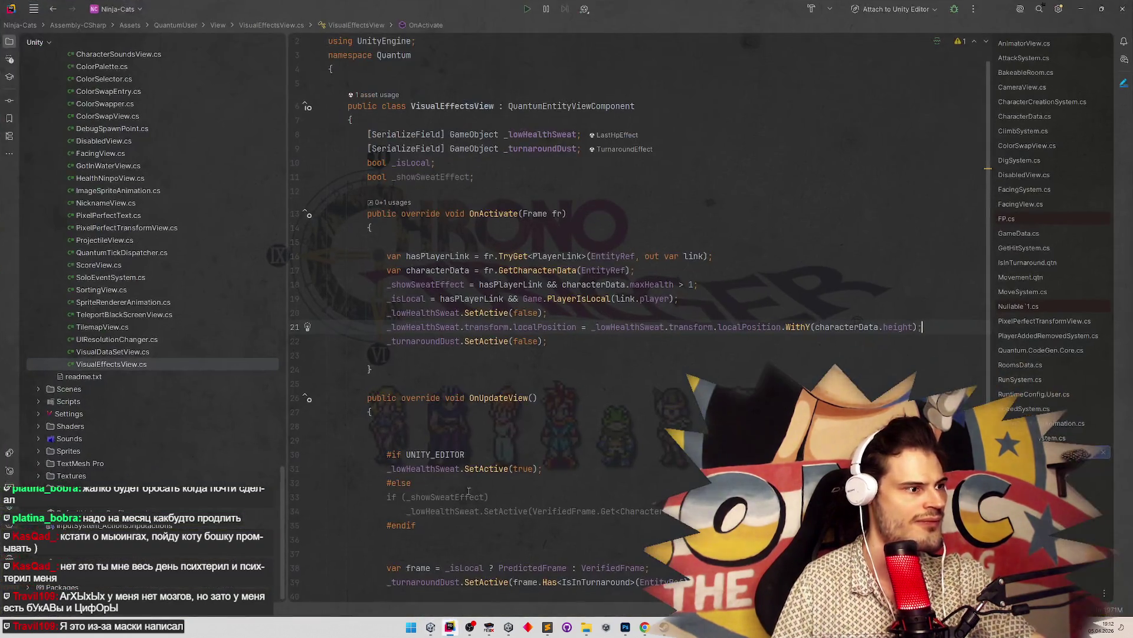
Set a breakpoint on line 21, attach the debugger to Unity, and start Play mode
left_click(295, 326)
left_click(955, 8)
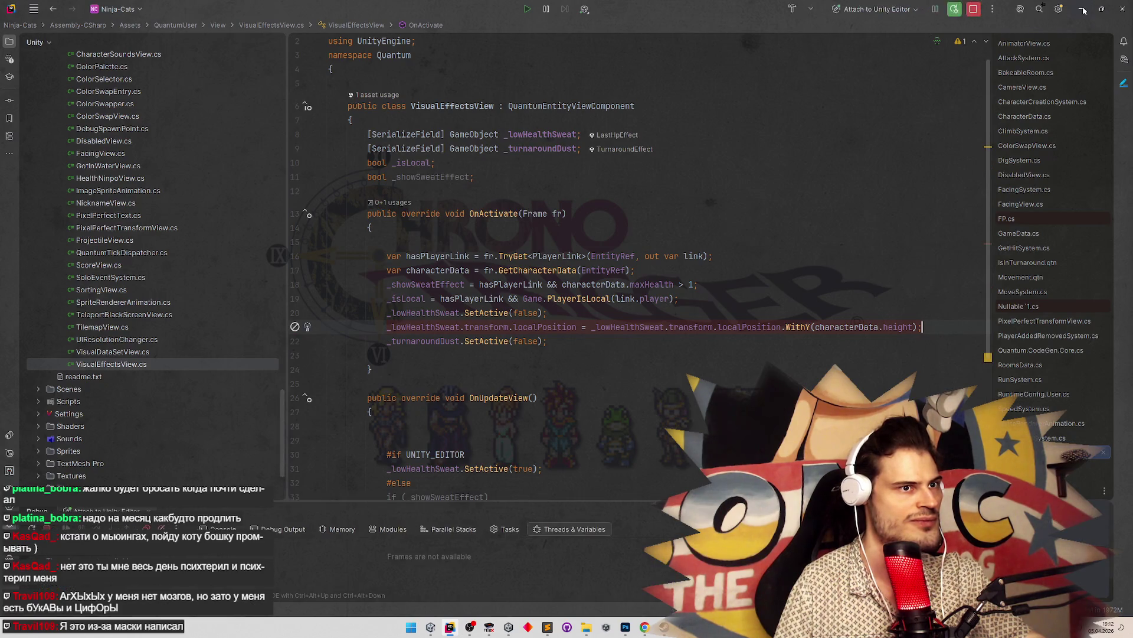
left_click(1084, 9)
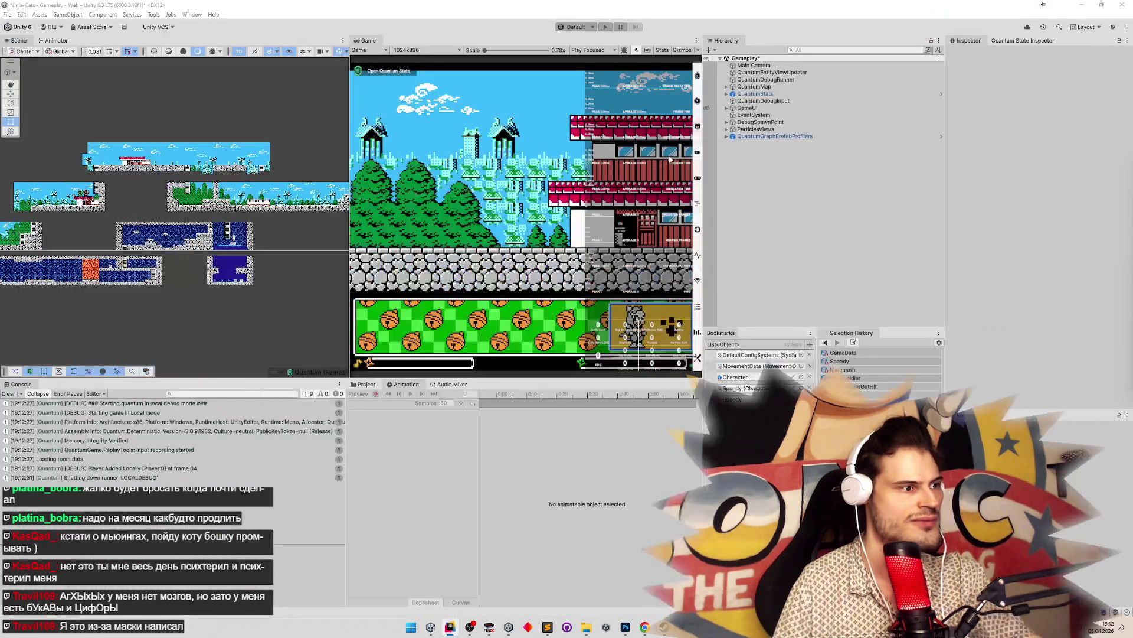
left_click(450, 627)
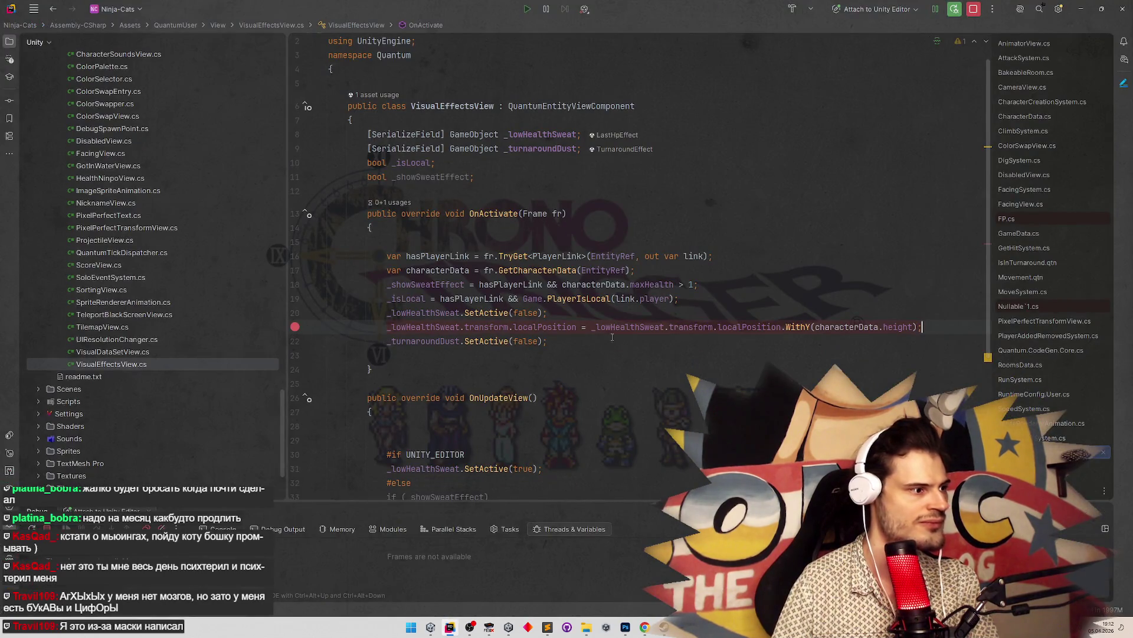
key("alt+Tab")
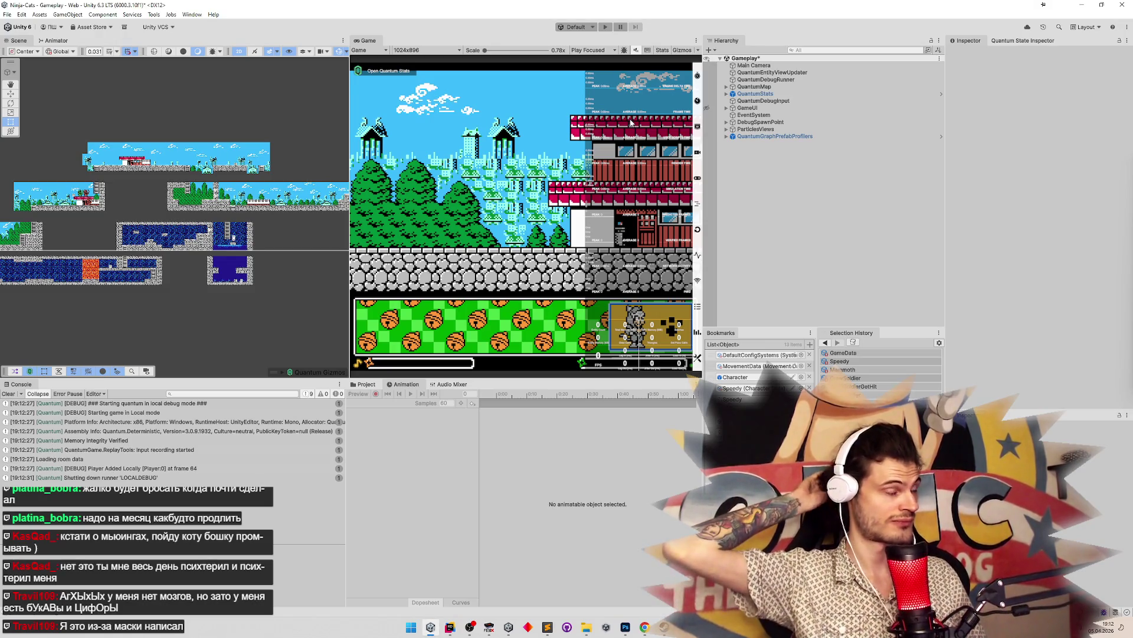
key("ctrl+p")
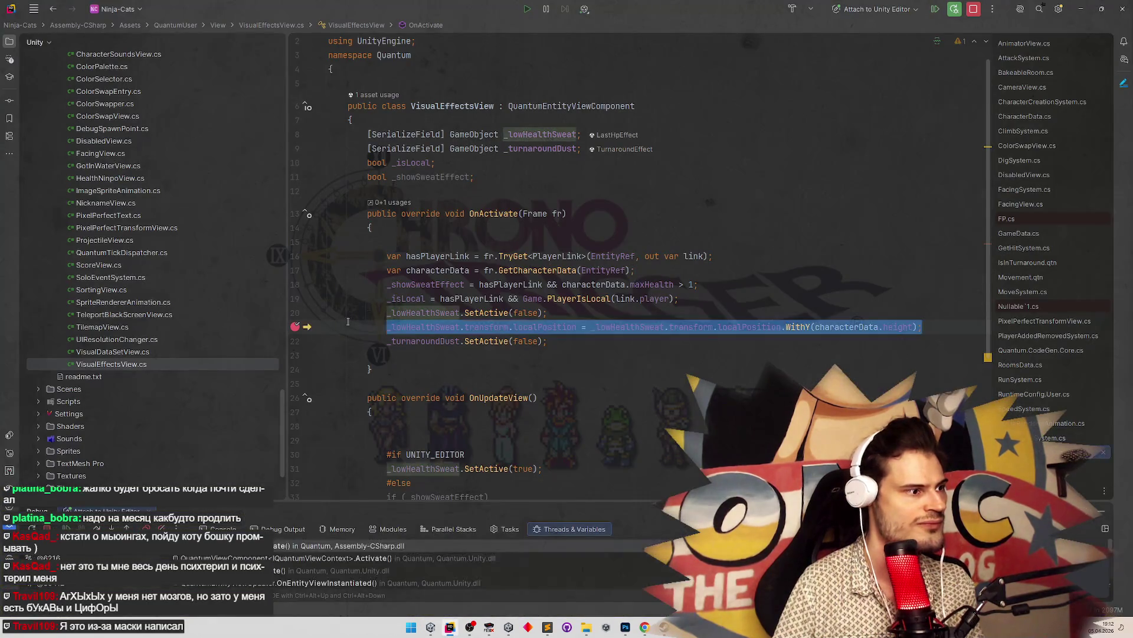
Remove the line 21 breakpoint, resume, set it again, and restart the game with R
left_click(295, 328)
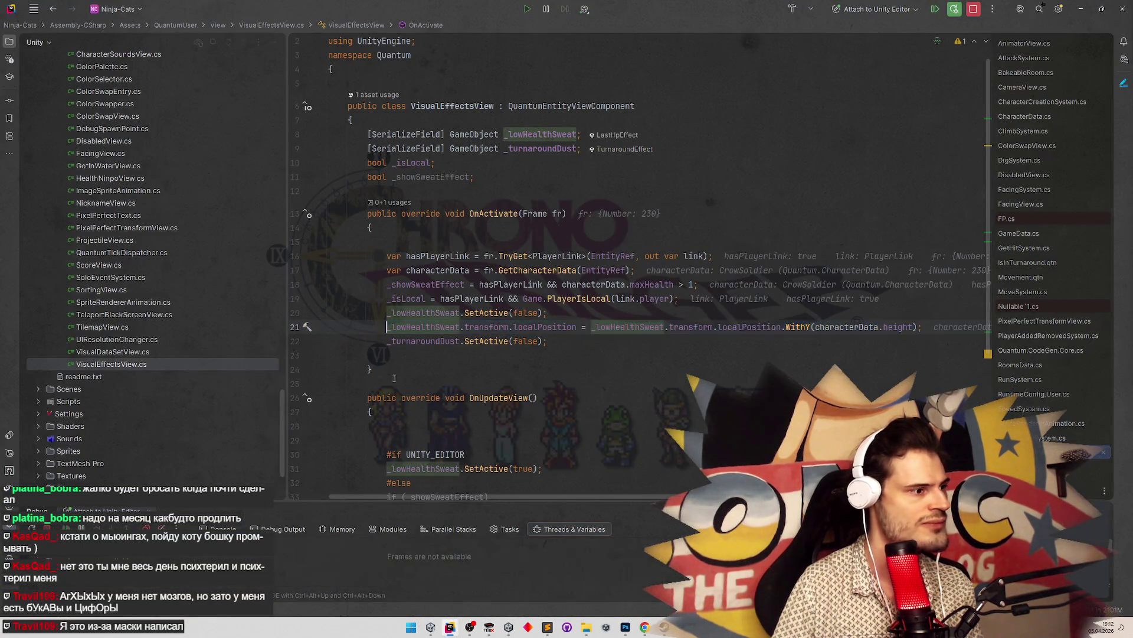
key("F5")
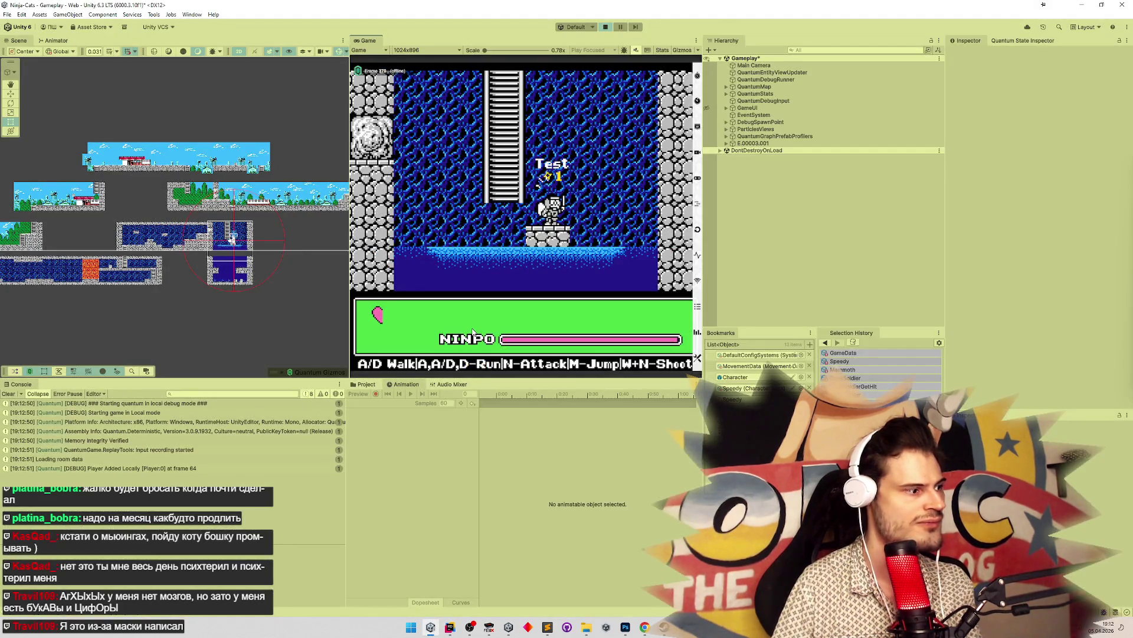
key("alt+Tab")
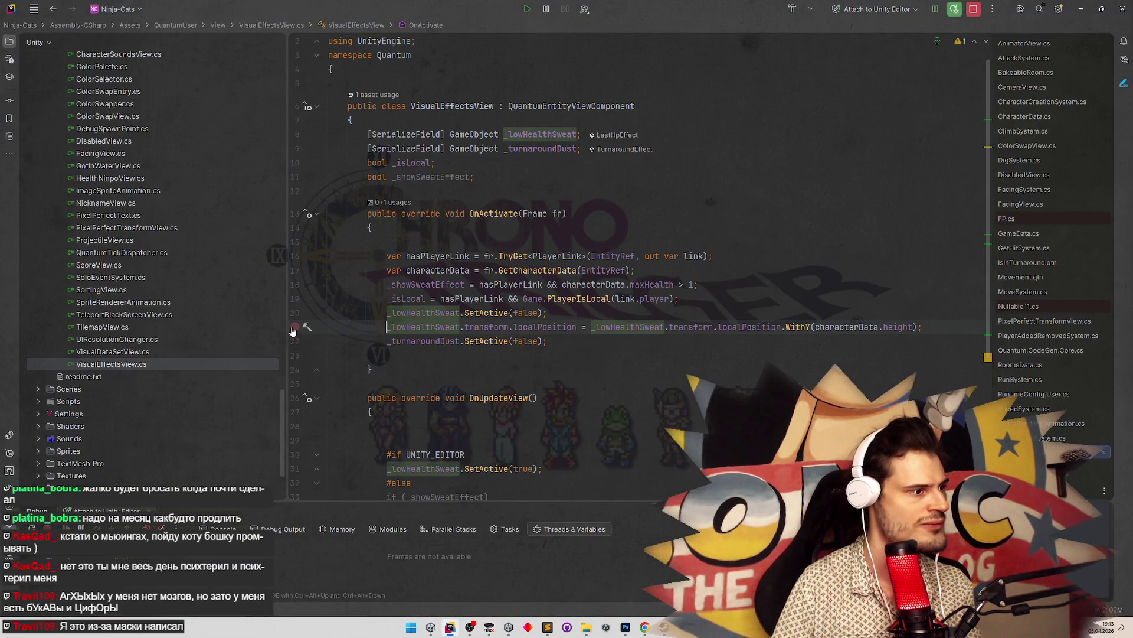
left_click(293, 329)
key("alt+Tab")
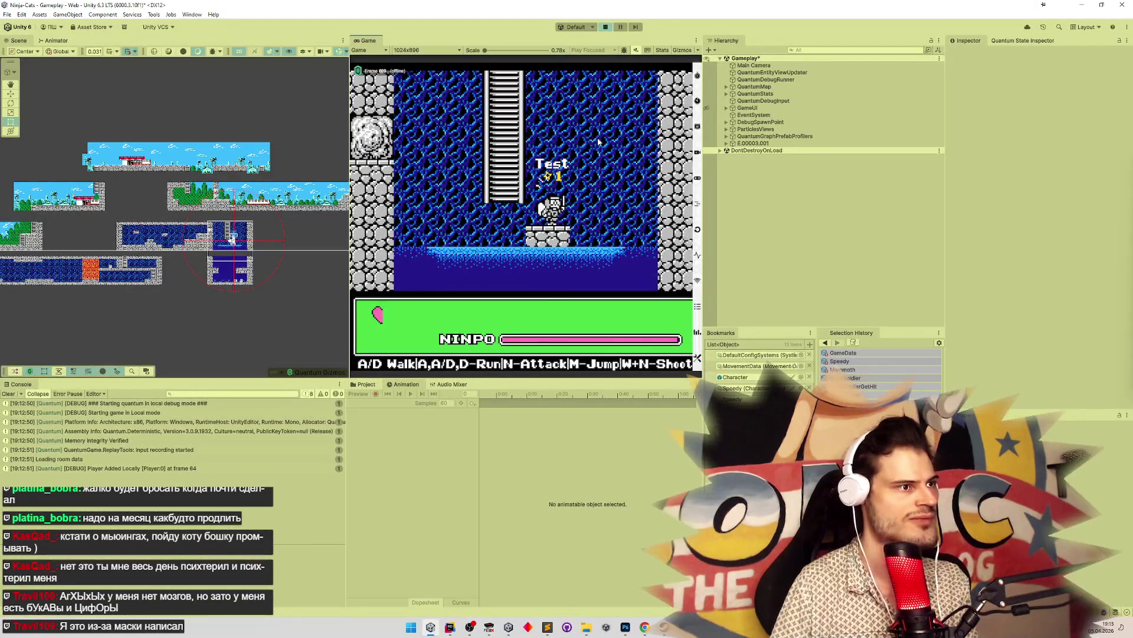
key("r")
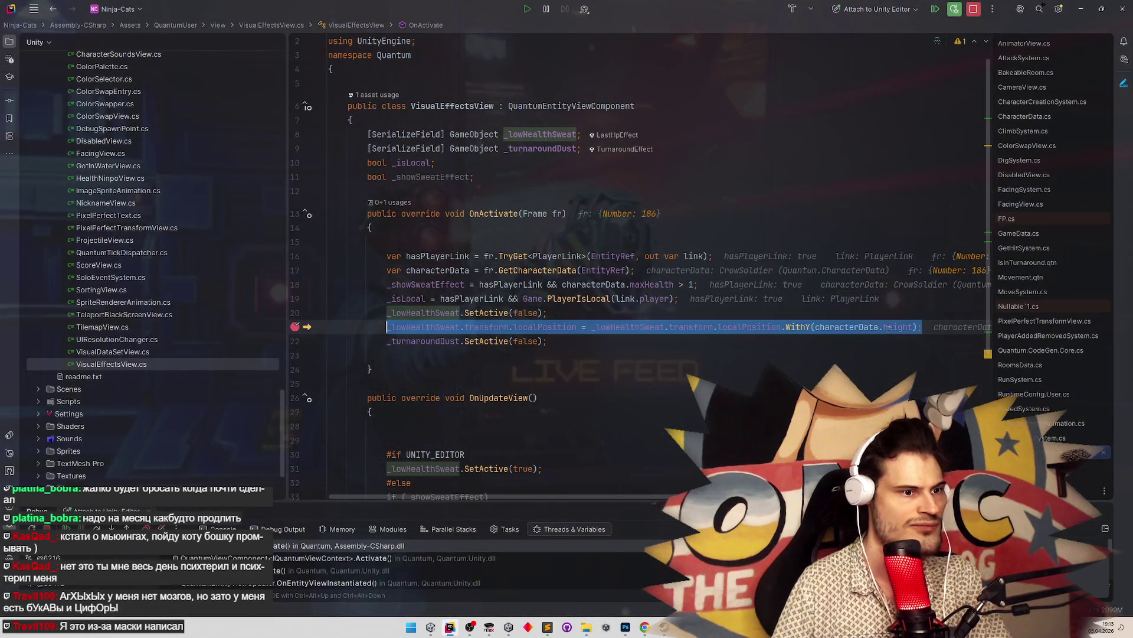
Remove the line 21 breakpoint, resume execution, and stop Play mode in Unity
mouse_move(899, 331)
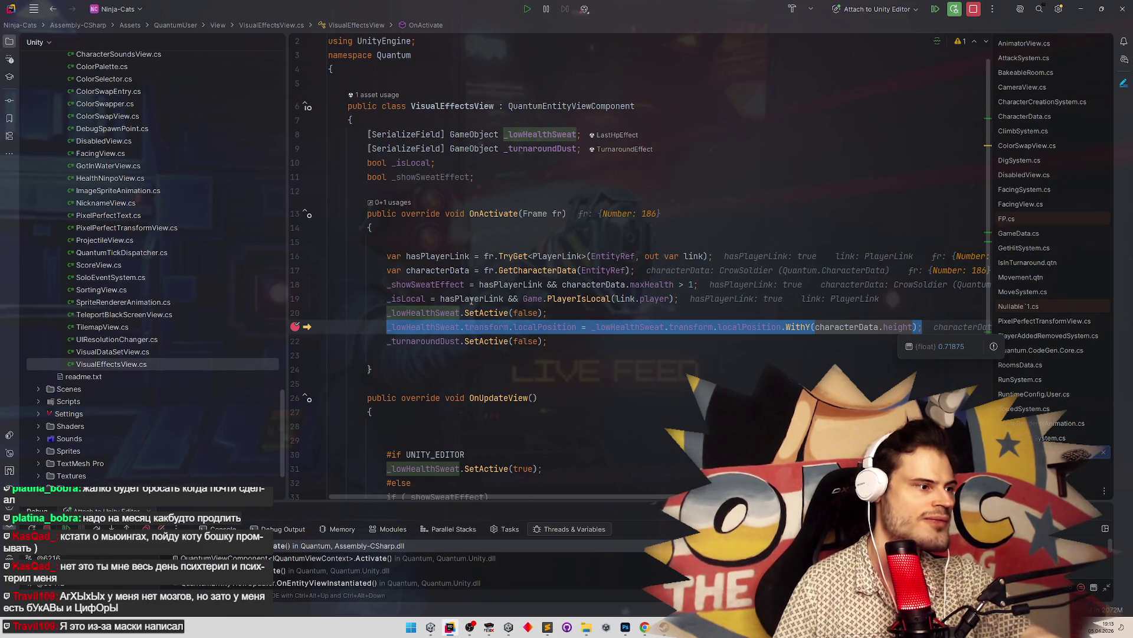
left_click(295, 326)
key("F5")
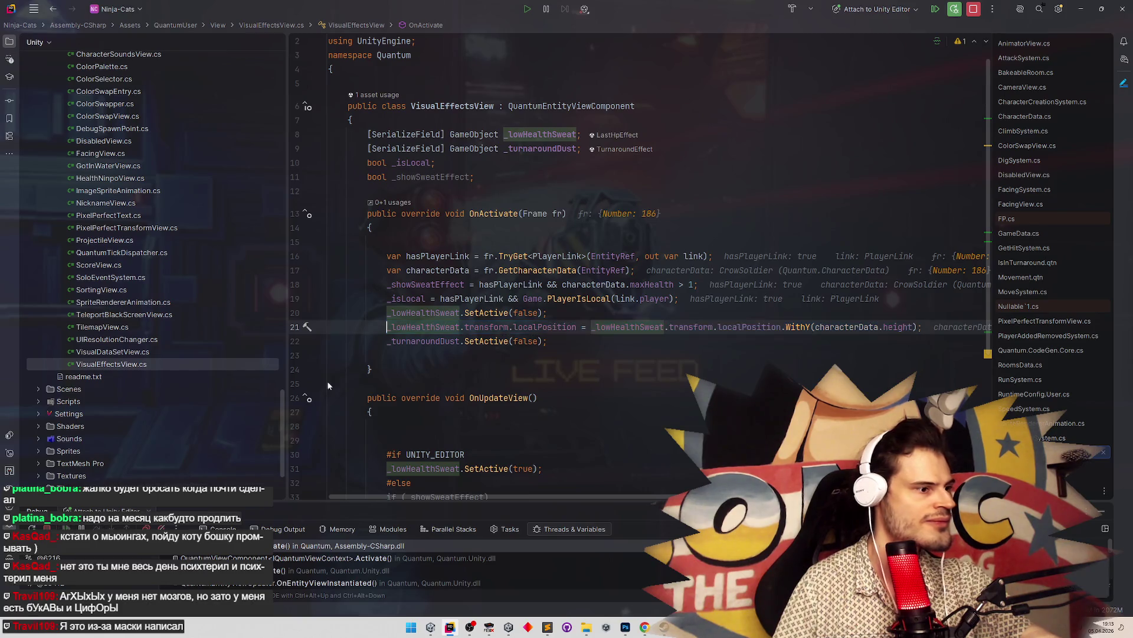
left_click(1082, 8)
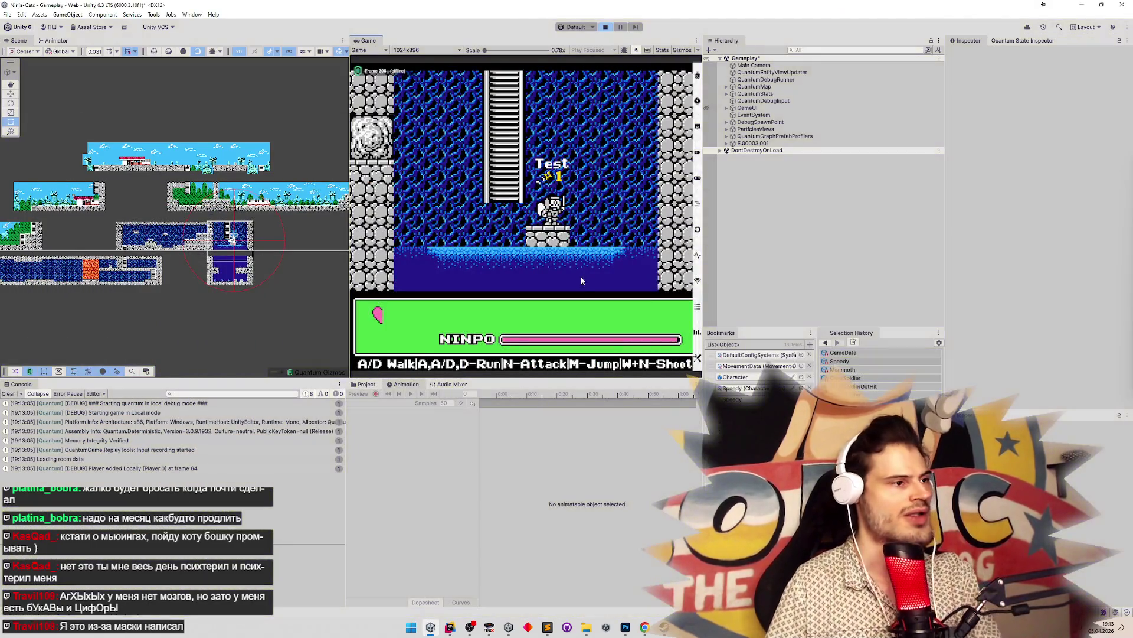
key("ctrl+p")
Open the Character prefab, select LastHpEffect, and switch the Animation clip to GetHit
double_click(736, 377)
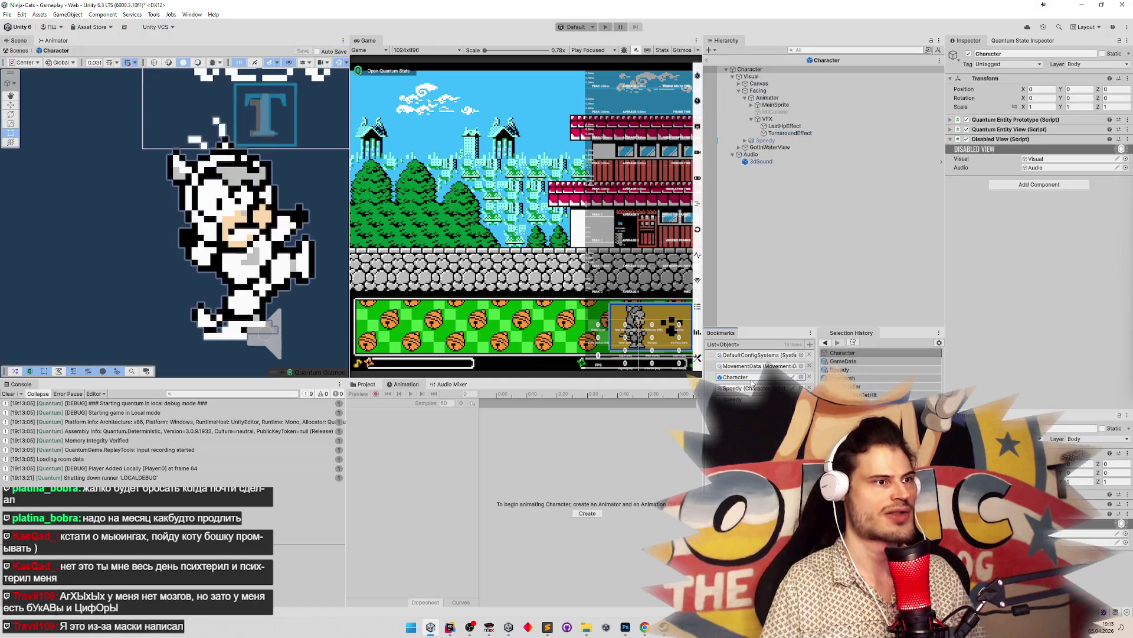
left_click(803, 126)
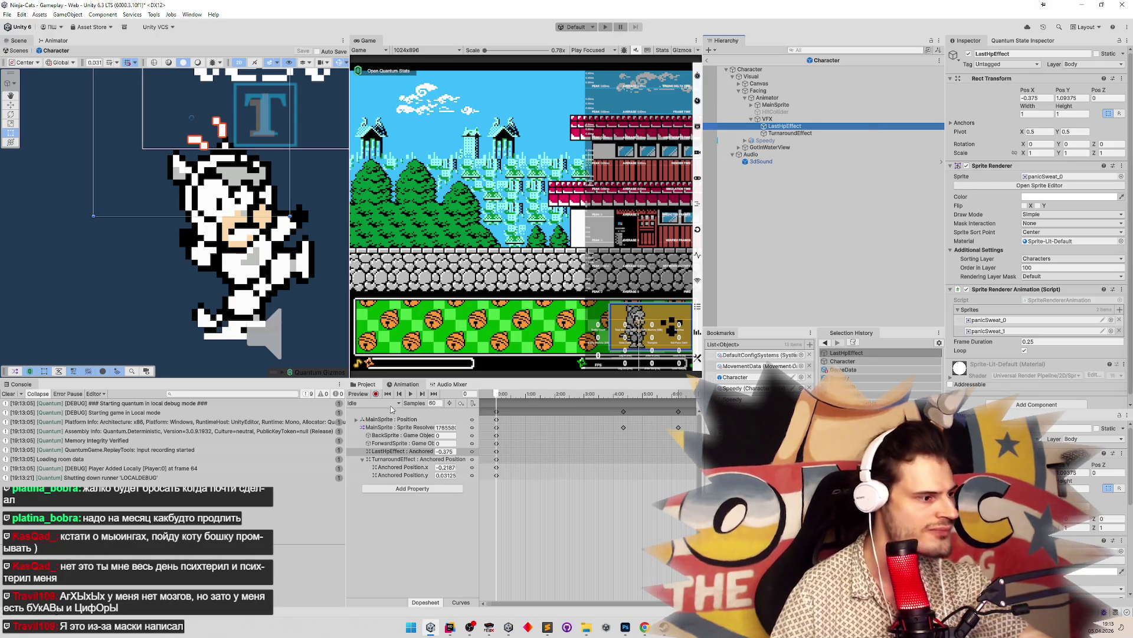
left_click(391, 405)
left_click(384, 481)
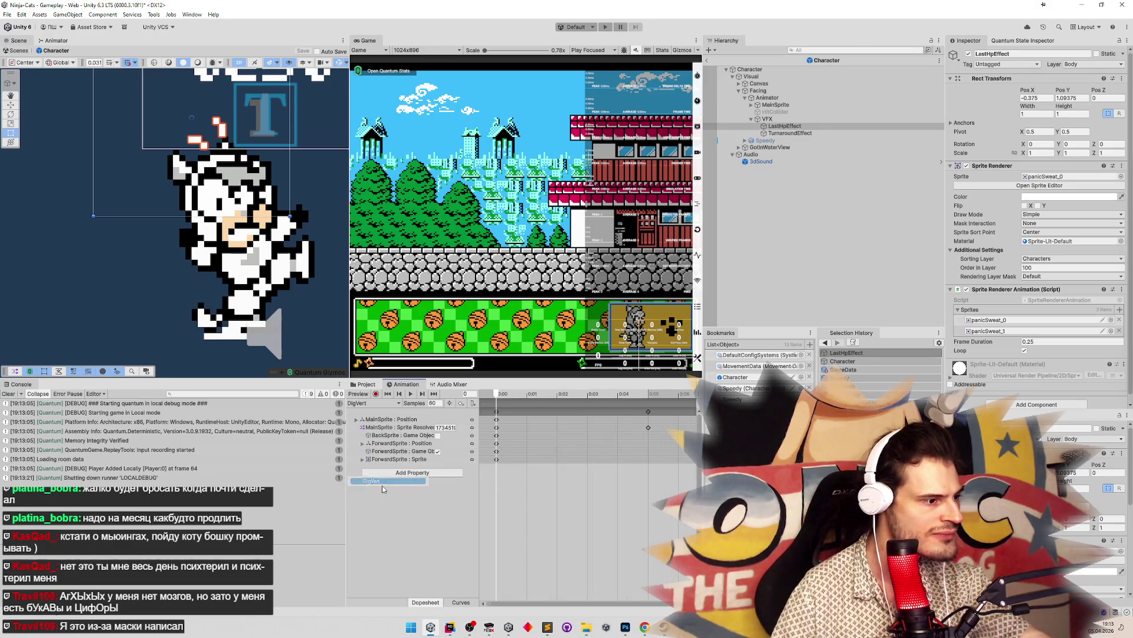
left_click(391, 405)
left_click(380, 490)
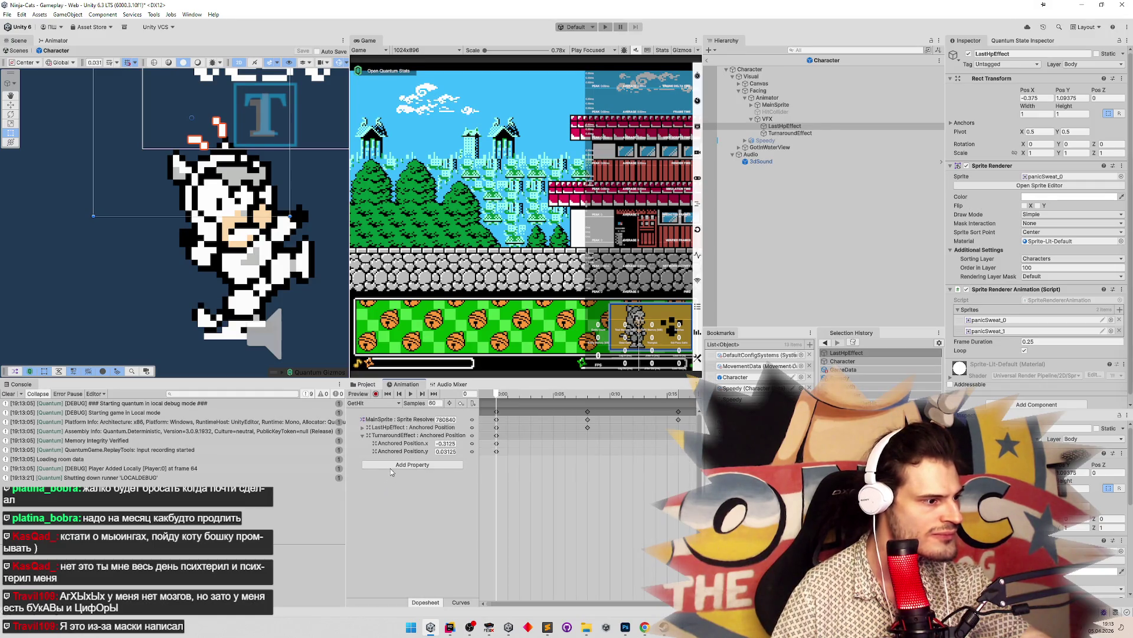
Check the LastHpEffect Anchored Position keys, then run the game and exit Prefab Mode
left_click(363, 427)
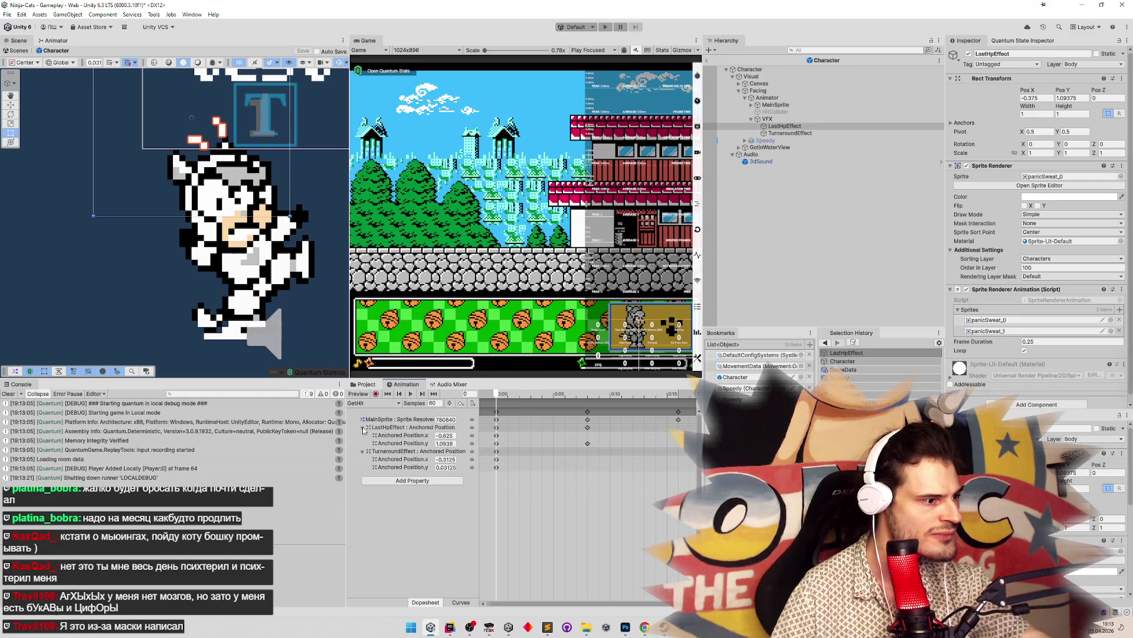
left_click(389, 444)
key("Left")
key("Left")
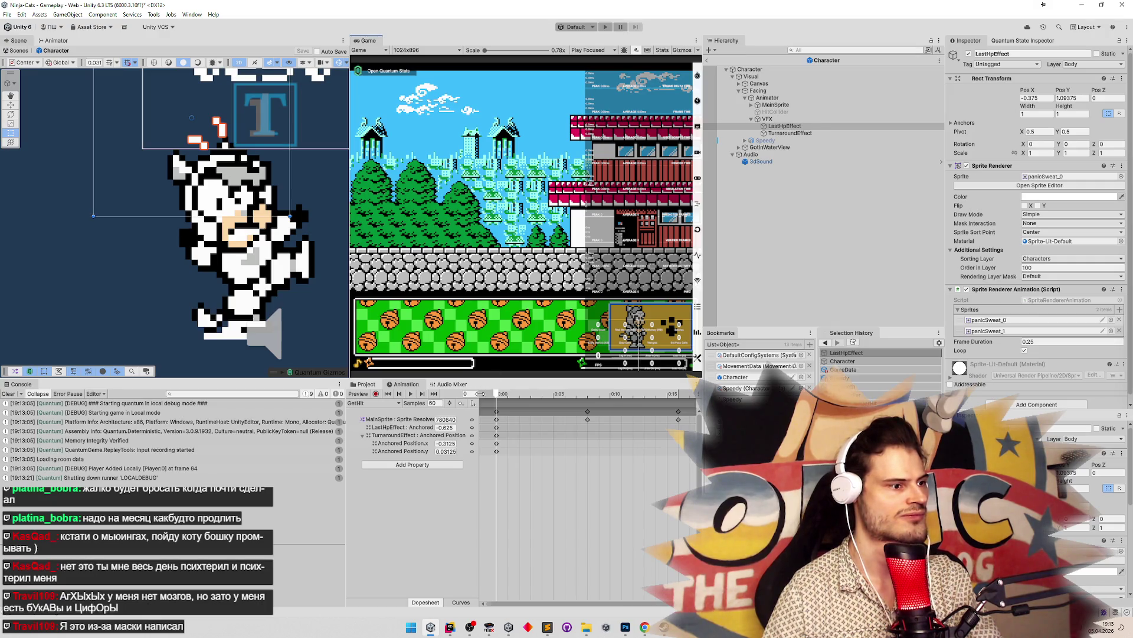
left_click(480, 394)
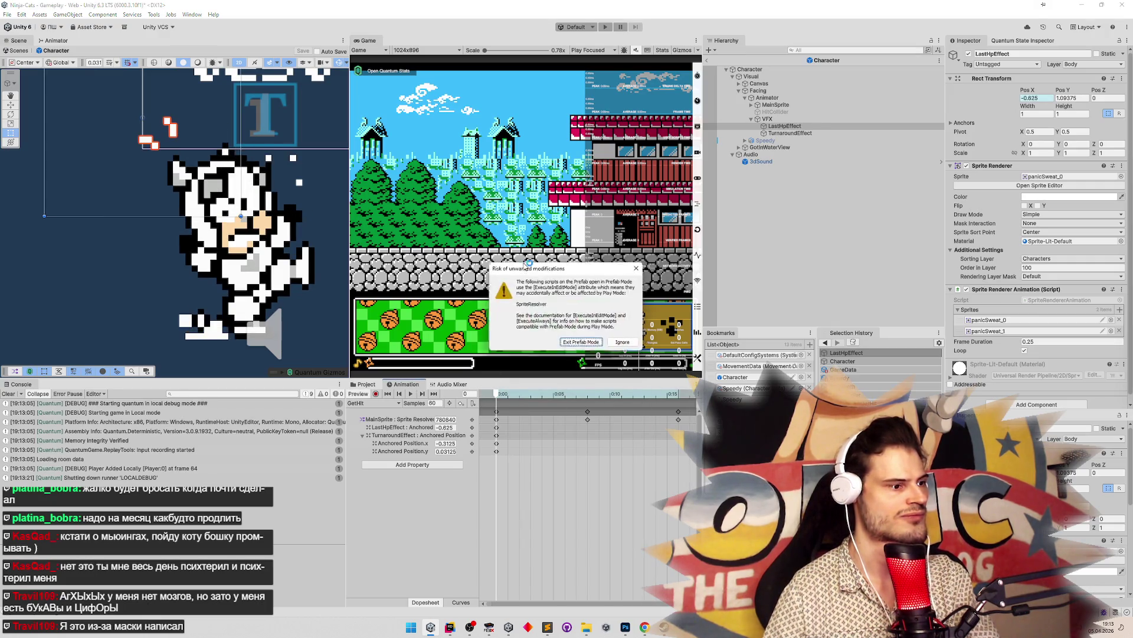
left_click(575, 342)
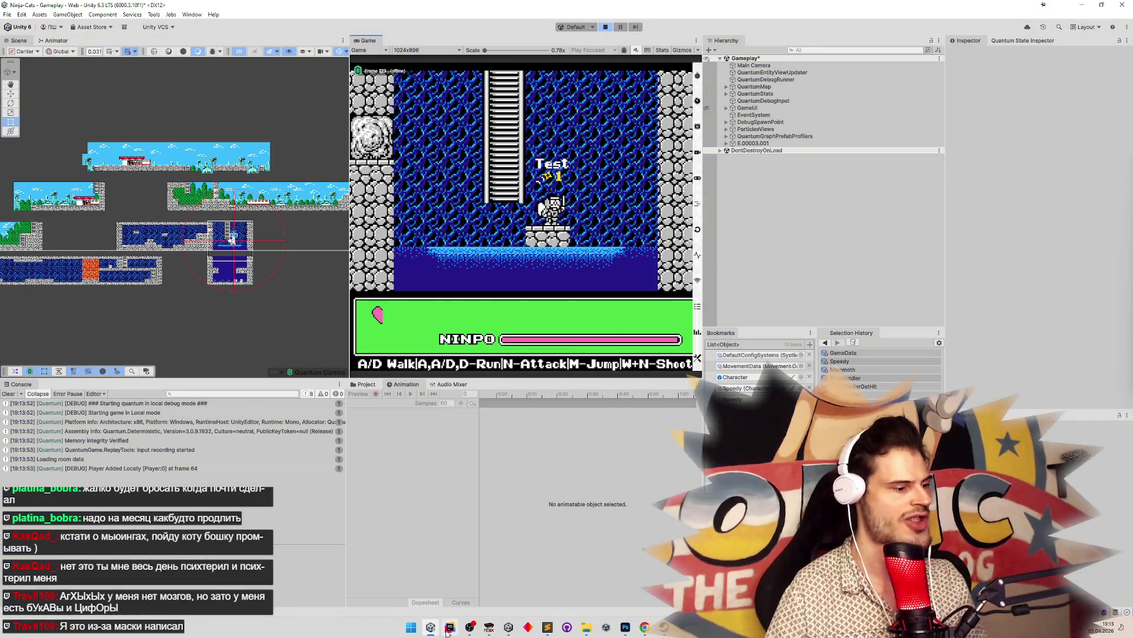
Stop Play mode and create an empty parent named Height for LastHpEffect under VFX
key("ctrl+p")
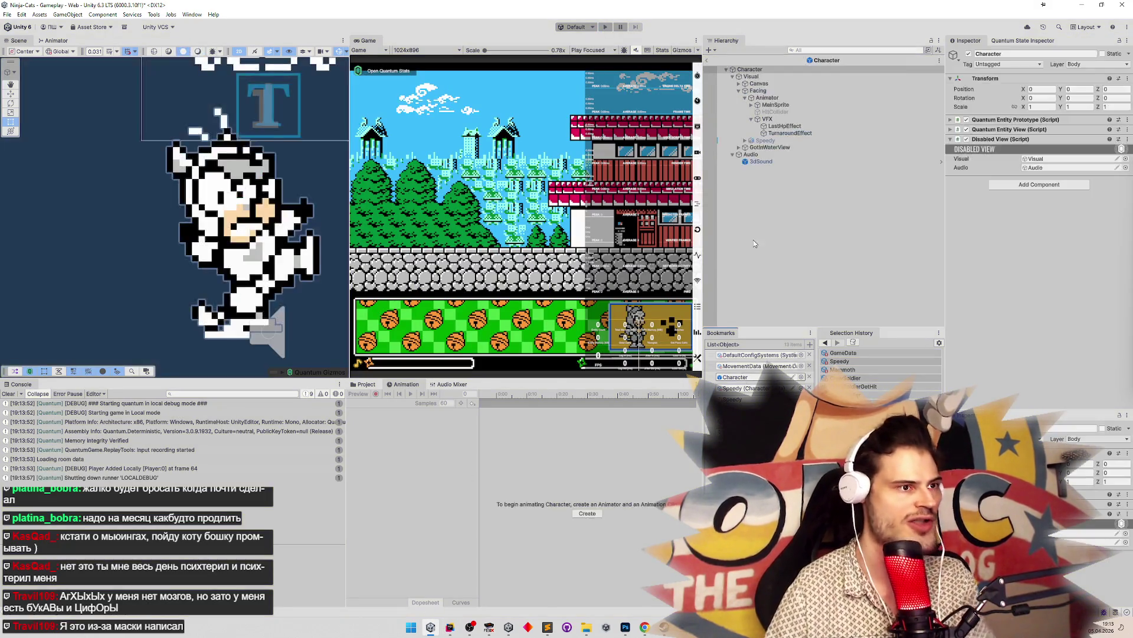
right_click(800, 127)
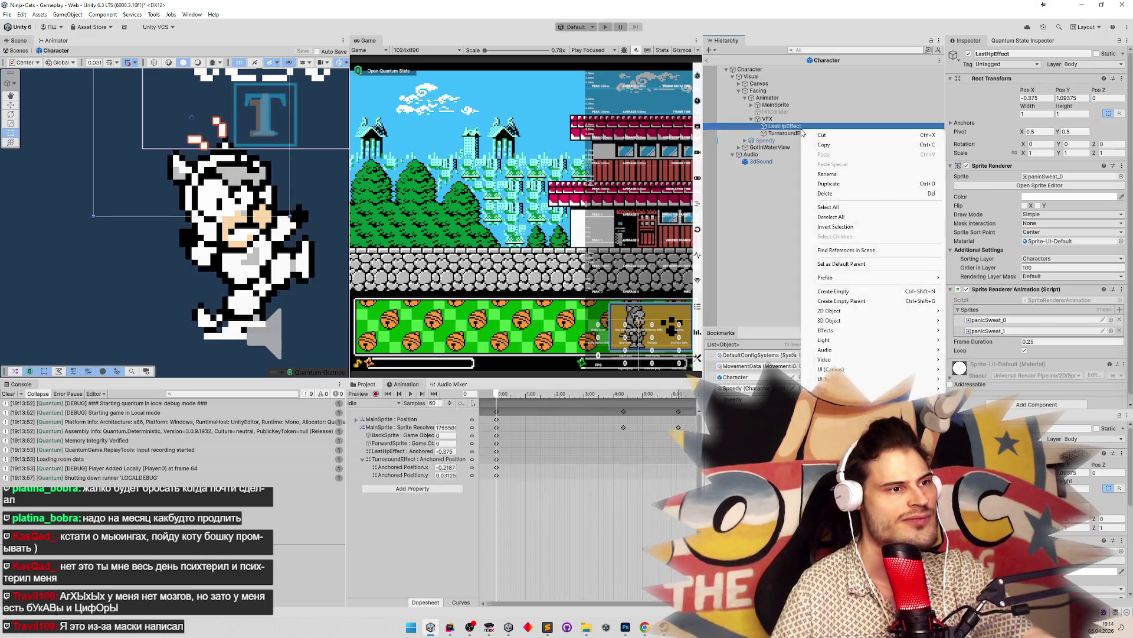
left_click(834, 291)
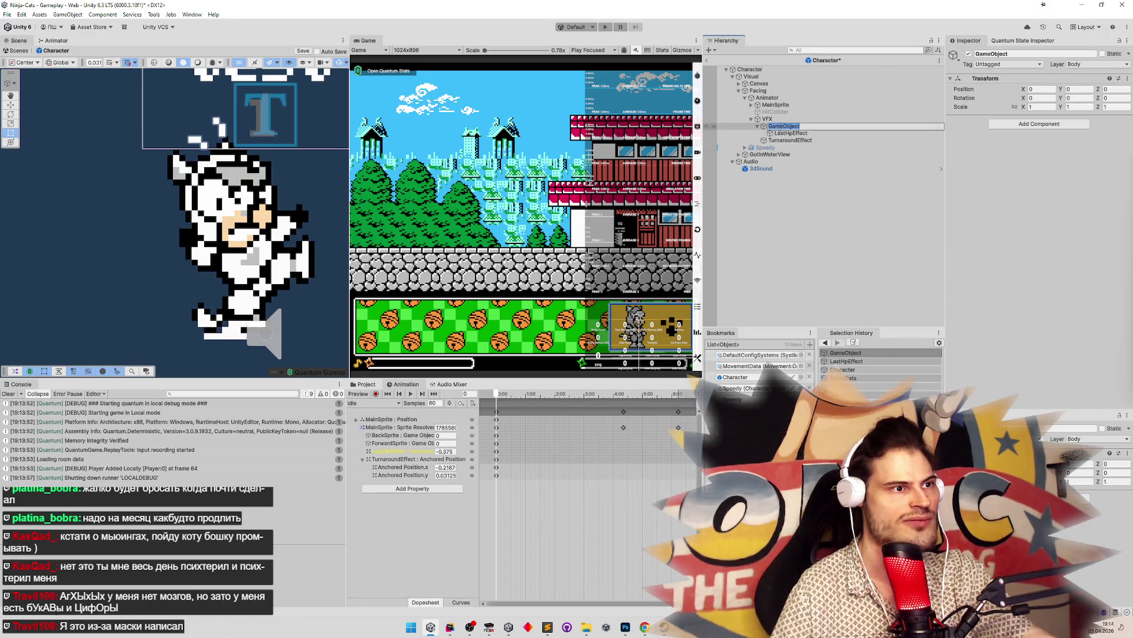
type("Height")
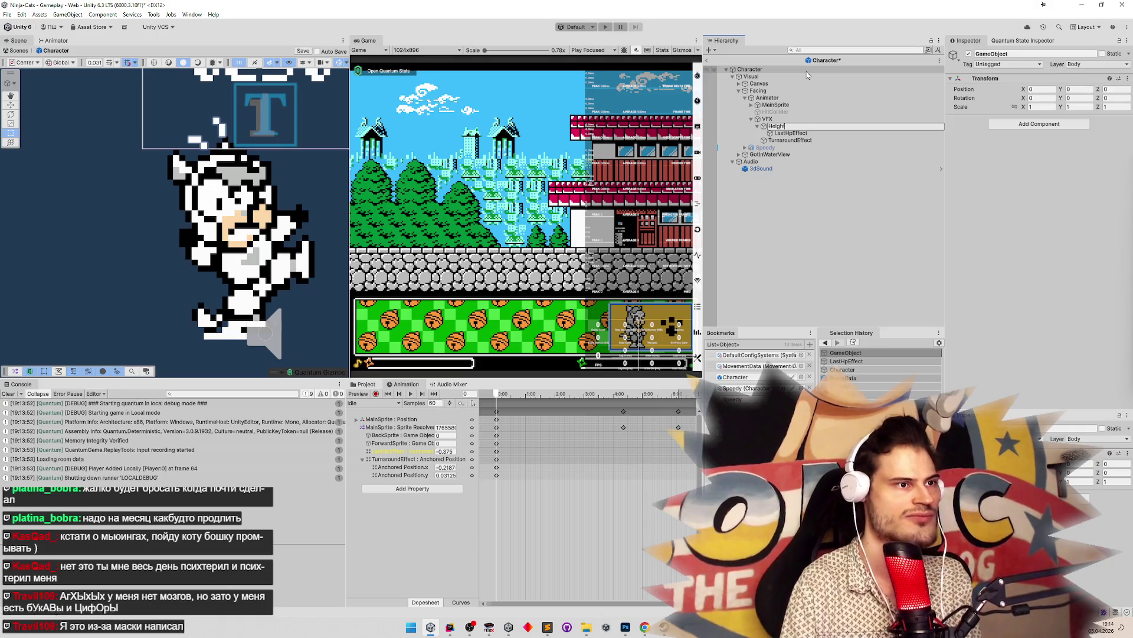
key("Return")
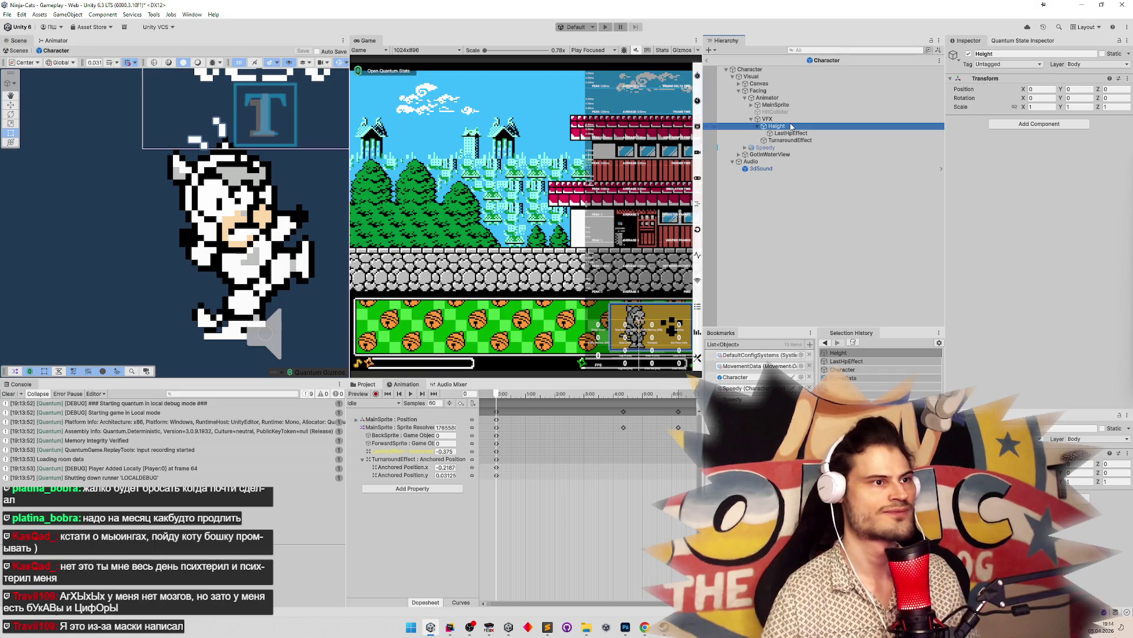
Inspect the Canvas and Visual objects' settings, then switch back to Rider
left_click(738, 84)
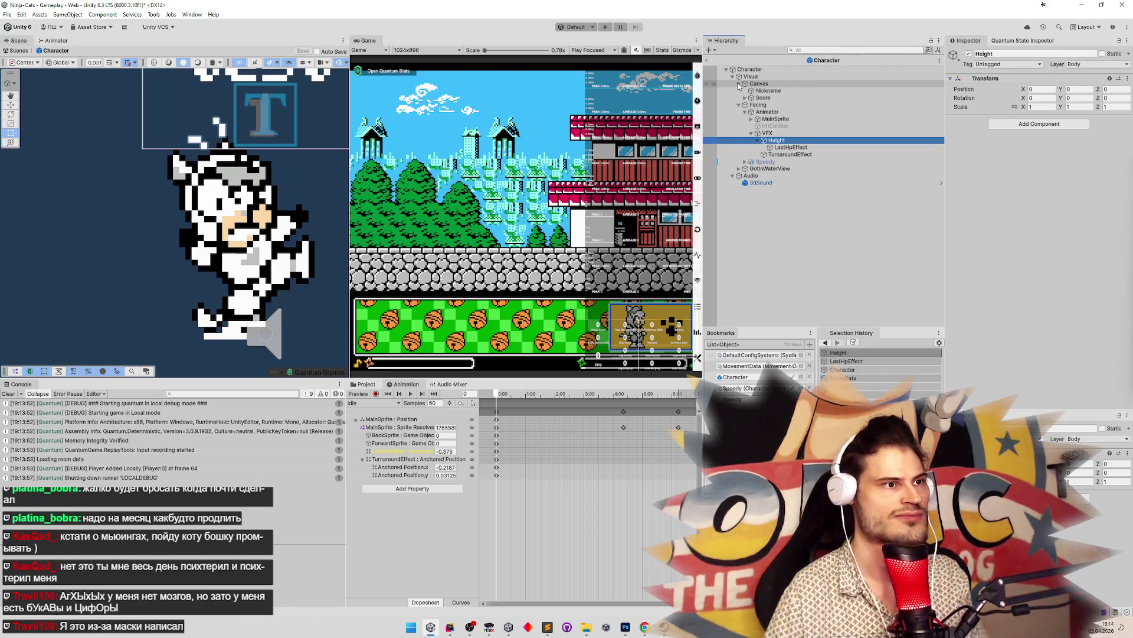
left_click(739, 84)
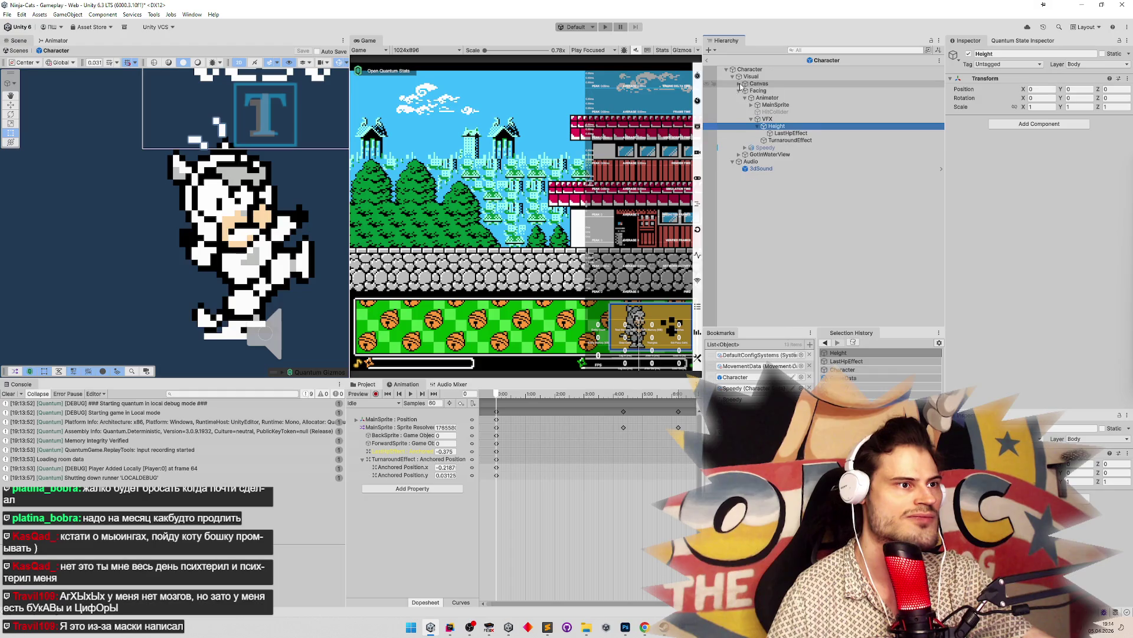
left_click(755, 85)
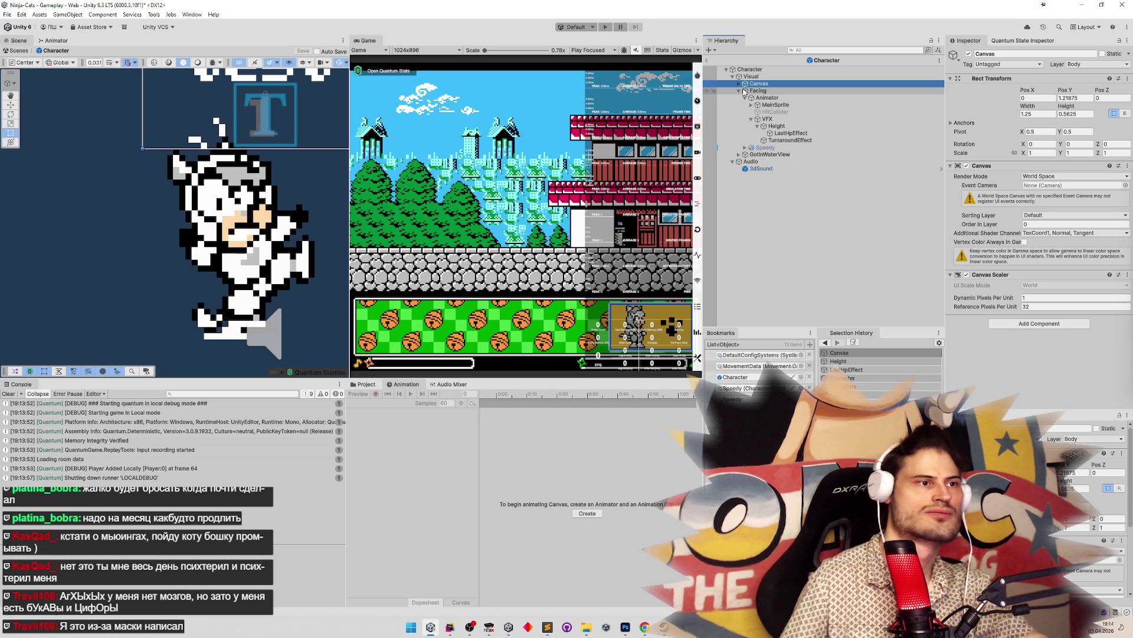
left_click(774, 77)
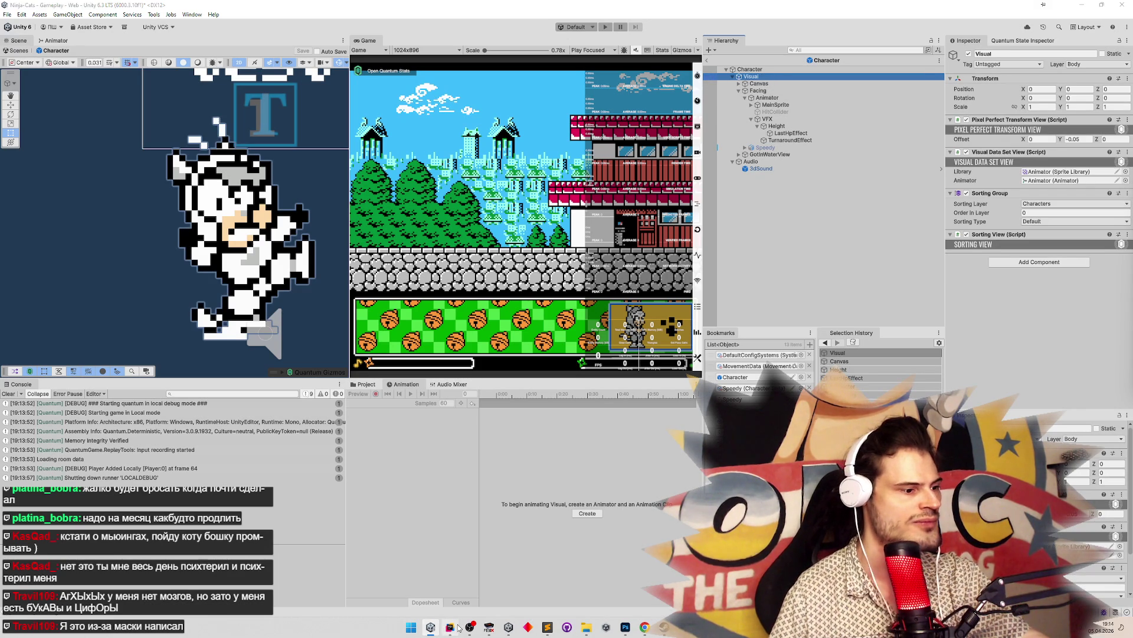
key("alt+Tab")
Delete the _lowHealthSweat localPosition line from OnActivate
left_click_drag(933, 328, 281, 322)
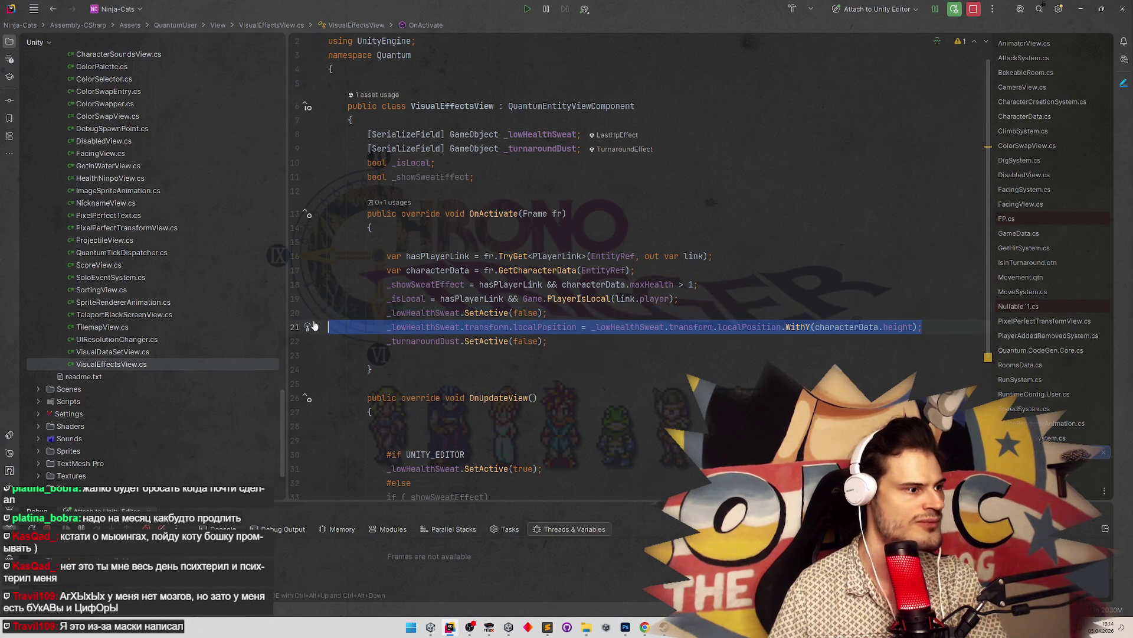
key("BackSpace")
key("BackSpace")
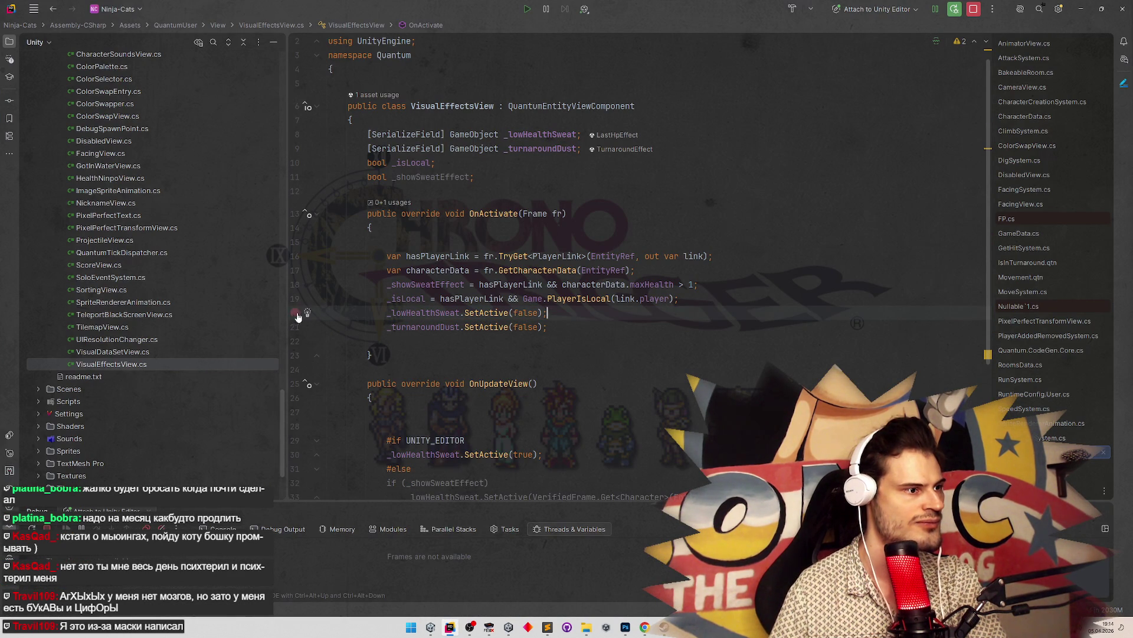
left_click(470, 270)
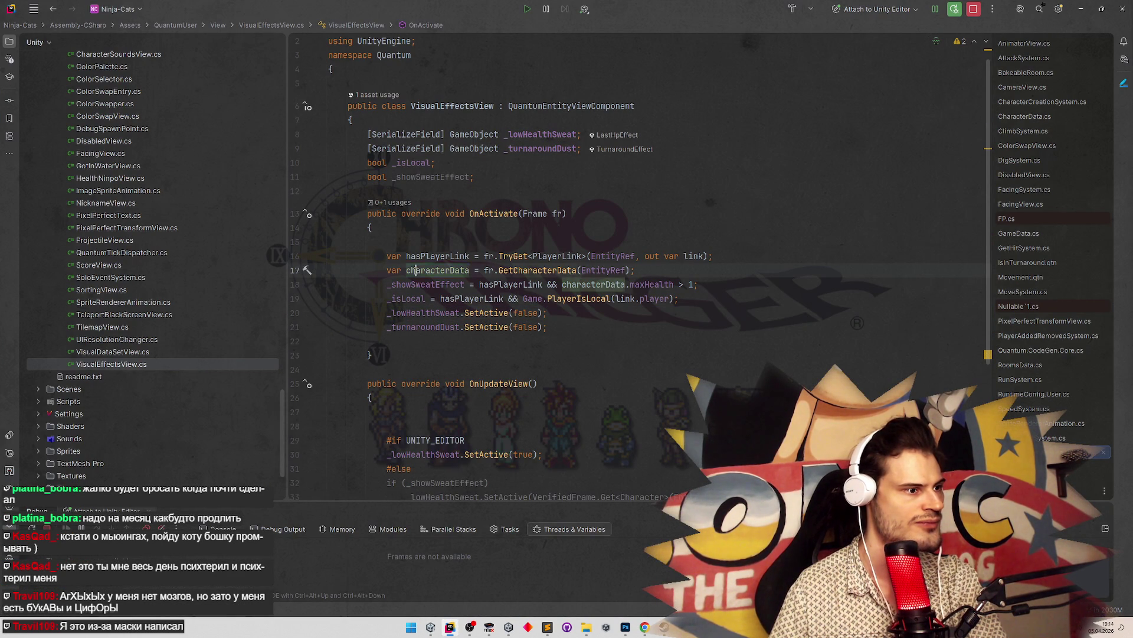
Inline fr.GetCharacterData(EntityRef) into the _showSweatEffect check and remove the characterData declaration
left_click(484, 269)
left_click_drag(484, 270, 629, 270)
key("ctrl+x")
double_click(593, 284)
key("ctrl+v")
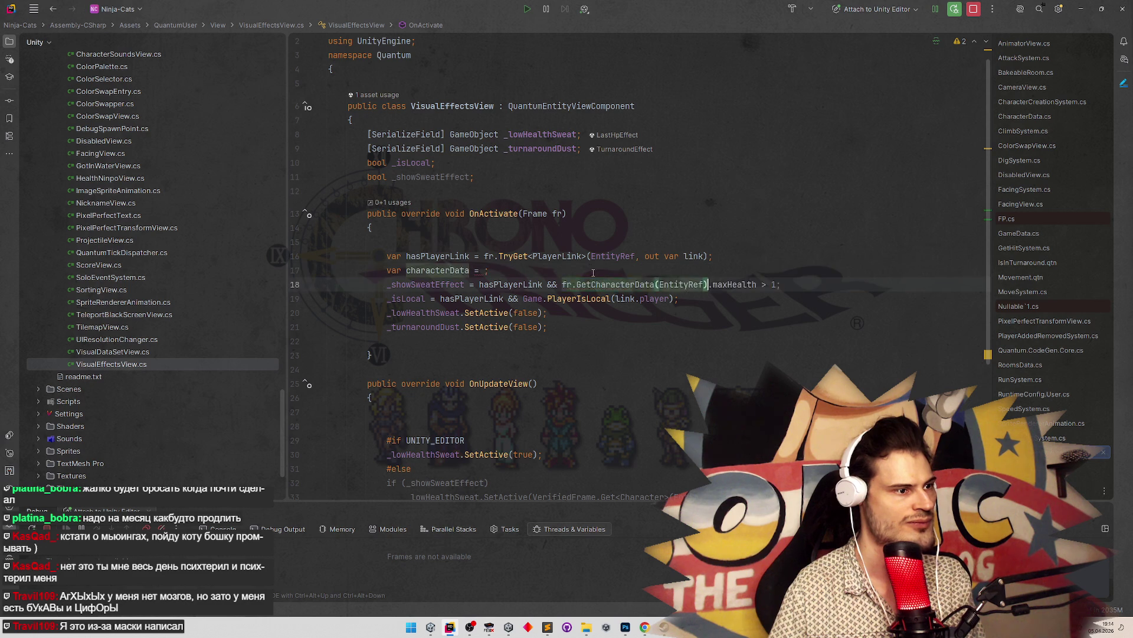
left_click_drag(488, 270, 319, 275)
key("BackSpace")
key("BackSpace")
left_click(553, 226)
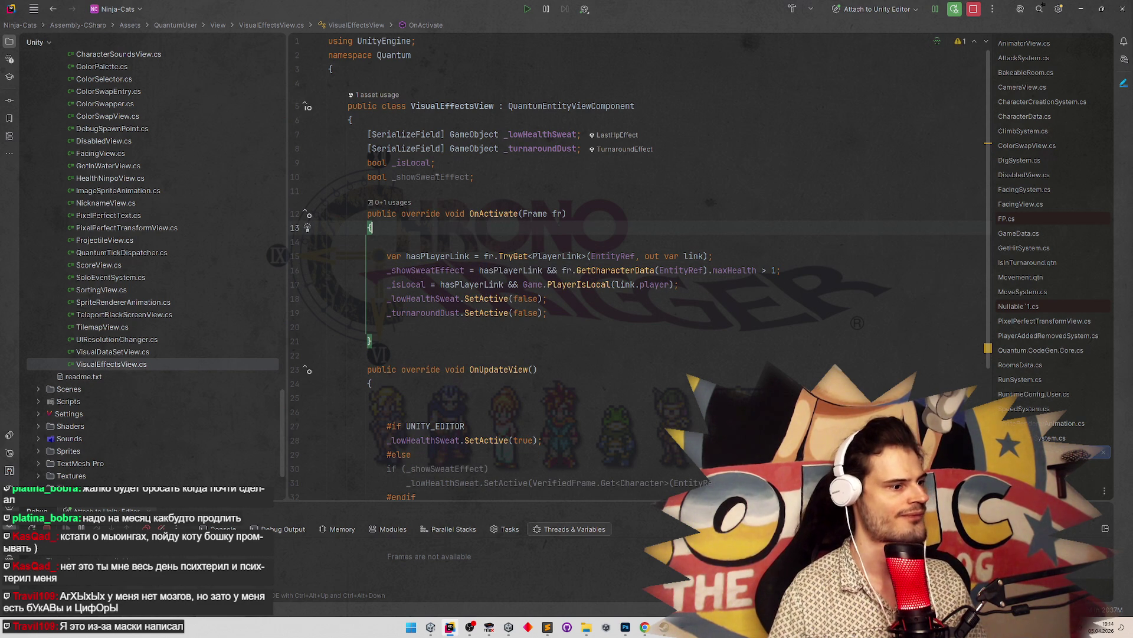
Duplicate VisualEffectsView.cs as HeightView.cs and rename its class to HeightView
left_click(177, 366)
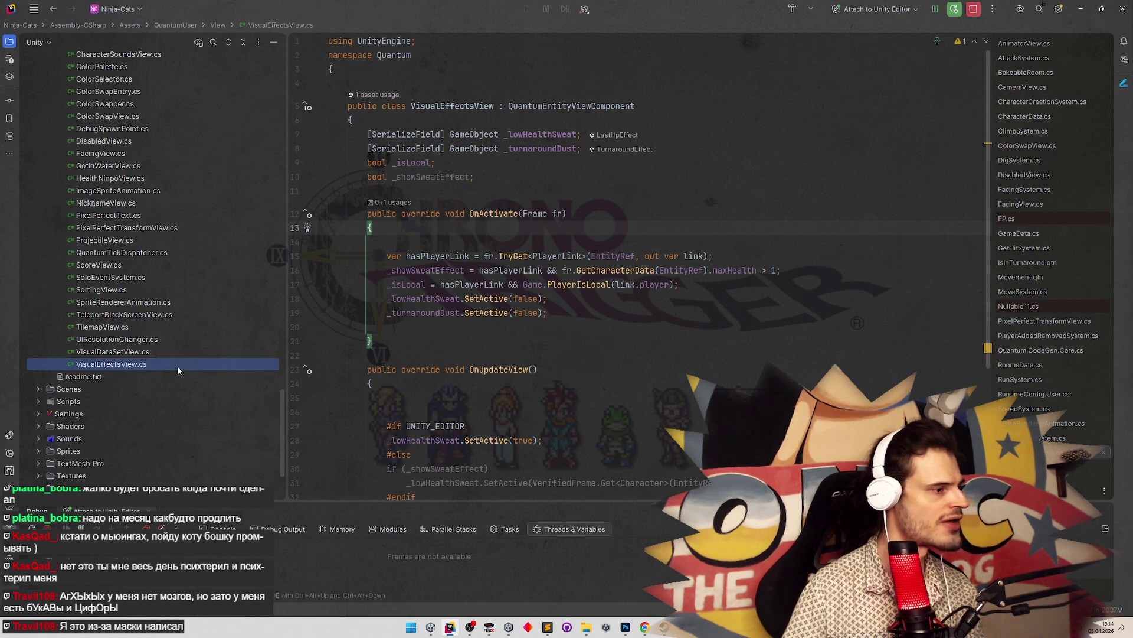
key("ctrl+d")
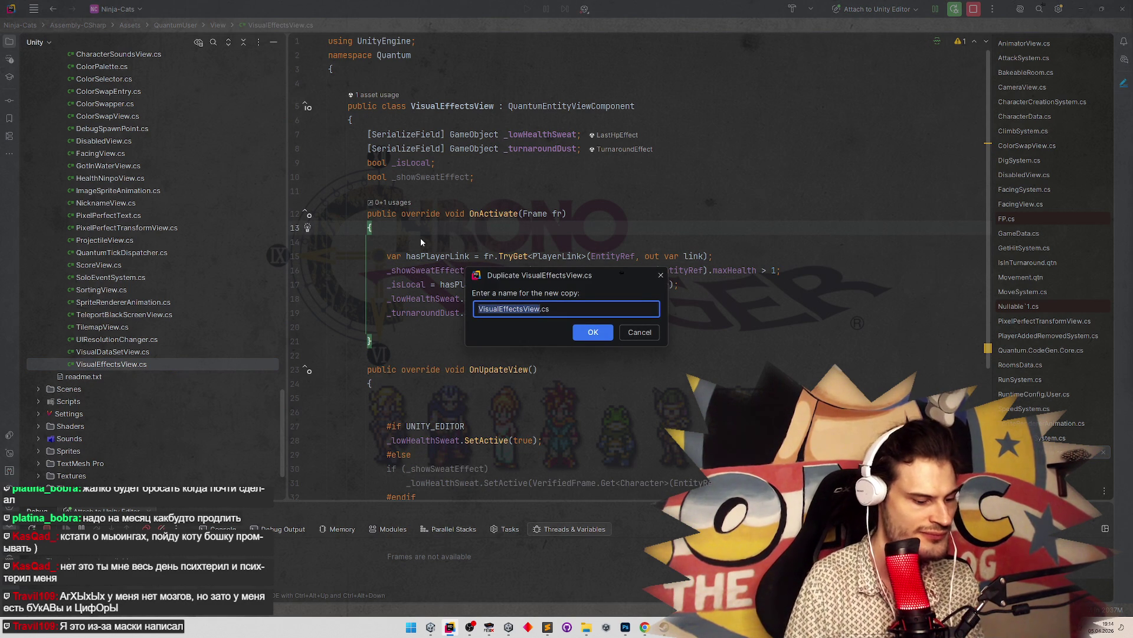
type("HeightVi")
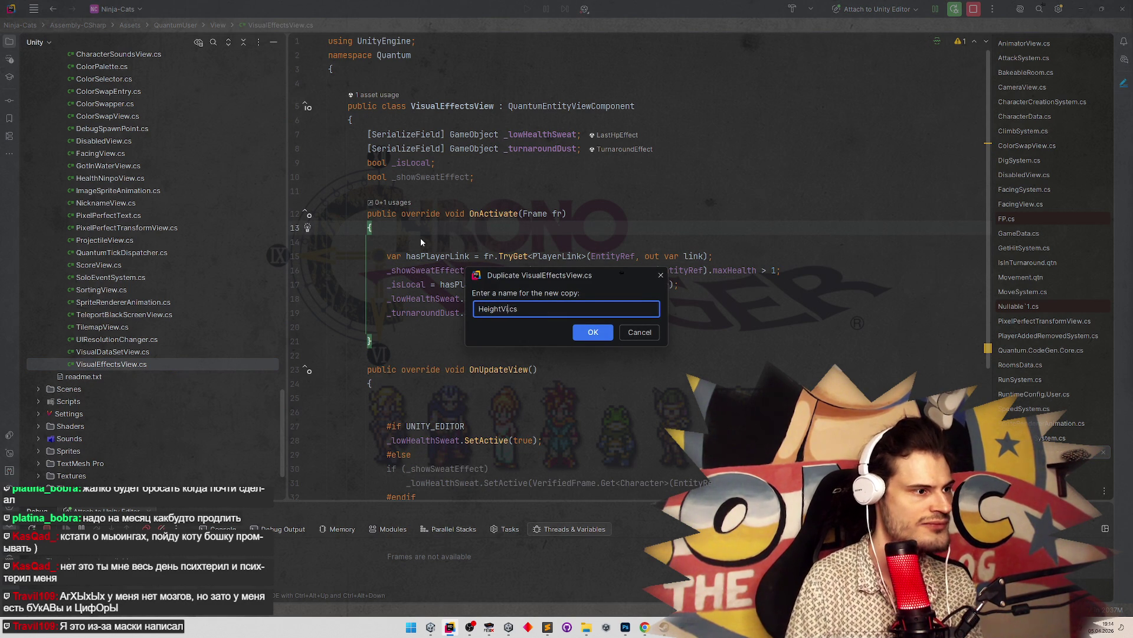
type("ew")
key("Return")
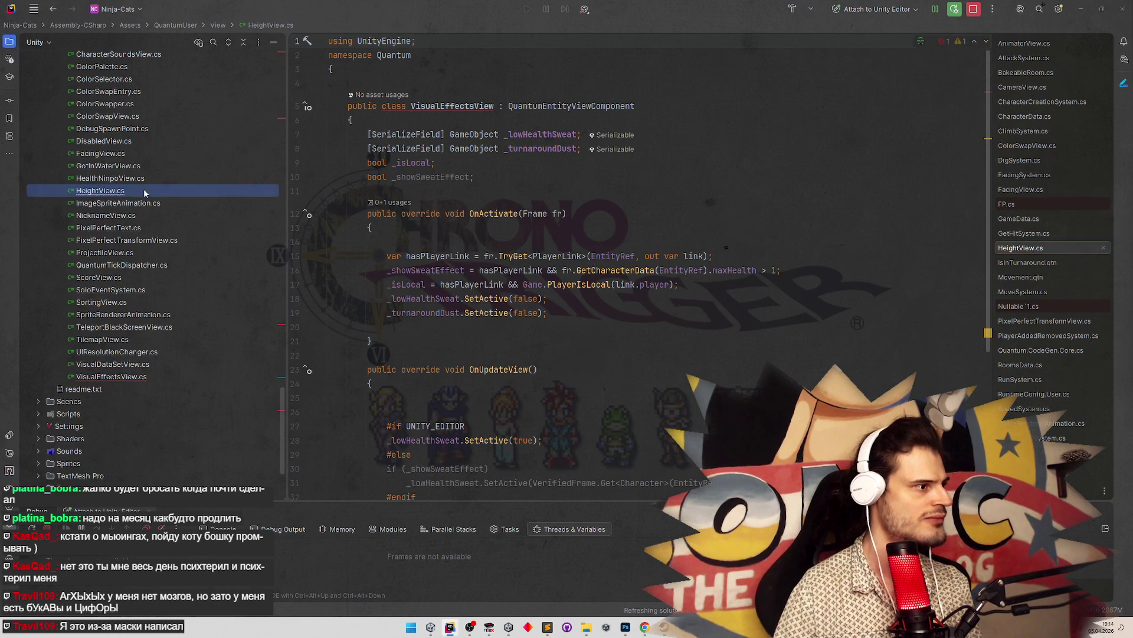
key("shift+F6")
left_click(744, 374)
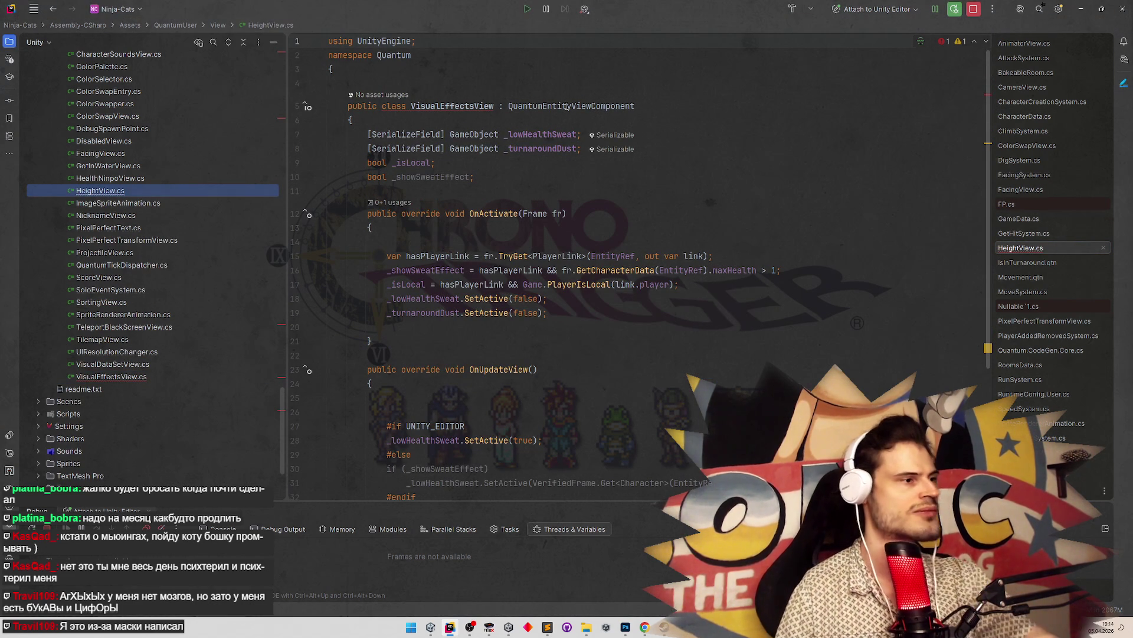
double_click(471, 106)
key("ctrl+v")
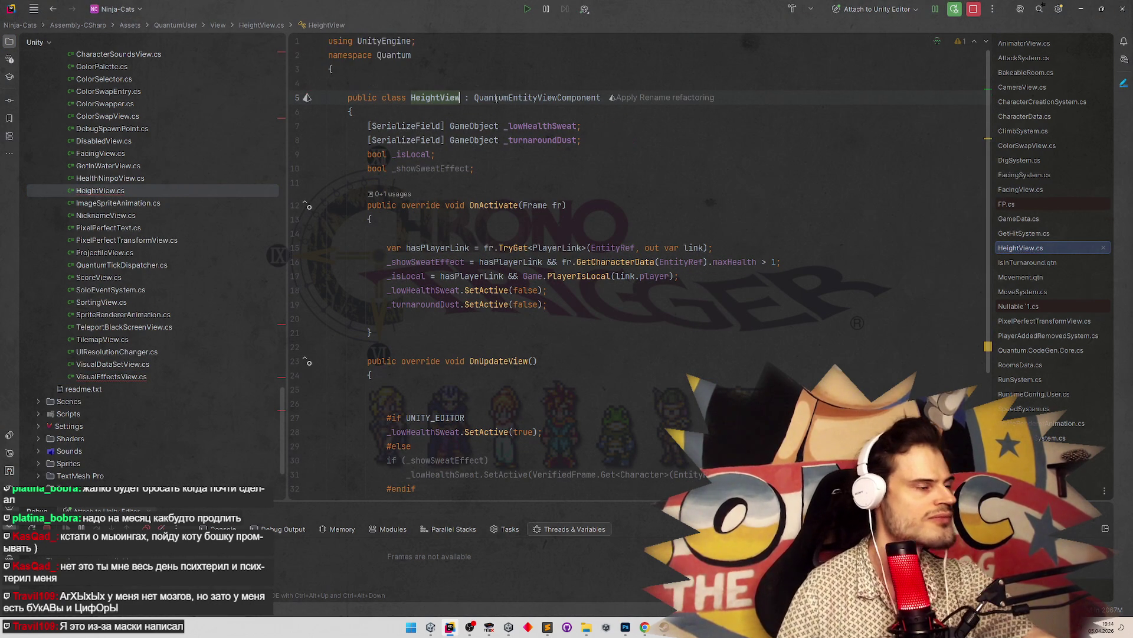
Change the first field from GameObject _lowHealthSweat to Transform[] _transforms
left_click(589, 201)
left_click(615, 169)
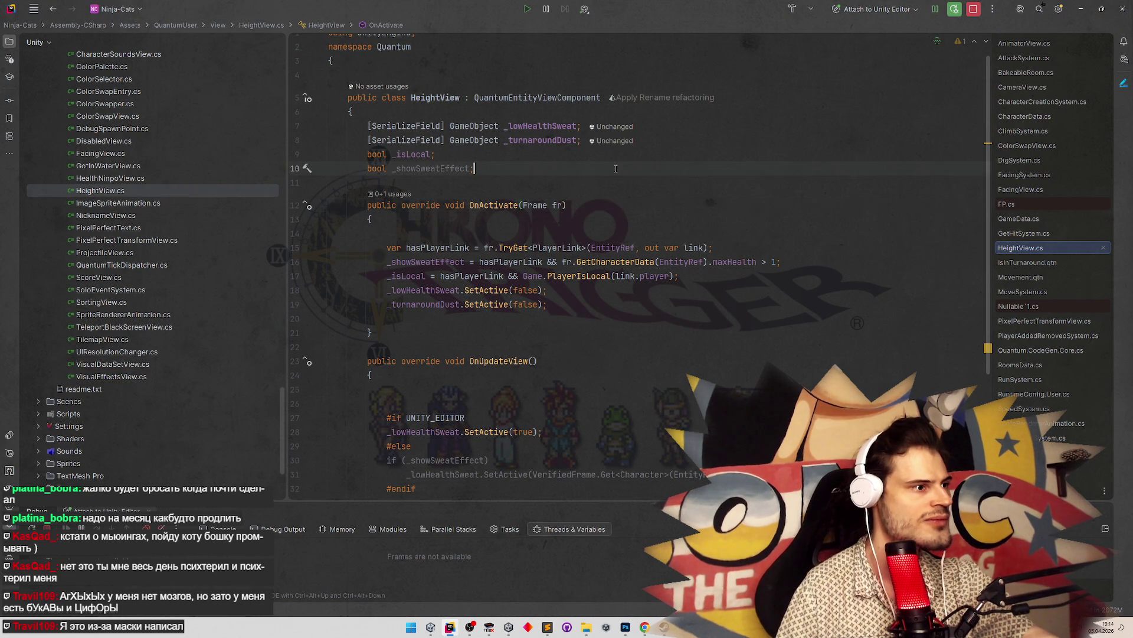
double_click(482, 126)
type("Transform")
key("Return")
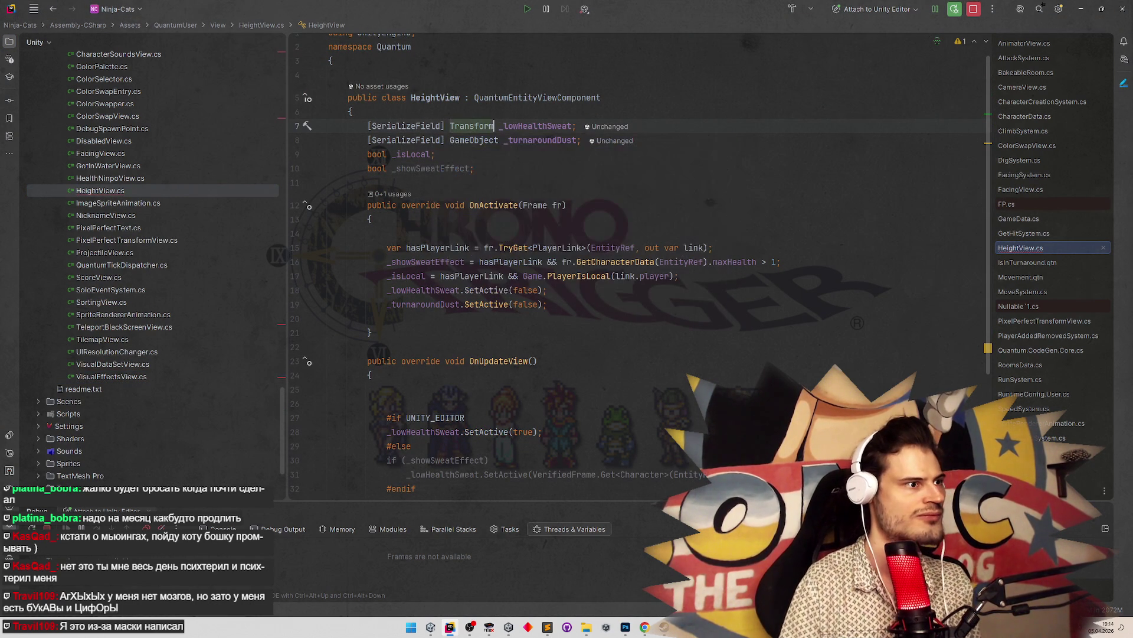
double_click(534, 125)
left_click(494, 125)
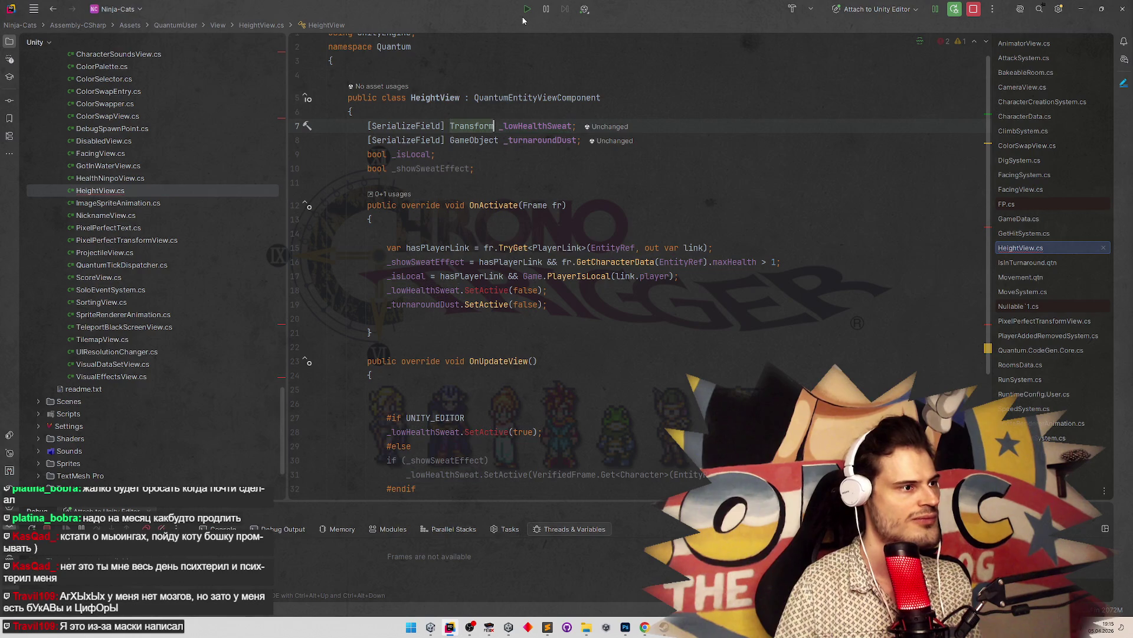
type("[]")
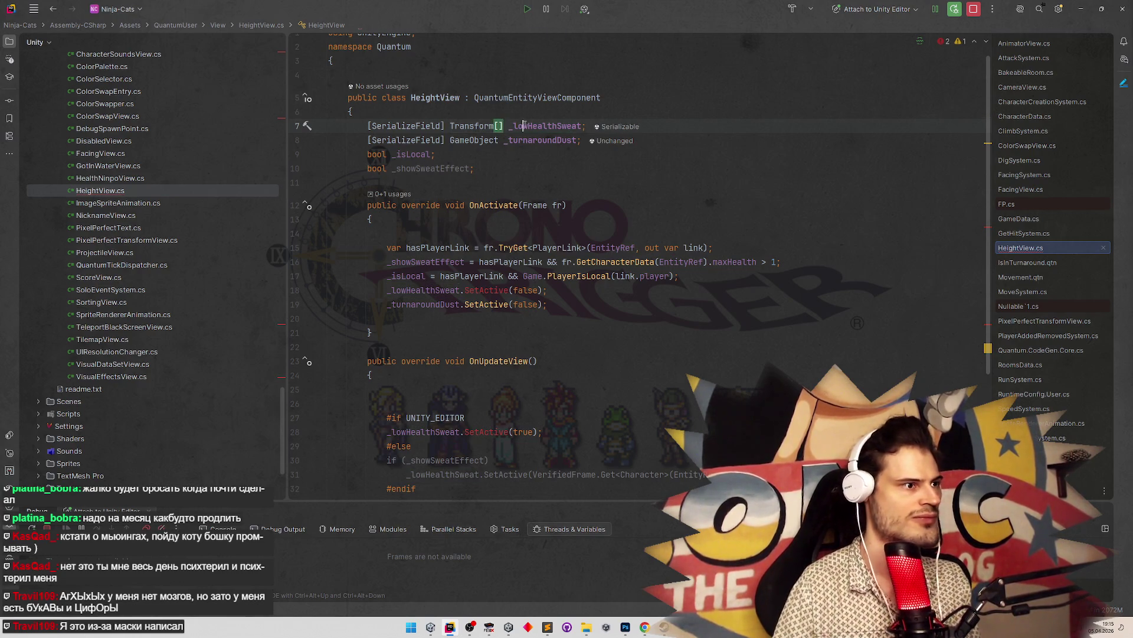
double_click(523, 126)
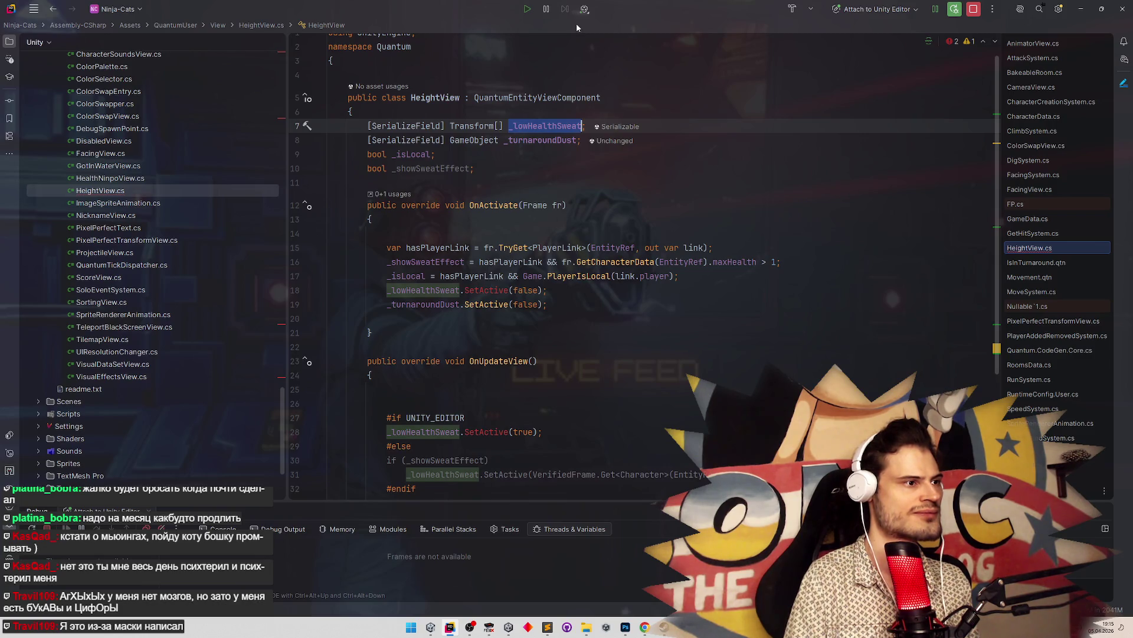
type("_")
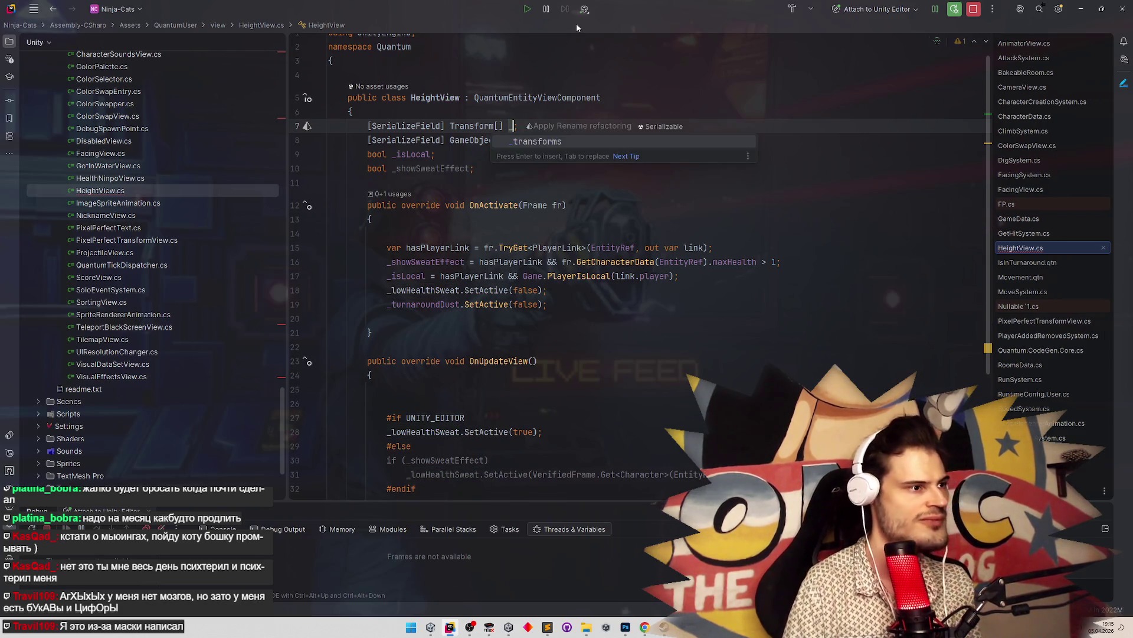
key("Return")
Change the second field from GameObject _turnaroundDust to float[] _defaultHeights
double_click(481, 139)
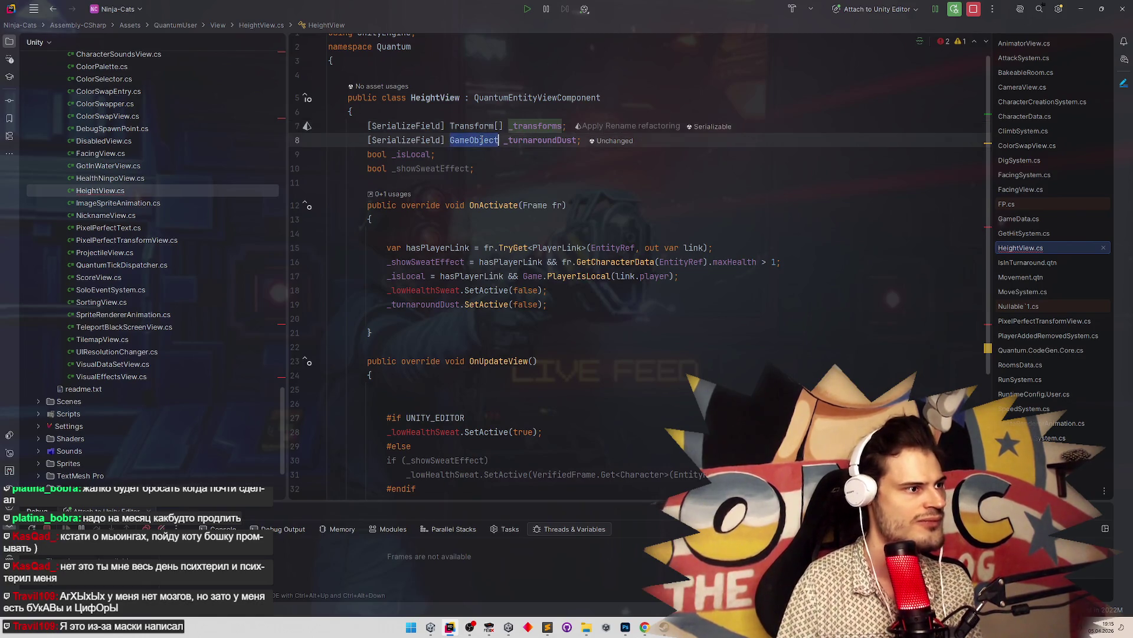
type("float")
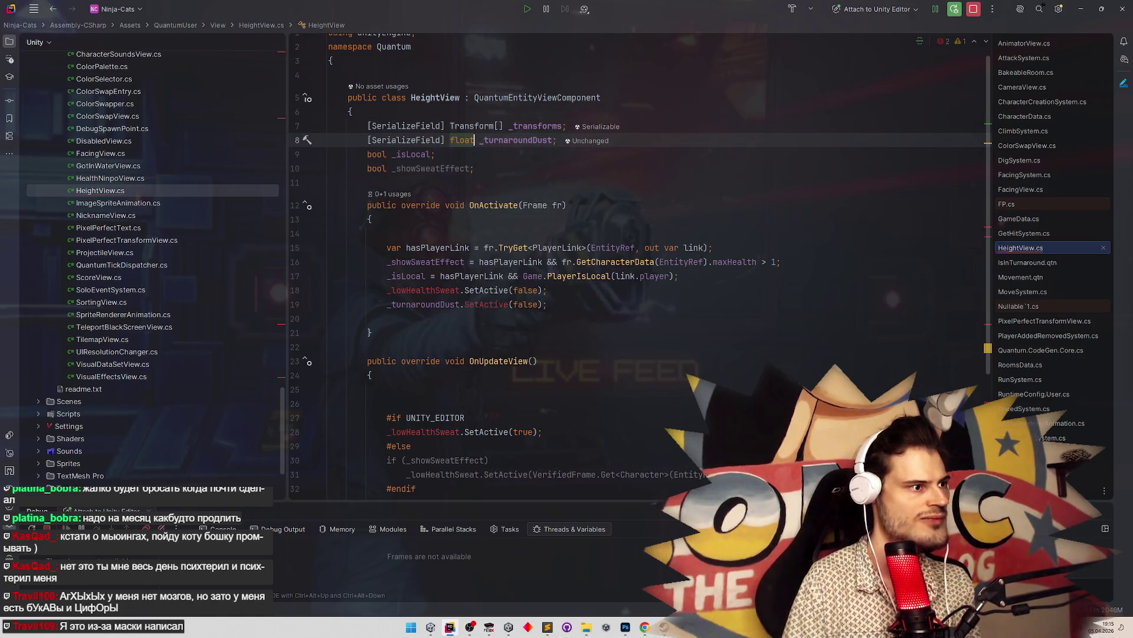
type("[]")
double_click(519, 140)
type("_defau")
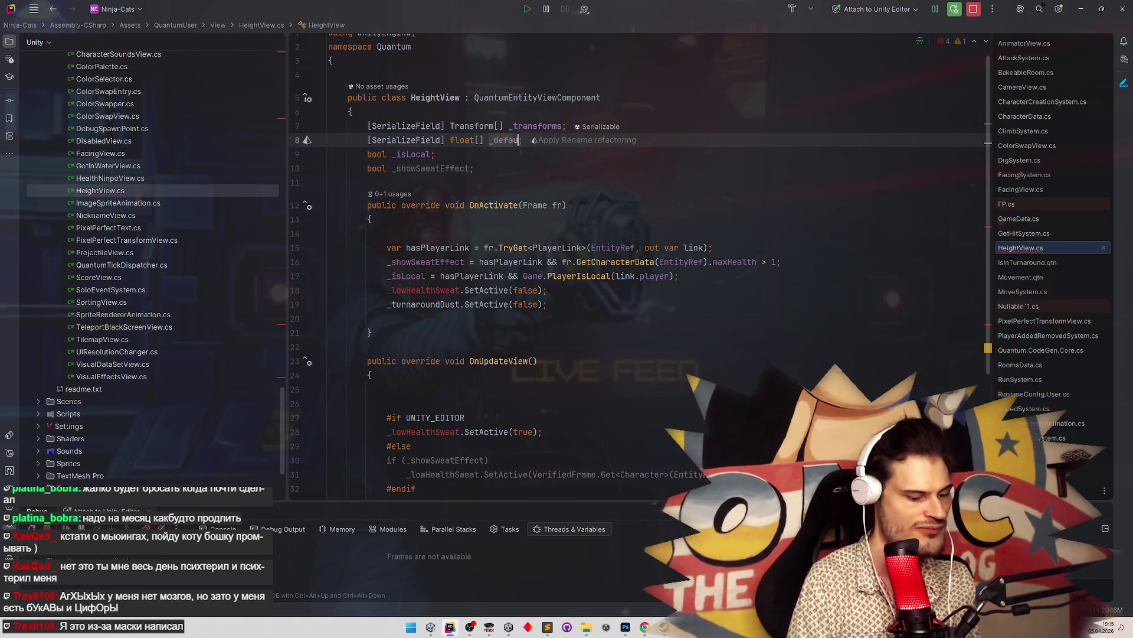
type("ltHeights")
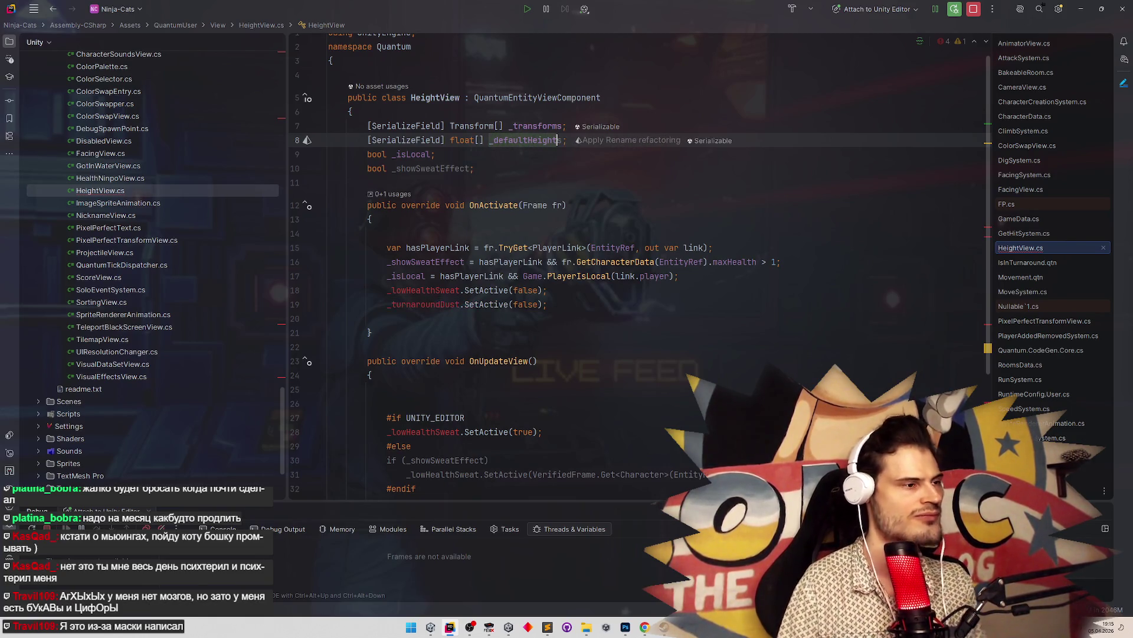
left_click(499, 117)
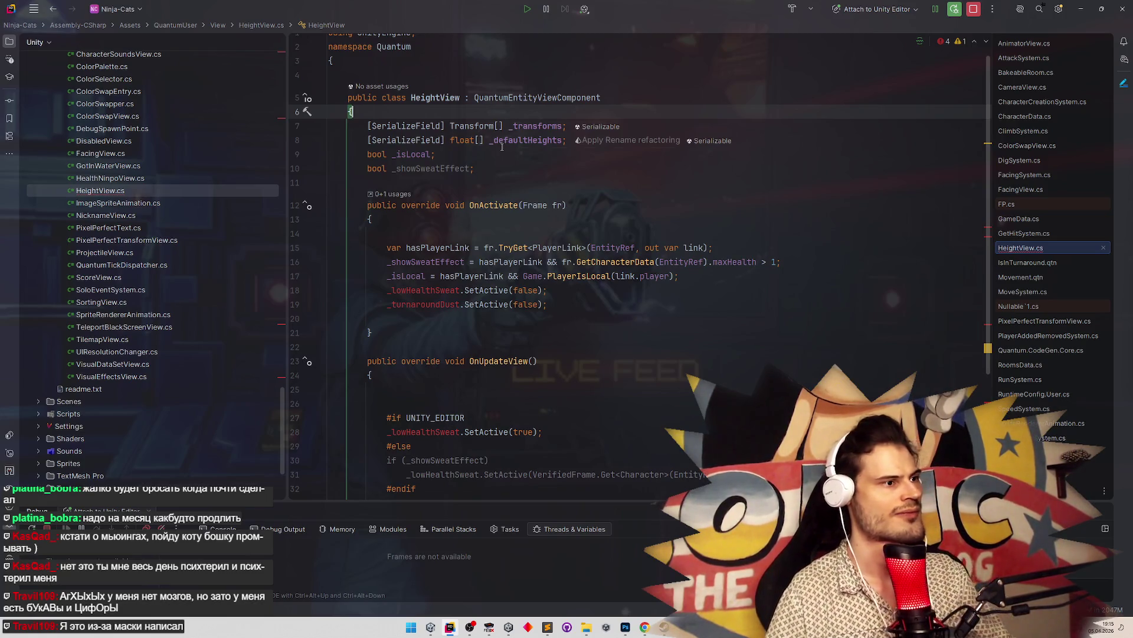
mouse_move(502, 147)
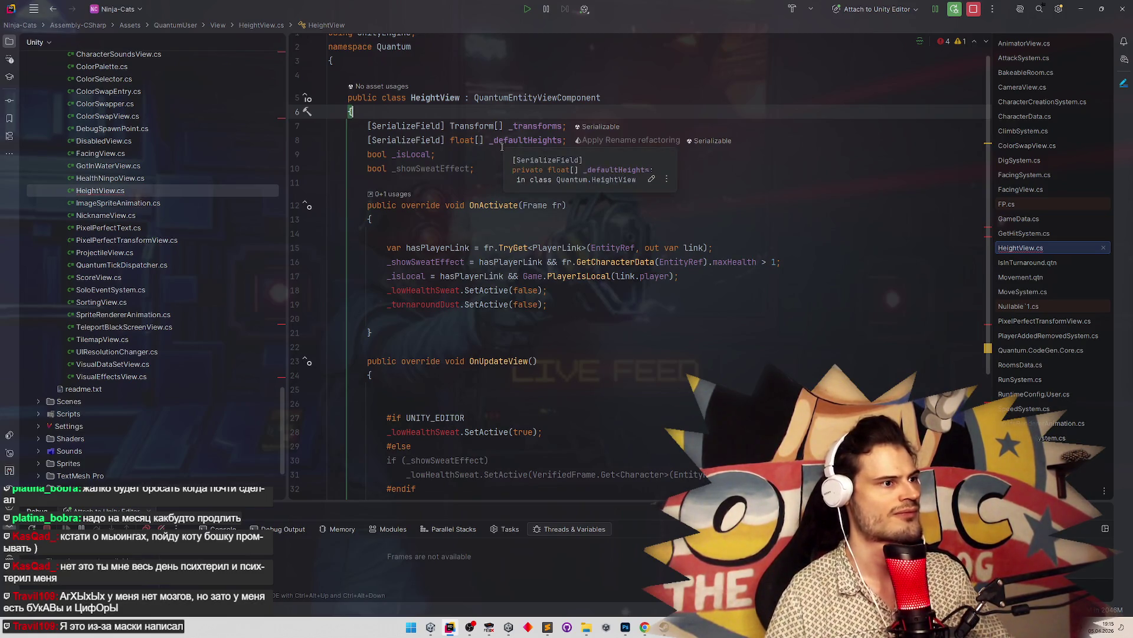
Delete the _defaultHeights field line
left_click(302, 141)
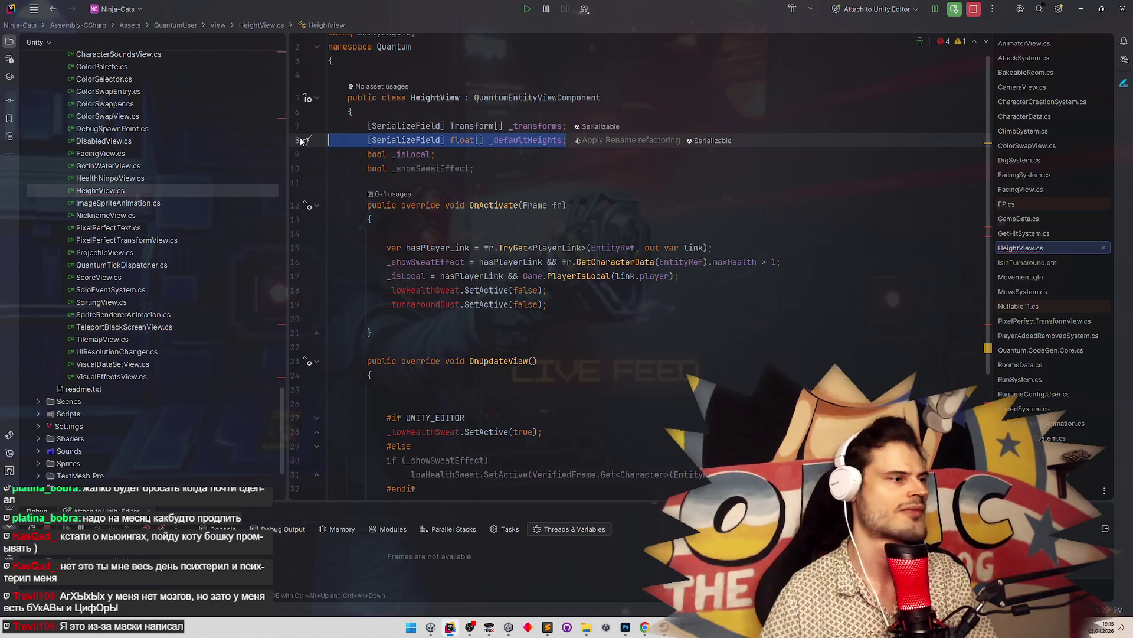
key("BackSpace")
key("BackSpace")
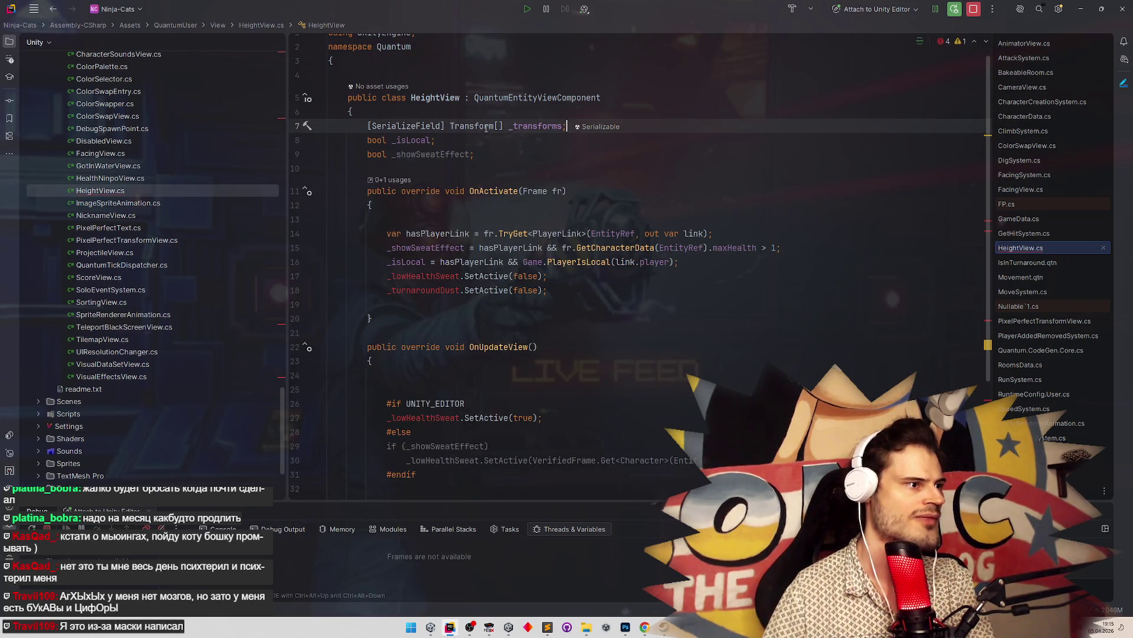
left_click(499, 126)
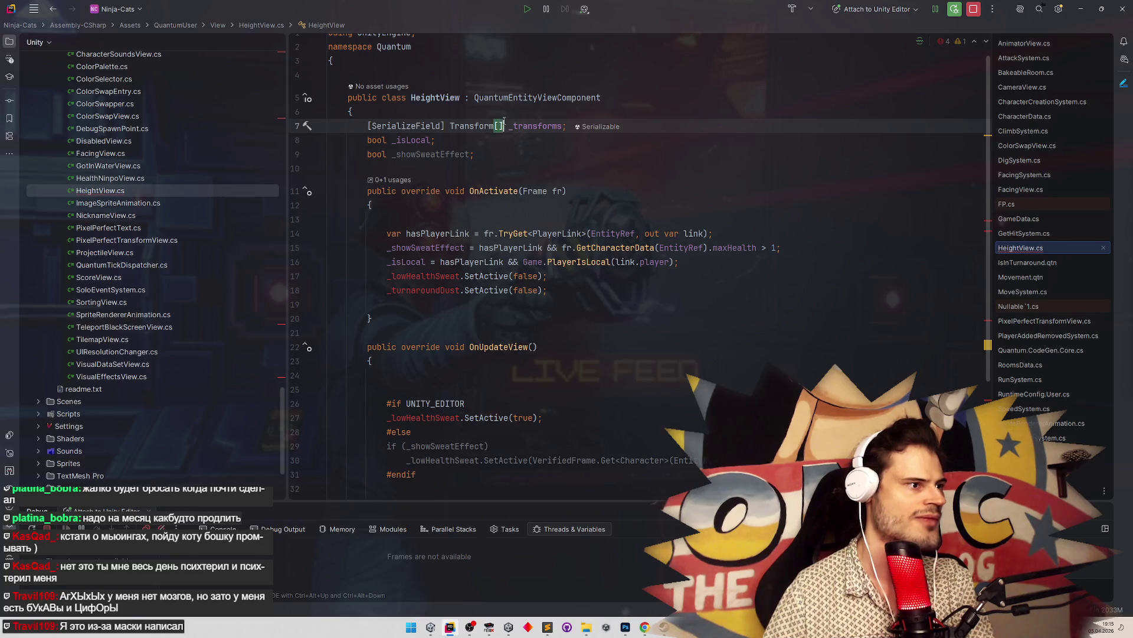
Delete the entire OnUpdateView method and add a blank line above OnActivate
left_click(371, 168)
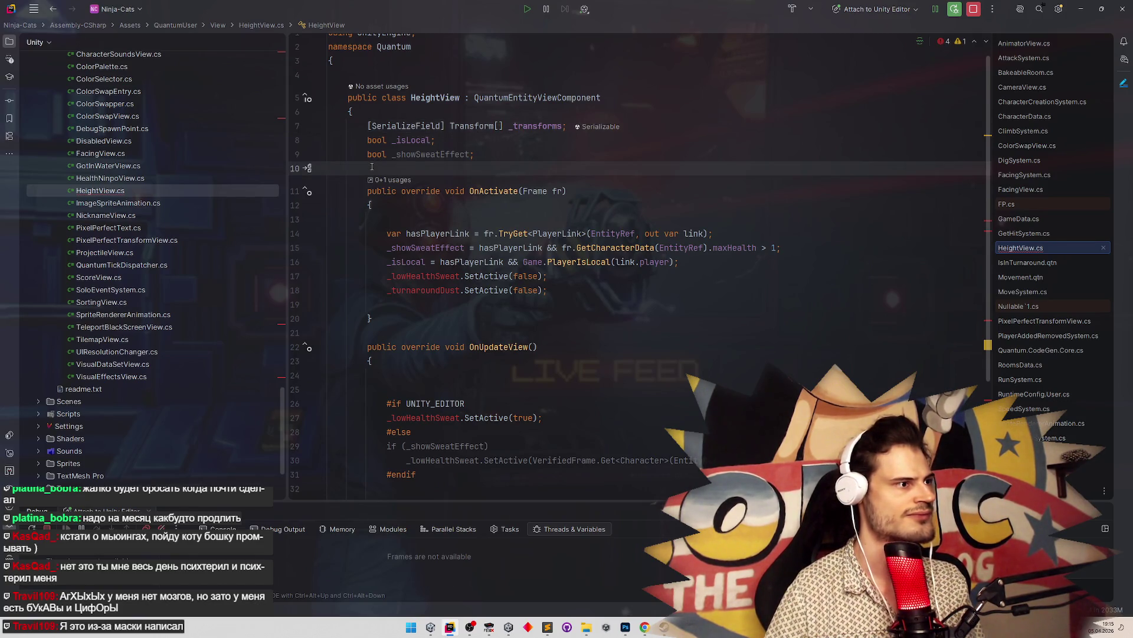
mouse_move(364, 184)
left_mouse_down()
mouse_move(378, 307)
mouse_move(439, 541)
left_mouse_up()
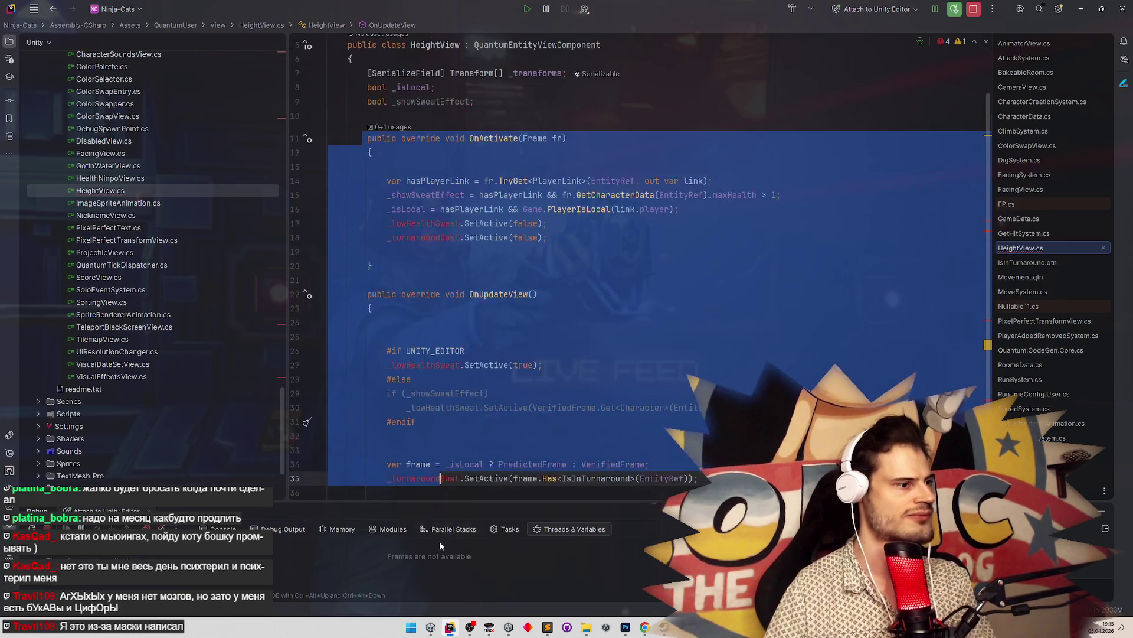
mouse_move(373, 207)
left_mouse_down()
mouse_move(330, 242)
mouse_move(366, 456)
mouse_move(406, 444)
left_mouse_up()
key("Delete")
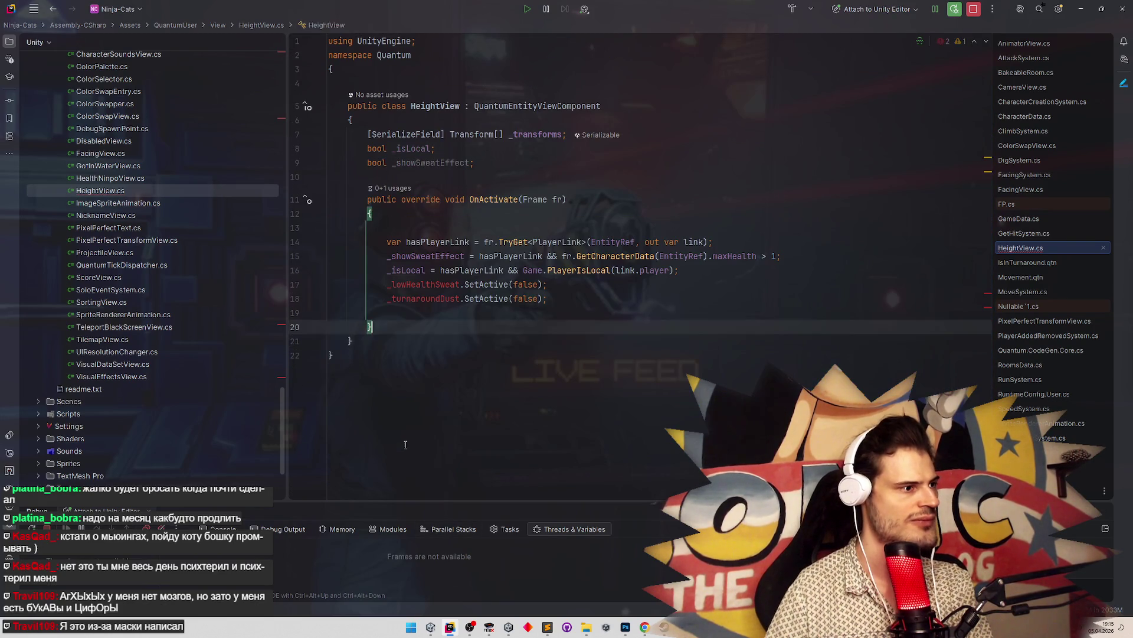
left_click(391, 180)
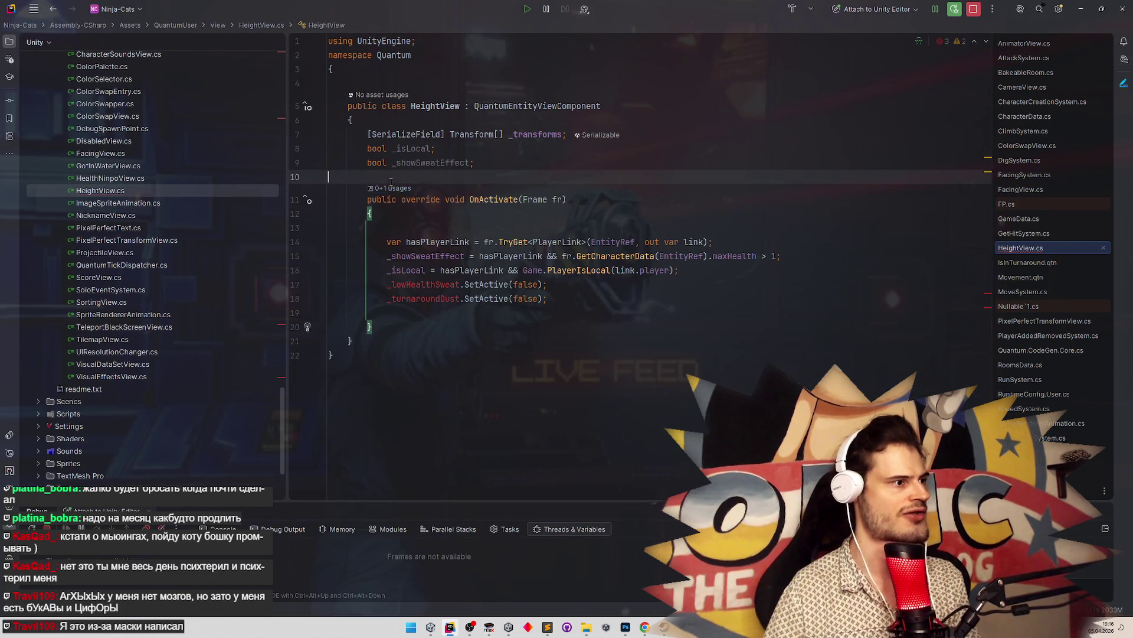
key("Return")
Add a [System.Serializable] public struct HeightEntry above the HeightView class
key("BackSpace")
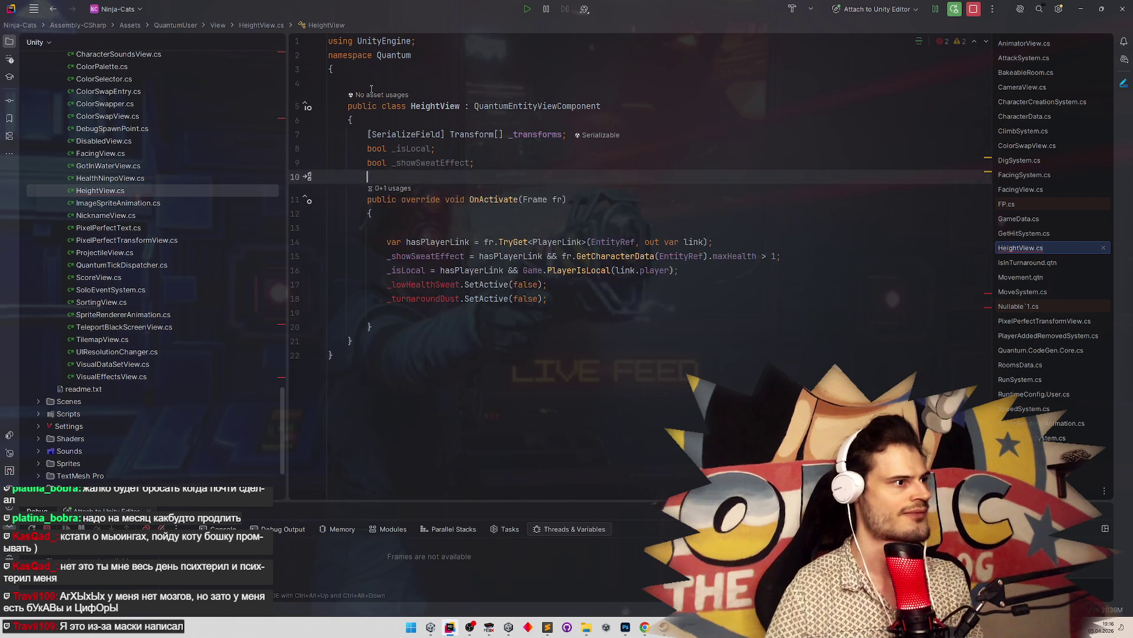
left_click(371, 88)
key("Return")
type("public ")
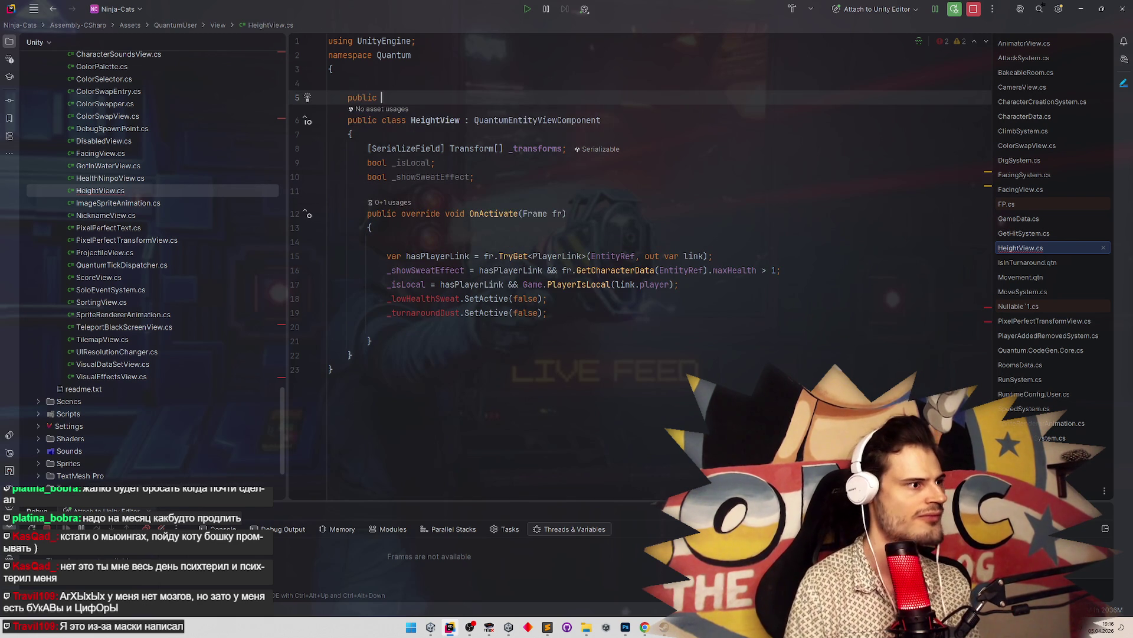
type("struct ")
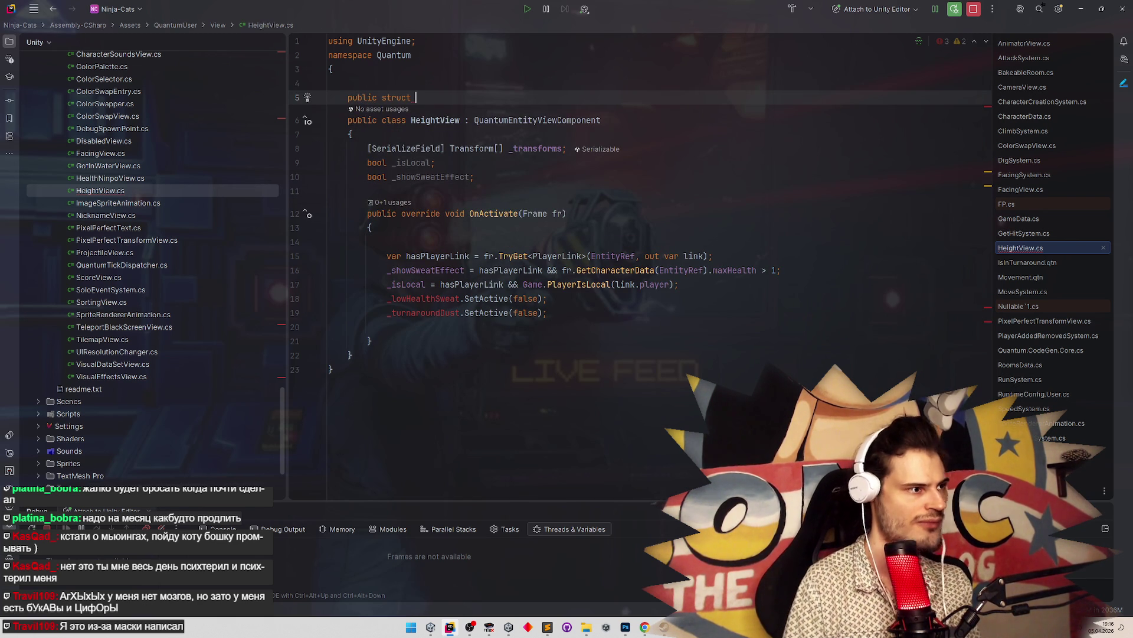
type("Height")
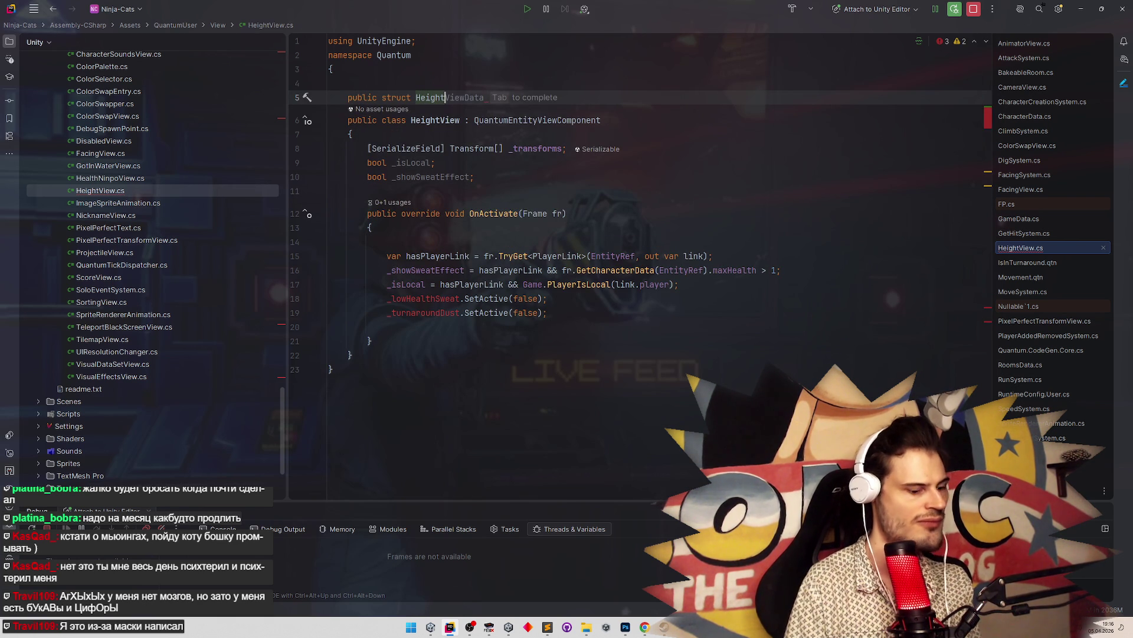
type("Entry")
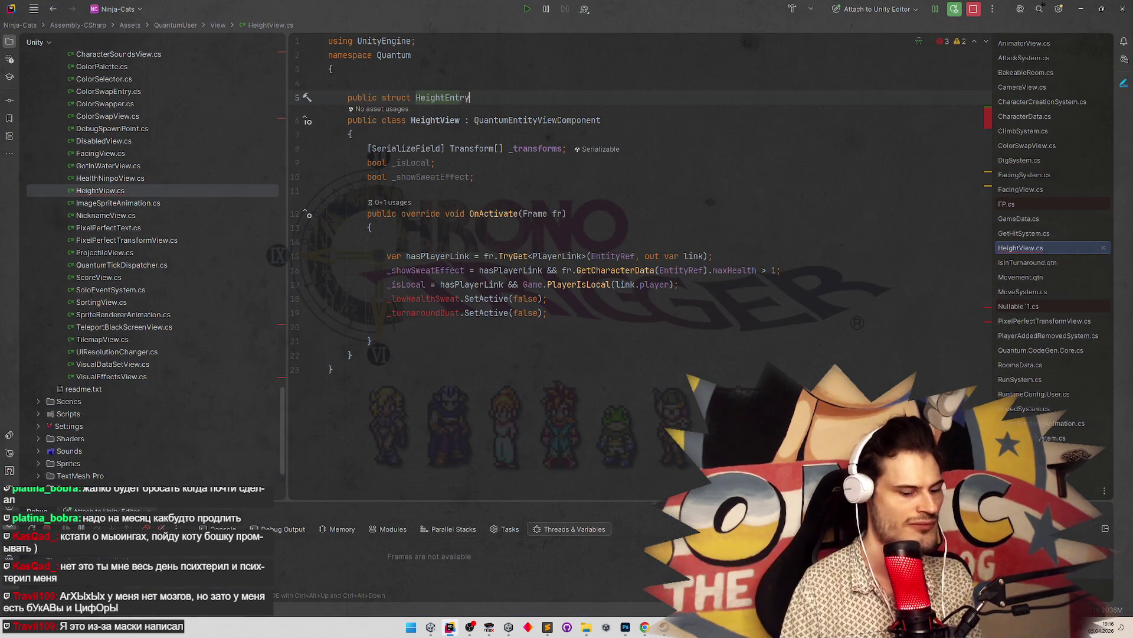
type("{")
key("Return")
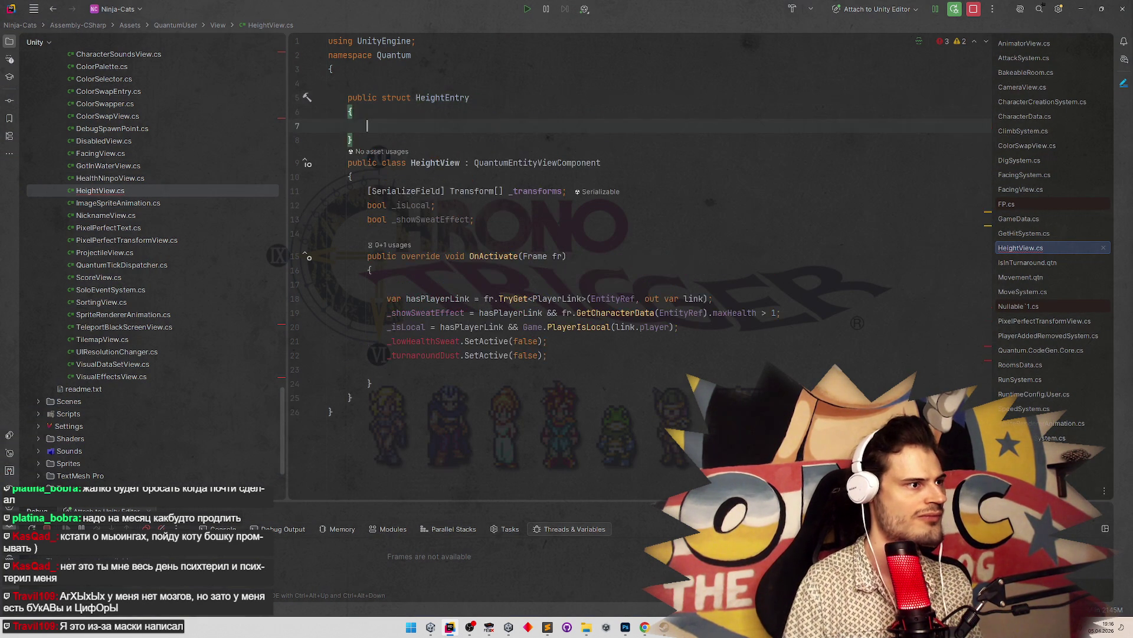
left_click(381, 89)
type("[")
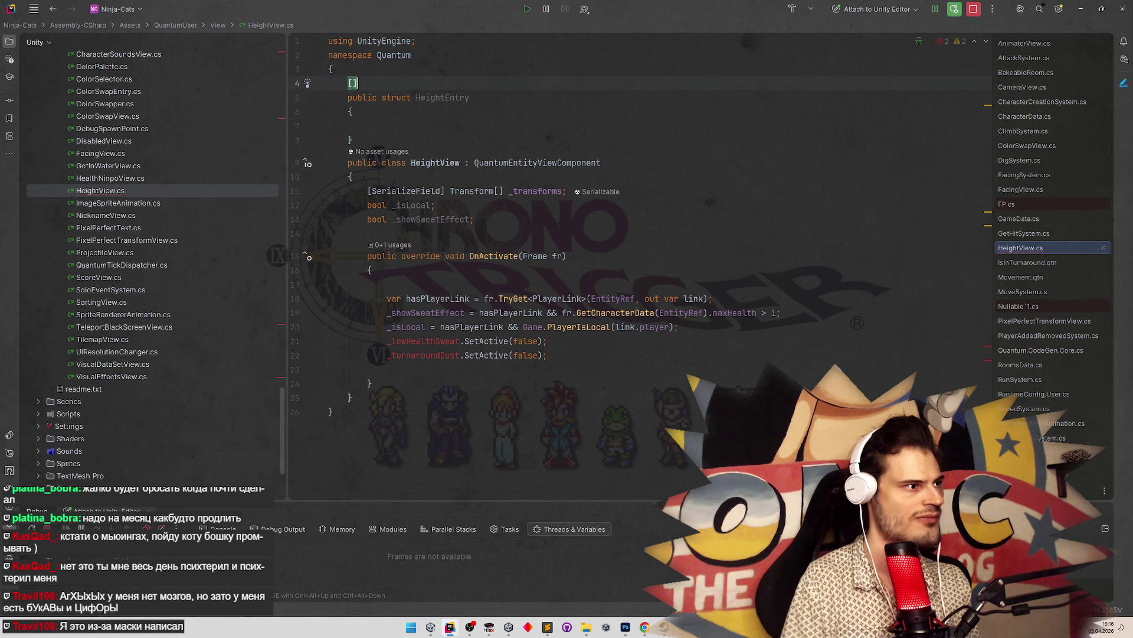
type("Serial")
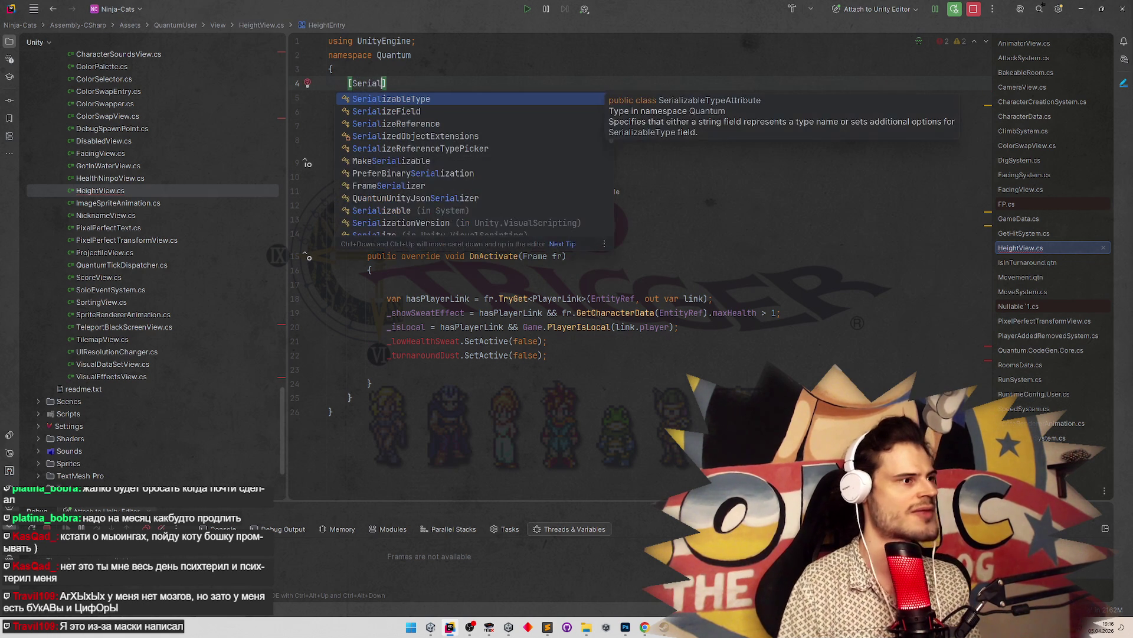
key("Down")
key("Down")
key("Down")
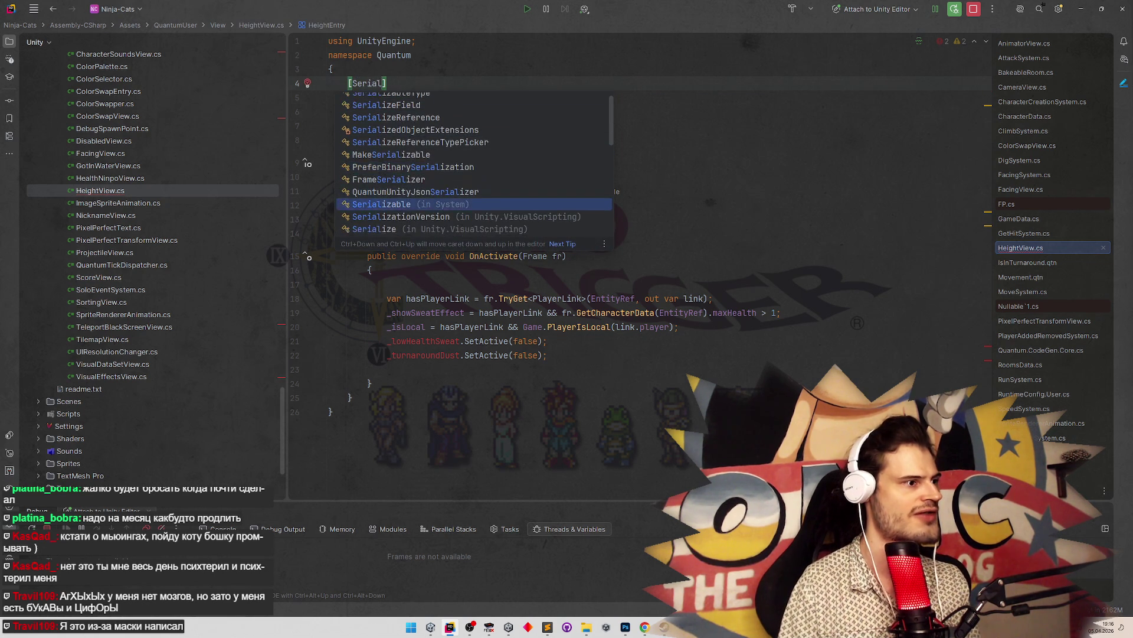
key("Return")
Add a public Transform t field to the struct and duplicate that line
left_click(412, 134)
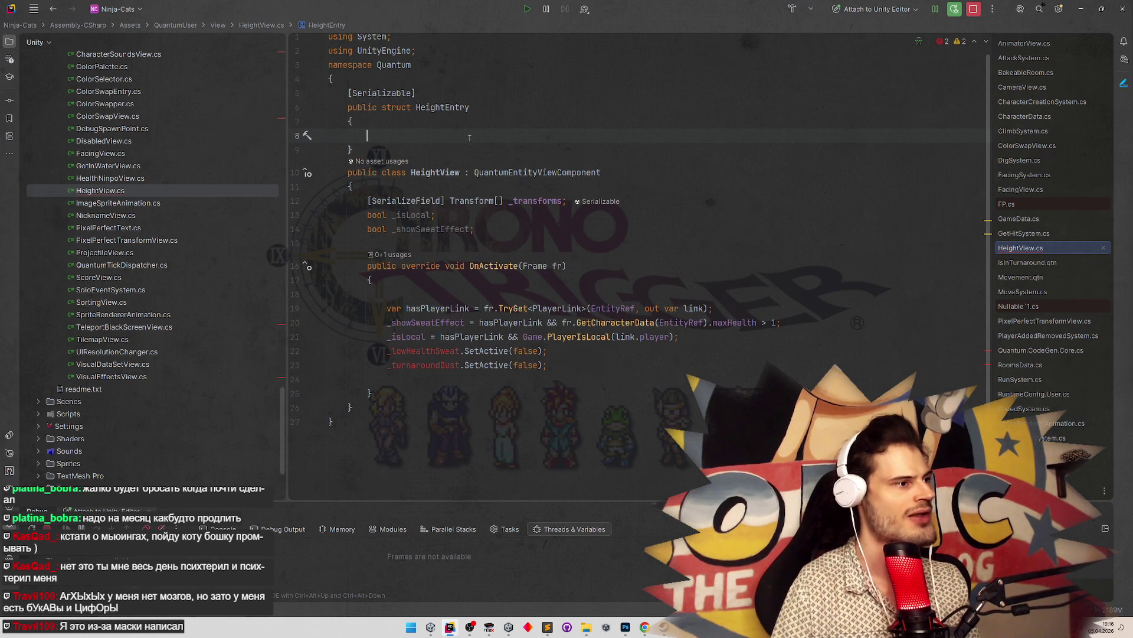
type("Transform")
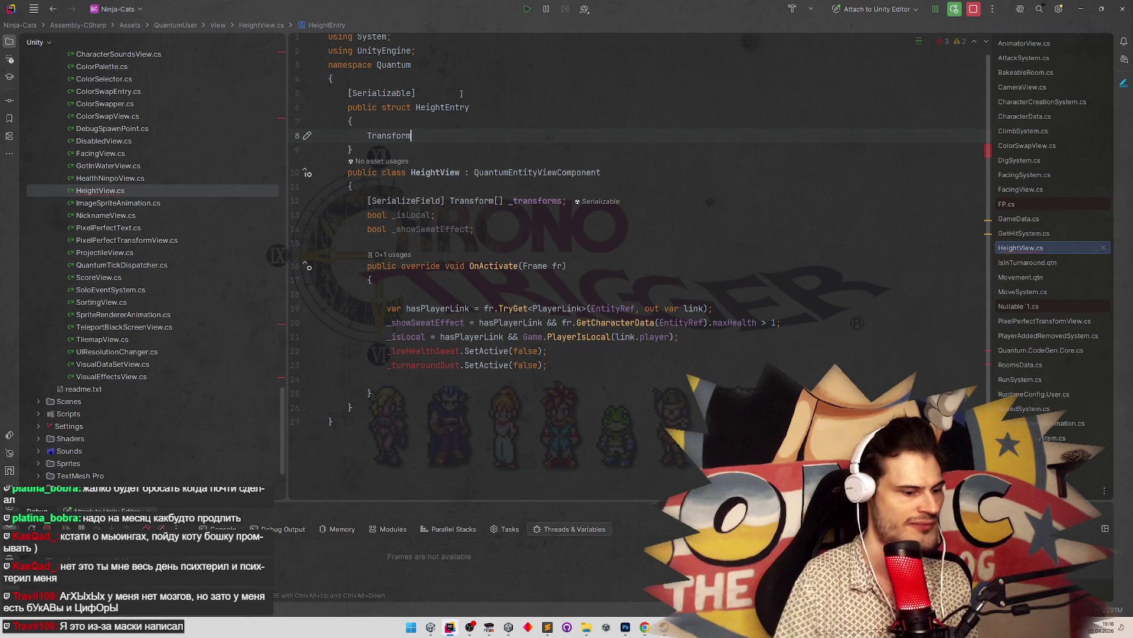
type(" transf")
key("BackSpace")
key("BackSpace")
key("BackSpace")
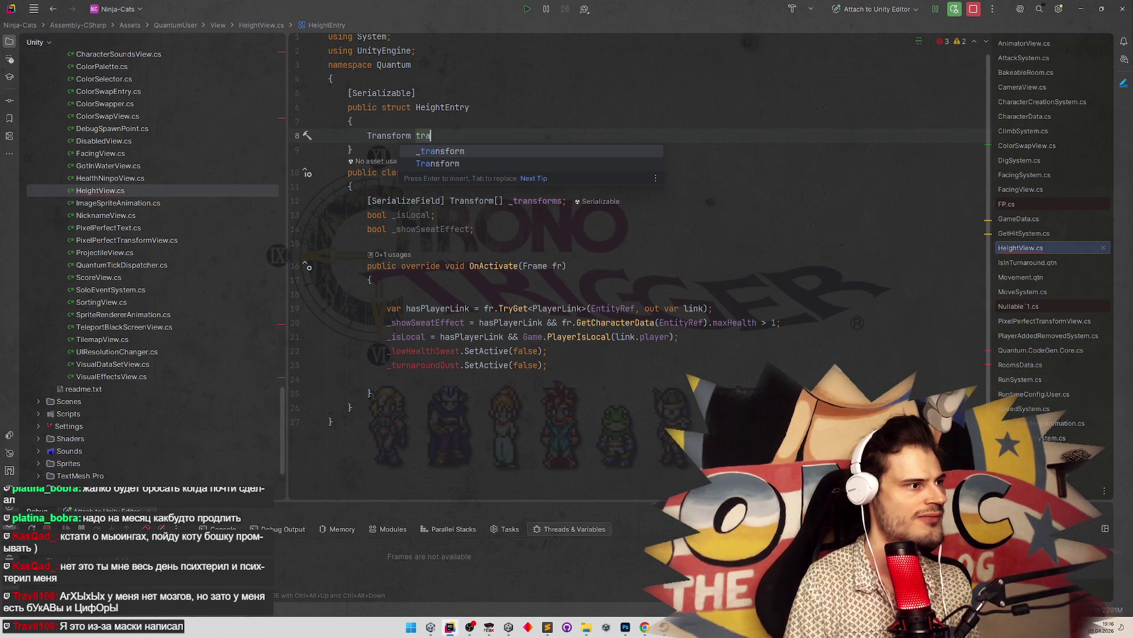
type(";")
key("Return")
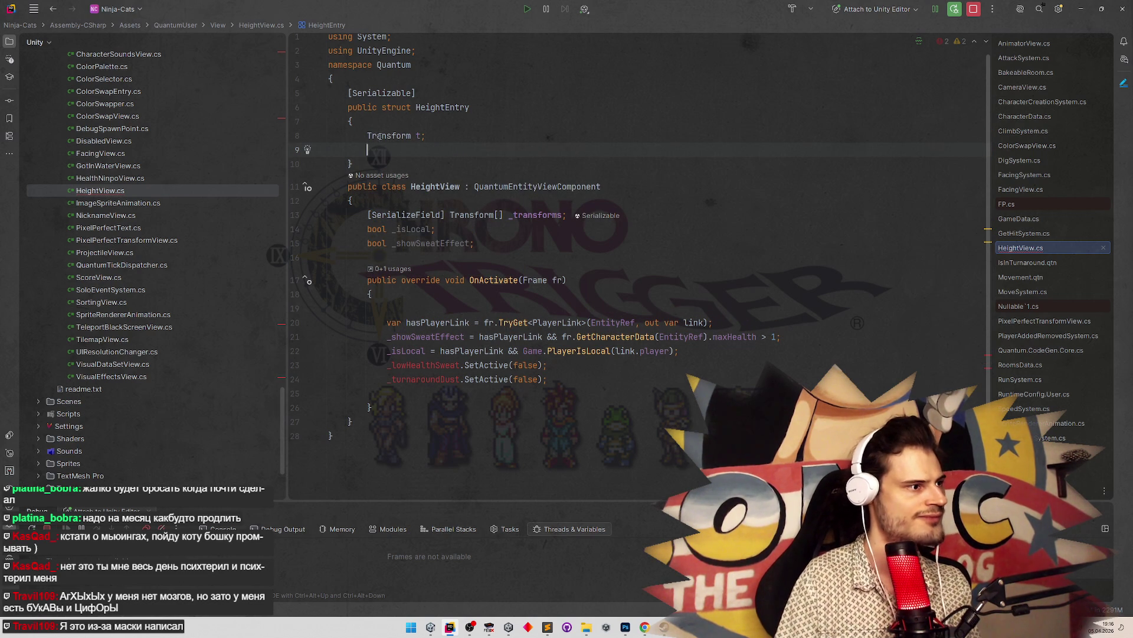
key("Up")
type("public")
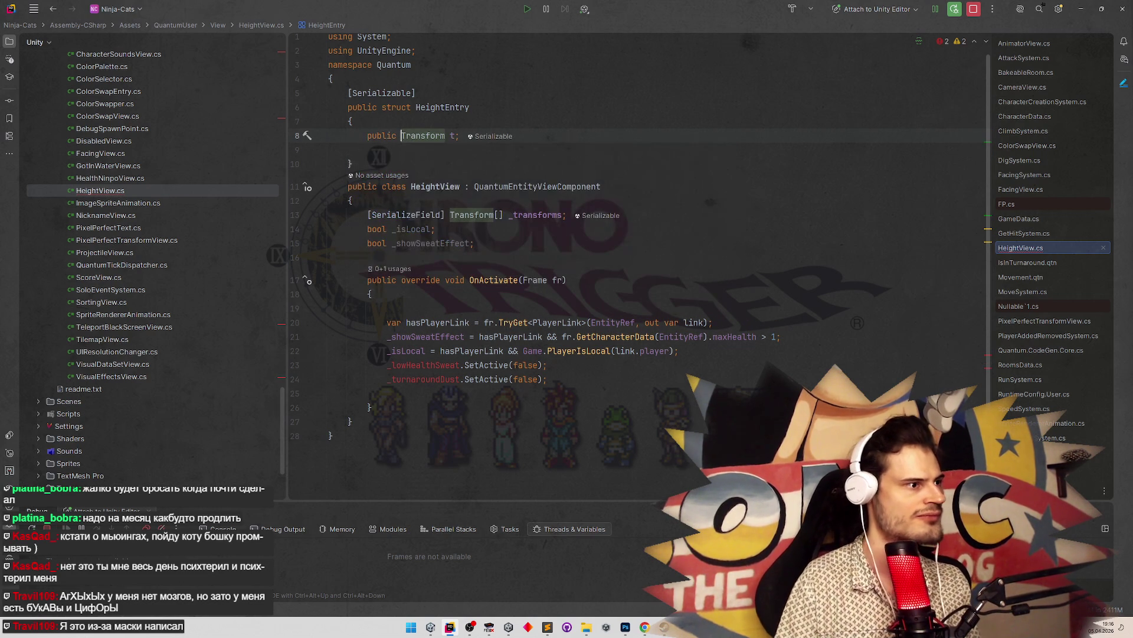
left_click_drag(363, 136, 463, 140)
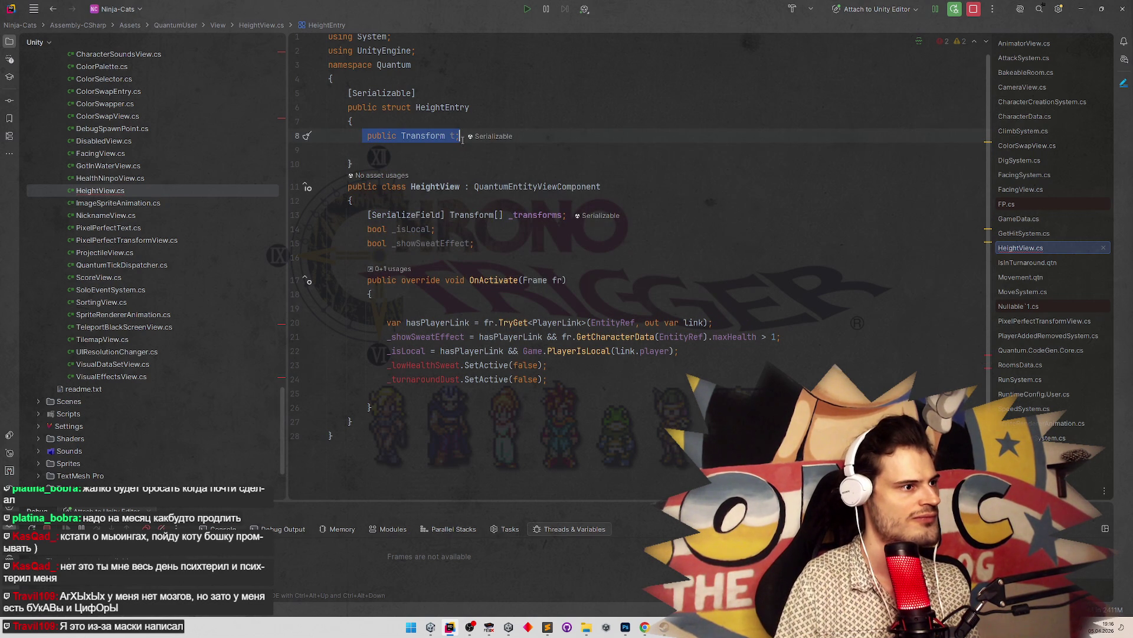
key("ctrl+c")
left_click(410, 150)
key("ctrl+v")
Turn the duplicate into a public float offset field and rename t to transform
double_click(424, 150)
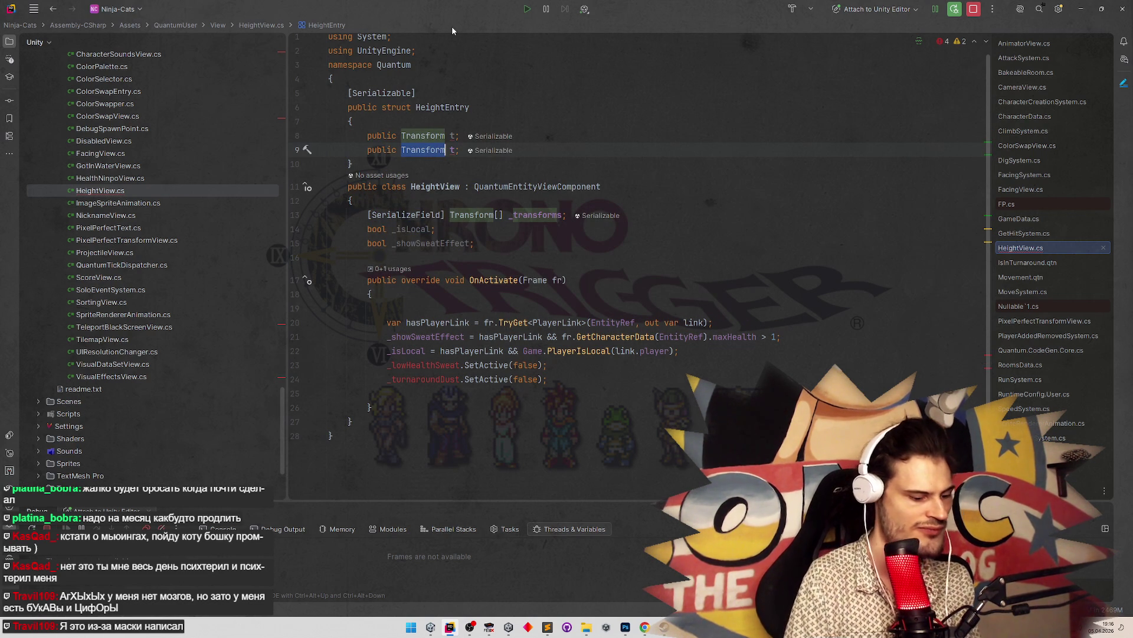
type("float")
left_click(445, 137)
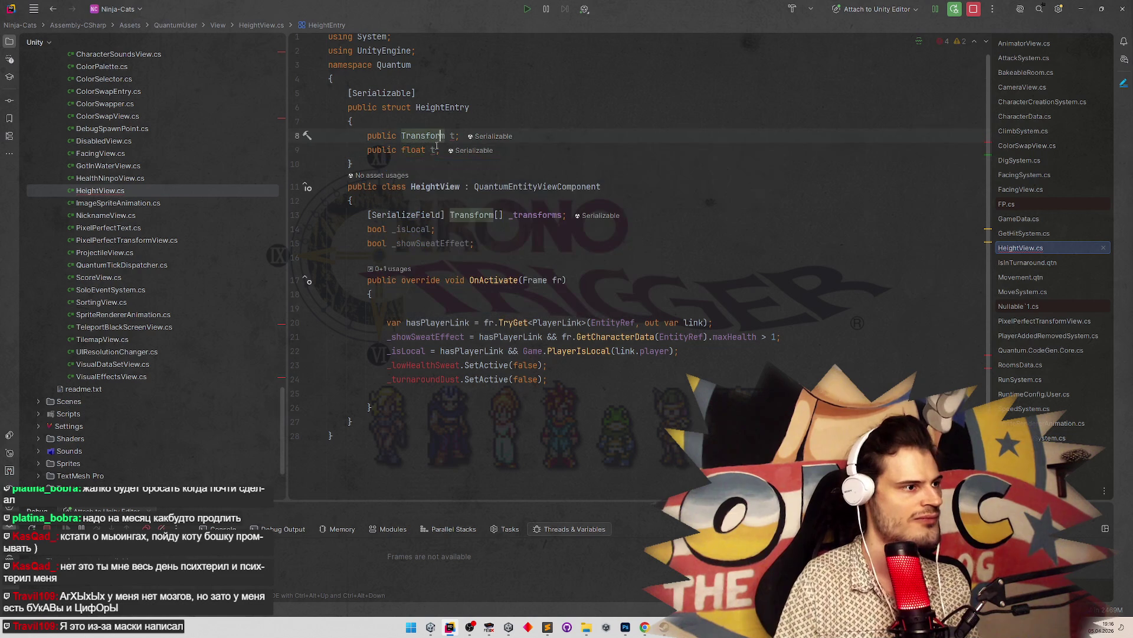
double_click(434, 150)
type("offset")
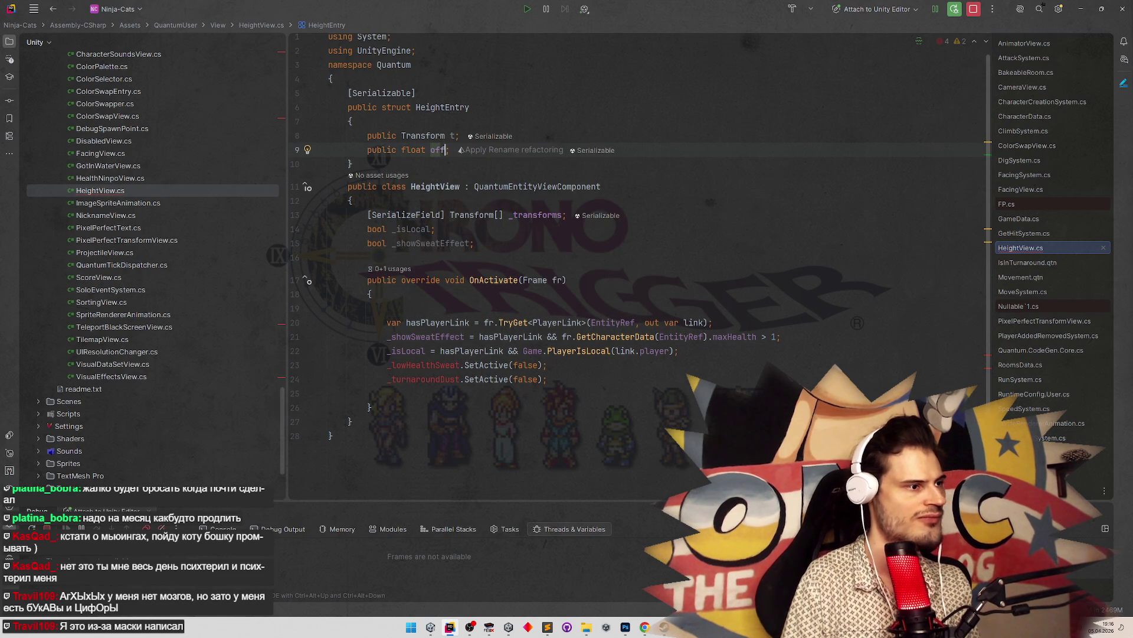
left_click(452, 136)
type("t")
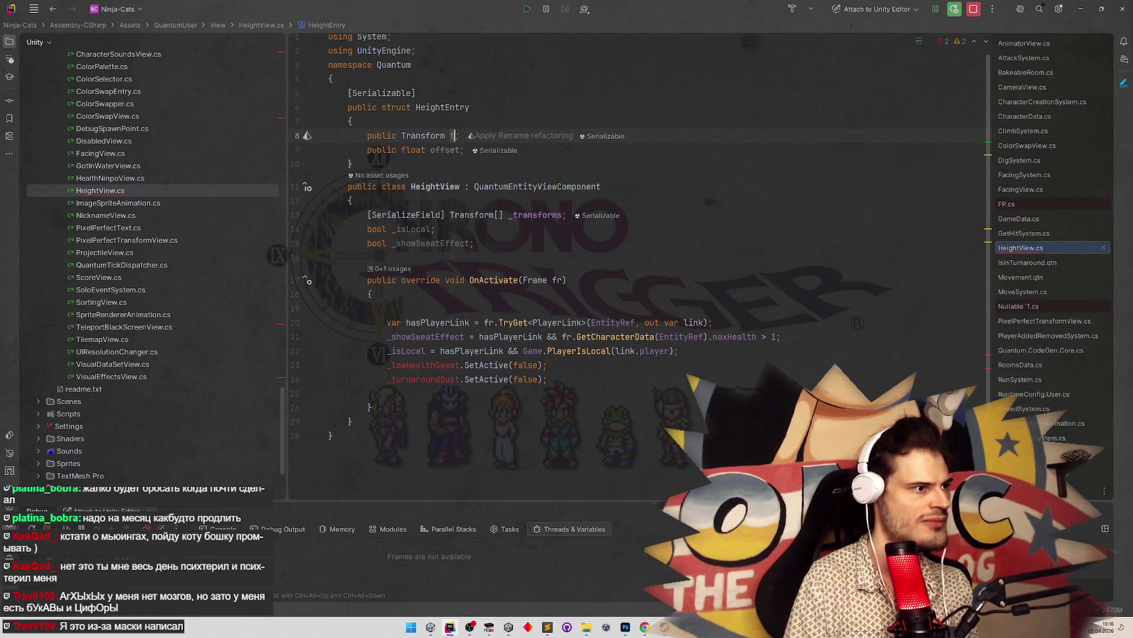
type("ransform")
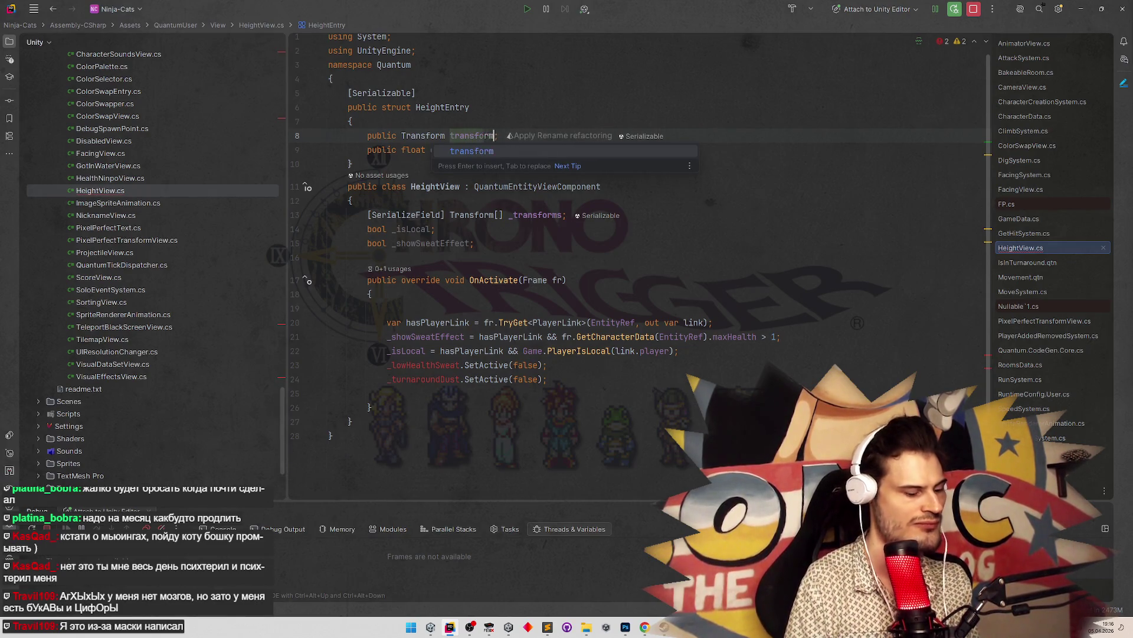
left_click(536, 79)
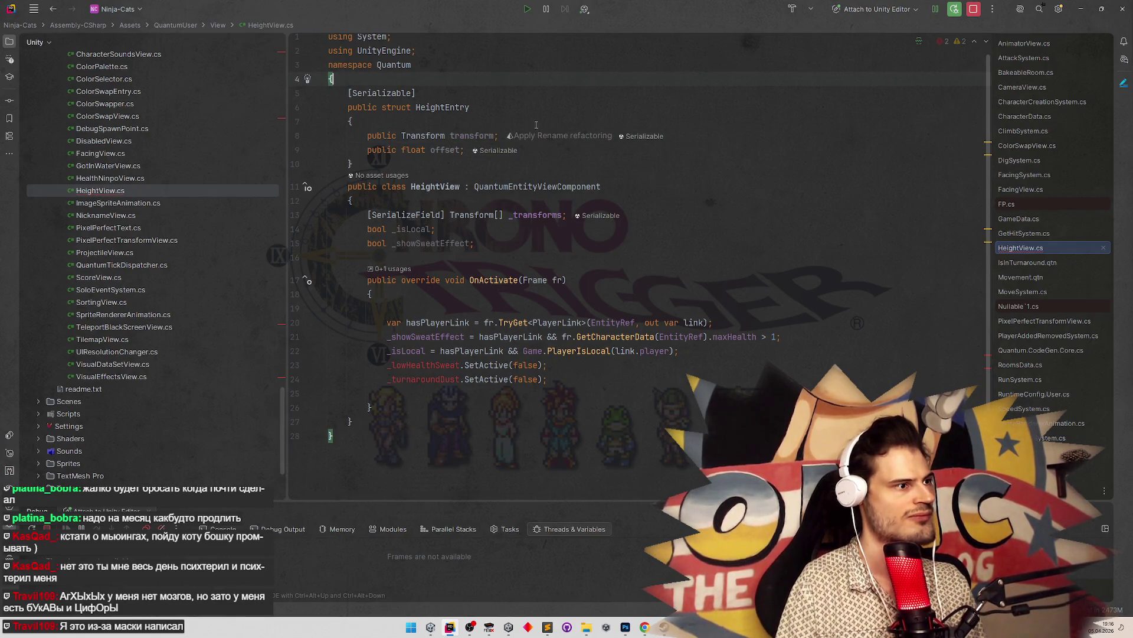
left_click(551, 151)
Add a public void SetHeight(float height) method below the fields, accepting the suggested position-update body
key("Return")
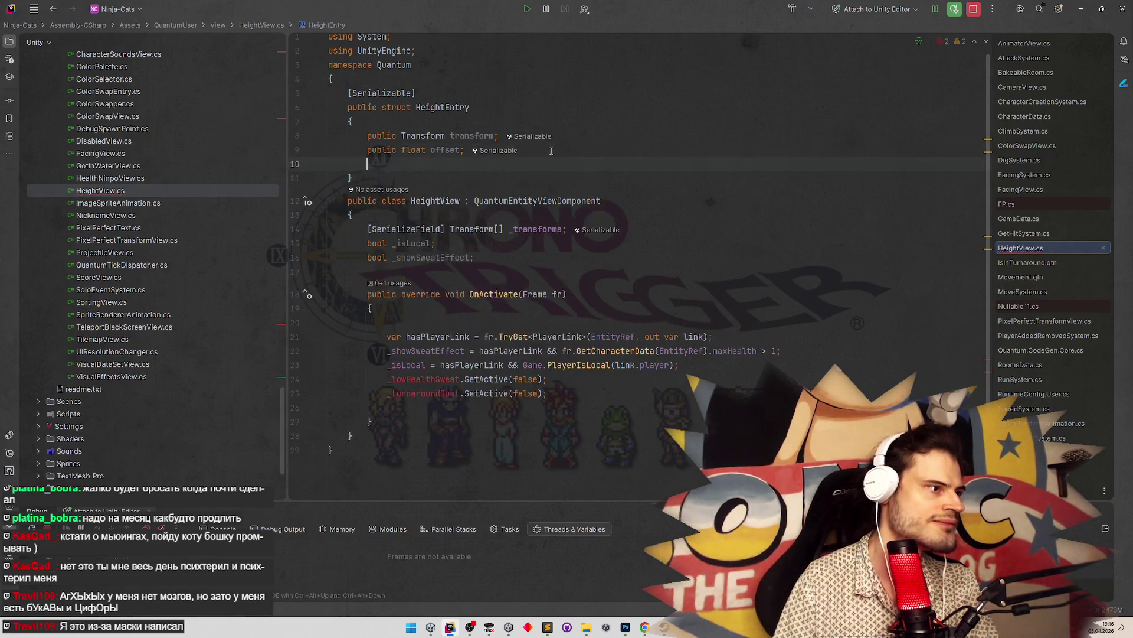
key("Return")
type("public voi")
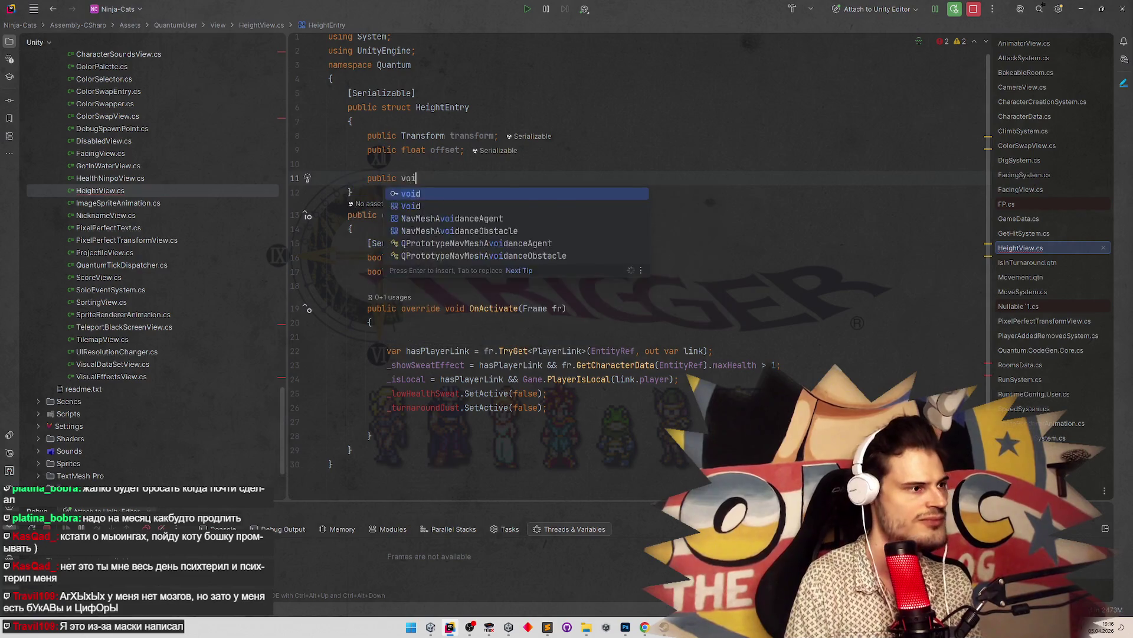
type("d SetHeight")
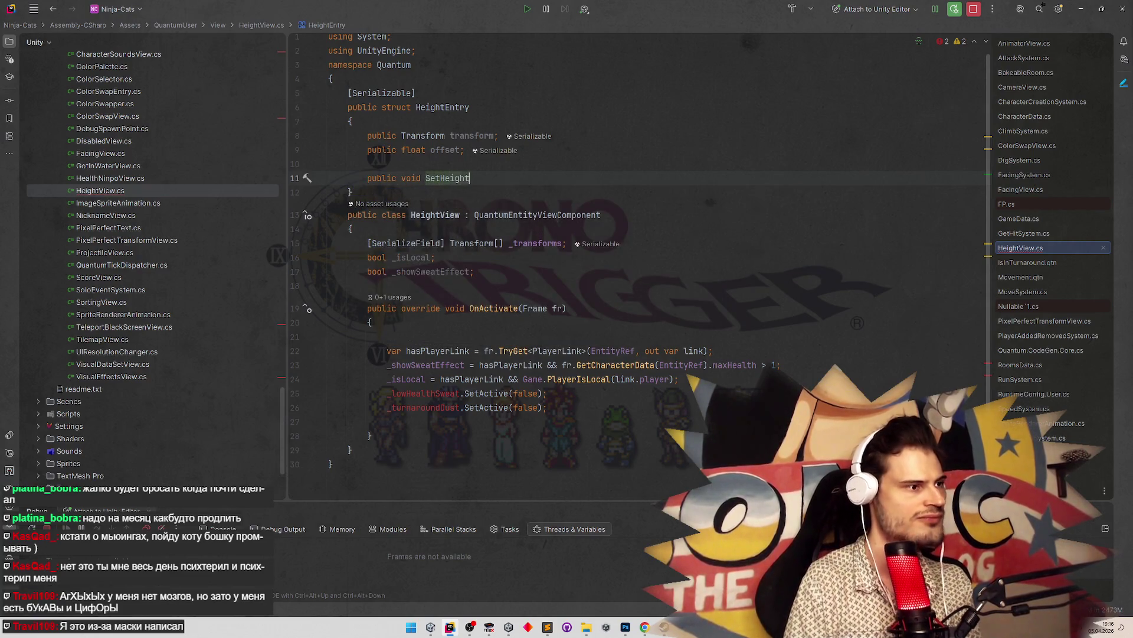
key("Tab")
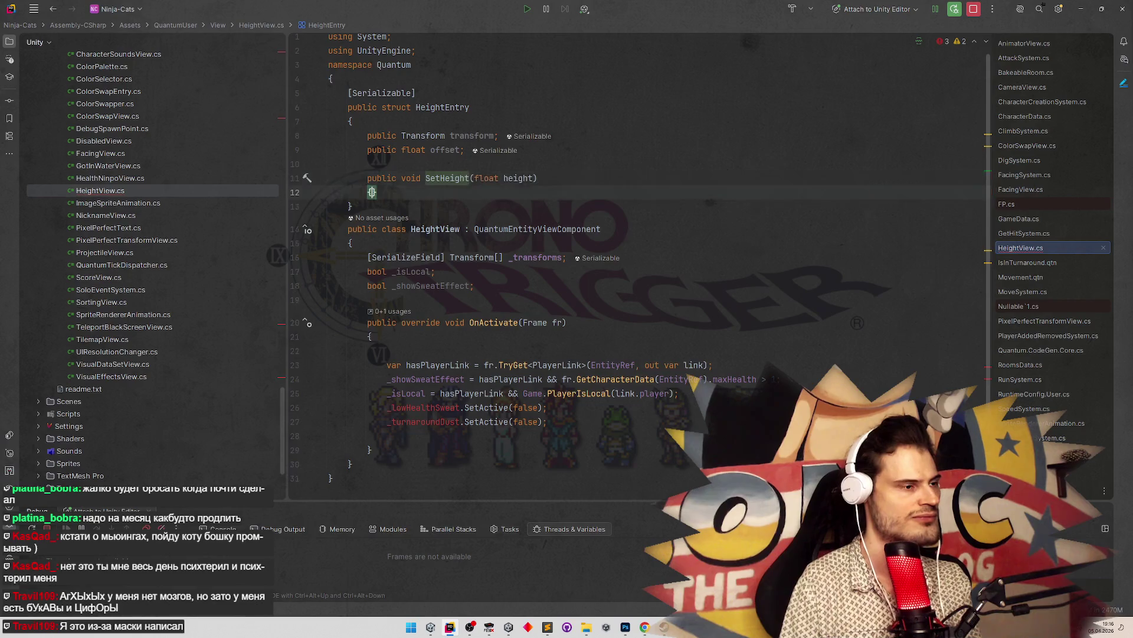
key("Return")
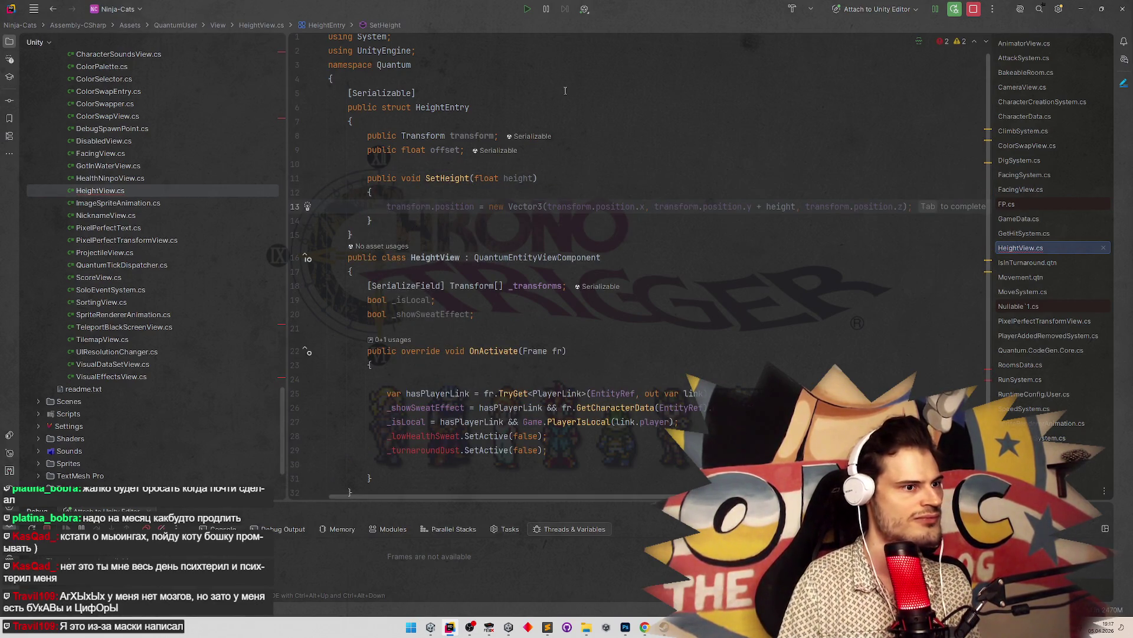
key("Tab")
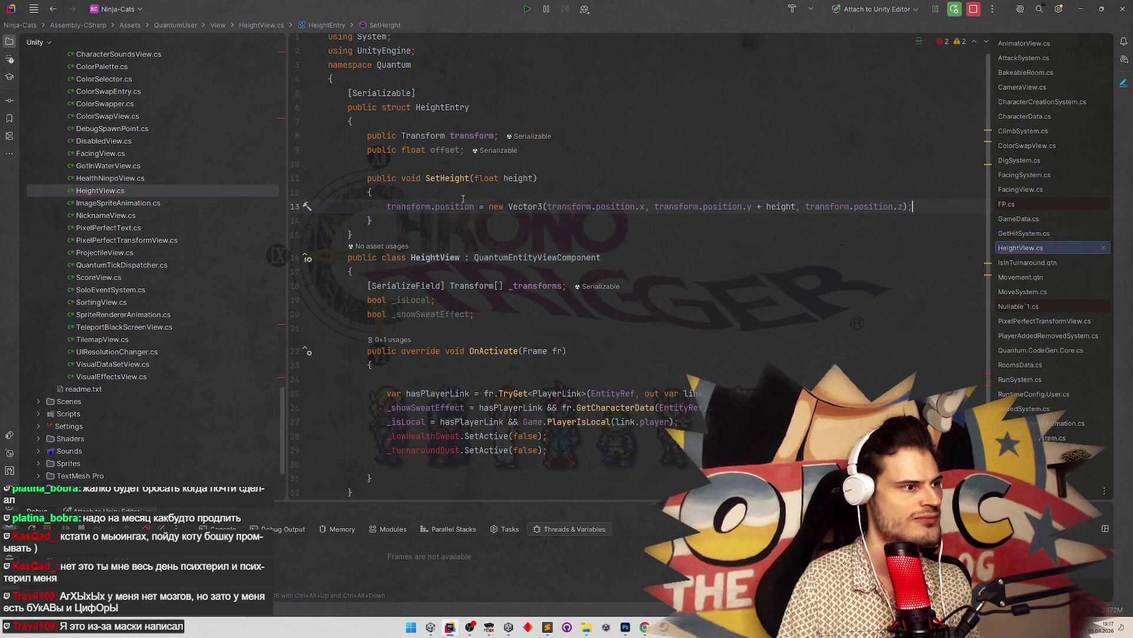
Change every position reference in SetHeight to localPosition and reformat the file
double_click(455, 206)
type("local")
key("Return")
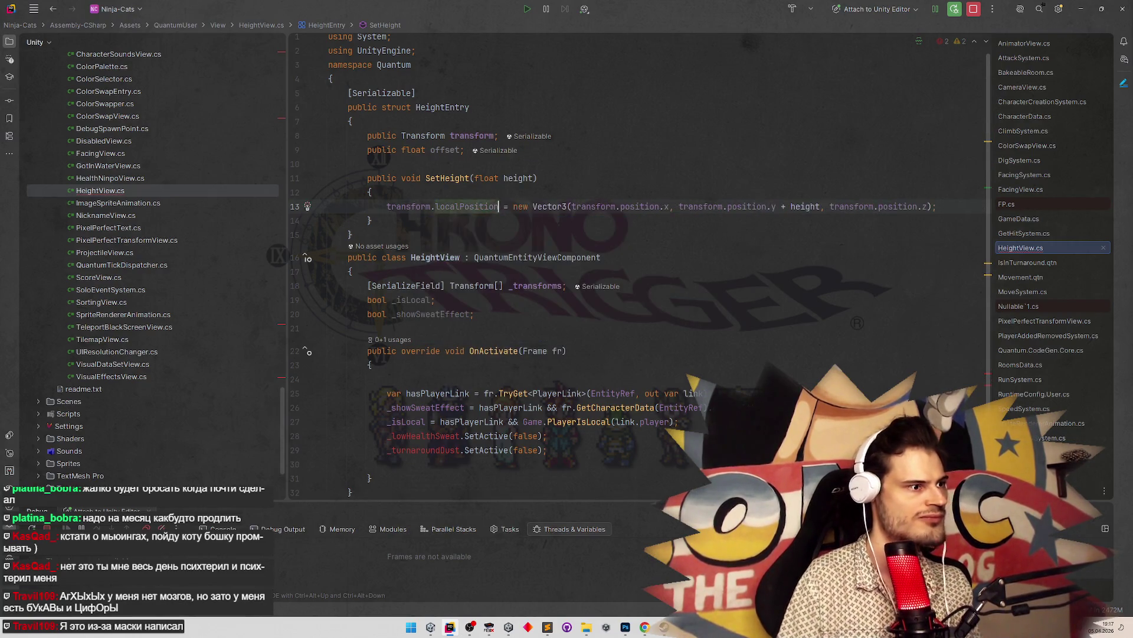
key("ctrl+c")
double_click(643, 206)
key("ctrl+v")
double_click(776, 206)
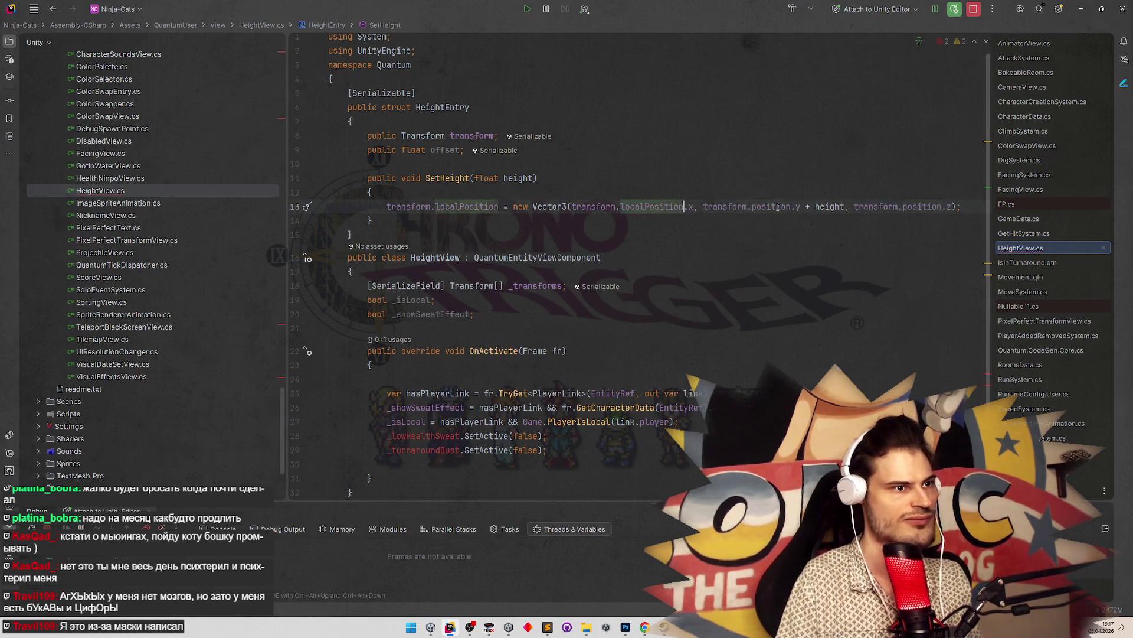
key("ctrl+v")
double_click(946, 206)
key("ctrl+v")
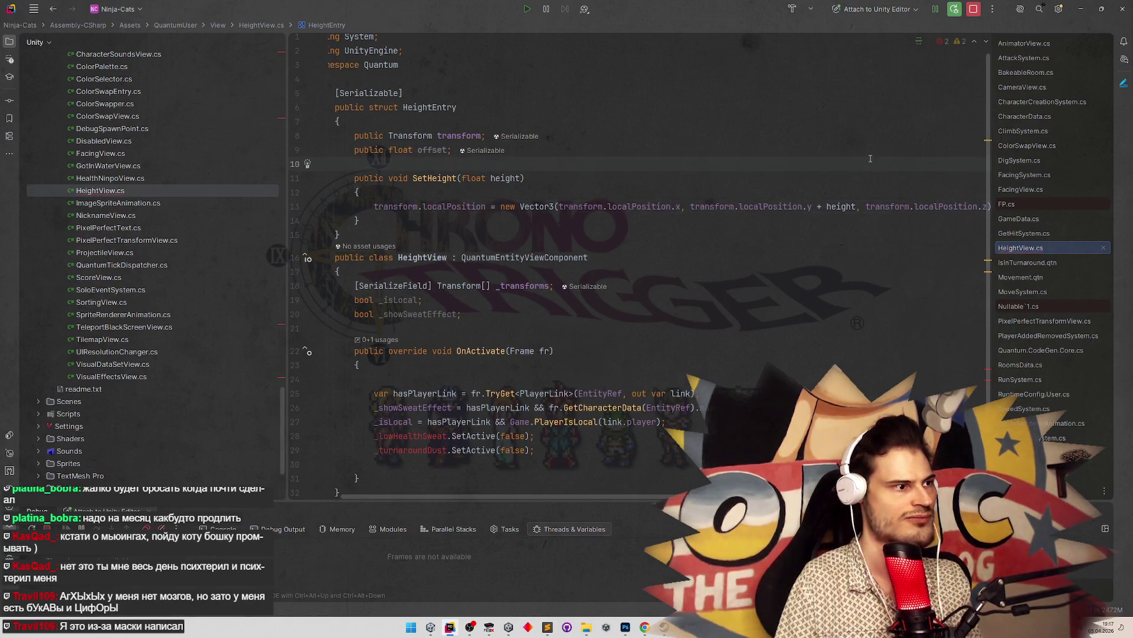
left_click(701, 159)
key("ctrl+alt+l")
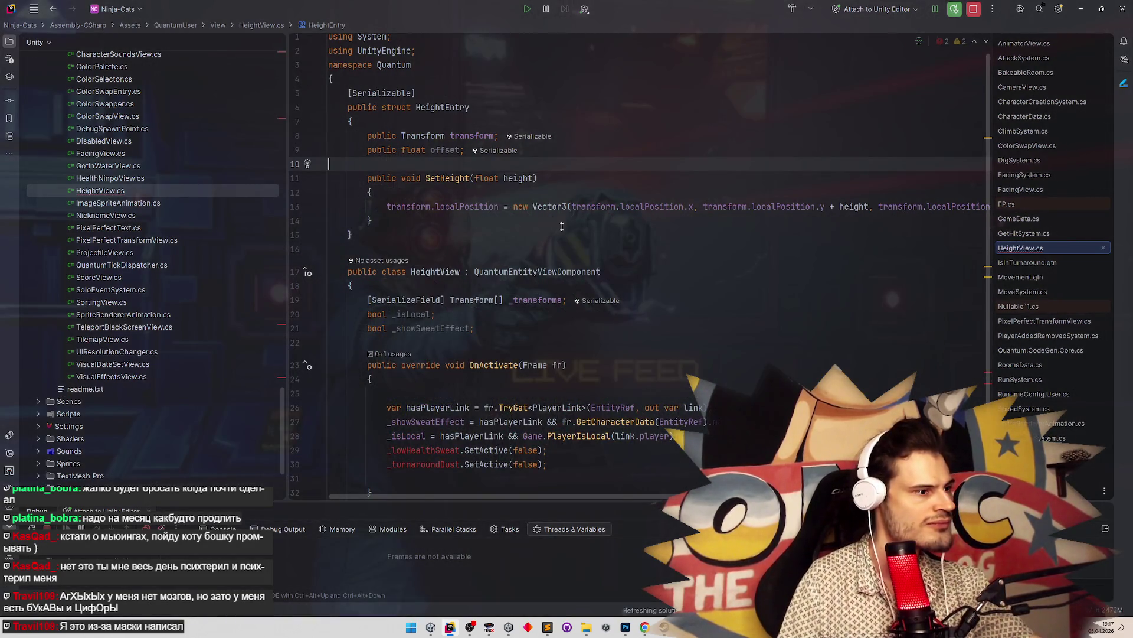
scroll(528, 234, "down", 3)
scroll(528, 234, "up", 1)
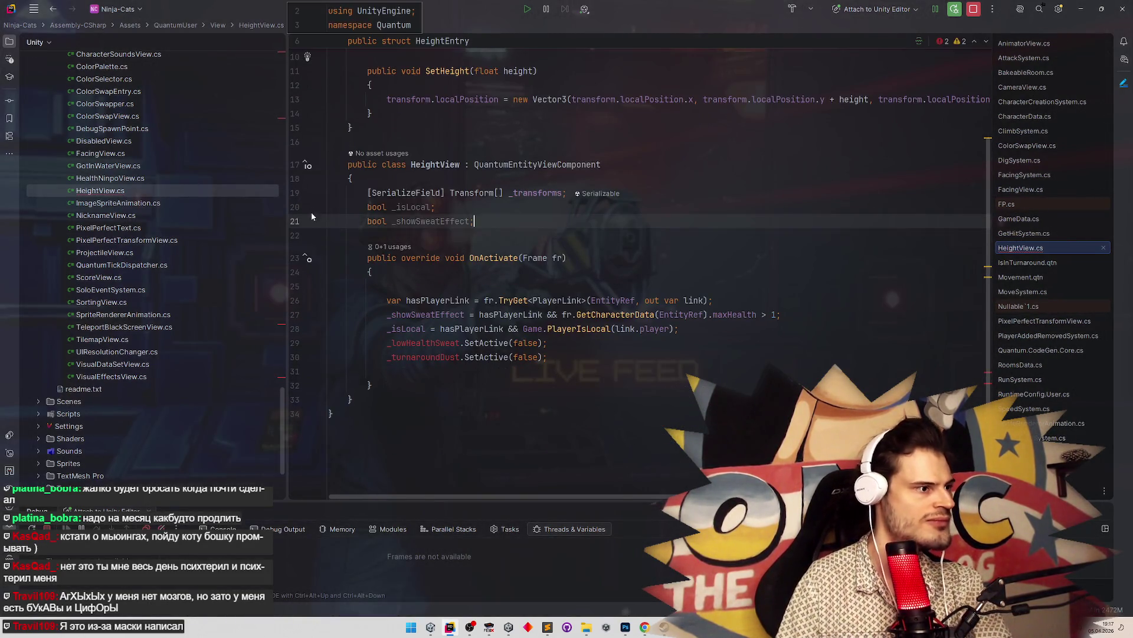
Delete the _isLocal and _showSweatEffect fields and make _transforms a HeightEntry array
left_click_drag(310, 211, 304, 212)
key("Delete")
key("BackSpace")
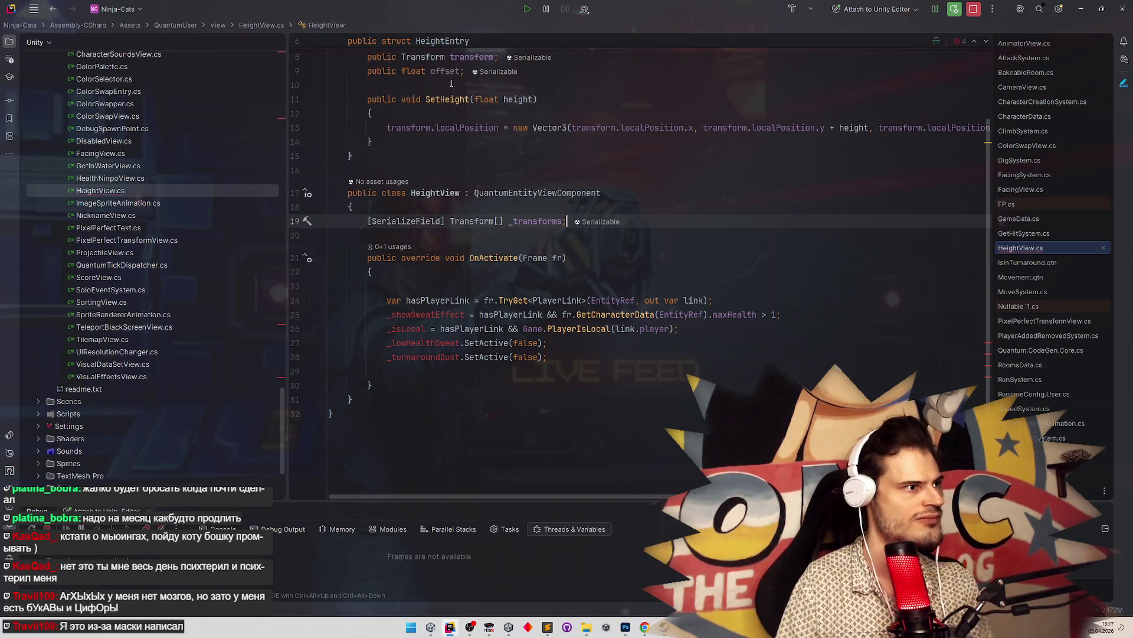
scroll(454, 83, "up", 2)
double_click(445, 111)
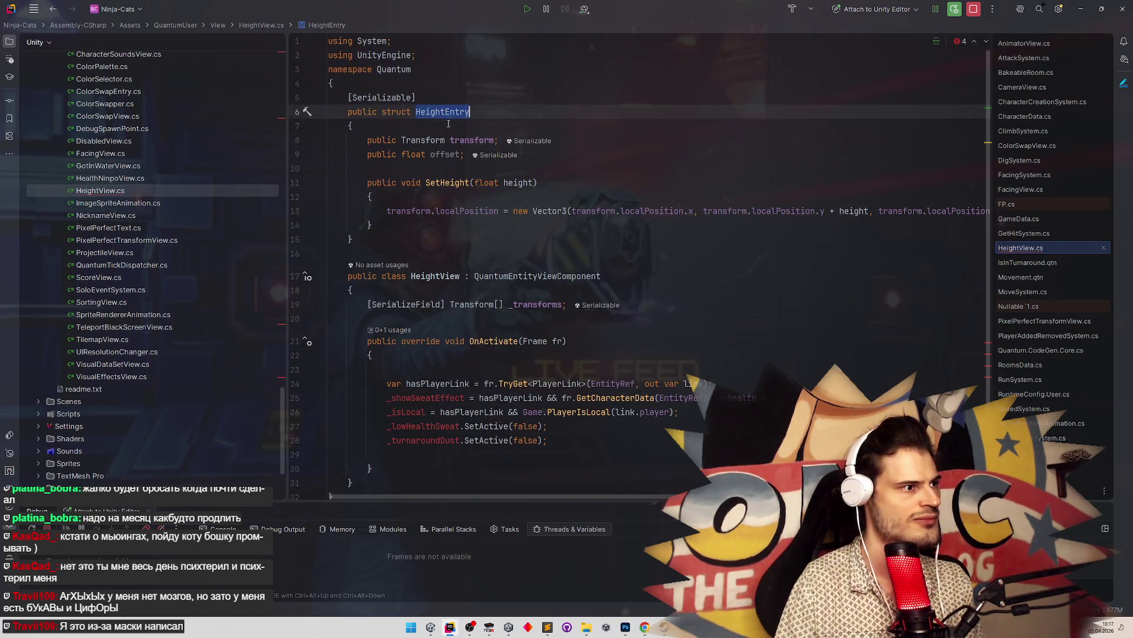
key("ctrl+c")
double_click(475, 304)
key("ctrl+v")
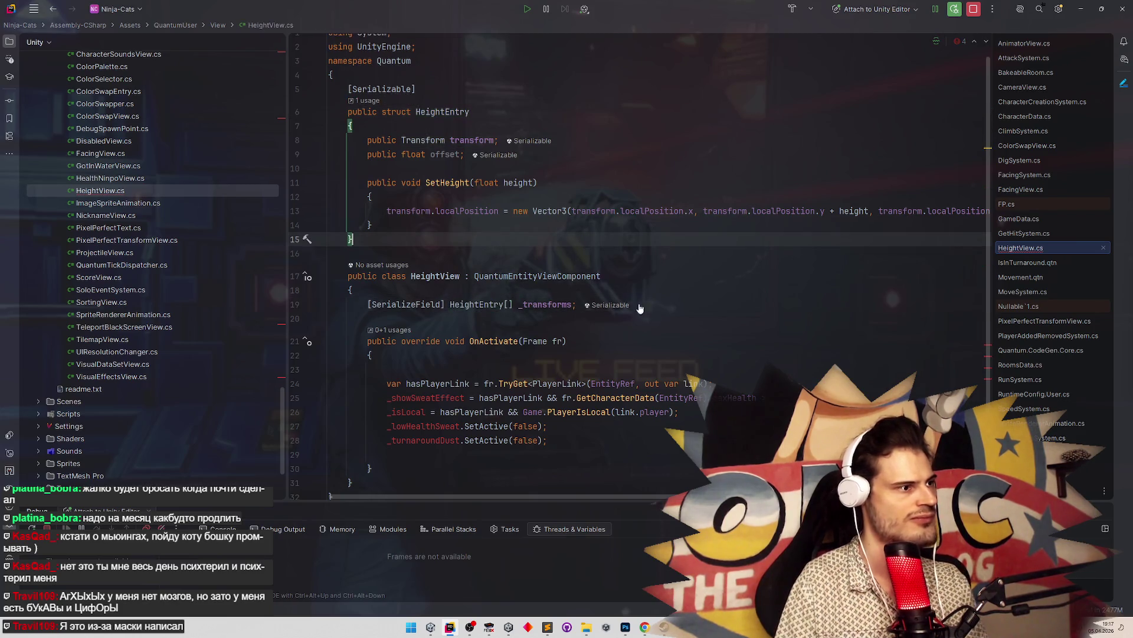
Replace the SetActive and player-link logic with 'var height =' reading the character's height
scroll(679, 317, "down", 1)
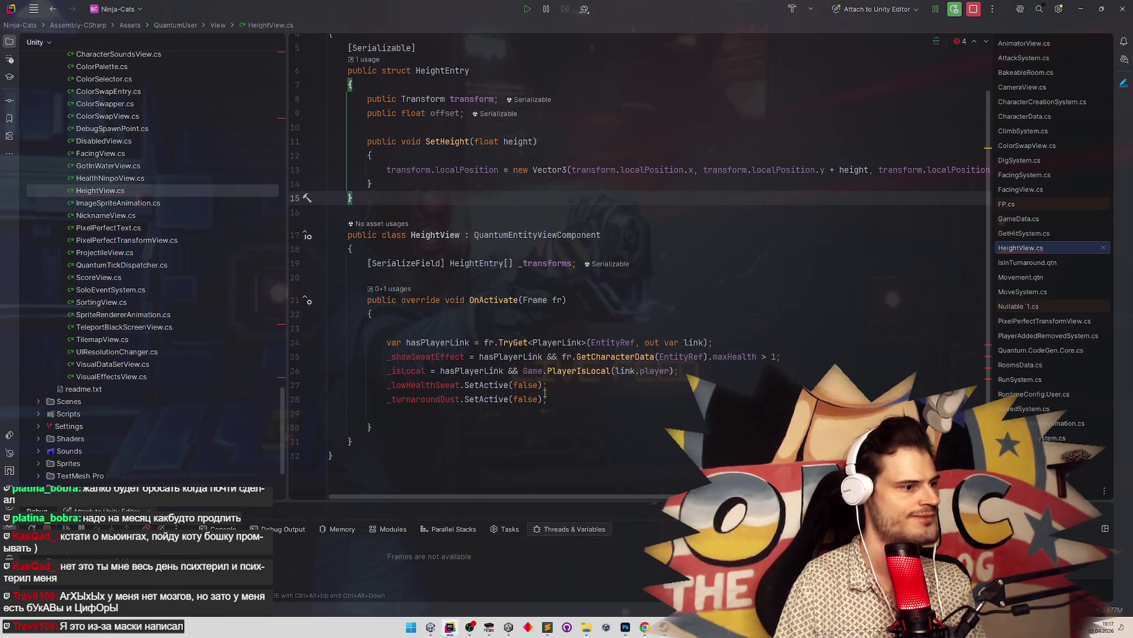
mouse_move(547, 399)
left_mouse_down()
mouse_move(390, 359)
mouse_move(389, 342)
mouse_move(394, 354)
left_mouse_up()
key("Delete")
key("Up")
key("Up")
key("shift+End")
key("Delete")
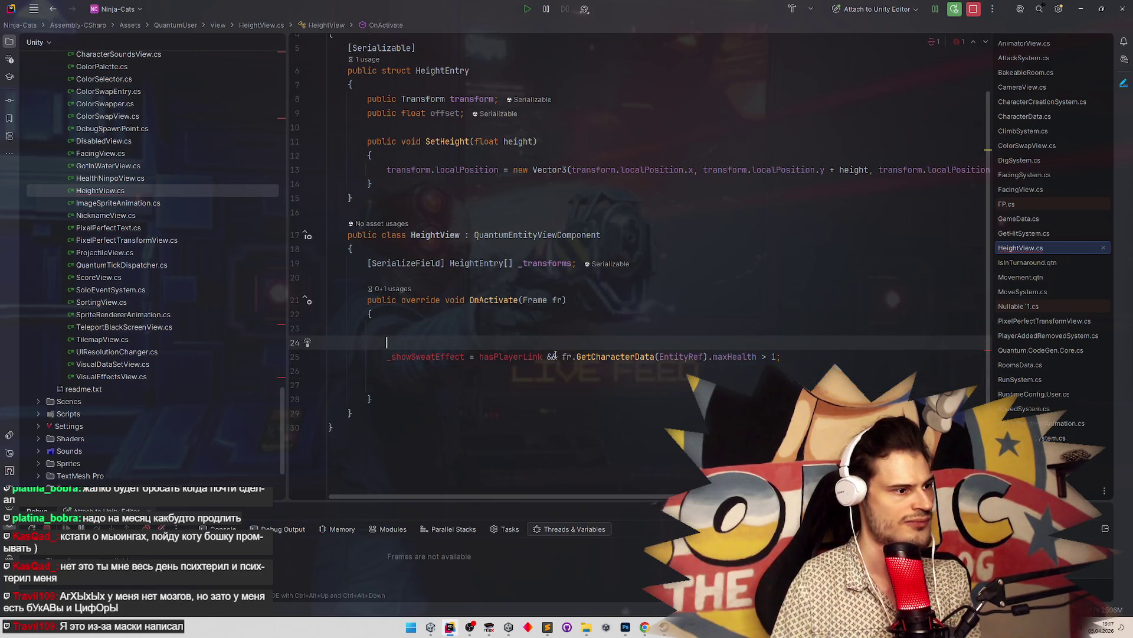
key("shift+Home")
key("BackSpace")
key("BackSpace")
key("BackSpace")
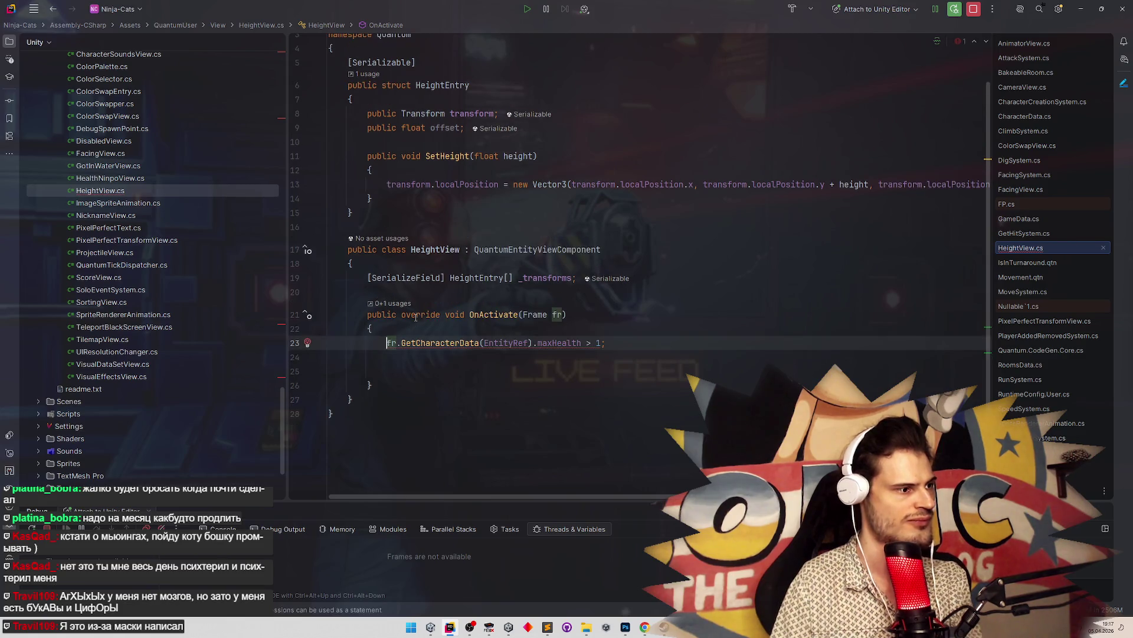
type("var height =")
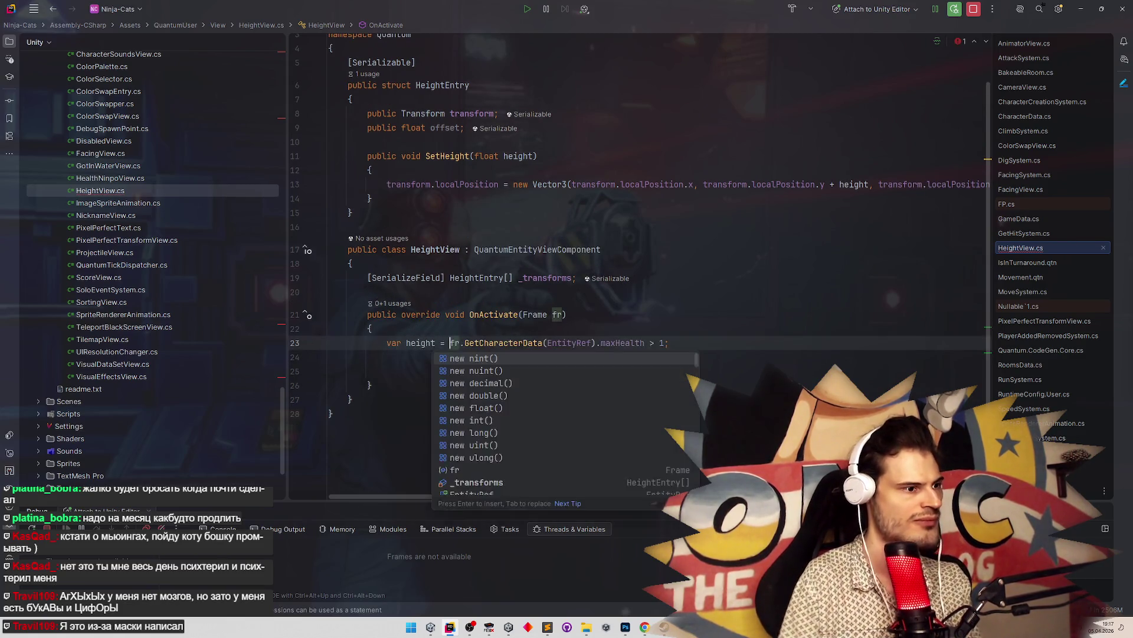
key("Escape")
key("End")
key("ctrl+shift+Left")
key("ctrl+shift+Left")
key("ctrl+shift+Left")
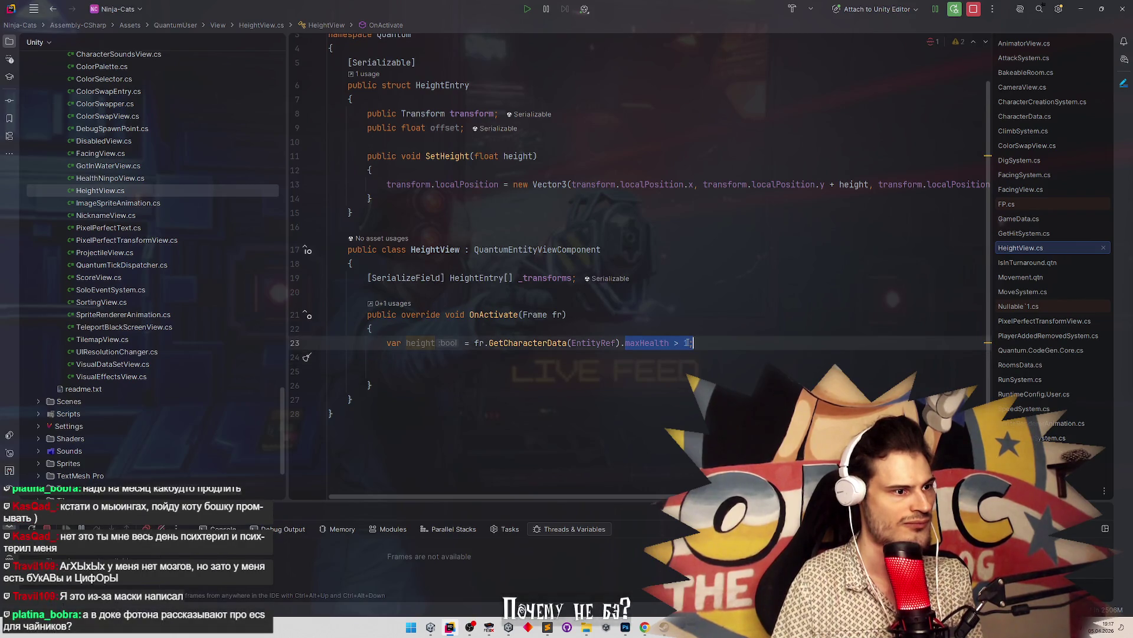
key("BackSpace")
type("height;")
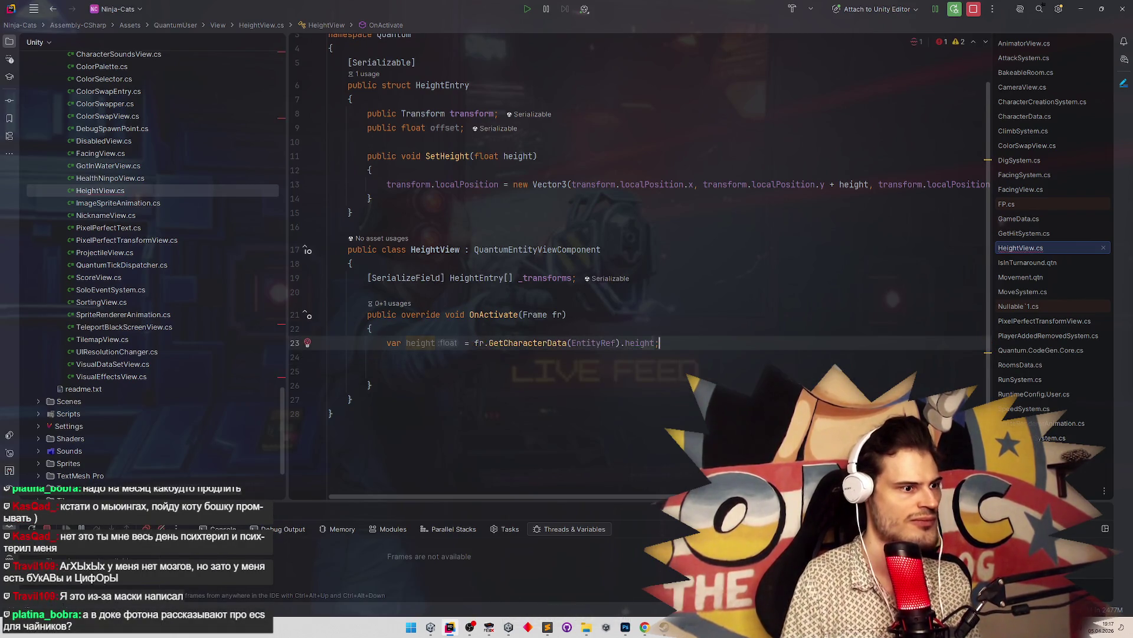
Add an empty foreach loop over _transforms with heightEntry as the loop variable
key("Return")
key("Return")
type("foreach")
key("Tab")
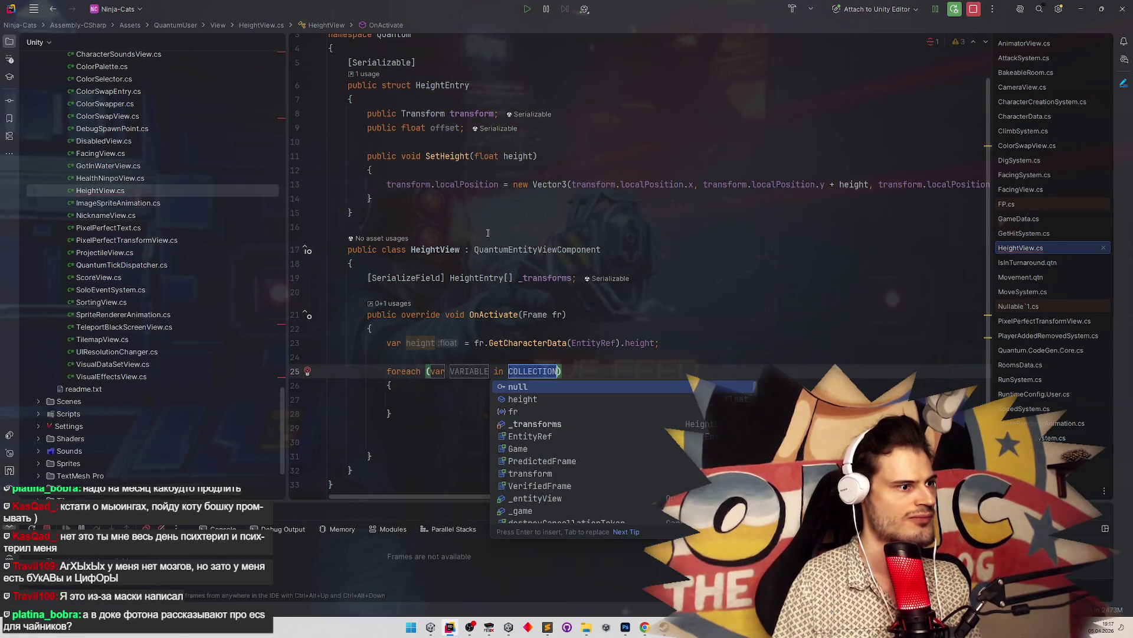
key("Down")
key("Down")
key("Down")
key("Return")
key("Tab")
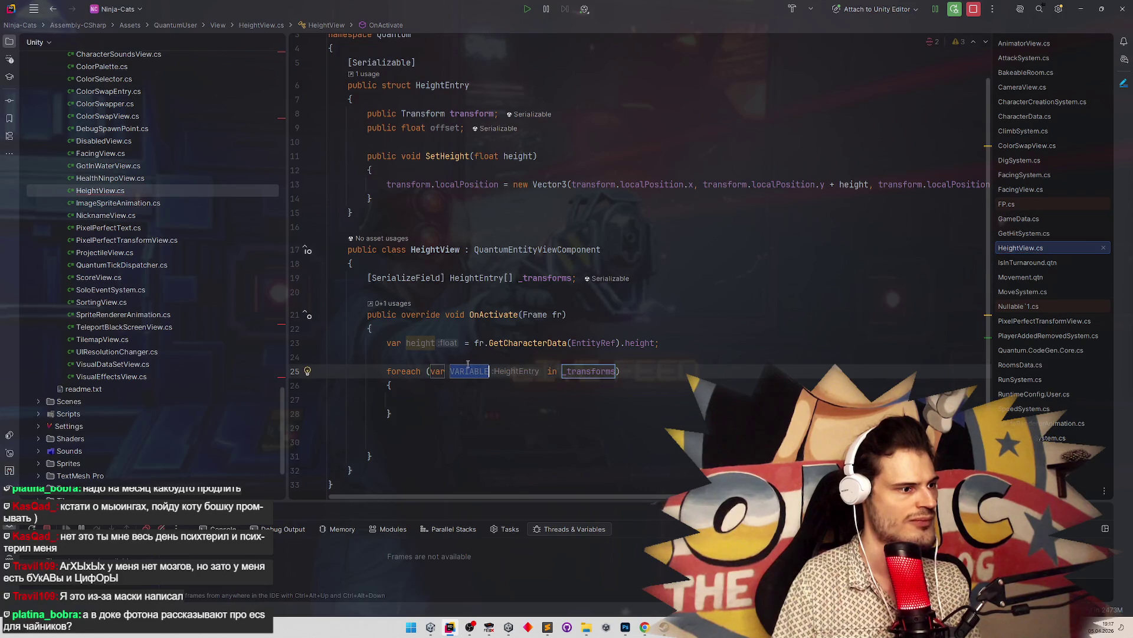
type("height")
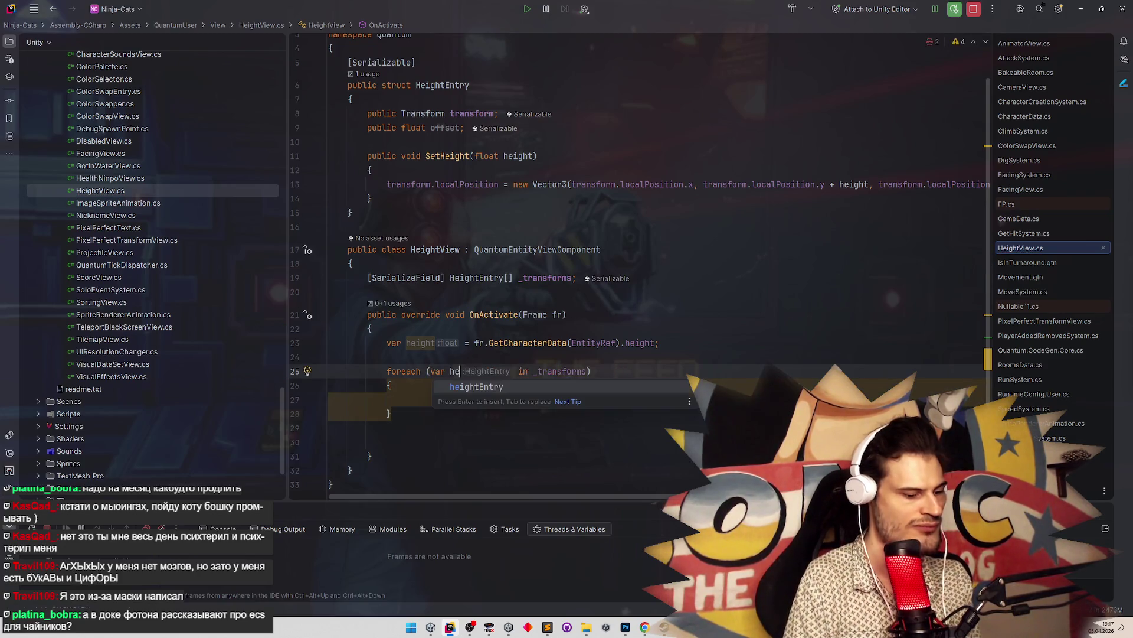
type("Ent")
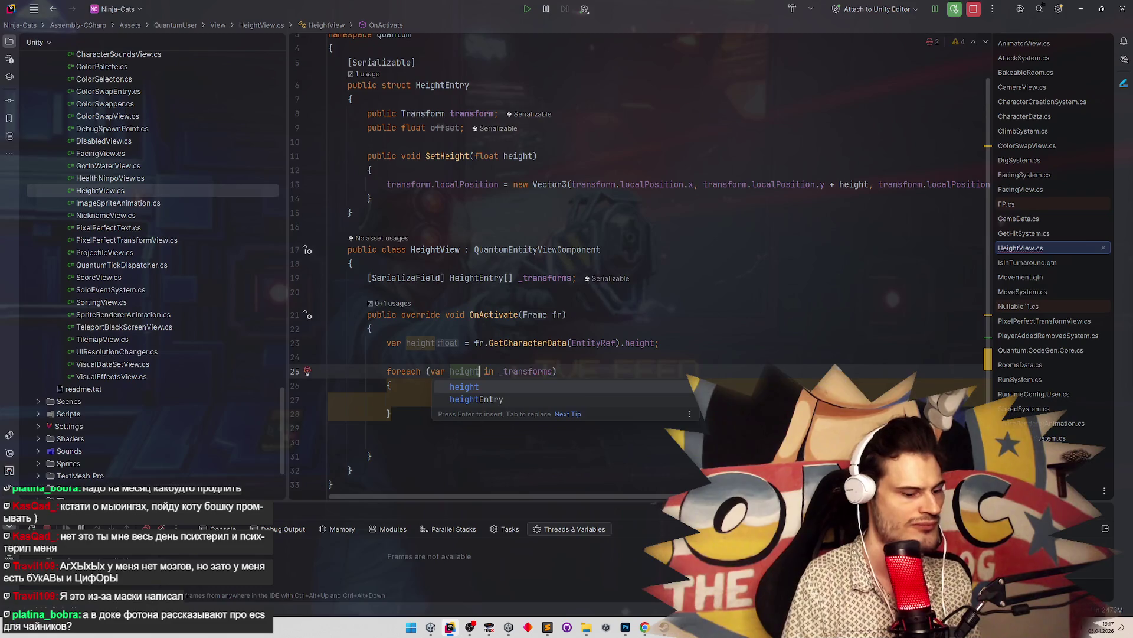
key("Return")
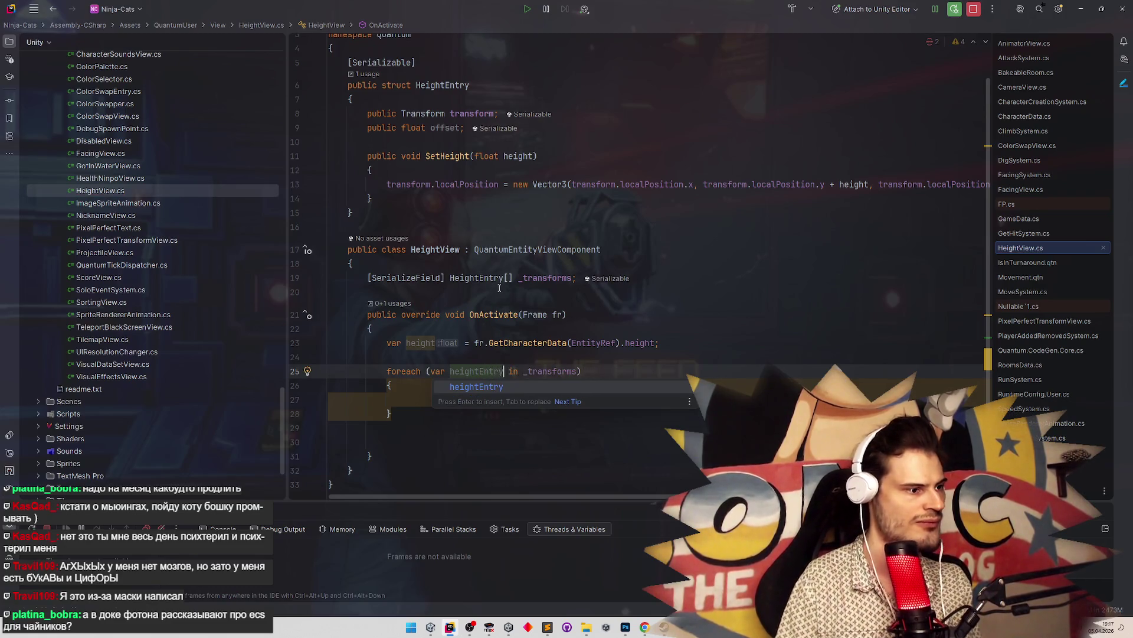
key("Return")
Rename the _transforms field to _entries across the class
left_click(466, 398)
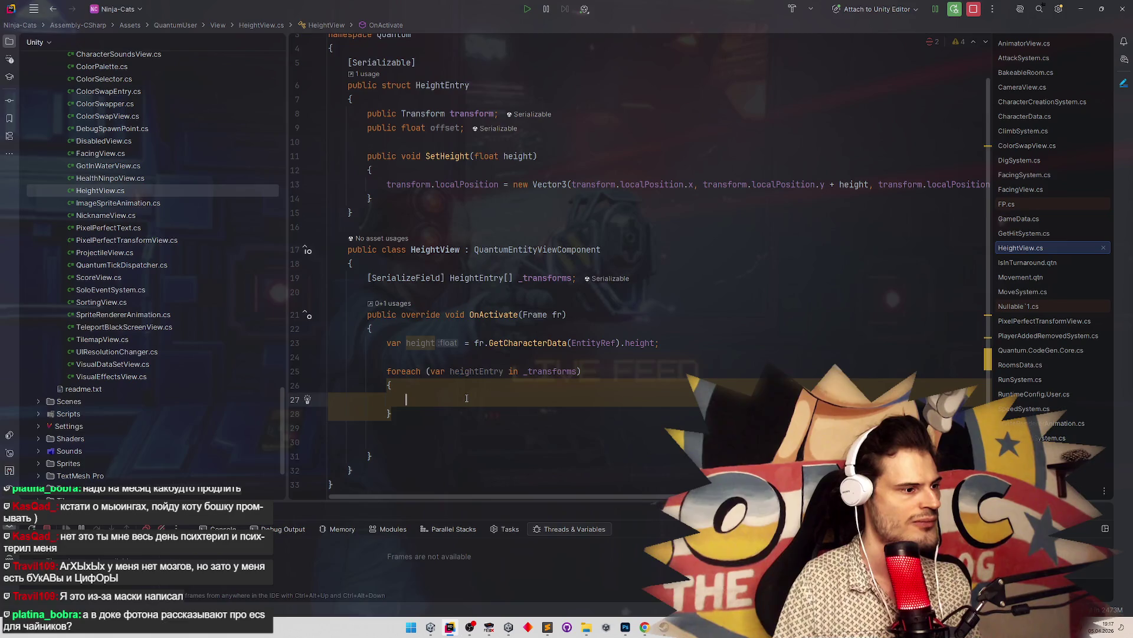
left_click(544, 278)
key("ctrl+r")
key("ctrl+r")
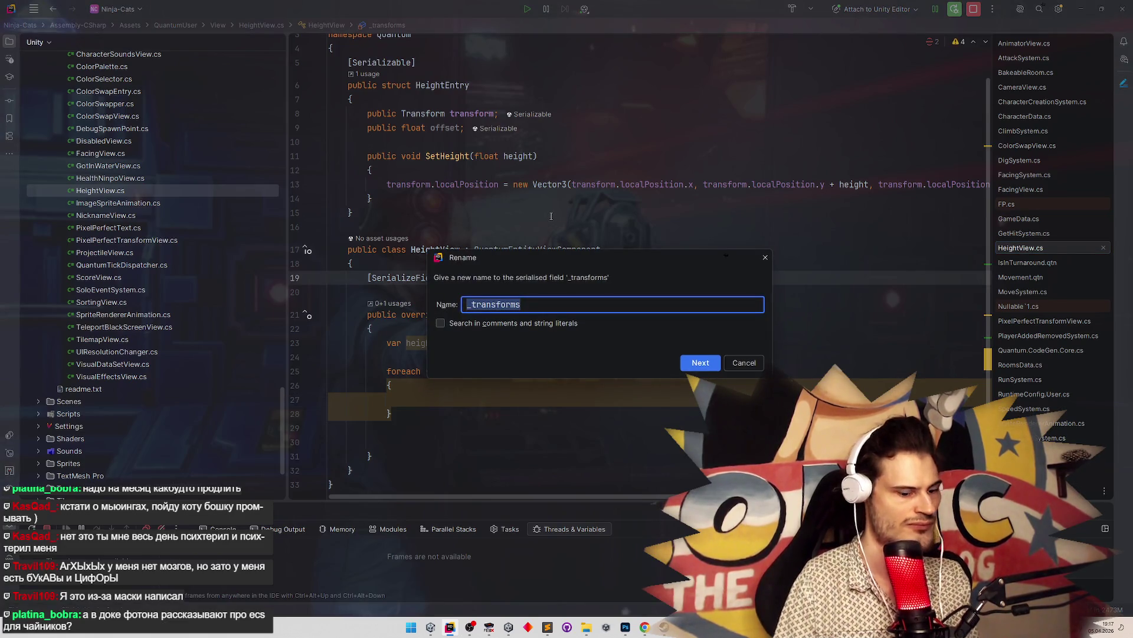
key("BackSpace")
key("Escape")
key("Escape")
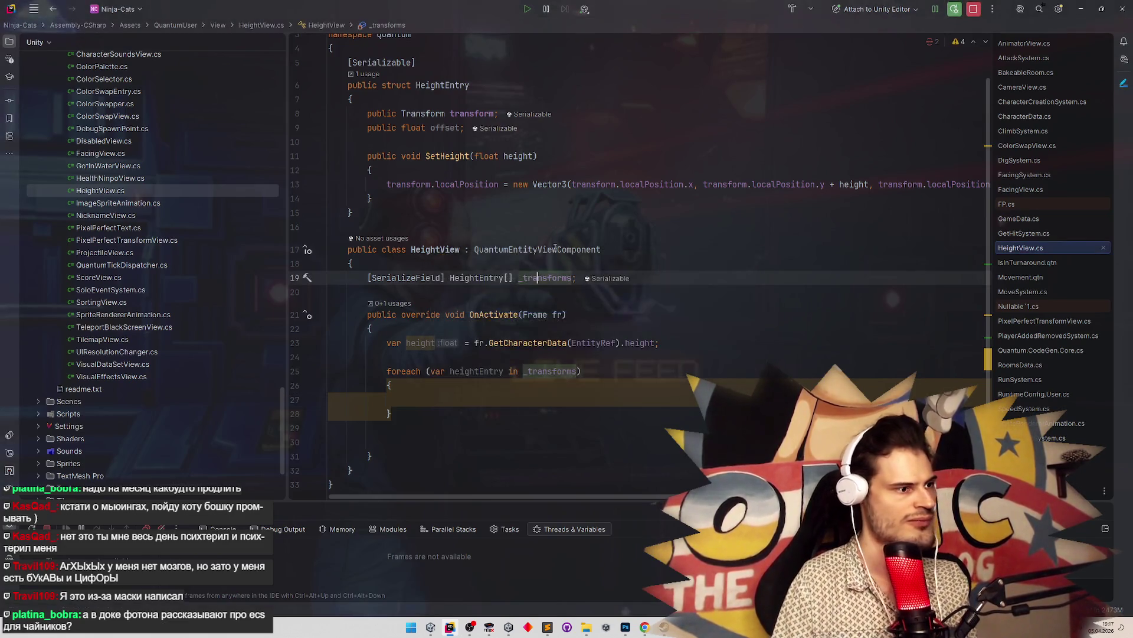
key("ctrl+r")
key("ctrl+r")
type("_e")
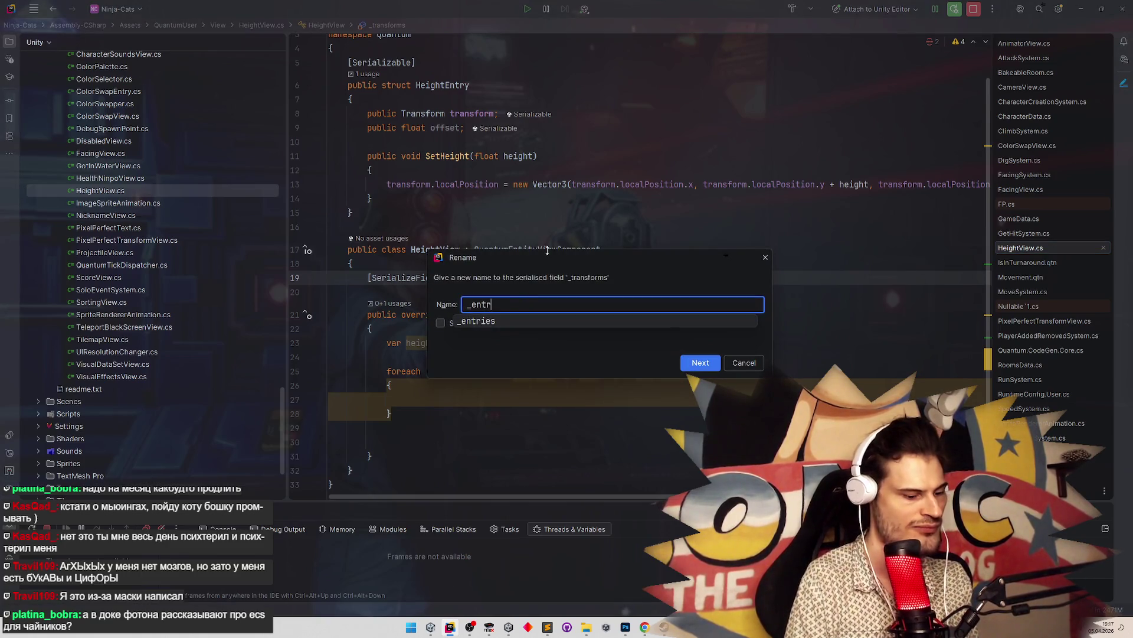
type("ies")
key("Return")
key("Return")
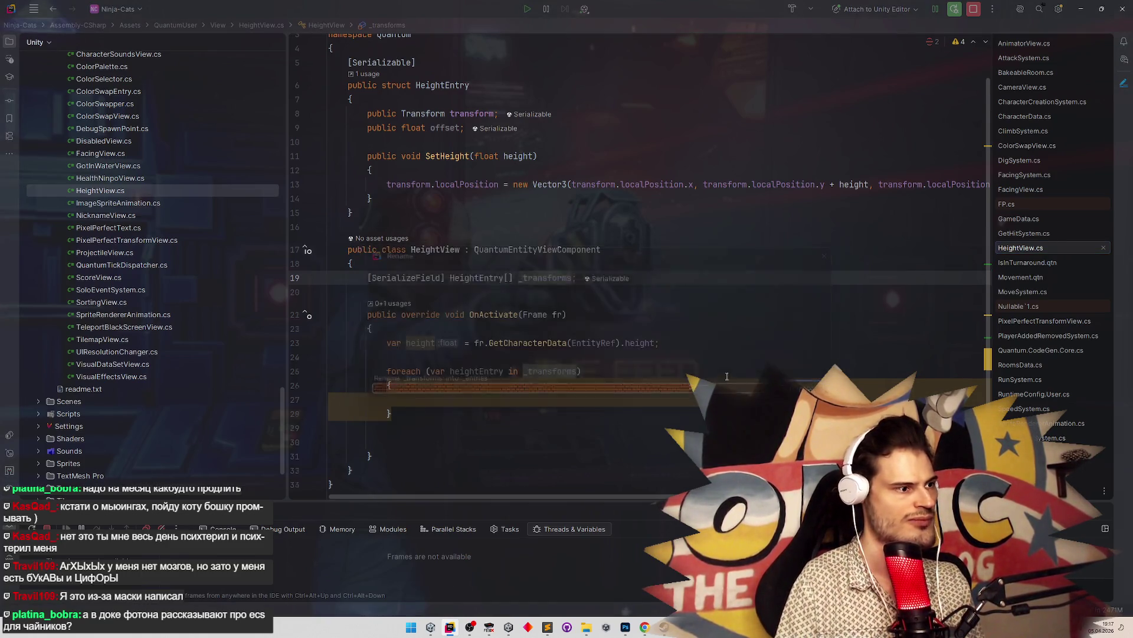
Delete the [FormerlySerializedAs] attribute Rider inserted above the renamed field
left_click_drag(585, 278, 367, 278)
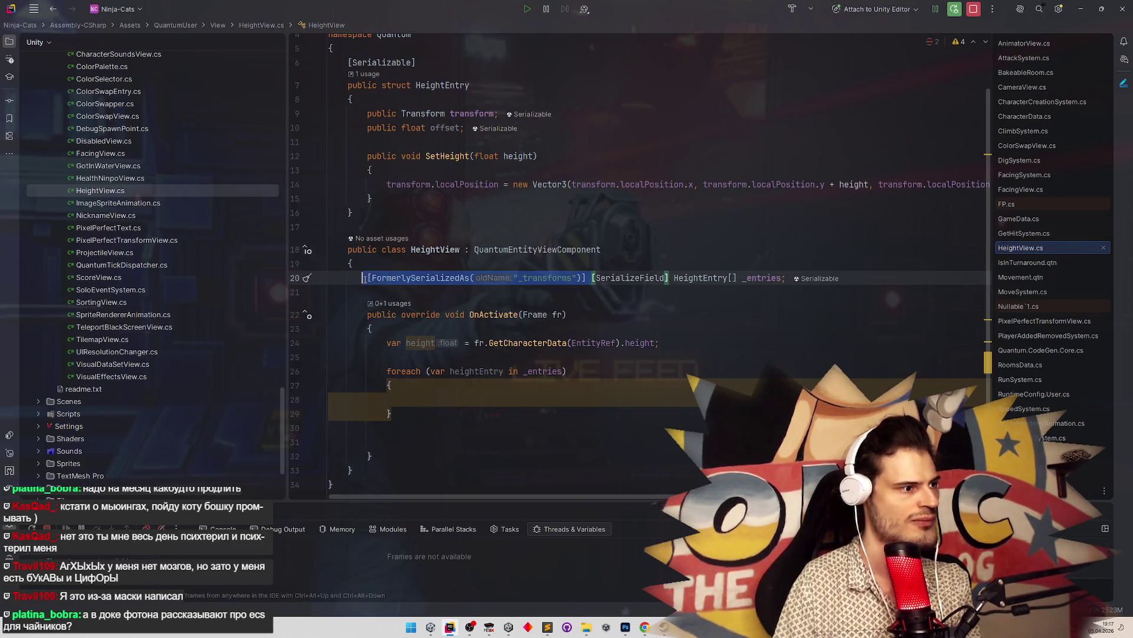
key("BackSpace")
key("Delete")
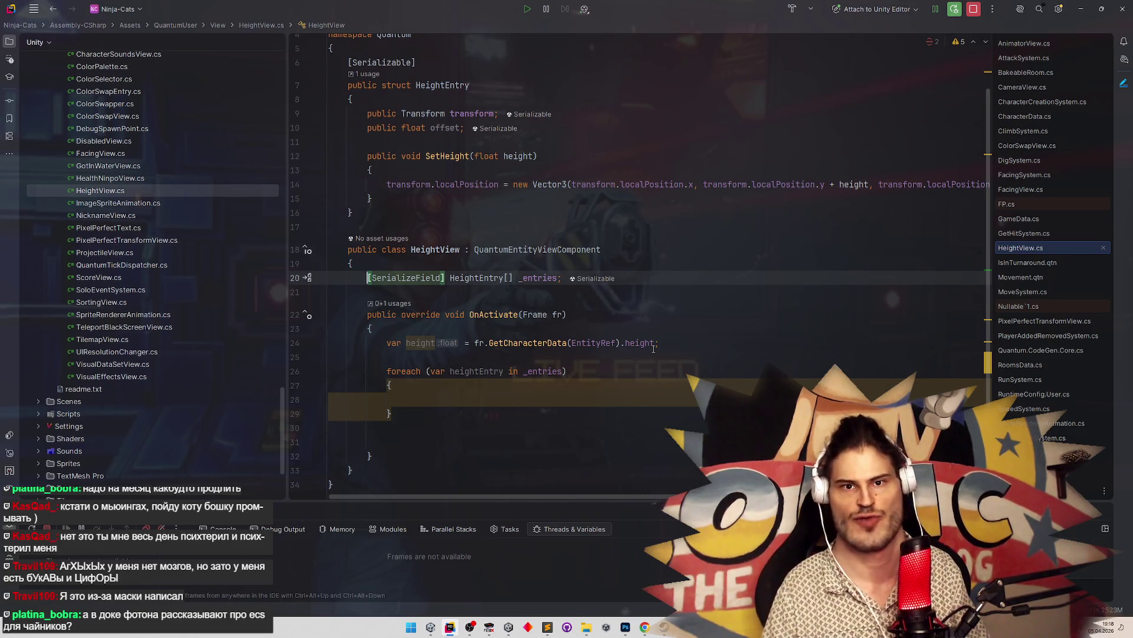
mouse_move(653, 348)
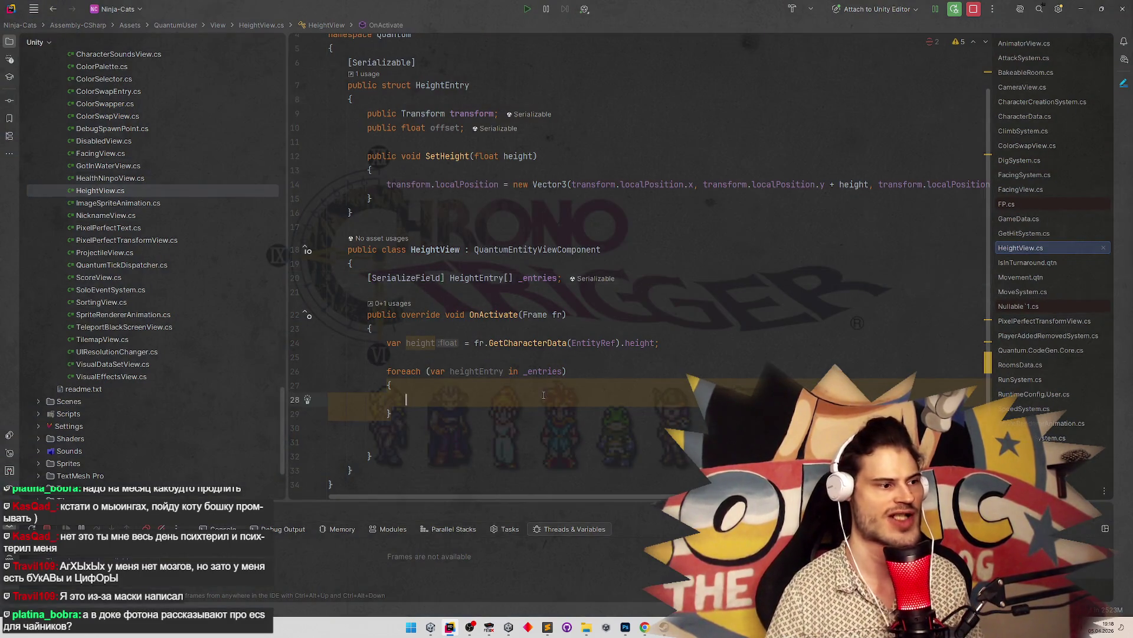
key("Down")
key("Down")
key("Down")
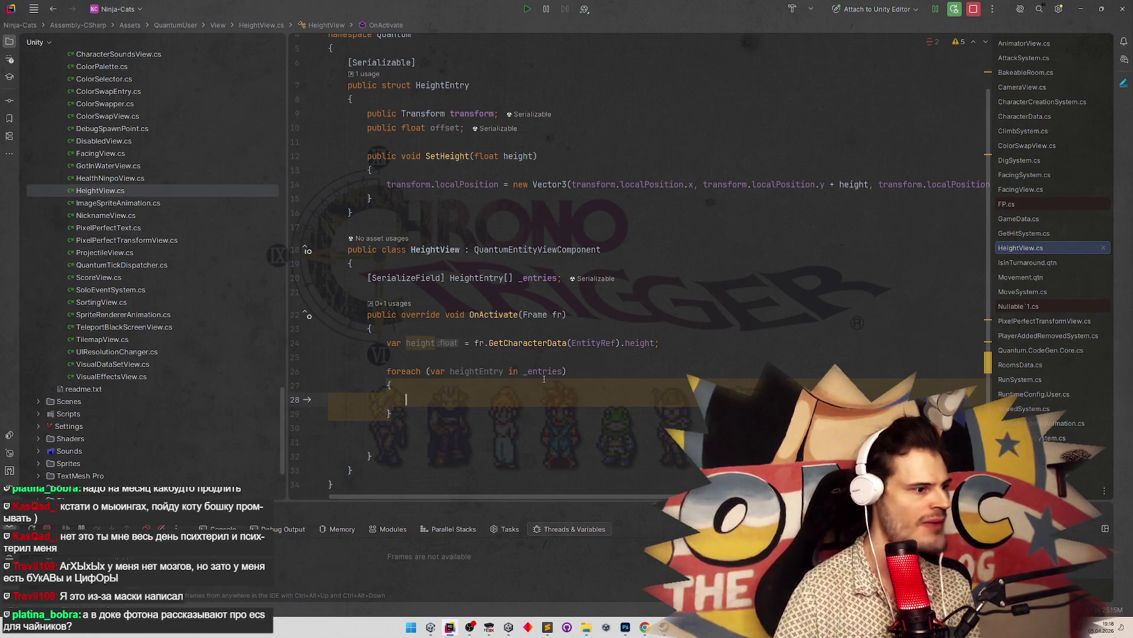
Call heightEntry.SetHeight(height) inside the loop and run cleanup to remove the loop braces
left_click(503, 371)
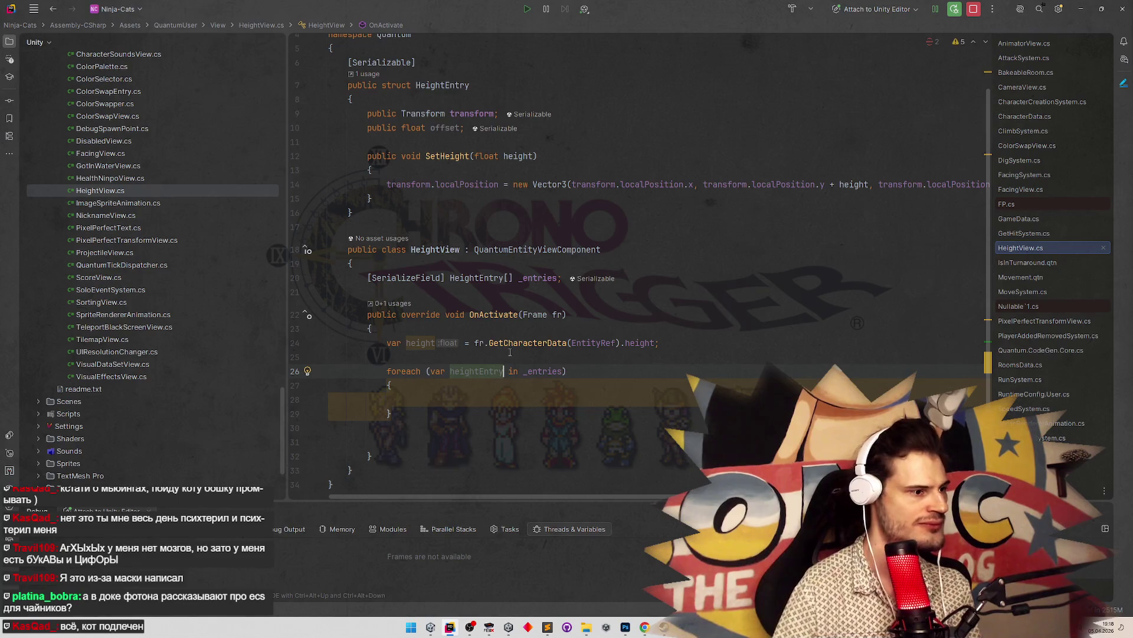
left_click(486, 403)
type("heightEntry.")
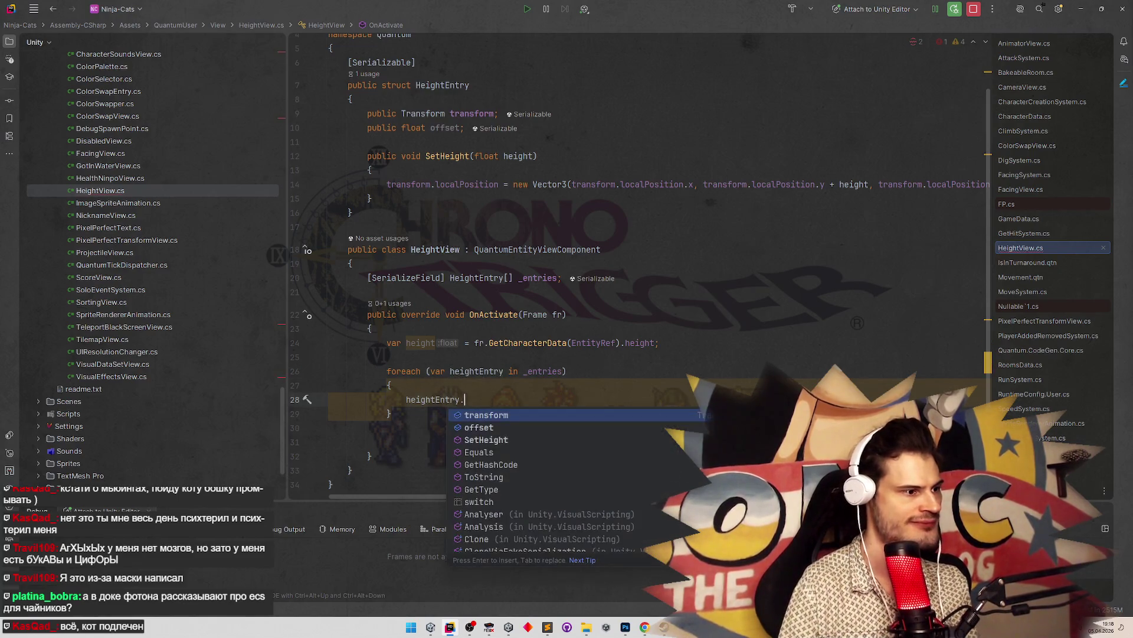
key("Tab")
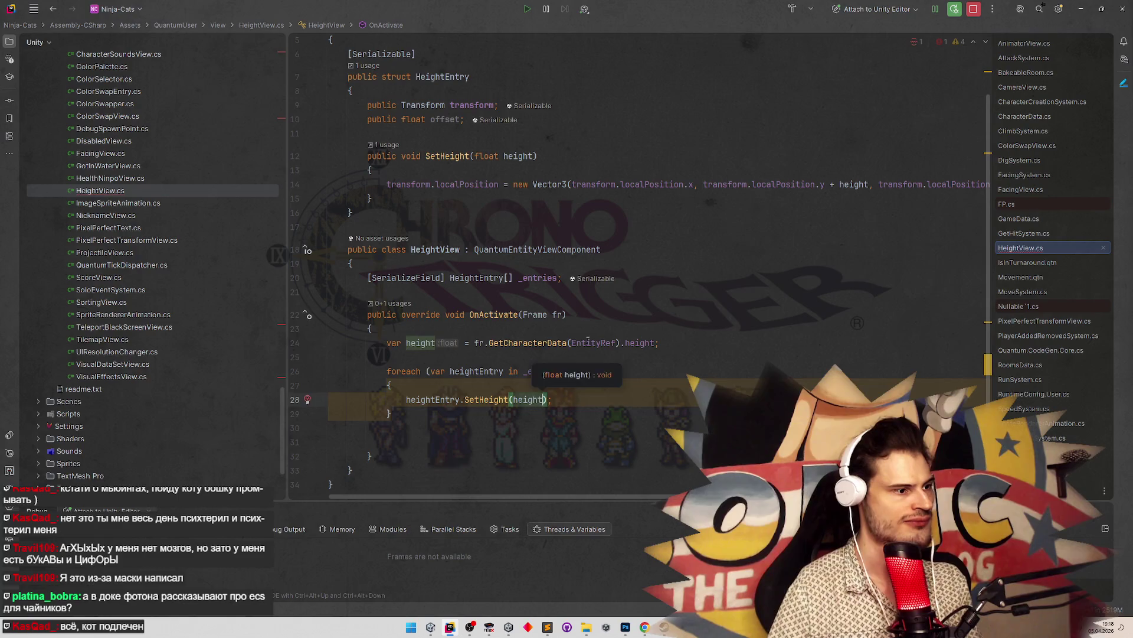
left_click(586, 342)
key("ctrl+alt+l")
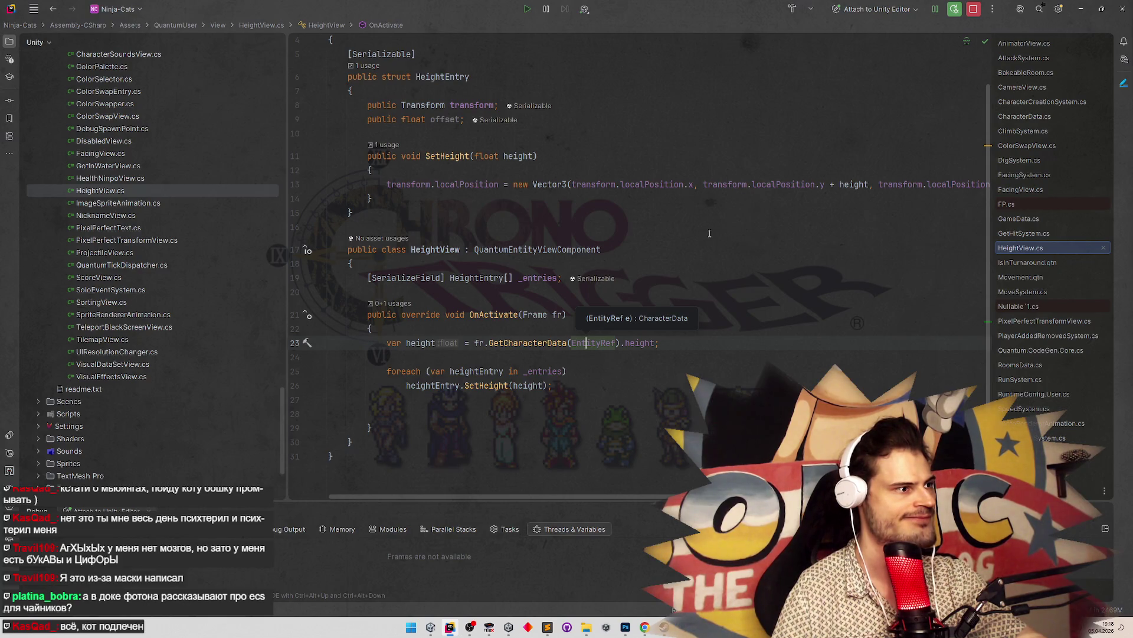
double_click(442, 119)
double_click(862, 184)
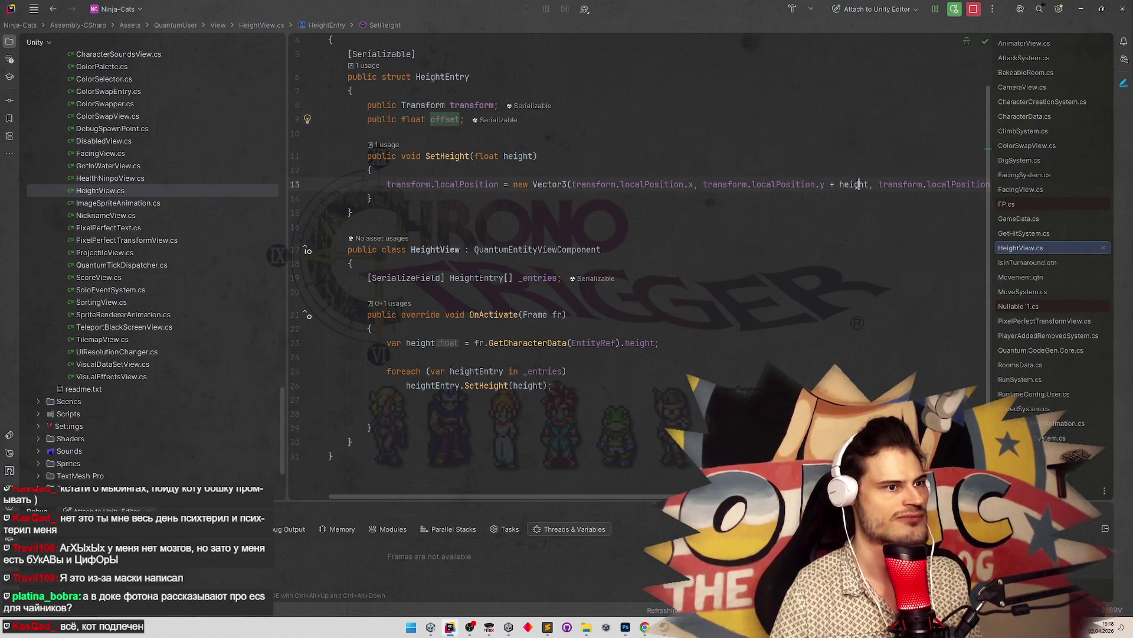
Replace transform.localPosition.y with offset in SetHeight, then switch back to the Unity Editor
left_click(632, 143)
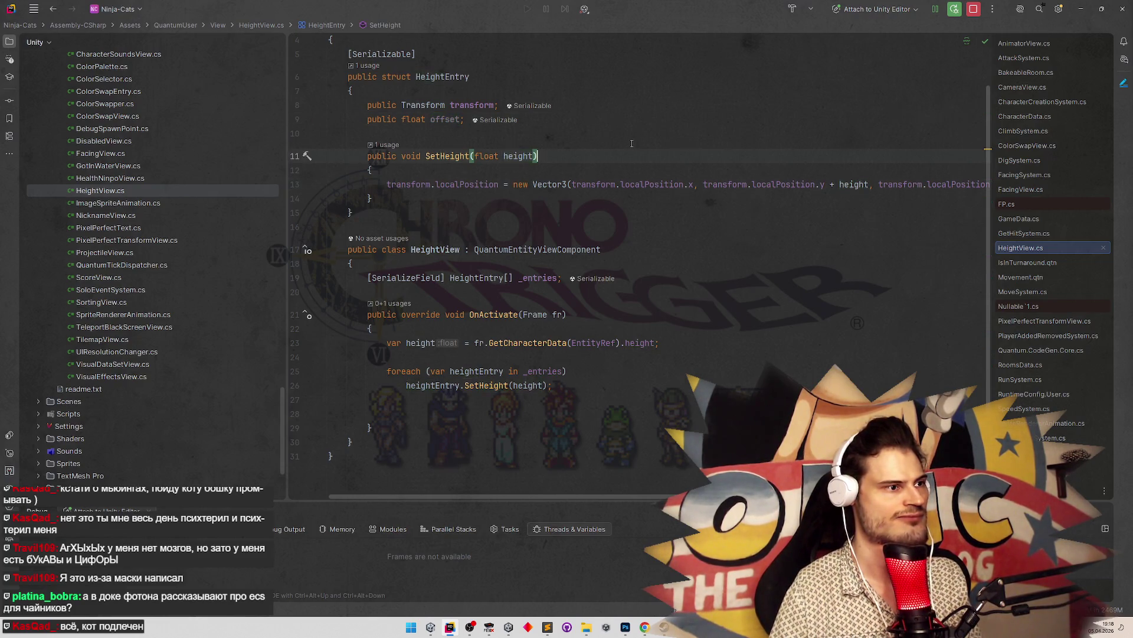
key("ctrl+w")
key("ctrl+w")
key("ctrl+w")
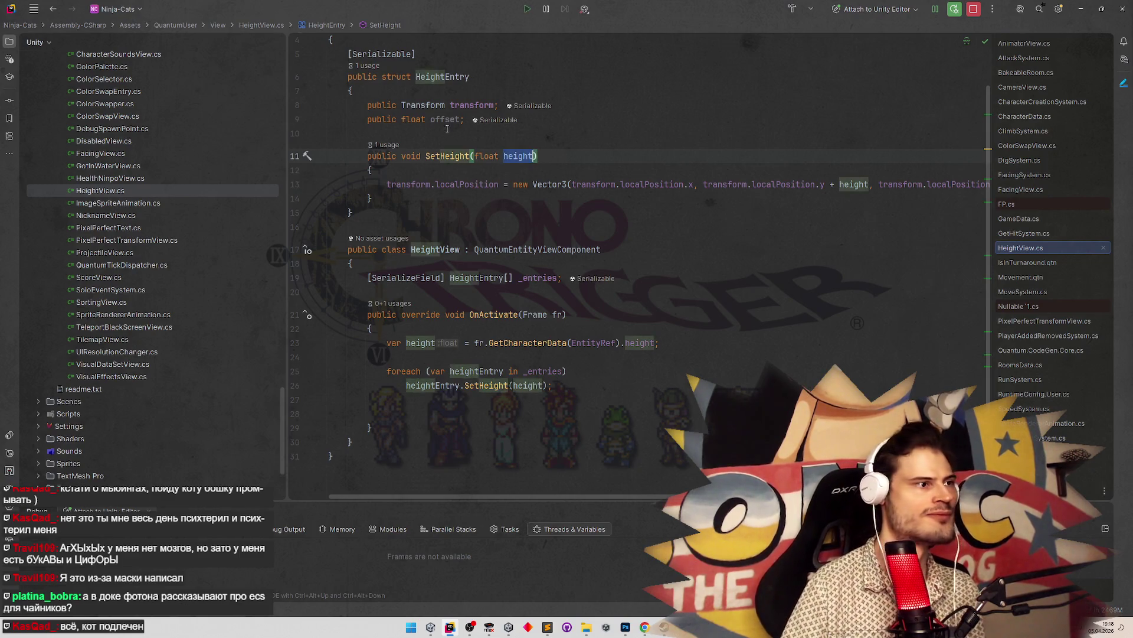
left_click(442, 124)
left_click_drag(703, 185, 825, 185)
type("offset")
left_click(810, 155)
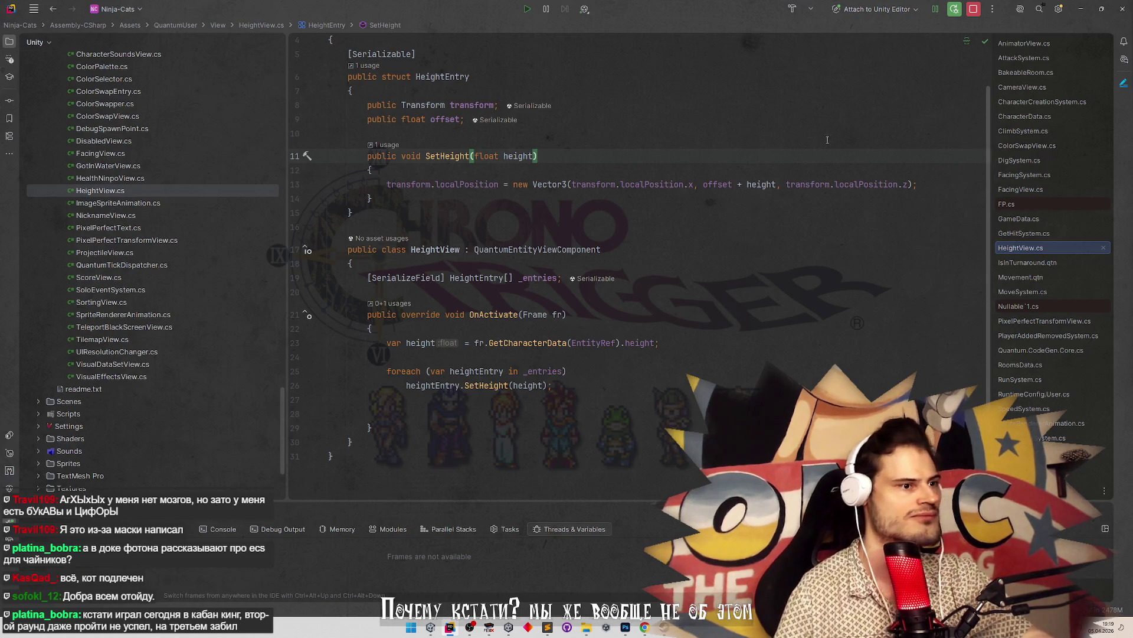
key("alt+Tab")
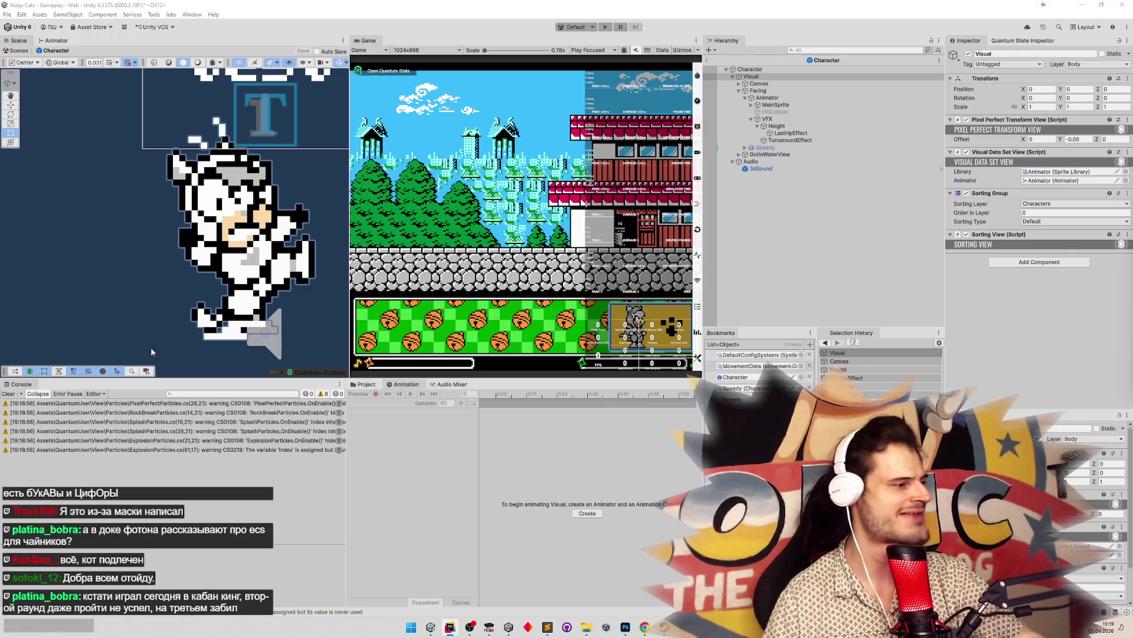
Clear the Console warnings, inspect Canvas's Rect Transform, then reselect Visual
left_click(9, 393)
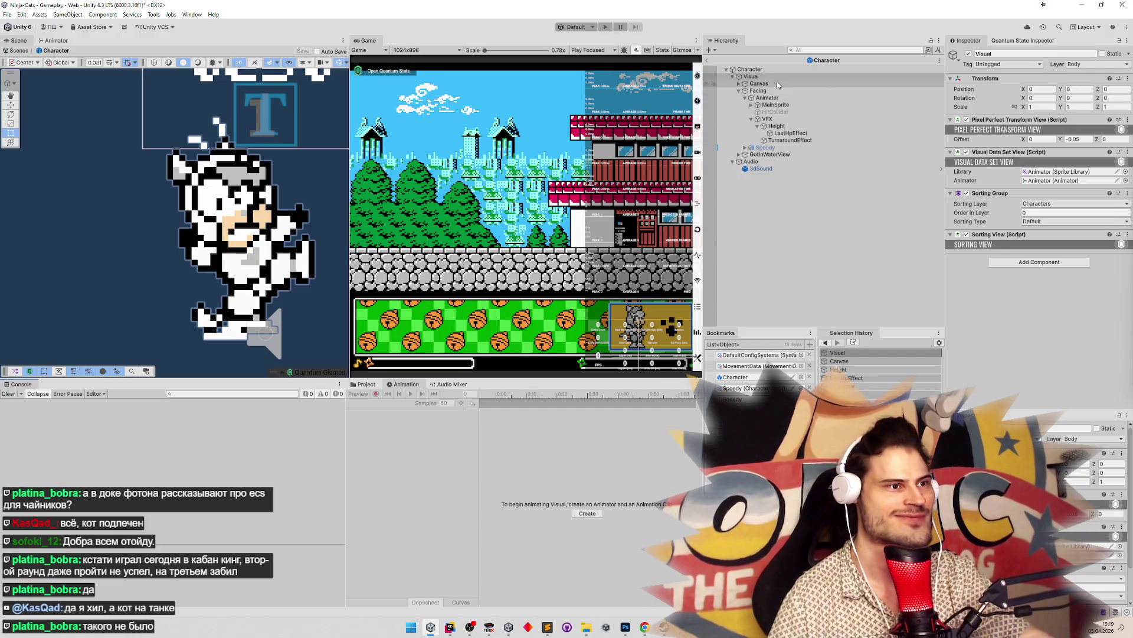
left_click(754, 84)
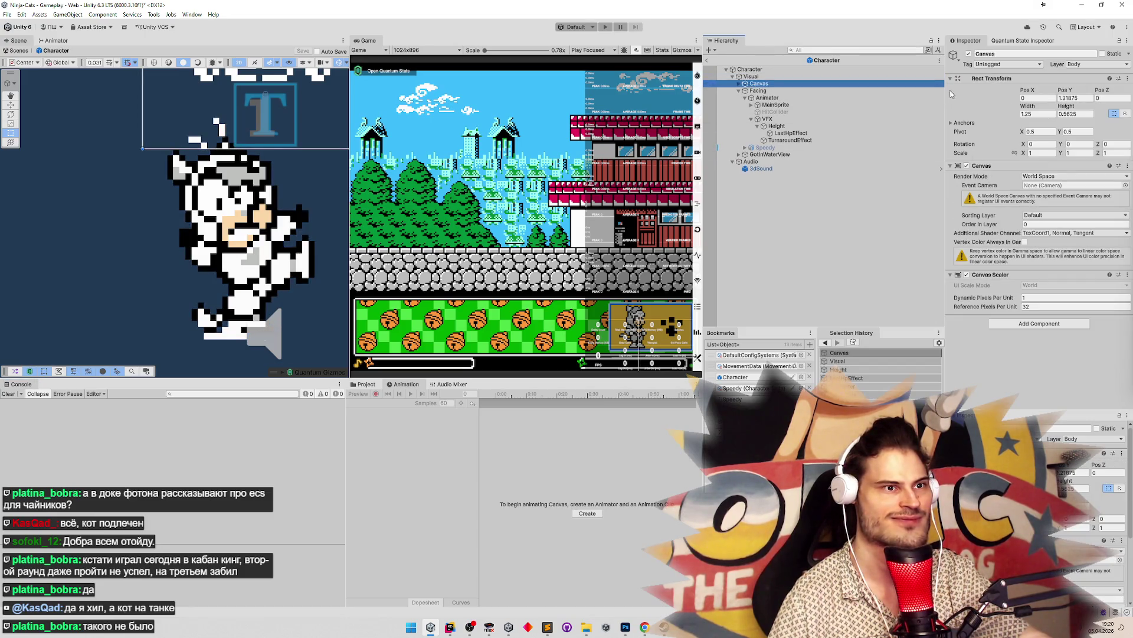
left_click(776, 77)
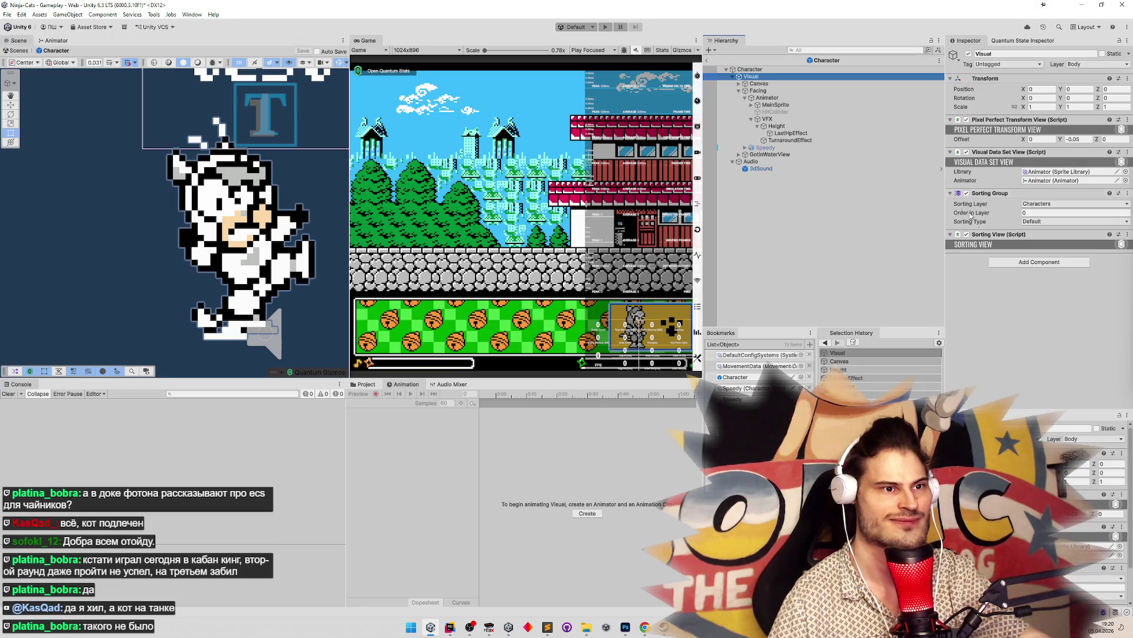
Add a Height View component to Visual and give it two entries
left_click(1017, 263)
type("cullheight")
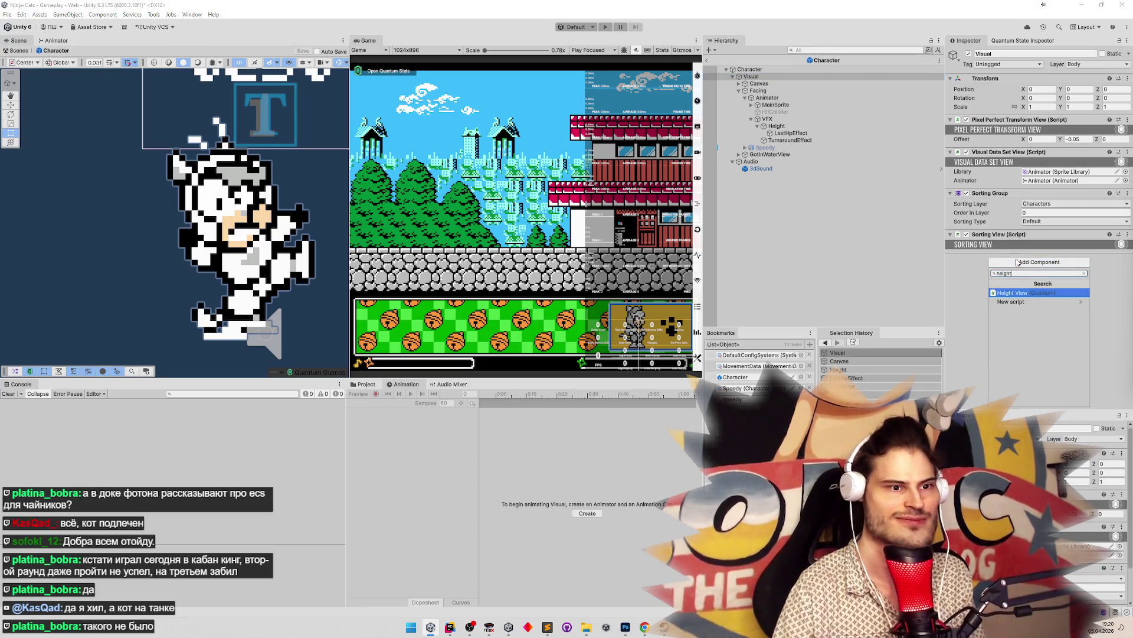
key("Return")
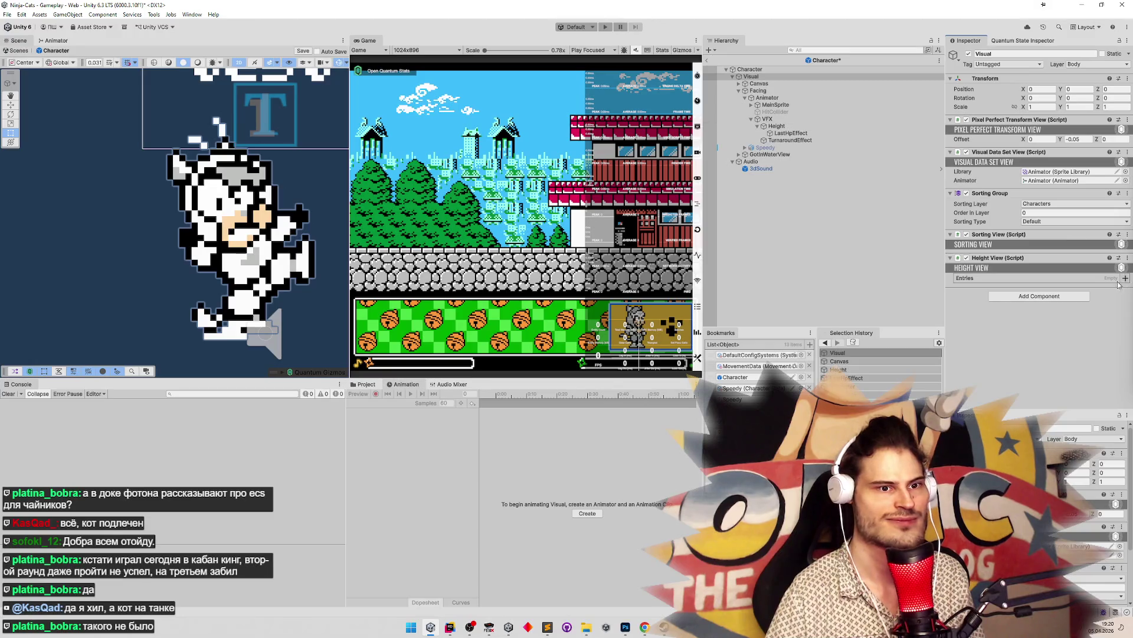
left_click(1126, 278)
left_click(1126, 278)
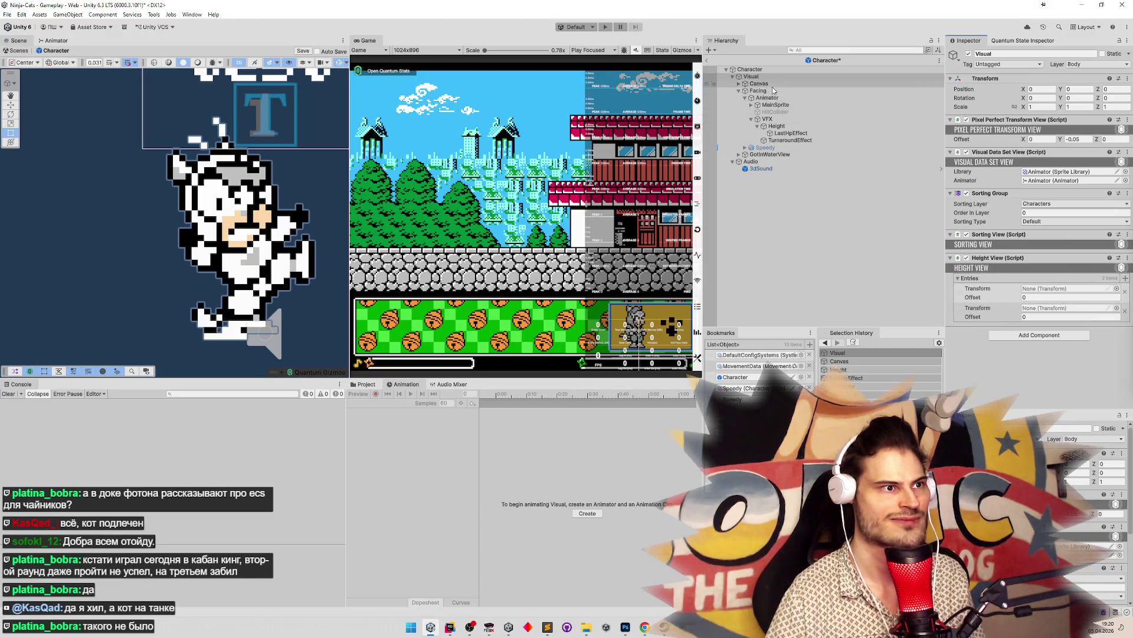
Assign Canvas to the first entry's Transform and Height to the second, then return to Rider
left_click(1030, 290)
left_click_drag(1030, 289, 1031, 290)
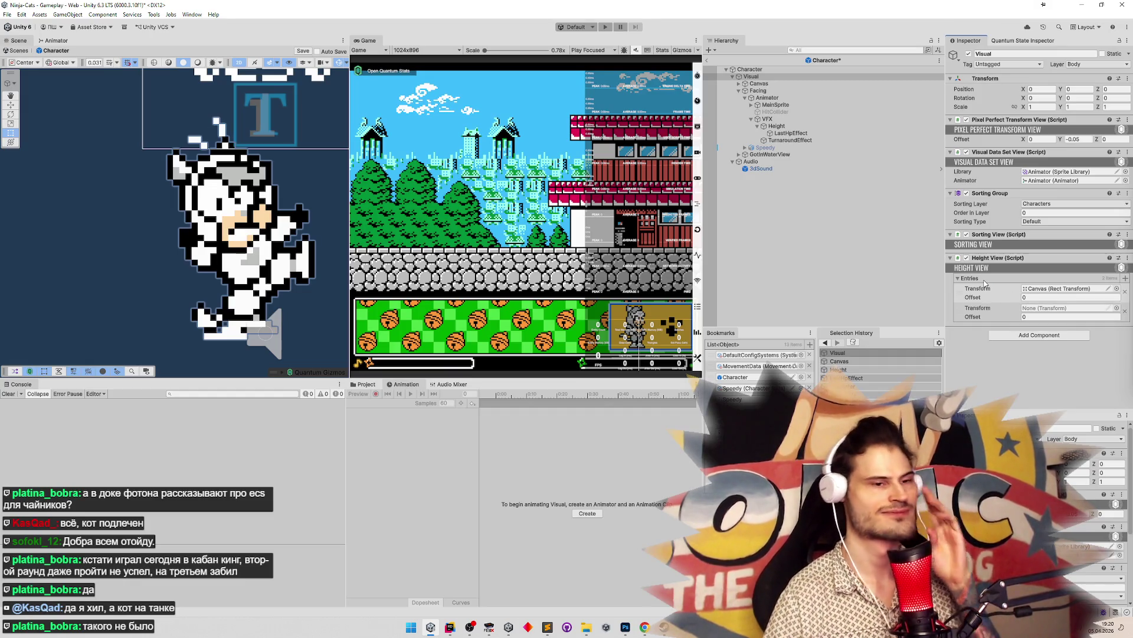
key("ctrl+z")
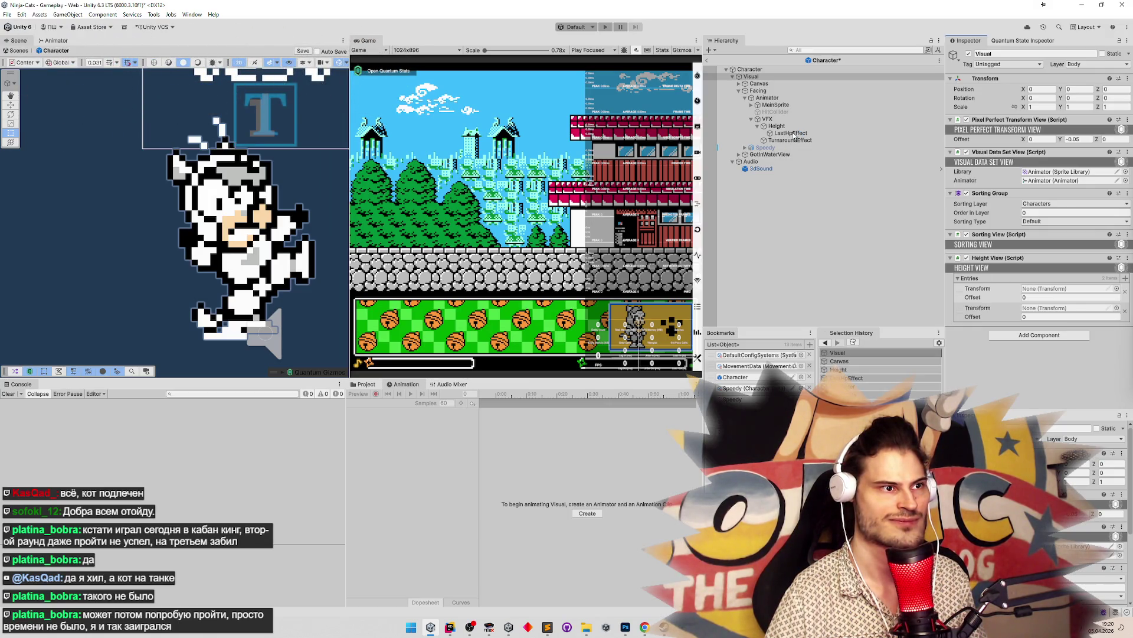
mouse_move(791, 133)
left_mouse_down()
mouse_move(1037, 294)
mouse_move(1038, 308)
left_mouse_up()
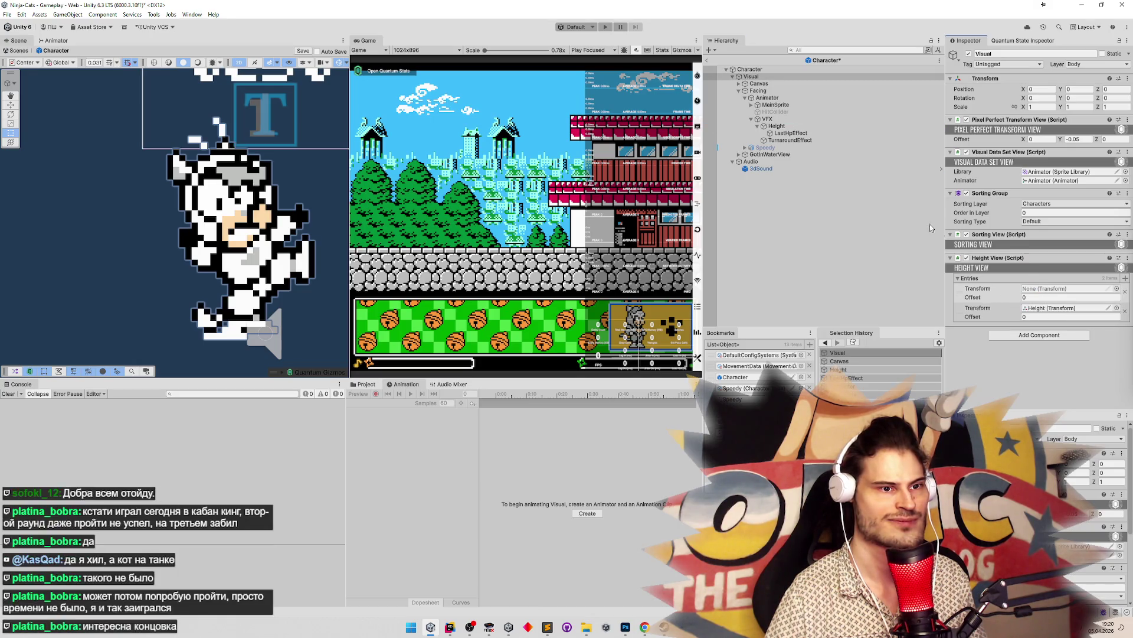
left_click_drag(777, 87, 1054, 291)
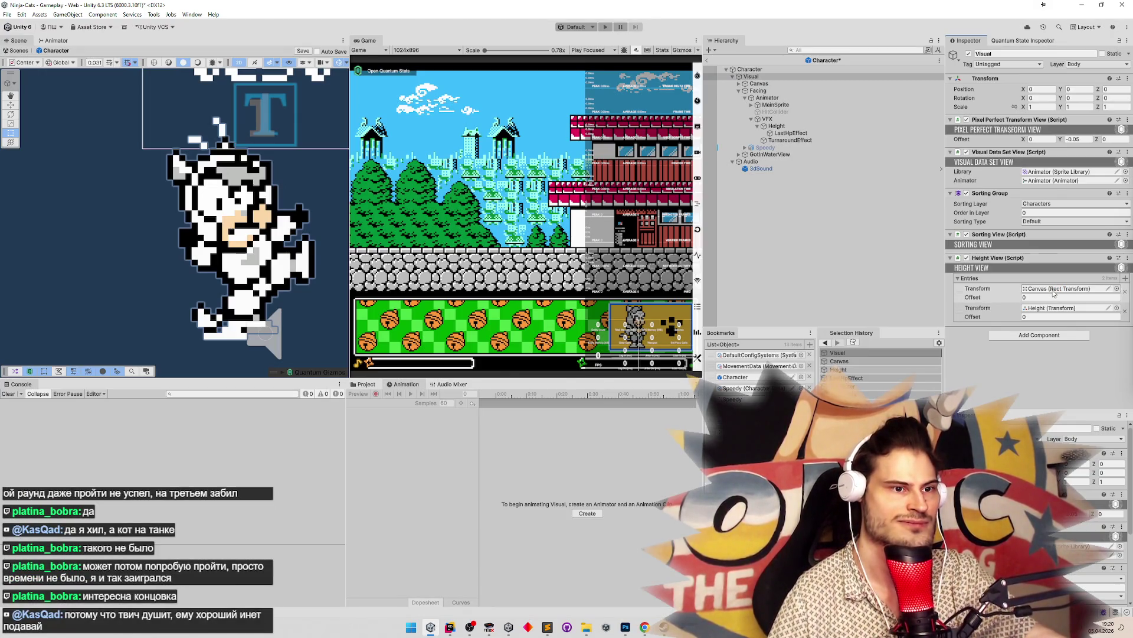
left_click(450, 627)
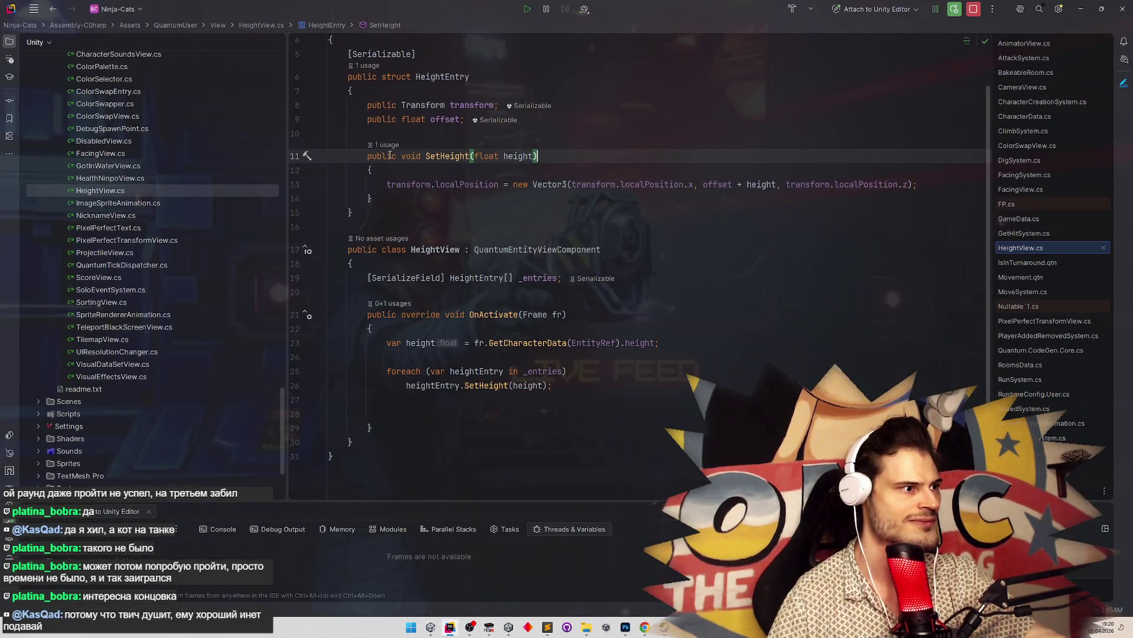
Add a [HideInInspector] attribute above HeightEntry's offset field
left_click(369, 122)
key("Return")
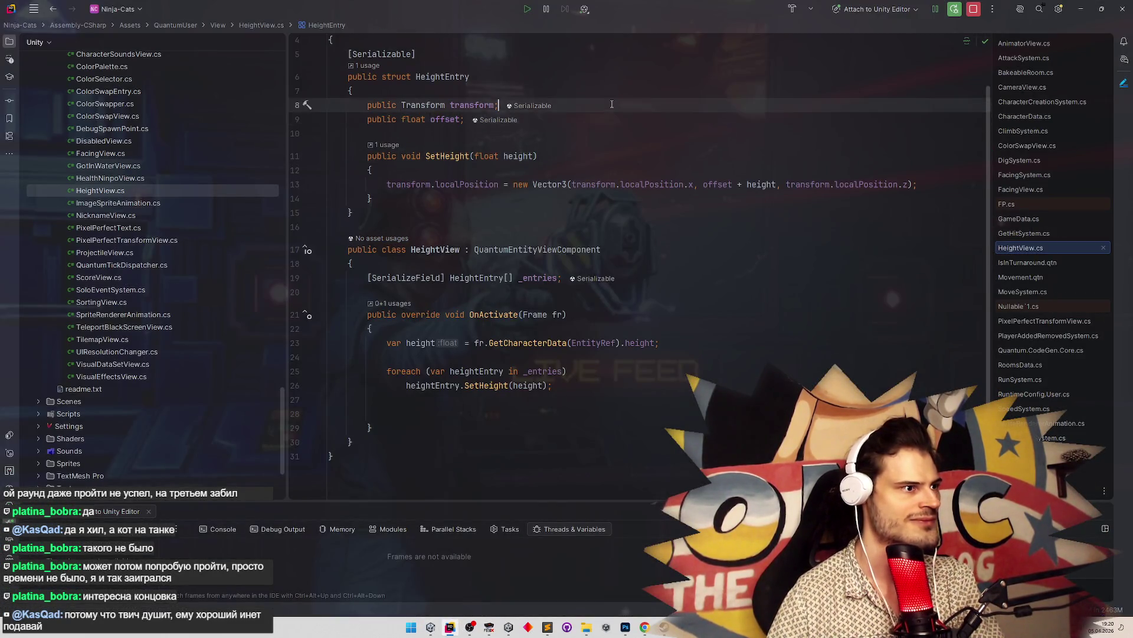
key("Up")
type("[")
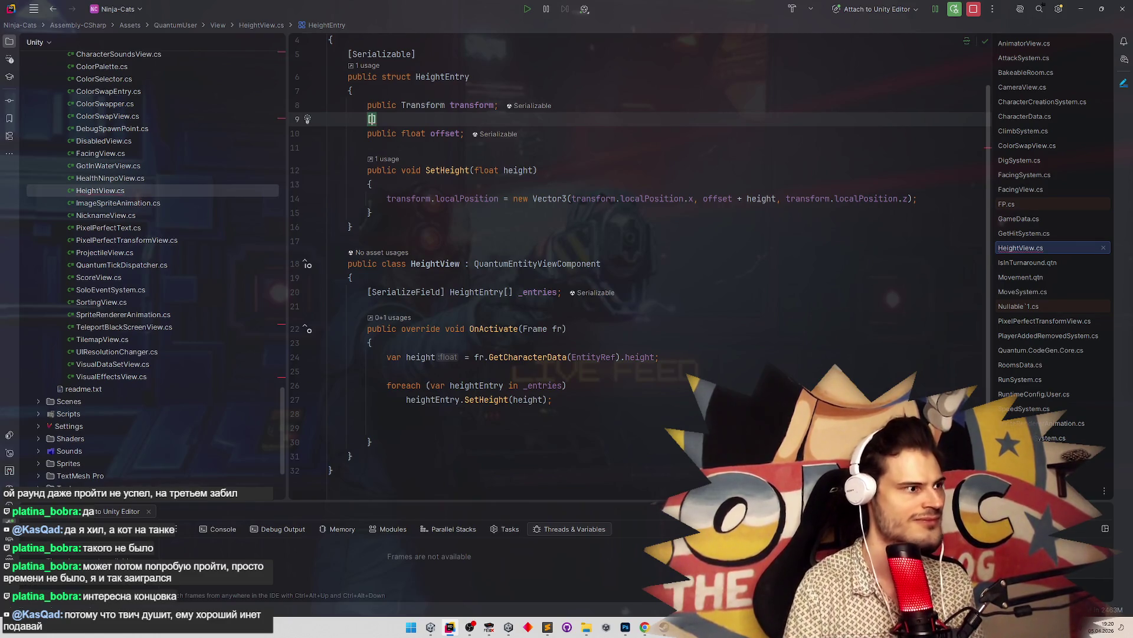
type("hide")
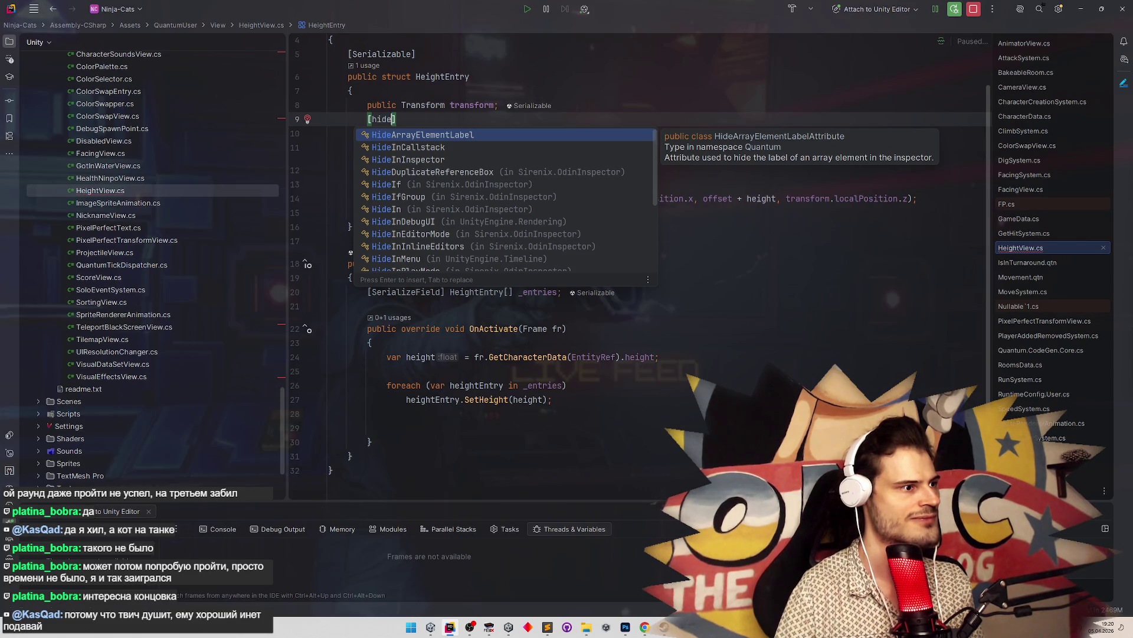
key("Down")
key("Down")
key("Down")
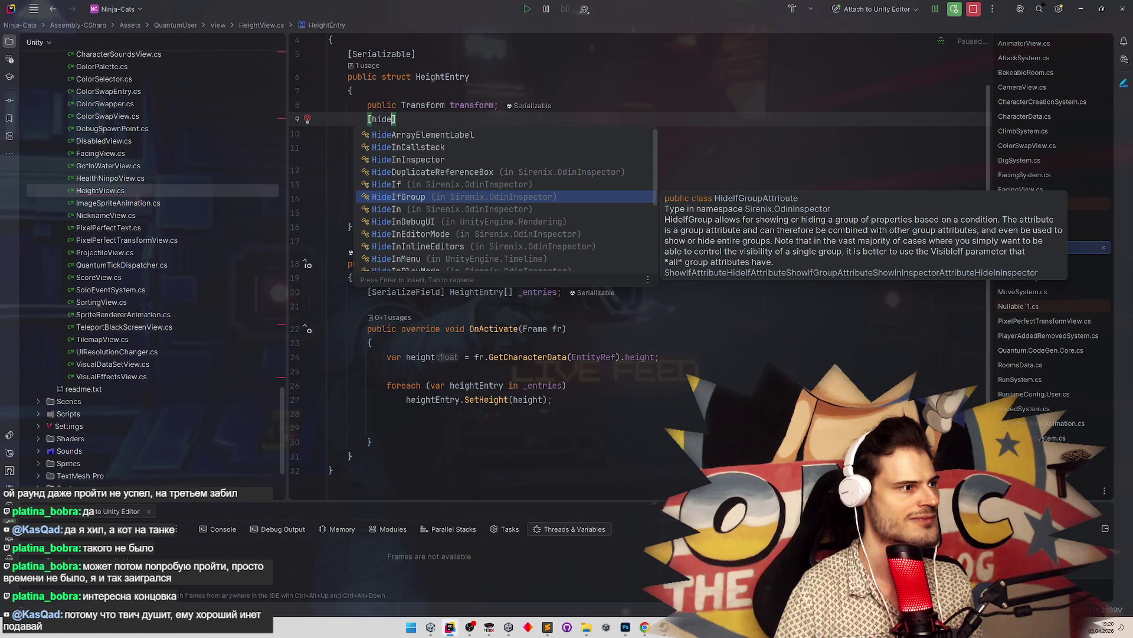
key("Up")
key("Up")
key("Up")
key("Return")
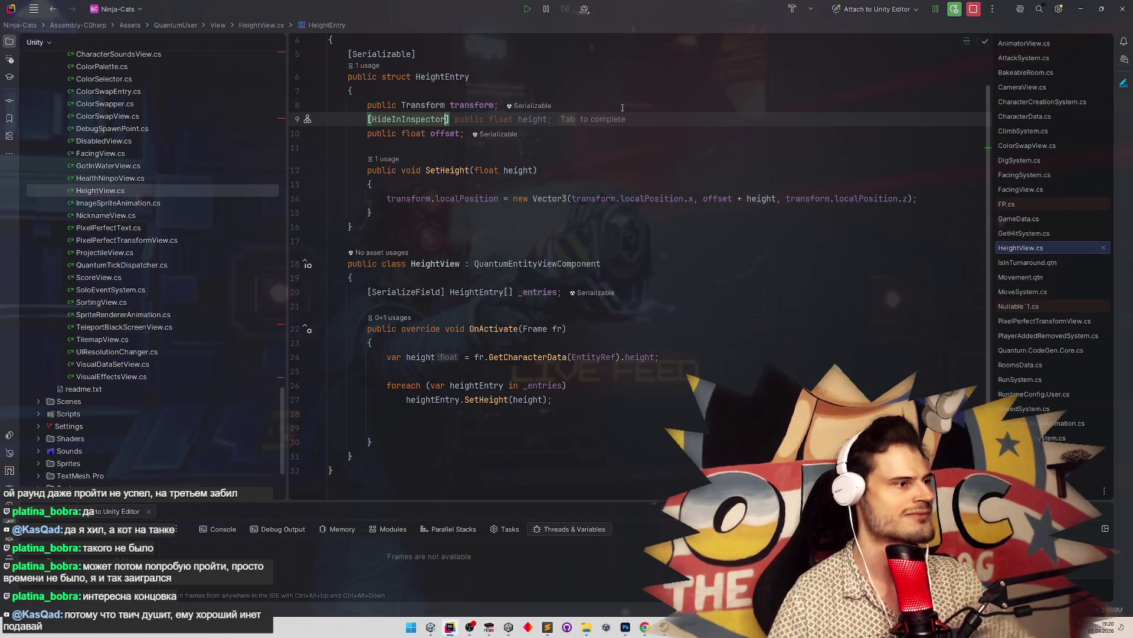
left_click(627, 133)
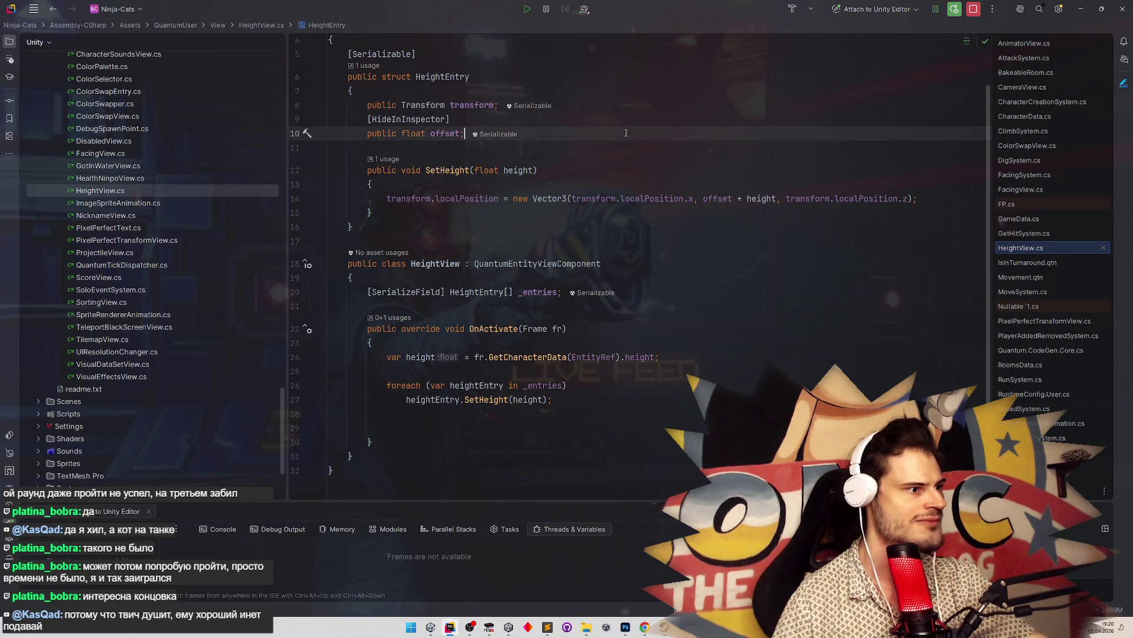
Start a new member in HeightView by typing 'public override'
left_click(436, 305)
key("Return")
type("publi")
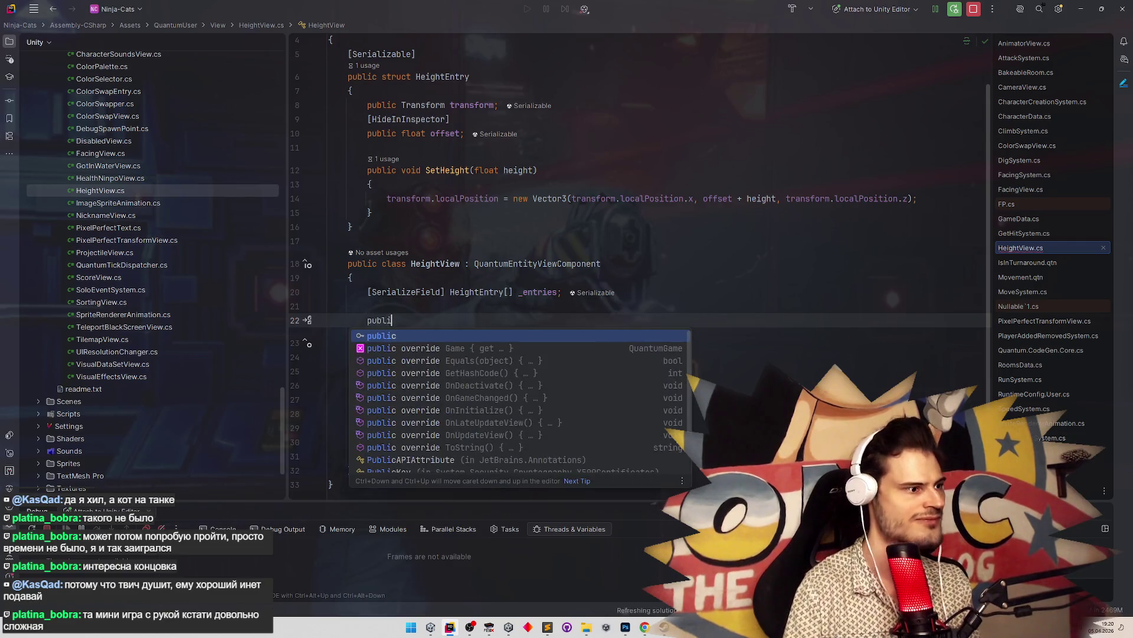
type("c ")
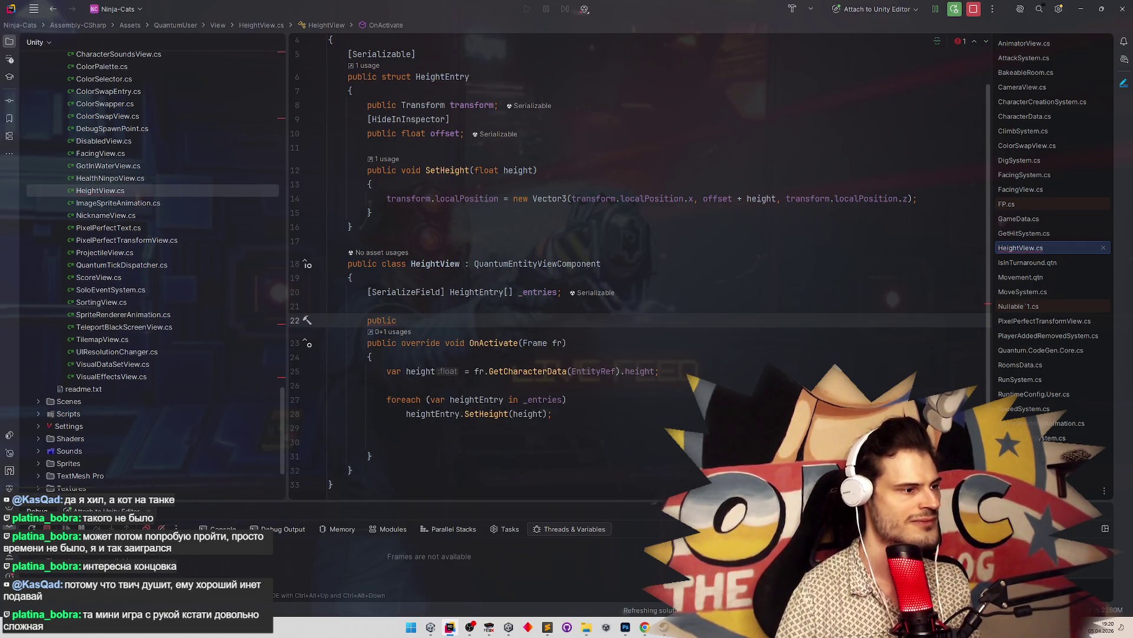
type("override")
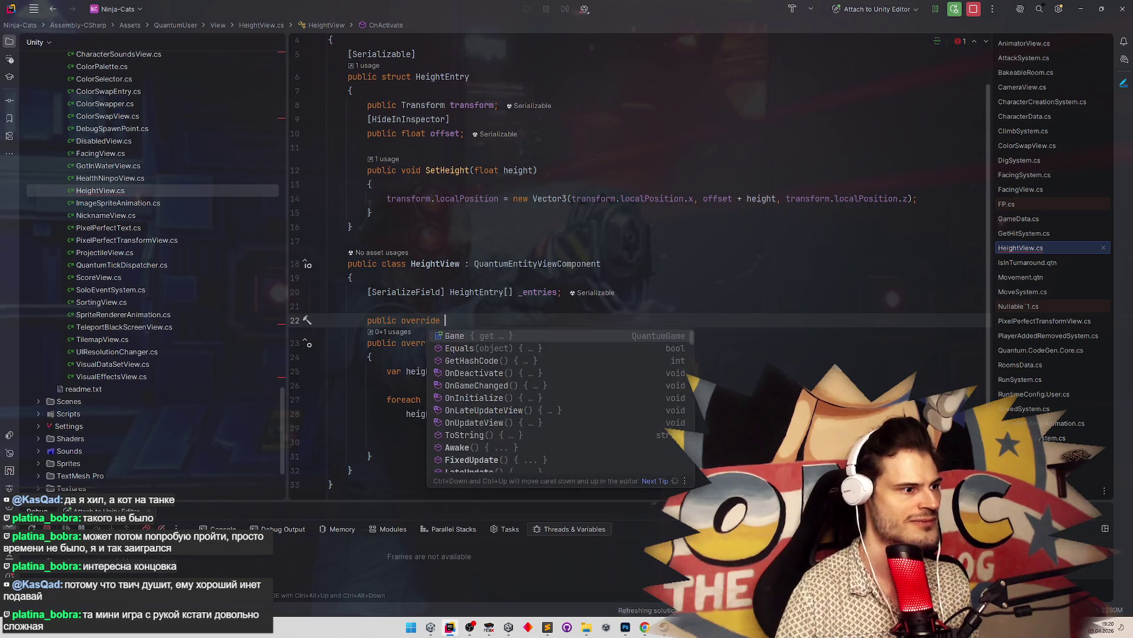
Browse override completions, then clear the unfinished declaration and retype 'over'
key("Down")
key("Down")
key("Down")
key("Escape")
key("Return")
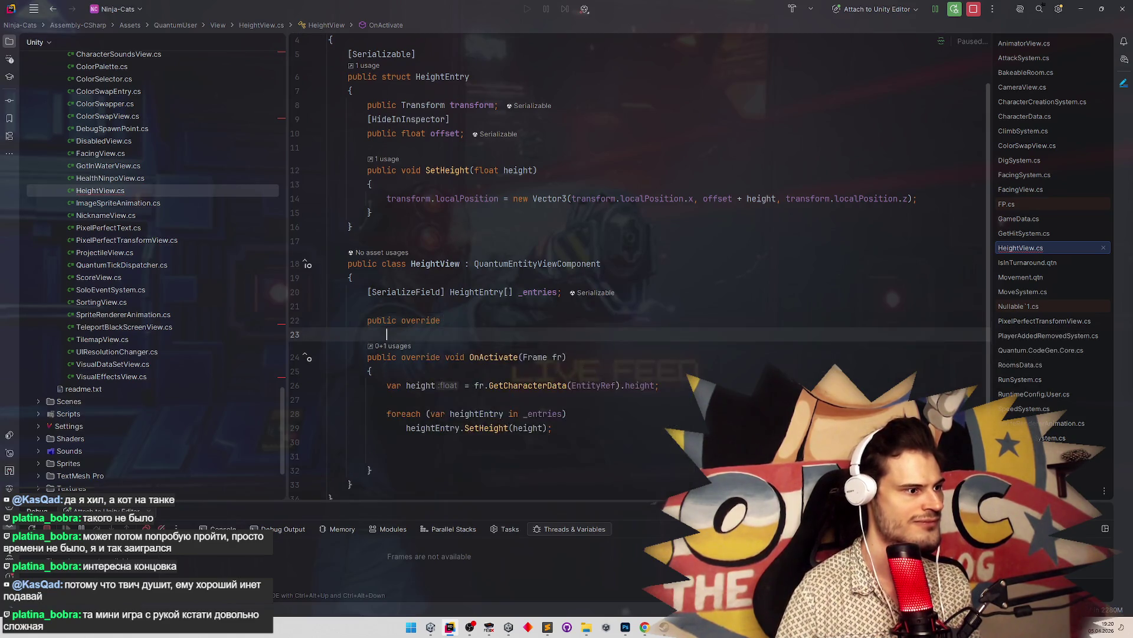
key("BackSpace")
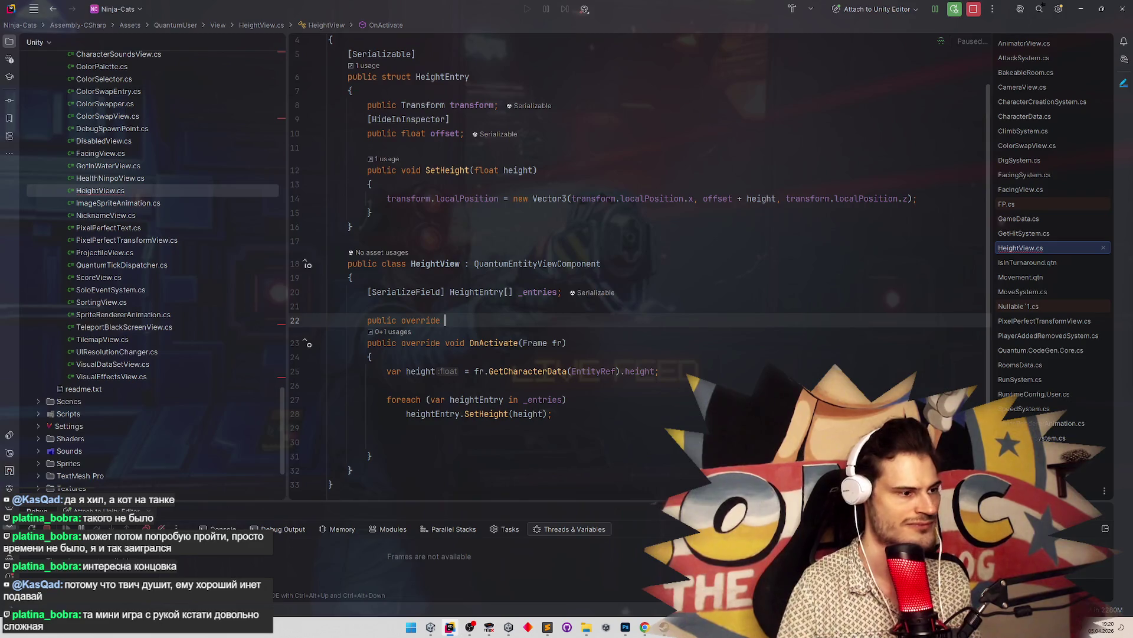
type("voi")
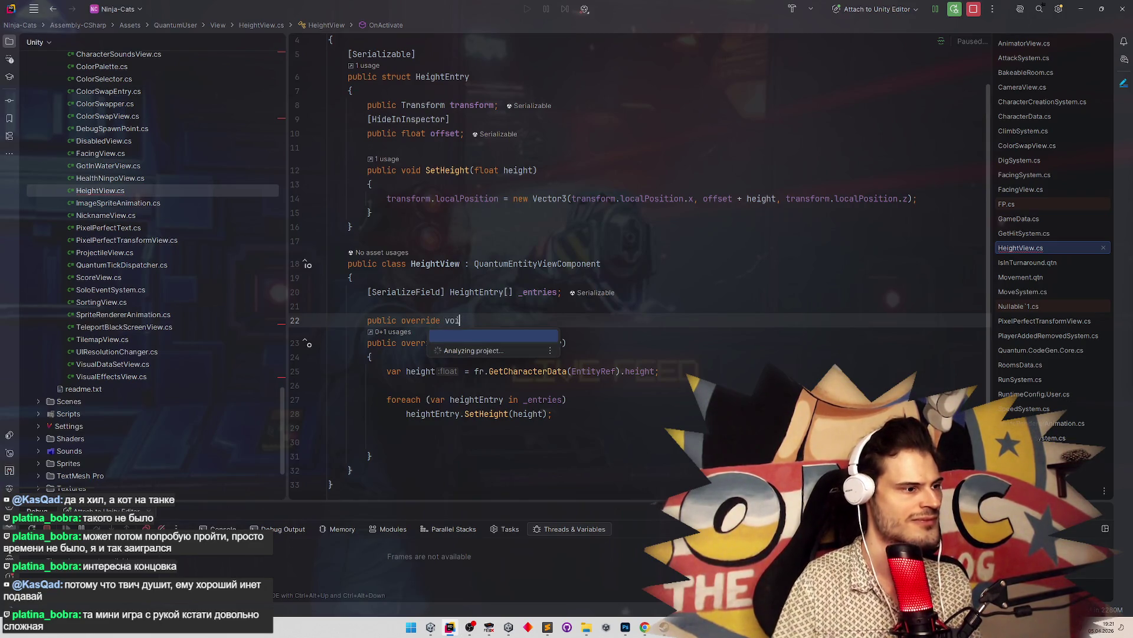
key("Escape")
key("shift+Home")
key("BackSpace")
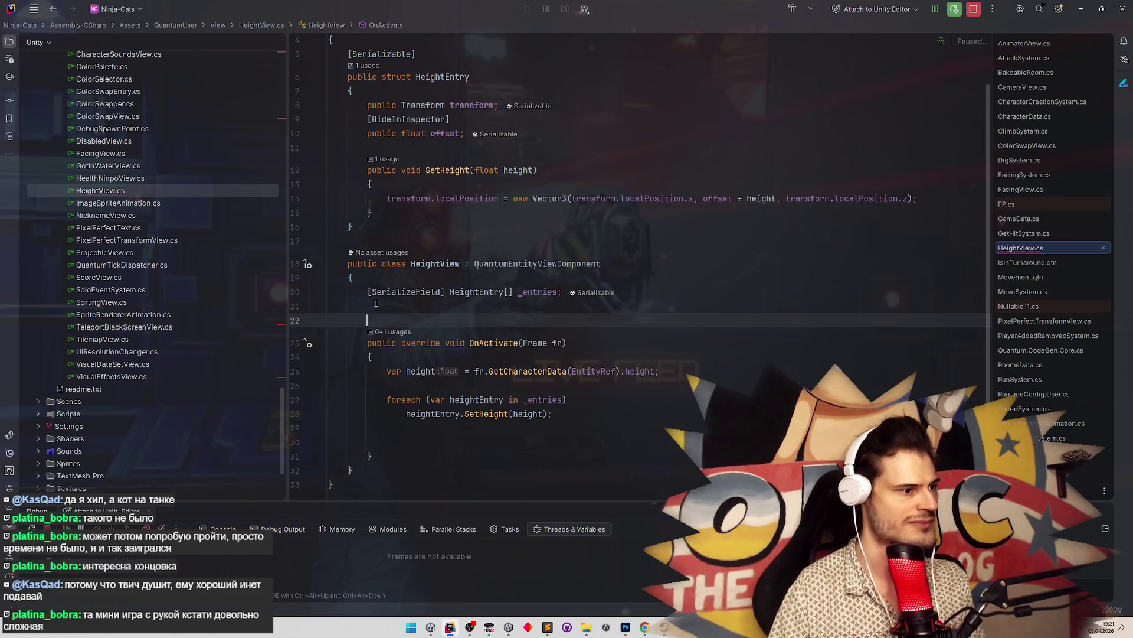
type("over")
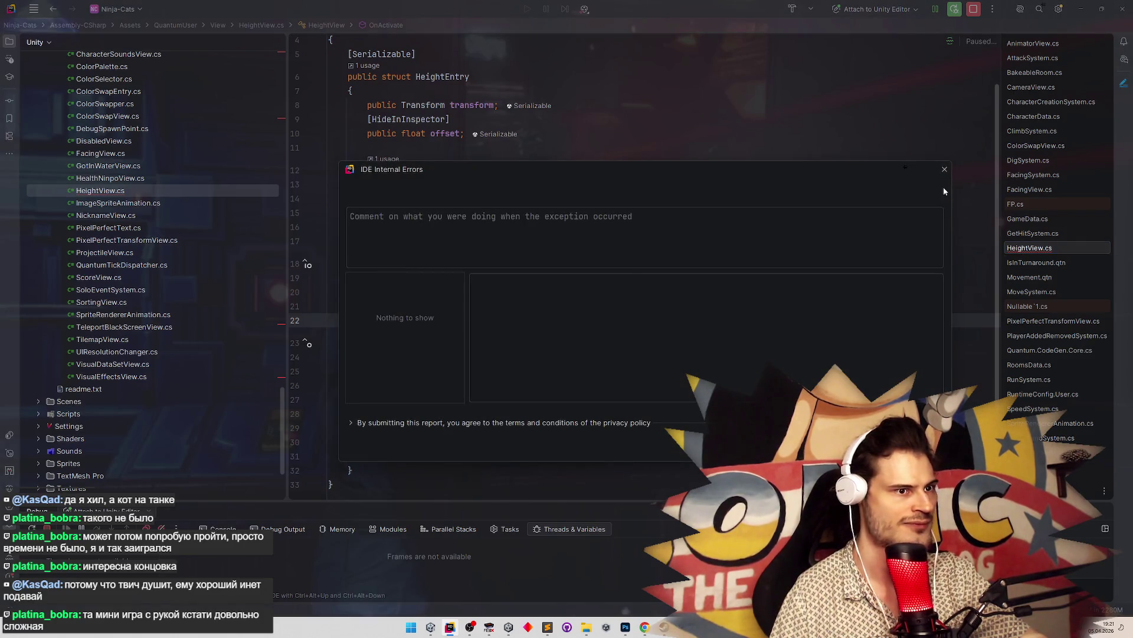
Dismiss the IDE Internal Errors report and delete the unfinished 'over' line
left_click(944, 169)
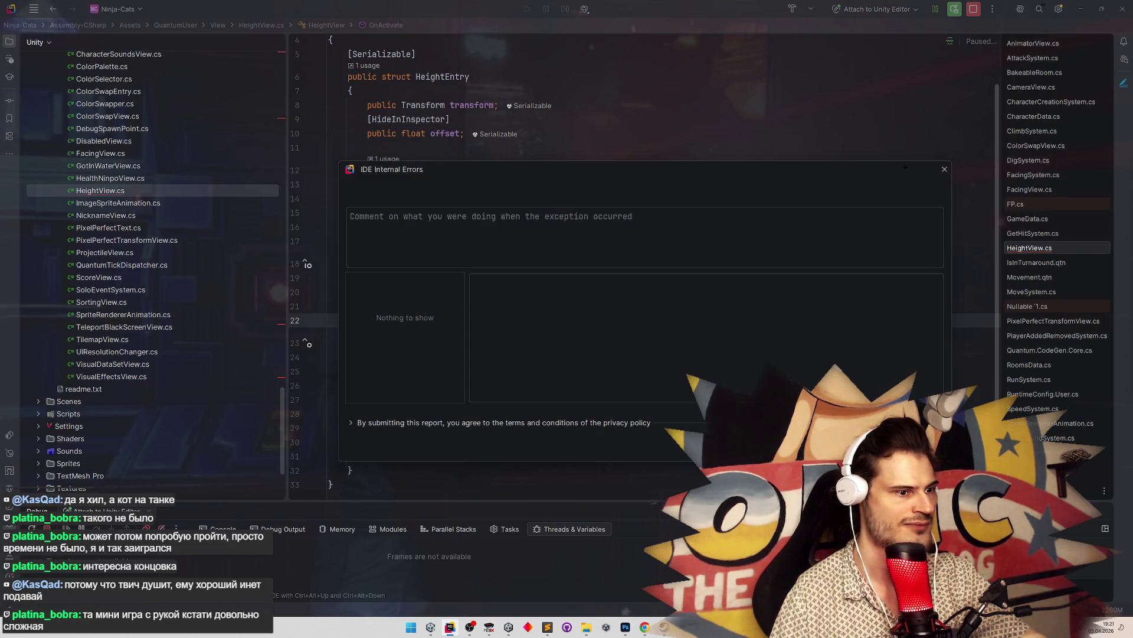
key("Escape")
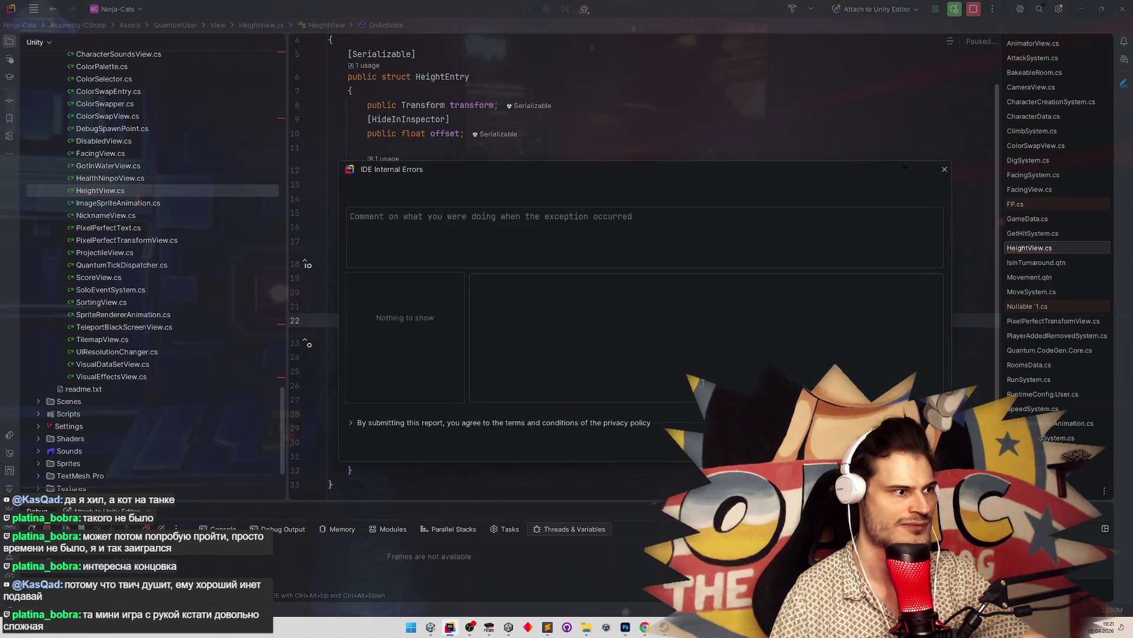
key("Escape")
type("over")
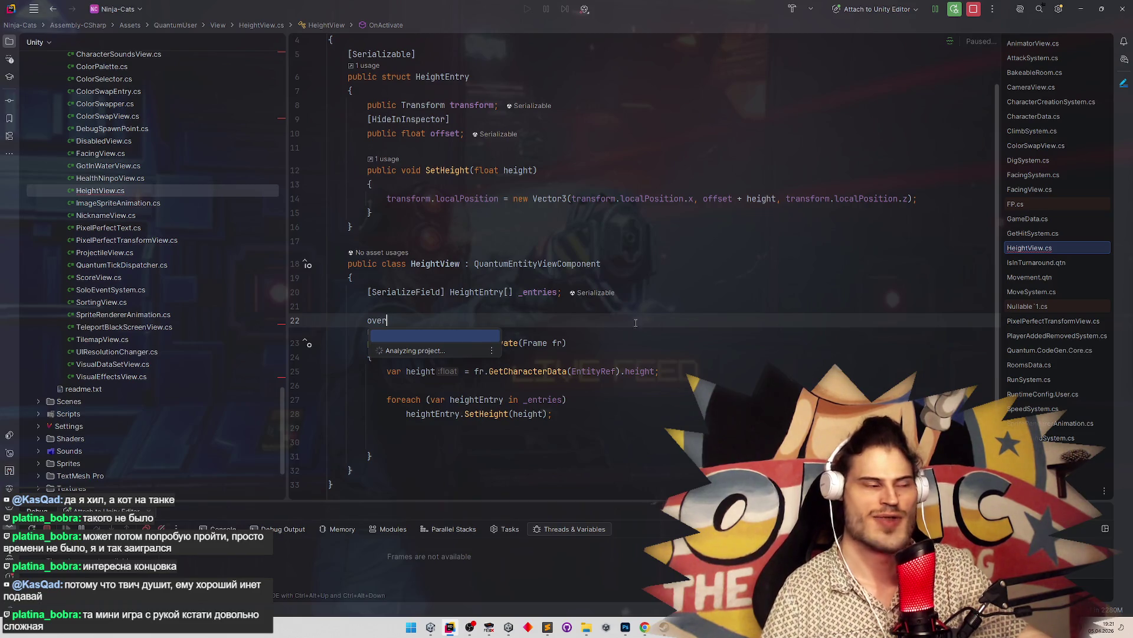
key("Escape")
key("BackSpace")
key("BackSpace")
key("BackSpace")
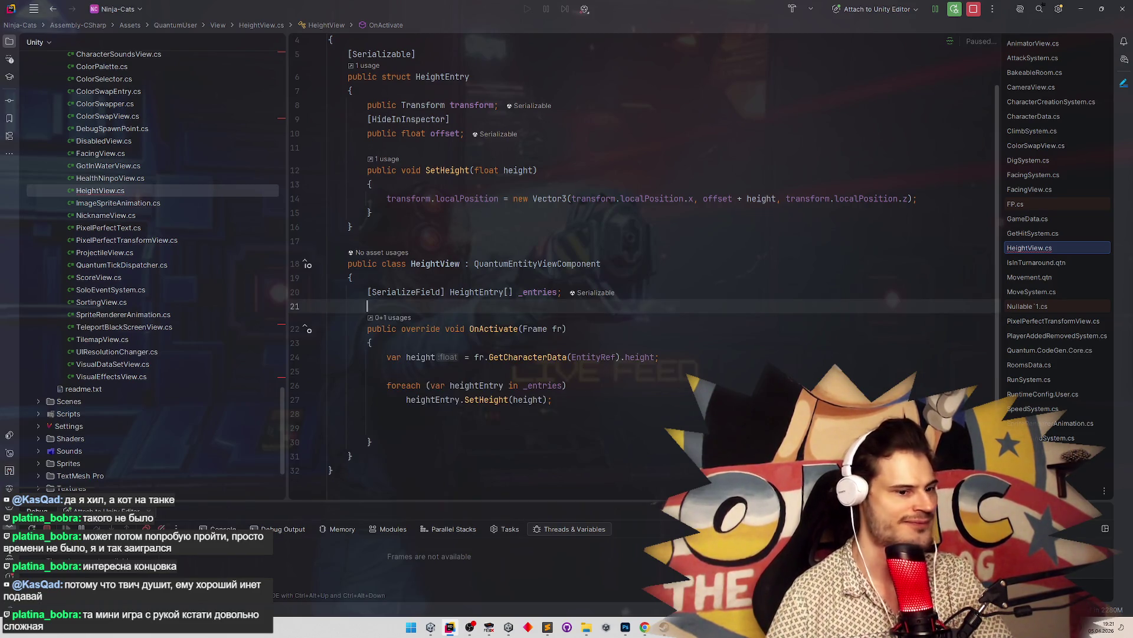
Quit Rider, confirming Exit in the Confirm Exit dialog
key("alt+1")
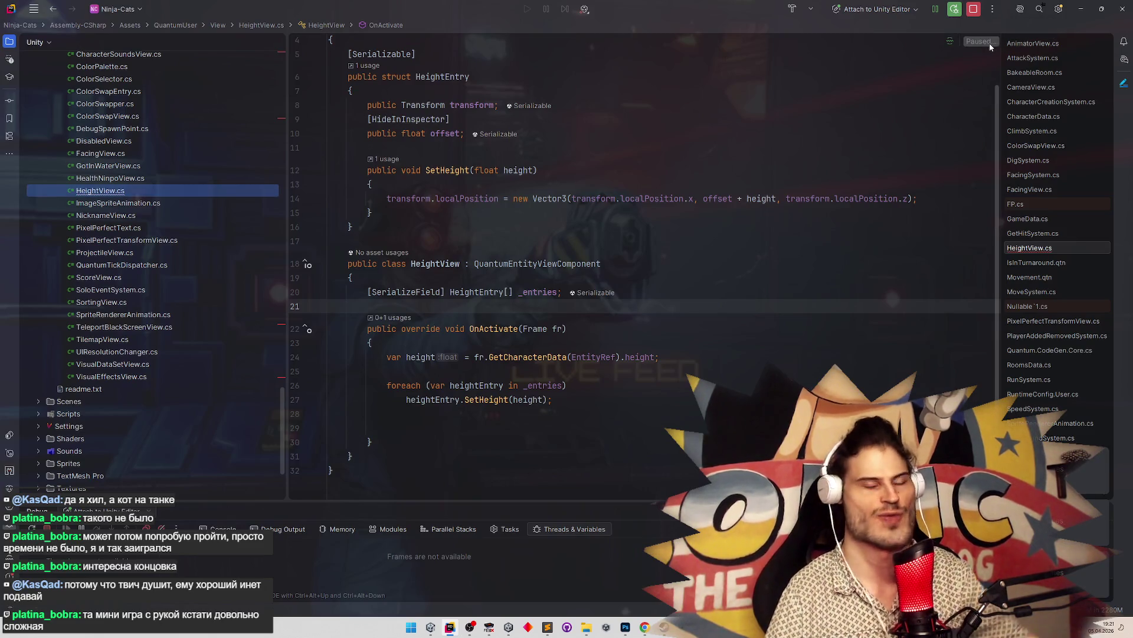
left_click(372, 213)
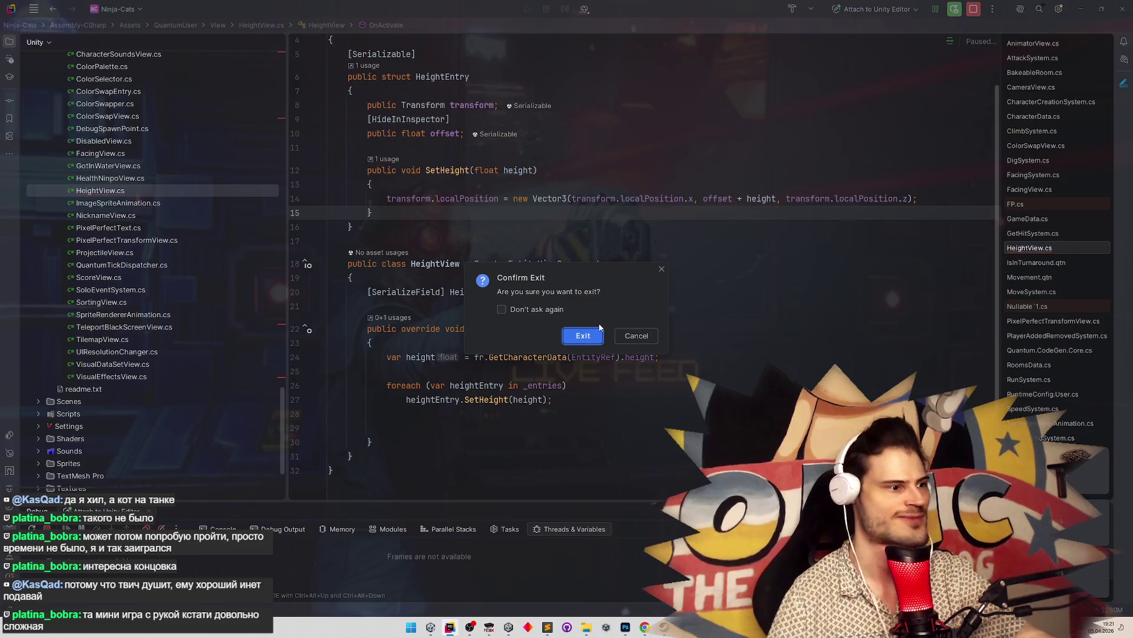
left_click(585, 338)
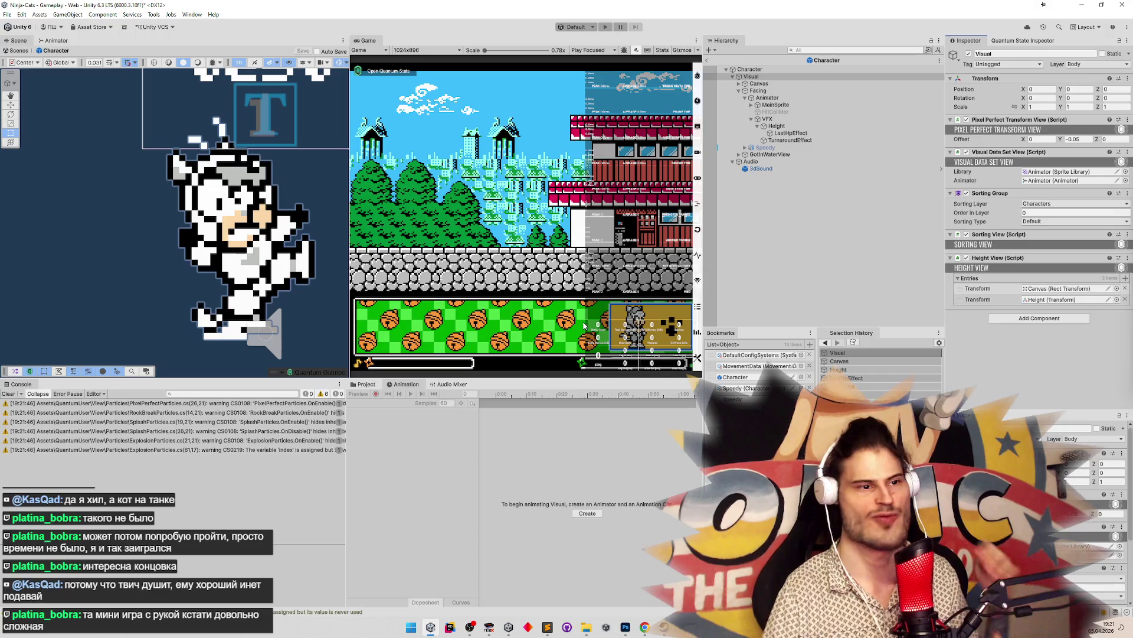
Clear the console's compile warnings and bring up Task Manager over the Unity Editor
left_click(8, 394)
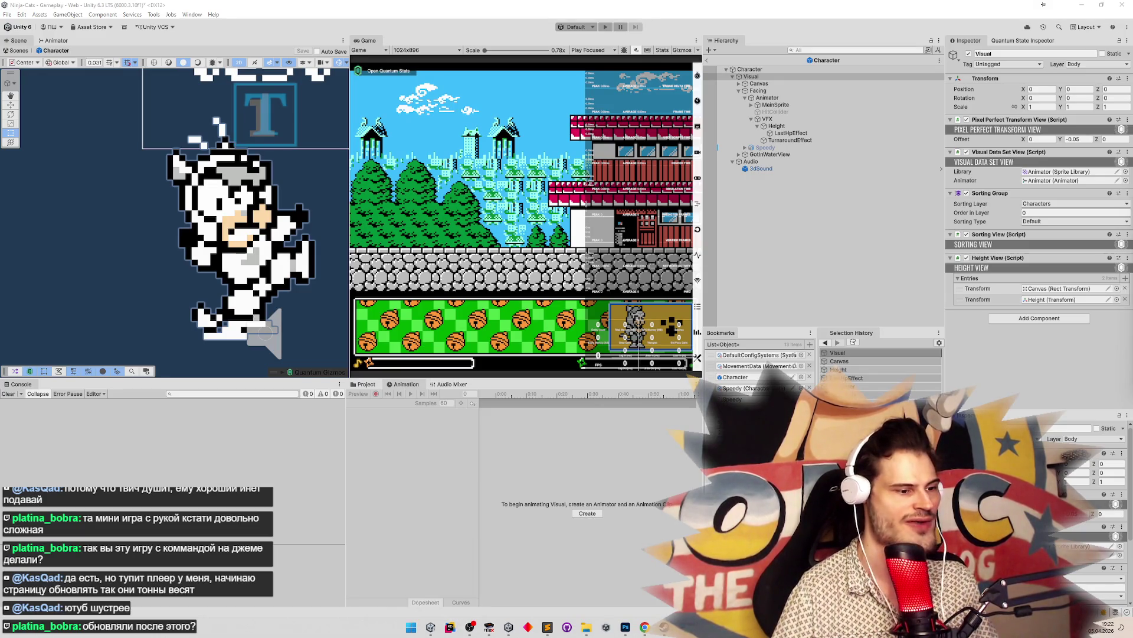
key("ctrl+shift+Escape")
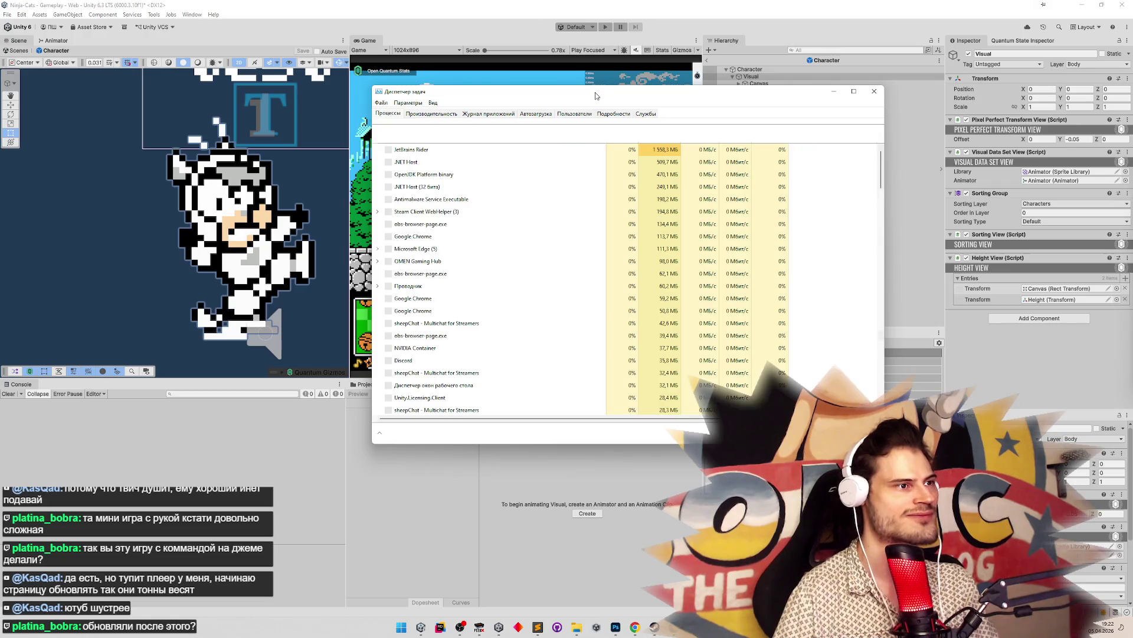
Move Task Manager aside, inspect the JetBrains Rider process, then close Task Manager
left_click_drag(596, 96, 704, 88)
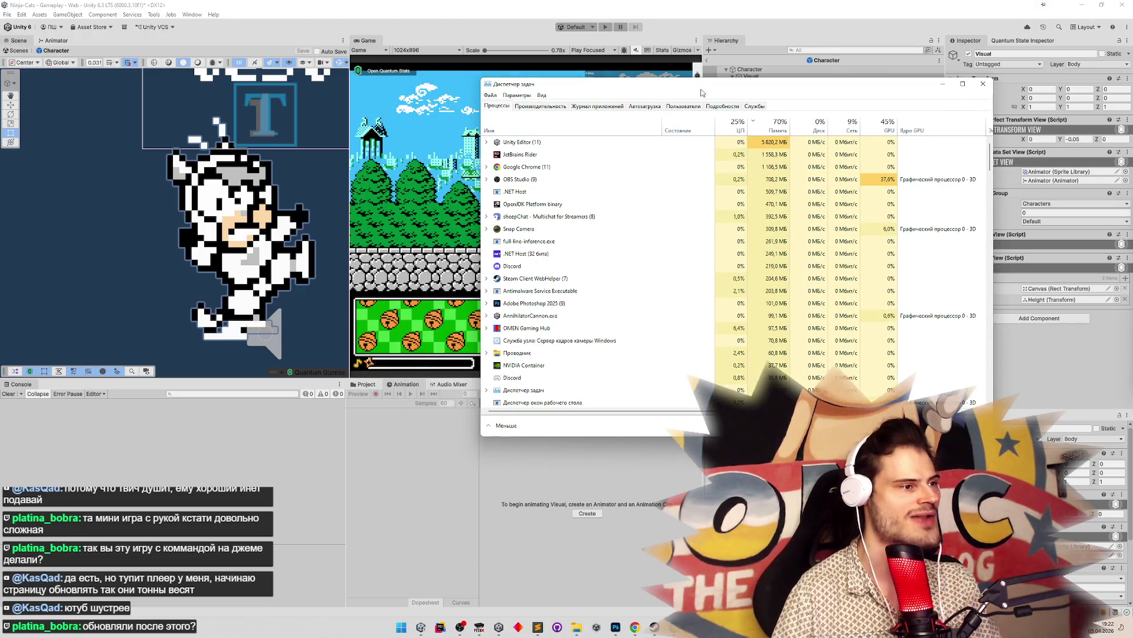
left_click(567, 155)
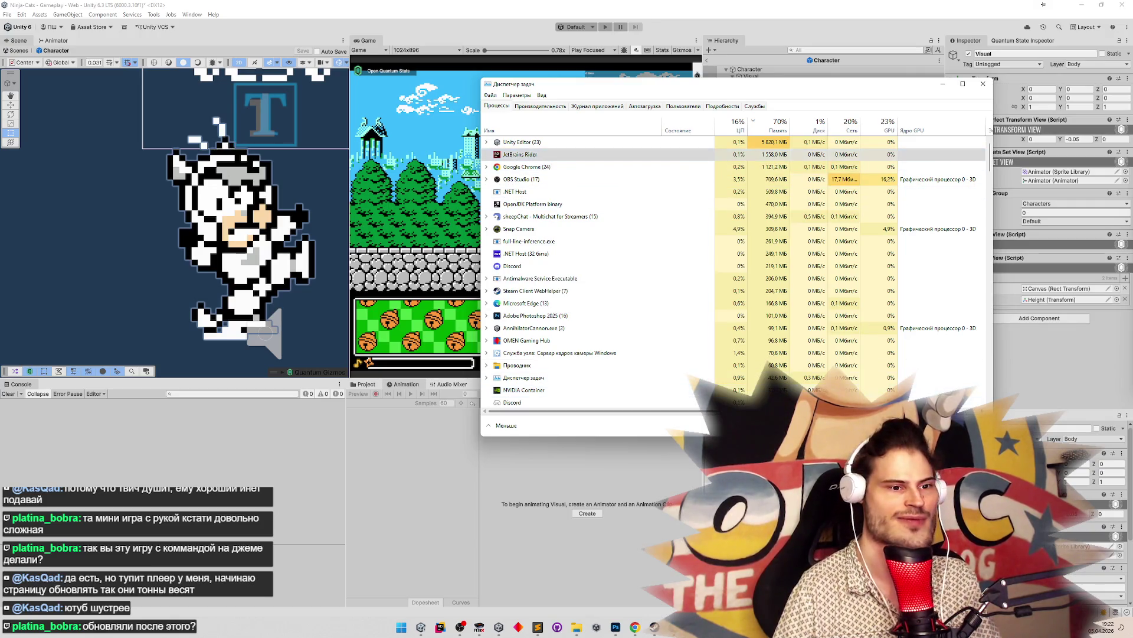
left_click(983, 85)
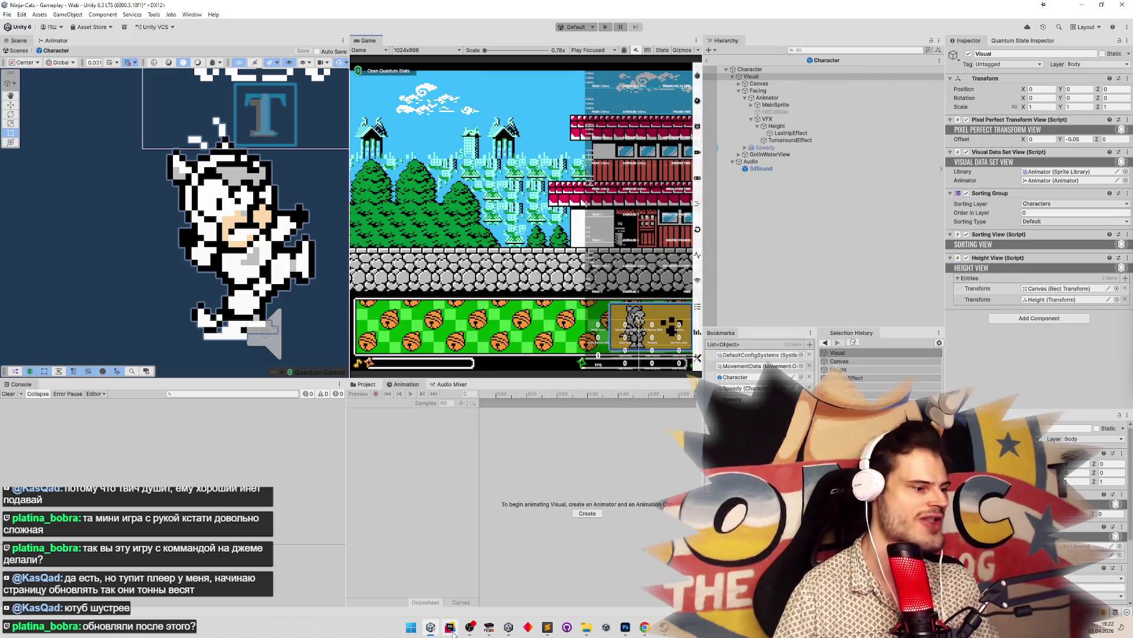
Relaunch JetBrains Rider from the taskbar so it reopens HeightView.cs
left_click(453, 633)
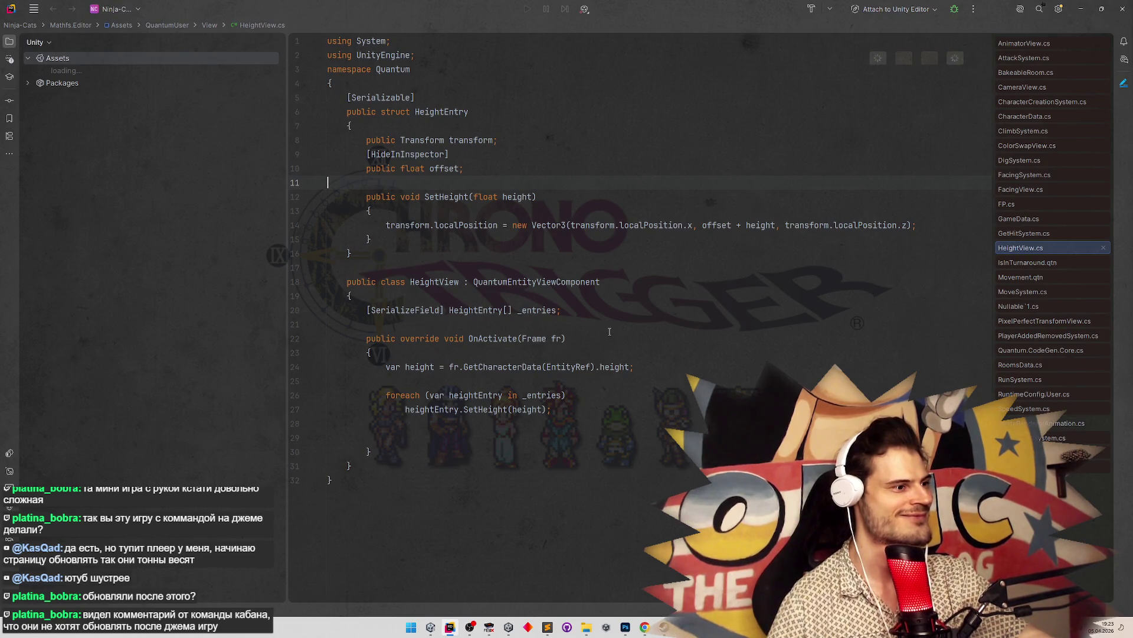
Add an OnInitialize override to HeightView below the _entries field
left_click(609, 329)
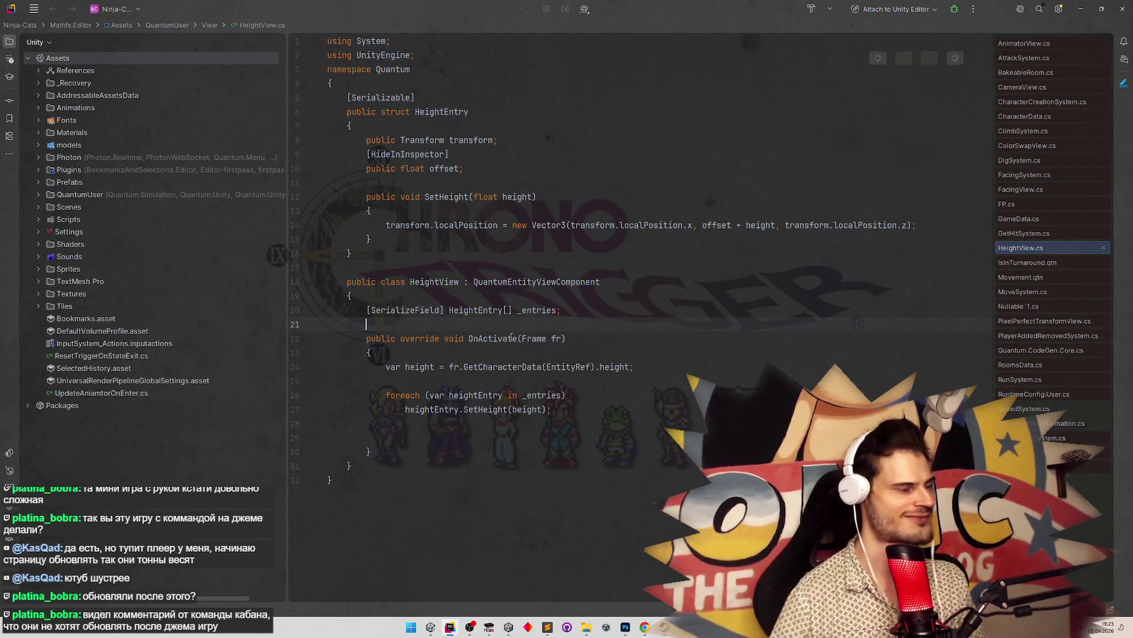
key("Return")
type("ove")
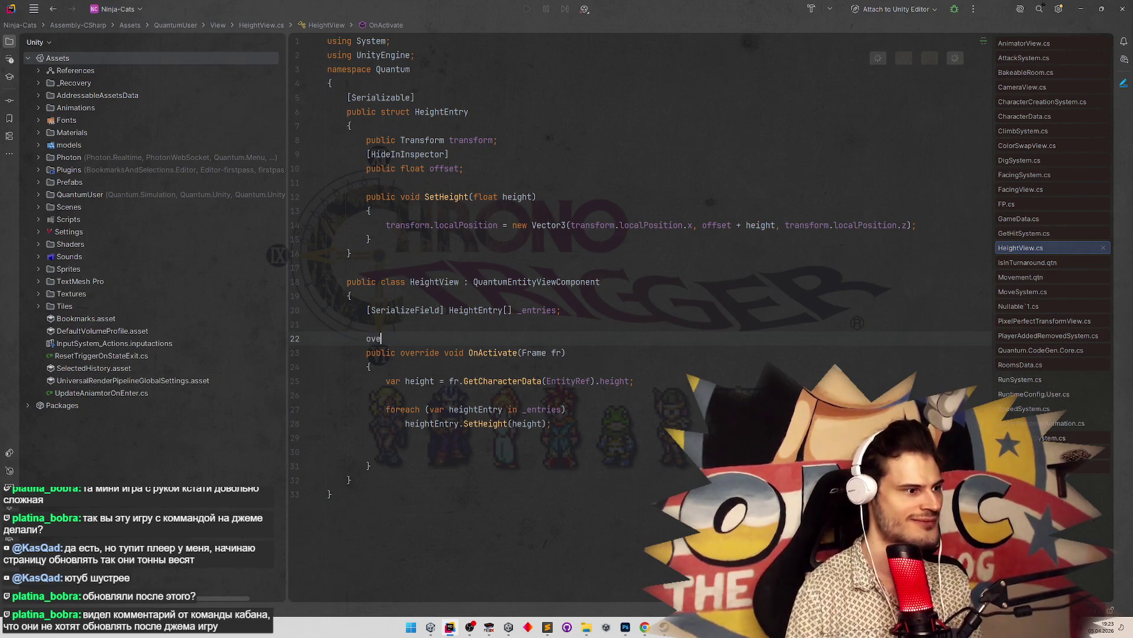
type("rr")
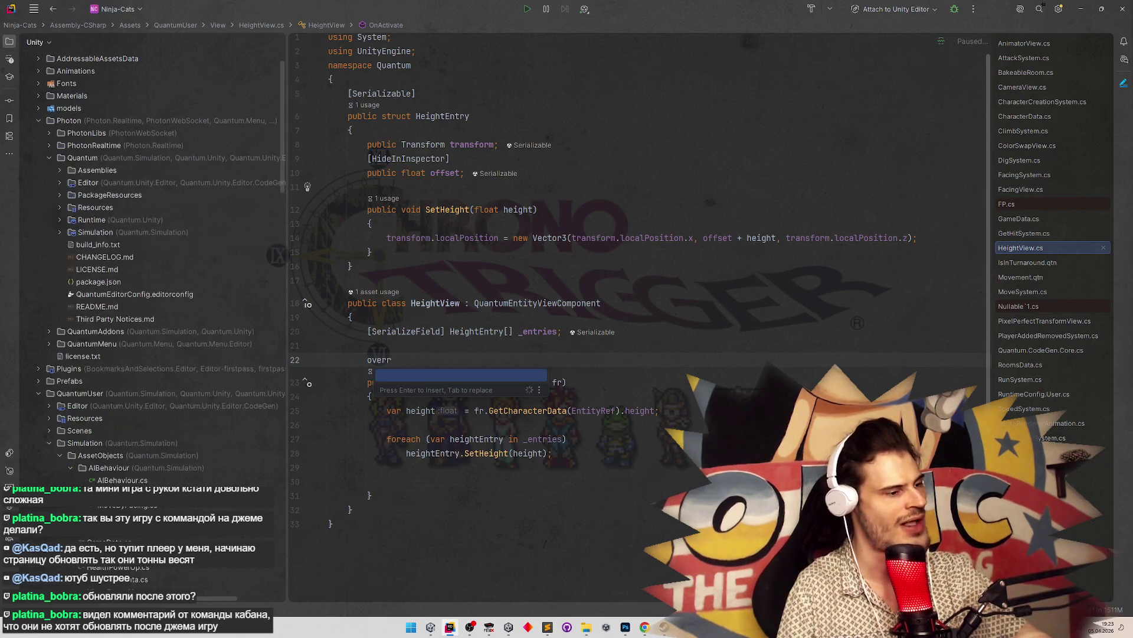
key("Return")
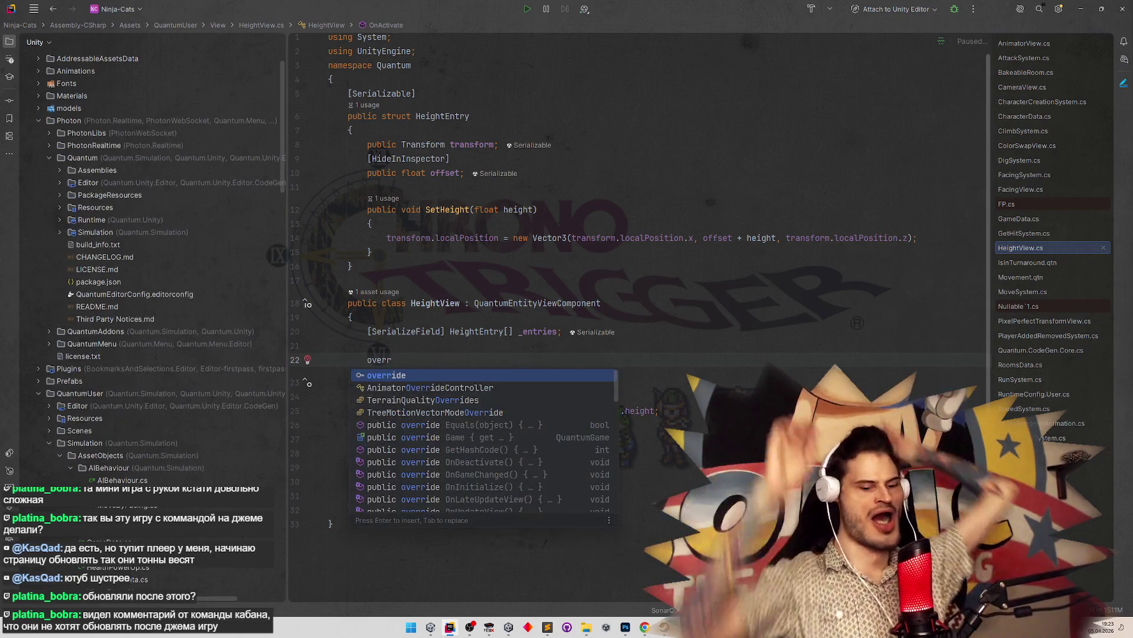
key("Escape")
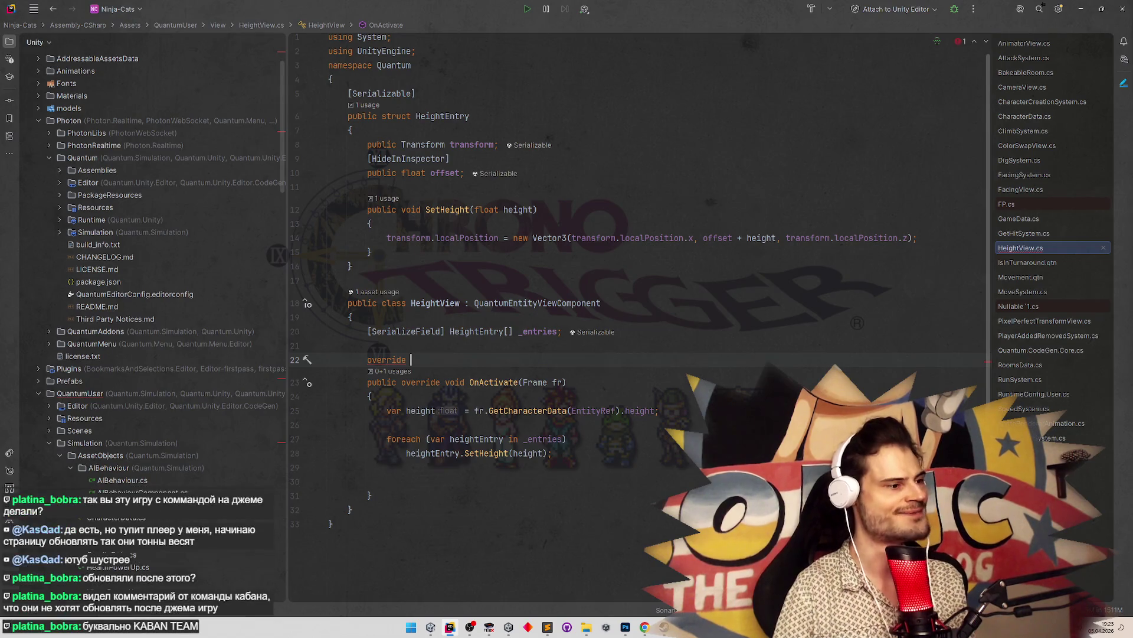
key("ctrl+space")
key("Down")
key("Down")
key("Down")
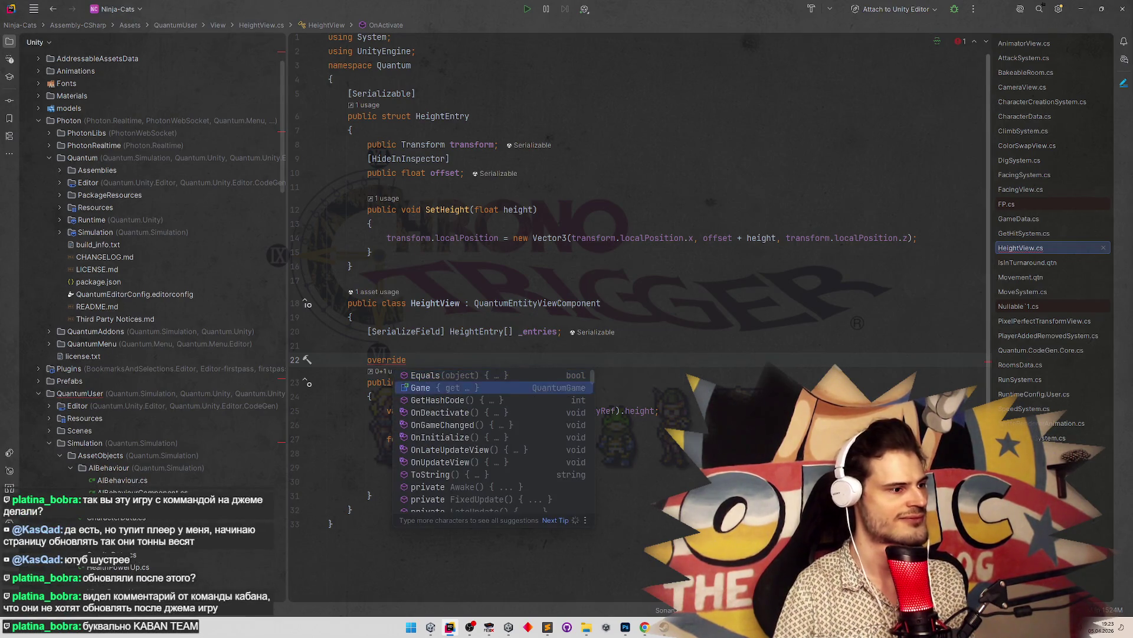
key("Down")
key("Up")
key("Up")
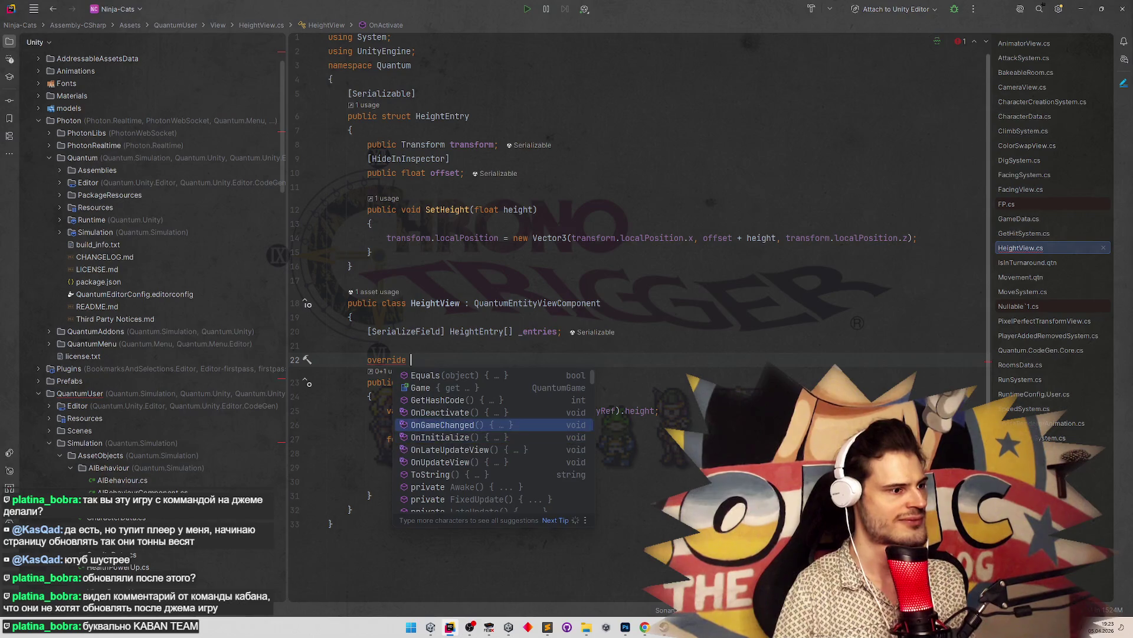
key("Down")
key("Return")
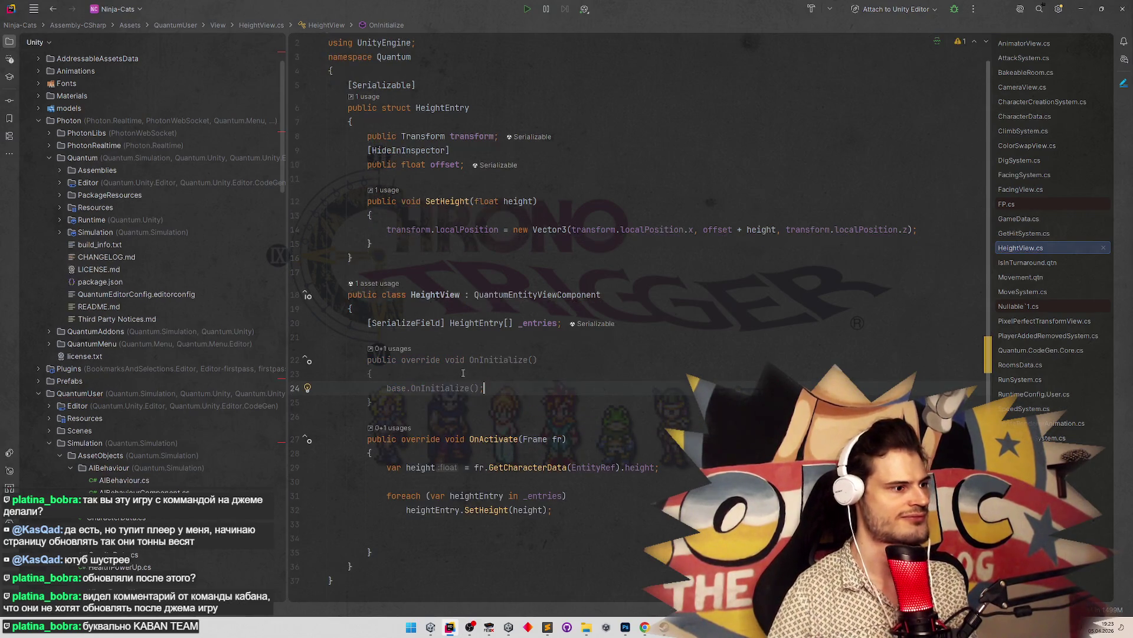
Replace base.OnInitialize() with the foreach loop copied from OnActivate
left_click_drag(377, 496, 551, 509)
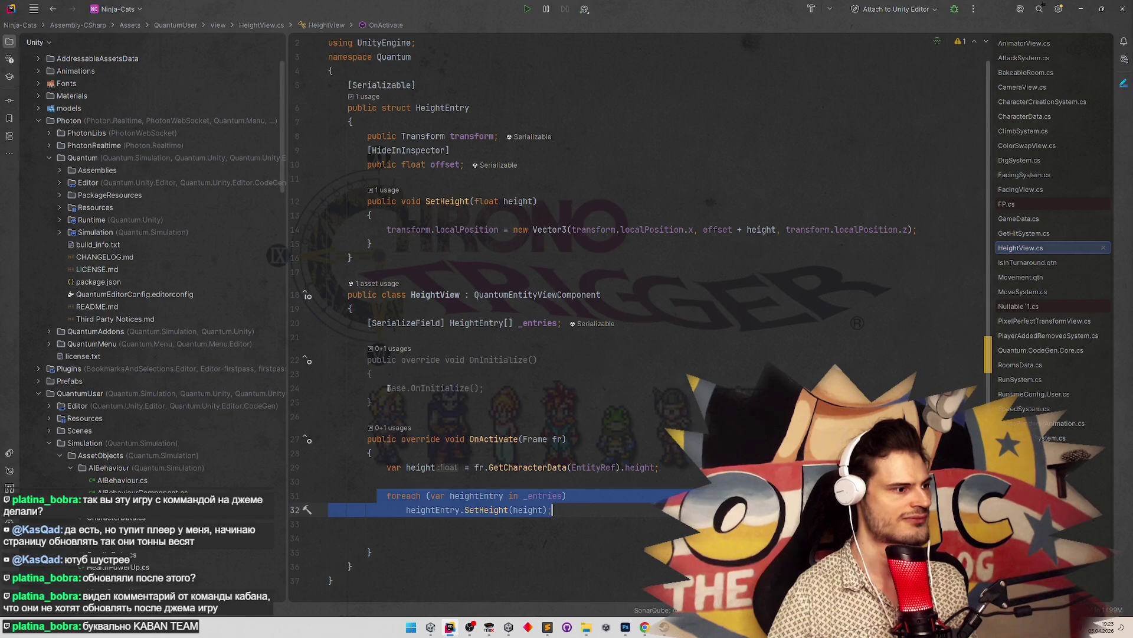
key("ctrl+c")
left_click_drag(388, 388, 484, 388)
key("ctrl+v")
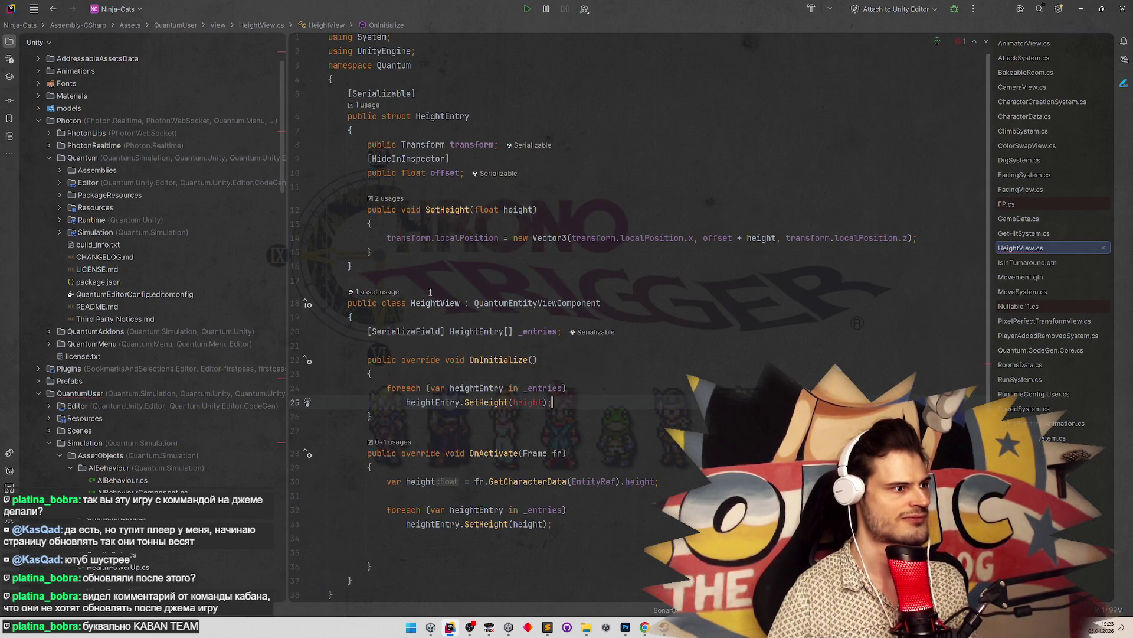
Duplicate HeightEntry's SetHeight method directly below itself
left_click_drag(364, 209, 373, 253)
key("ctrl+c")
left_click(378, 252)
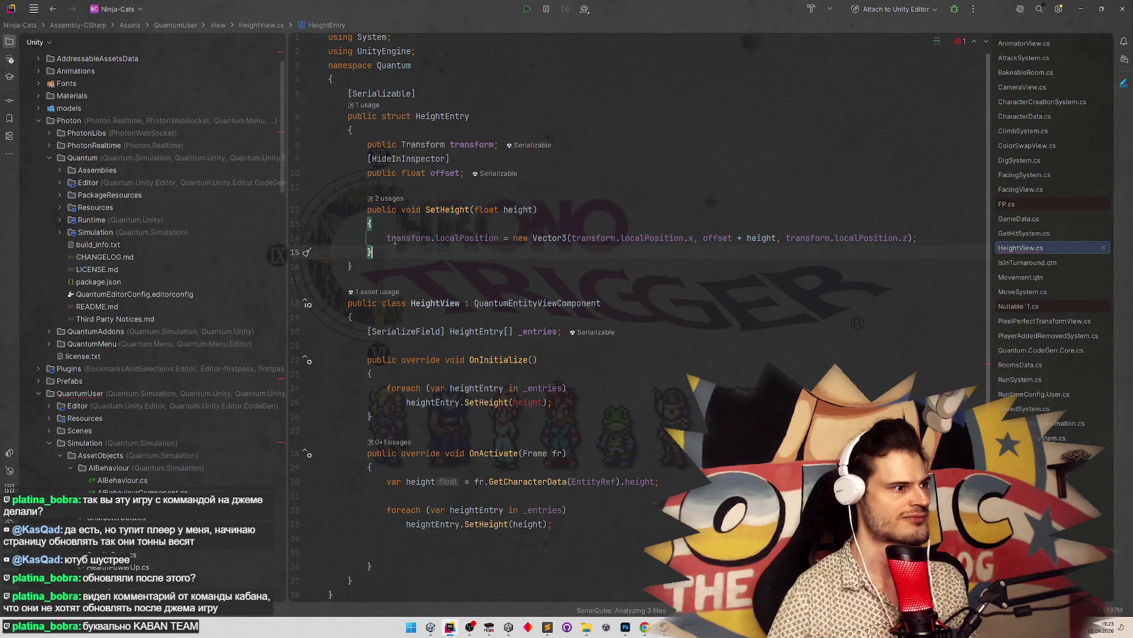
key("Return")
key("Return")
key("ctrl+v")
scroll(394, 240, "down", 1)
Rename the copied method to InitOffset and remove its float height parameter
left_click(471, 281)
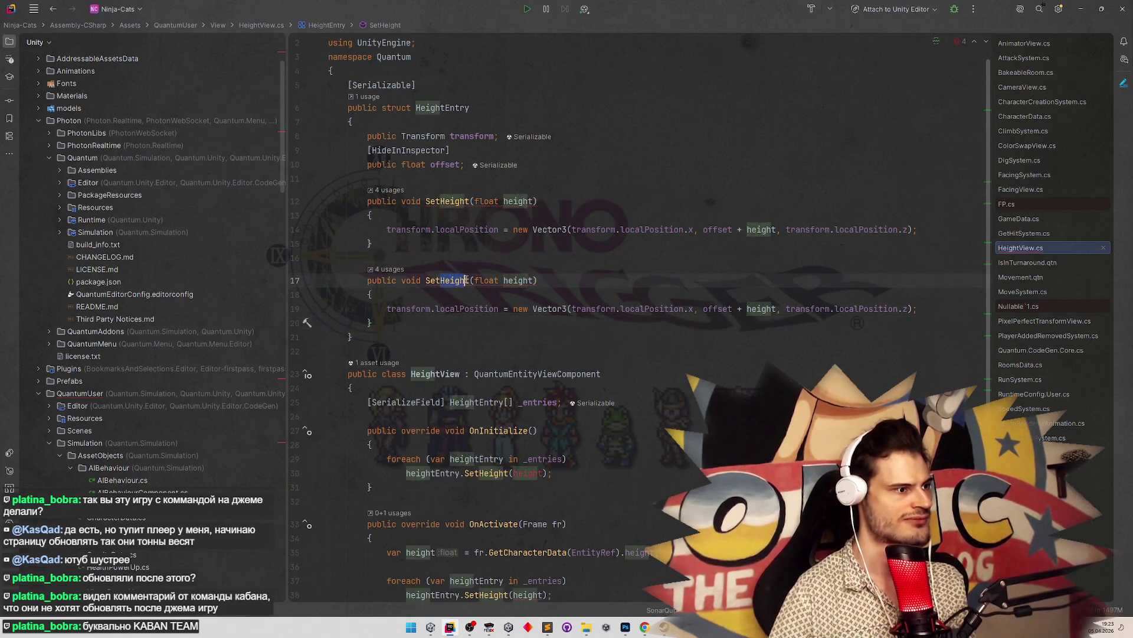
type("InitOffe")
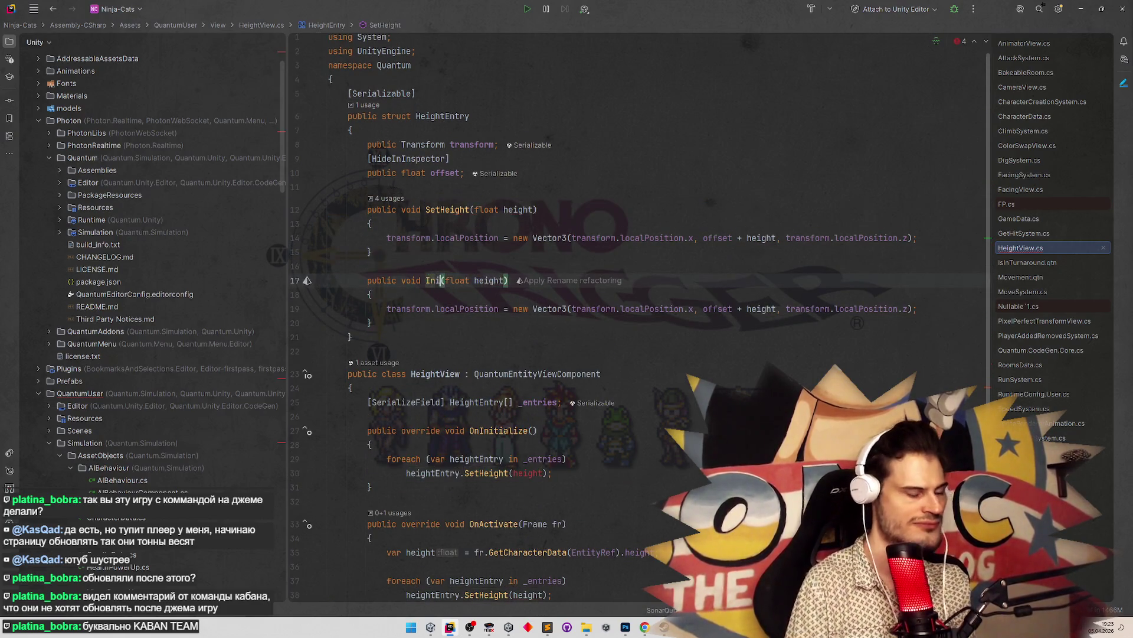
key("BackSpace")
type("set")
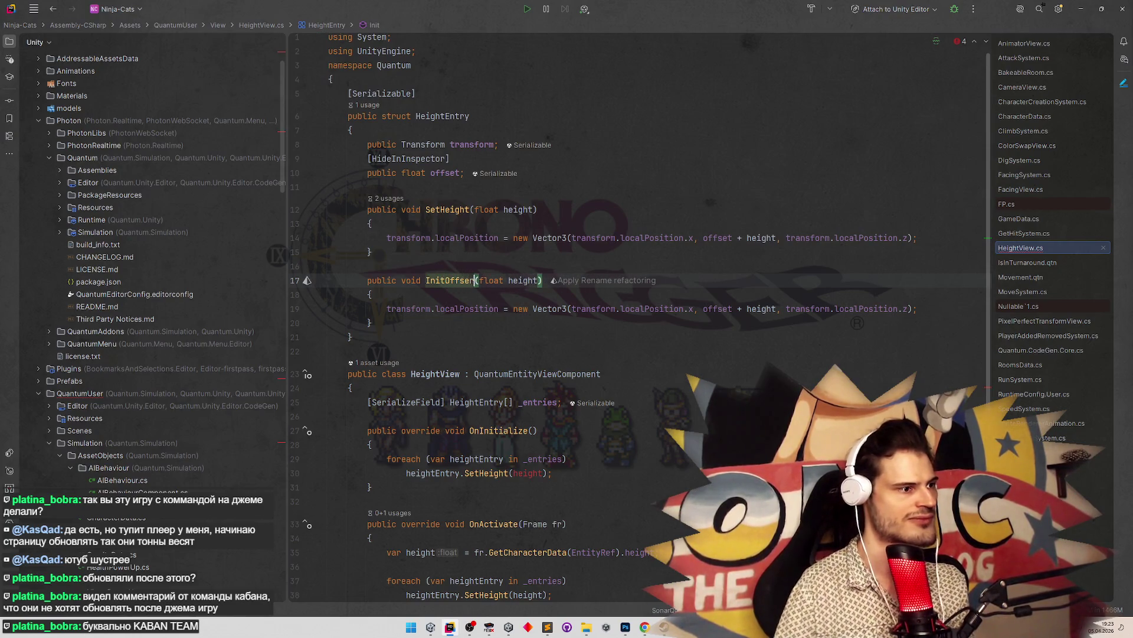
left_click_drag(542, 280, 479, 281)
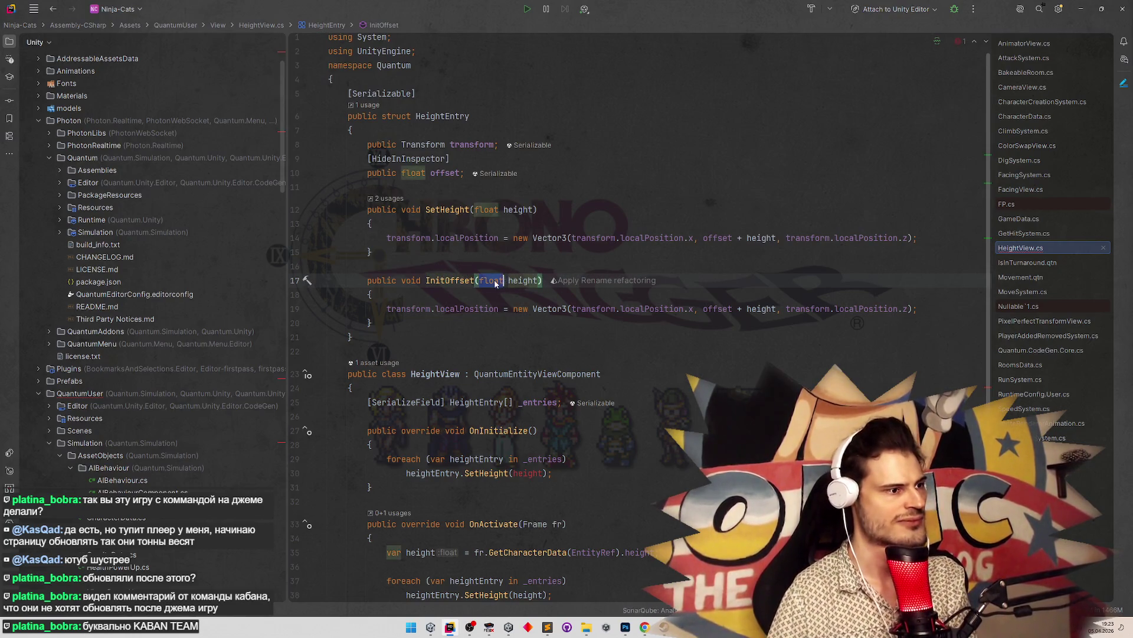
key("Delete")
Make InitOffset's body 'offset = transform.localPosition.y;'
left_click(506, 303)
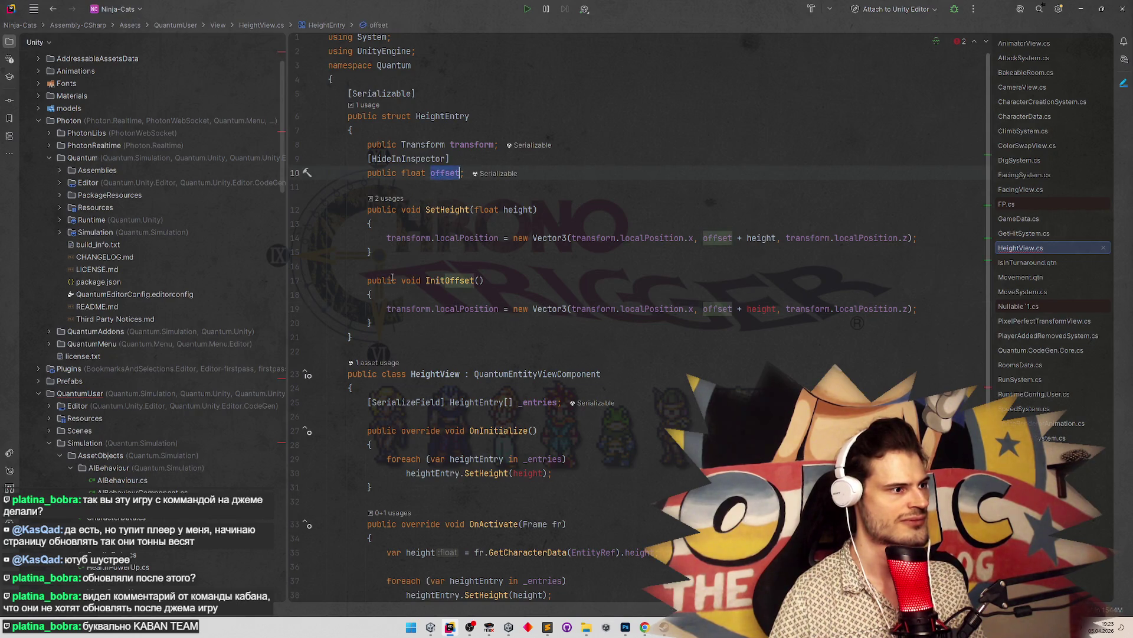
left_click_drag(385, 309, 971, 302)
type("offset")
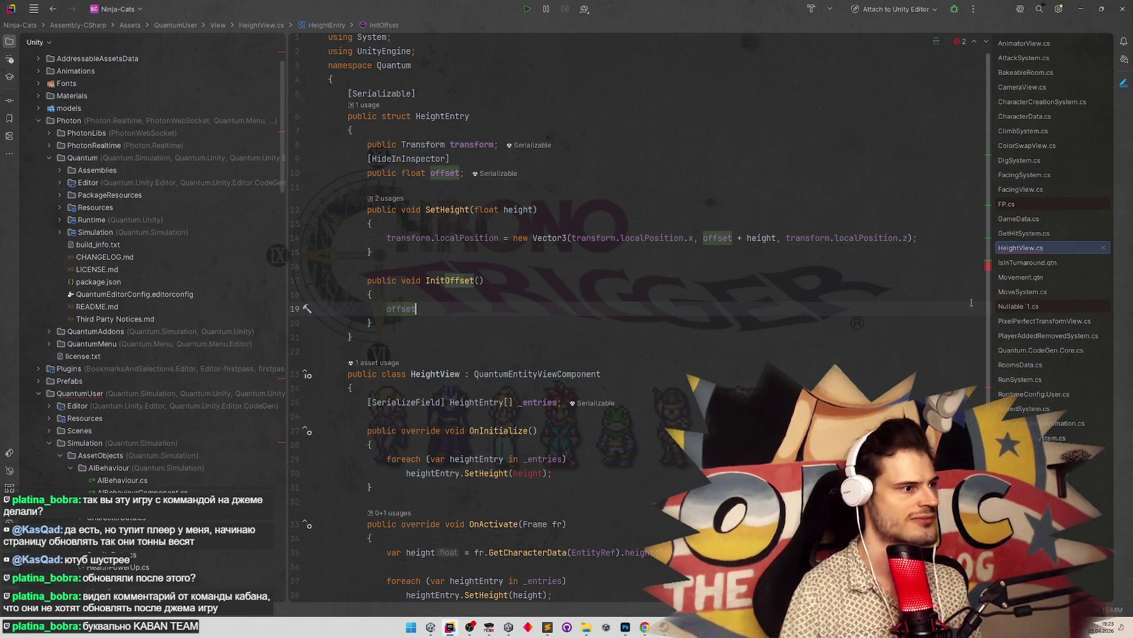
type(" =")
key("ctrl+Right")
key("ctrl+Right")
key("ctrl+Right")
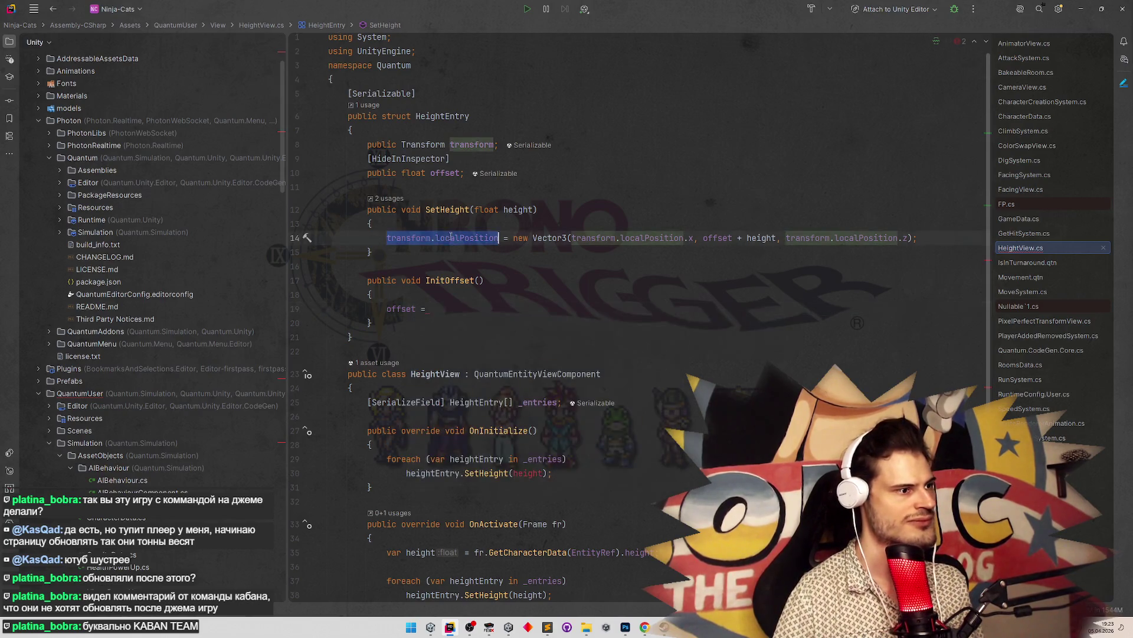
type("y;")
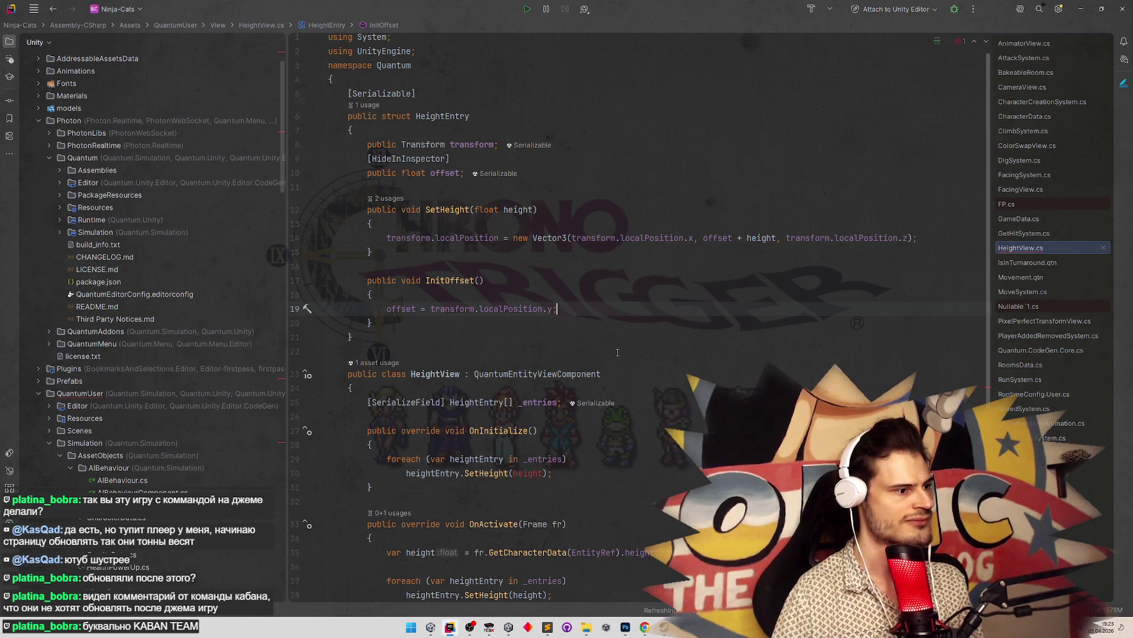
scroll(496, 283, "down", 3)
Change the OnInitialize loop call to InitOffset() without arguments, then minimize Rider
left_click(491, 379)
double_click(486, 366)
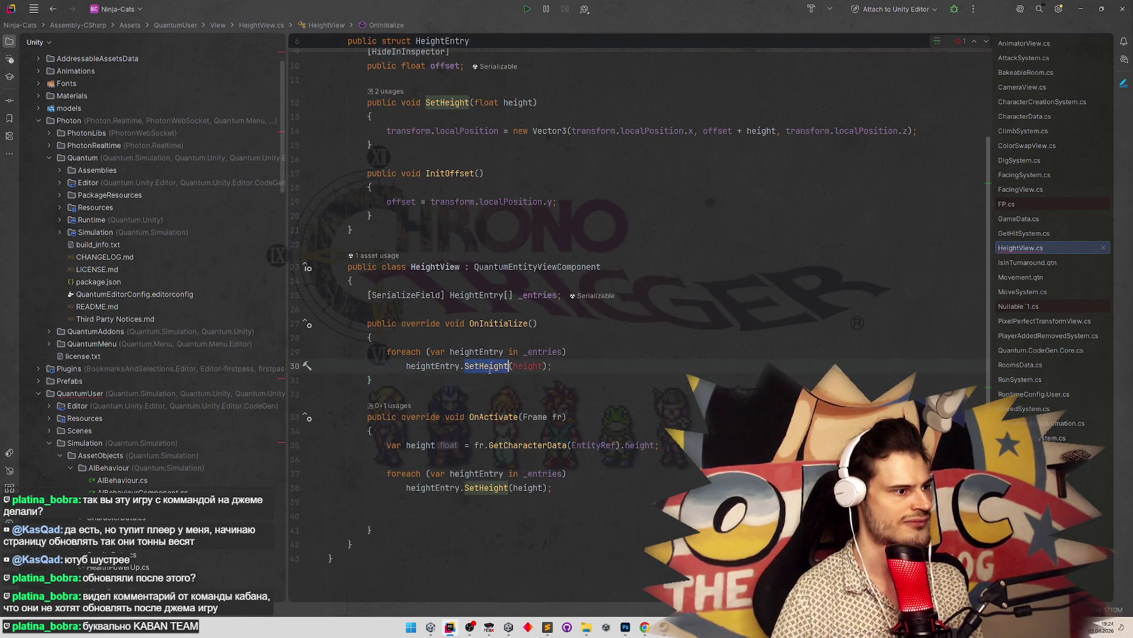
type("Ini")
key("Return")
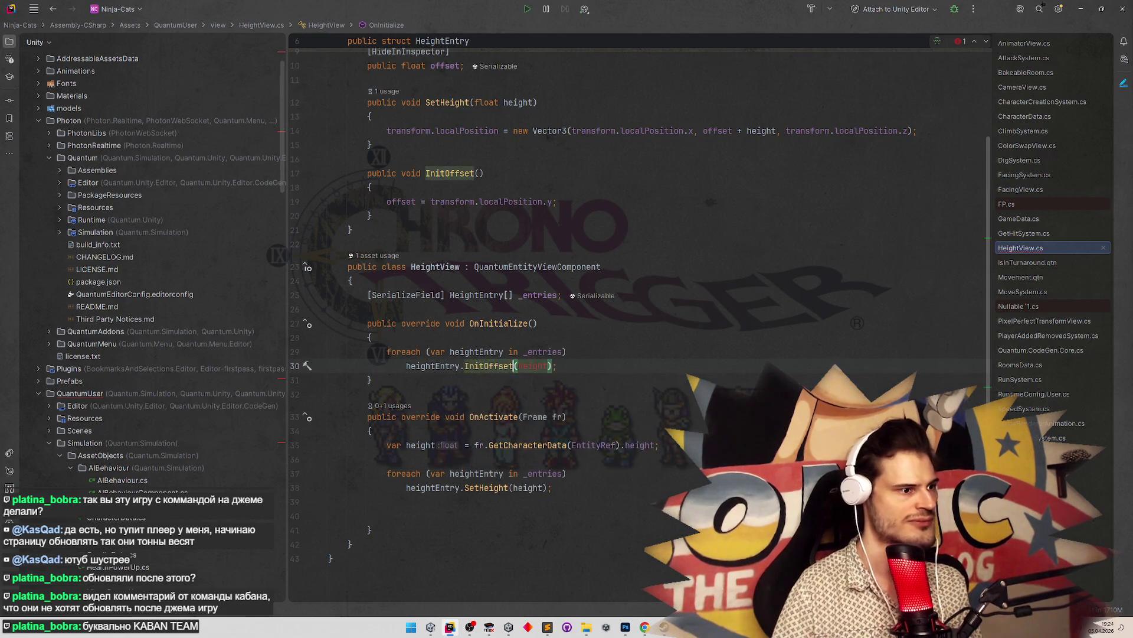
key("ctrl+Delete")
key("Up")
key("End")
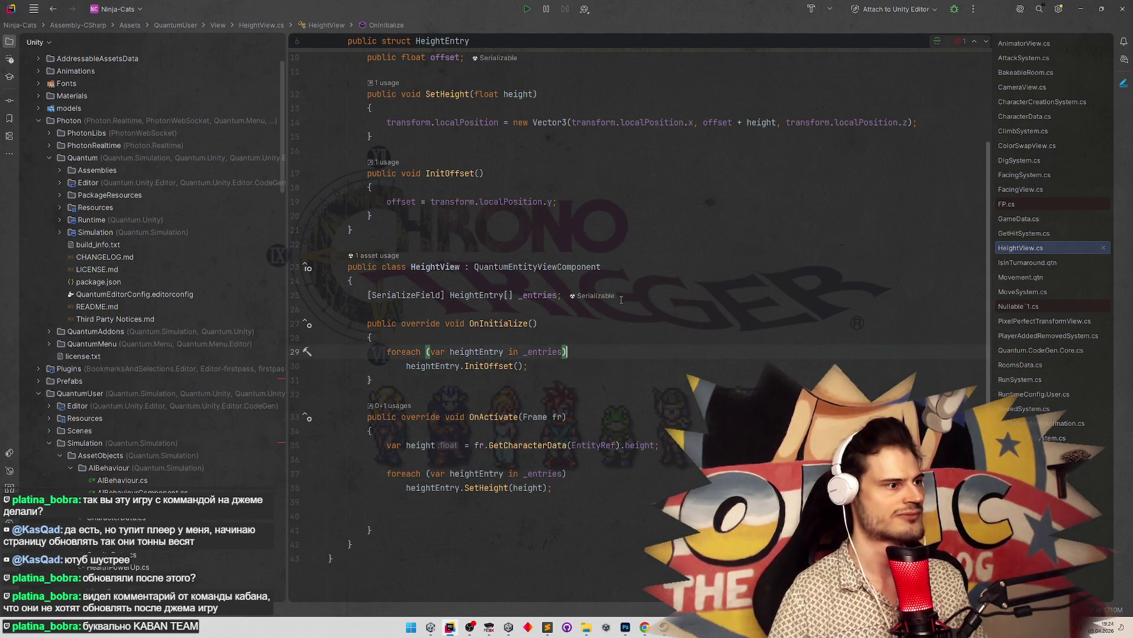
left_click(1085, 8)
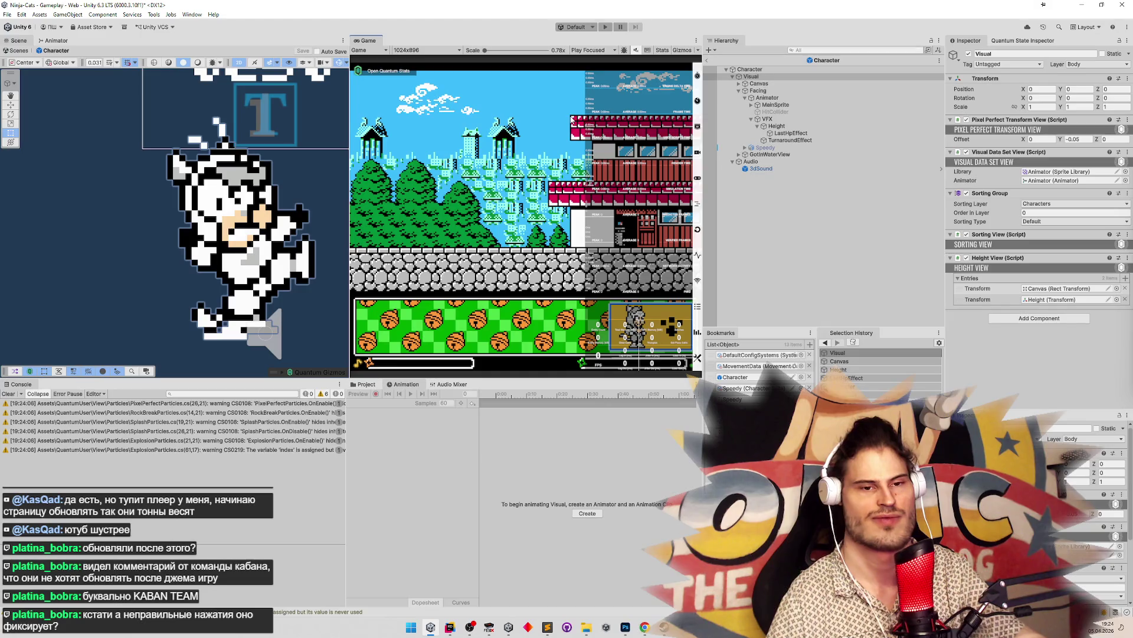
Clear the console and ping the Canvas and Height transforms from the two Height View entries
left_click(9, 393)
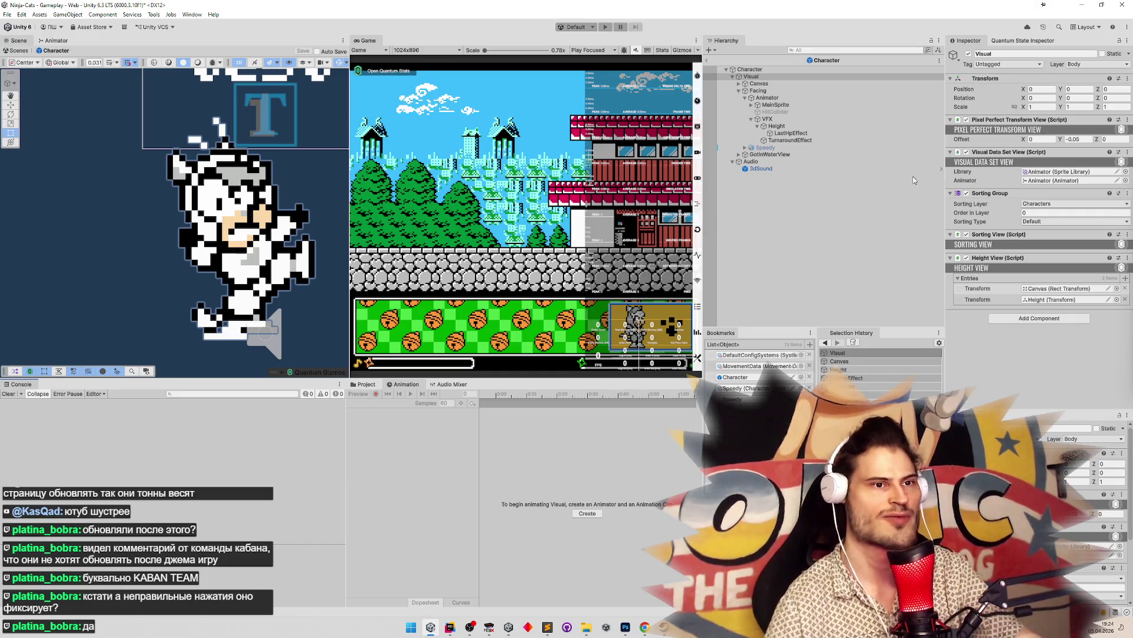
left_click(1092, 290)
left_click(1085, 299)
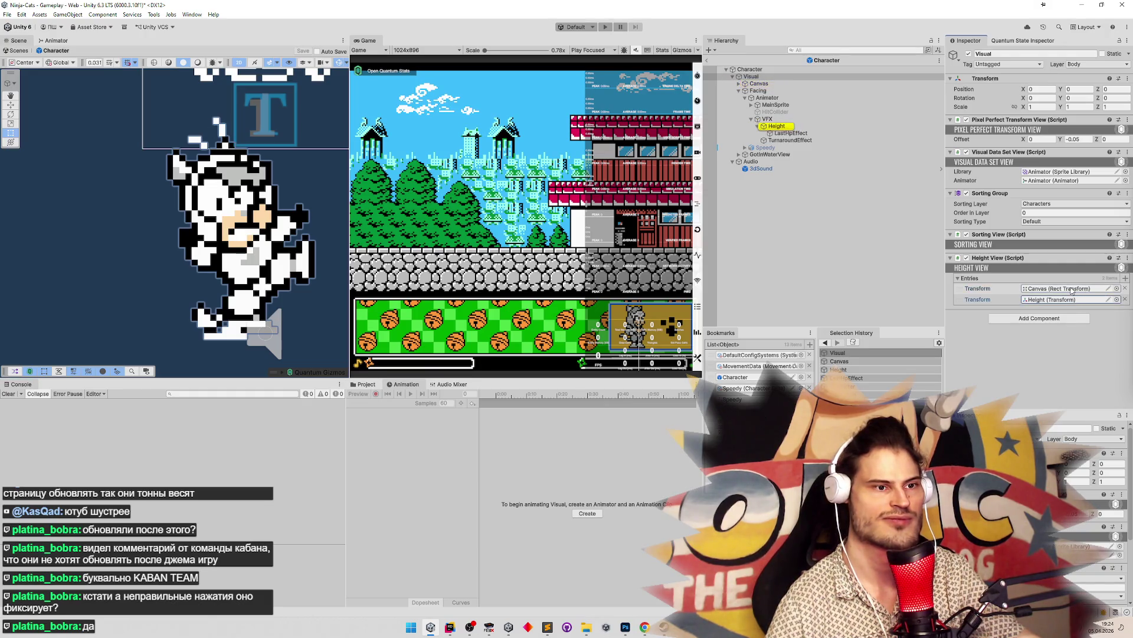
left_click(1075, 289)
left_click(1070, 299)
left_click(1069, 289)
left_click(1070, 300)
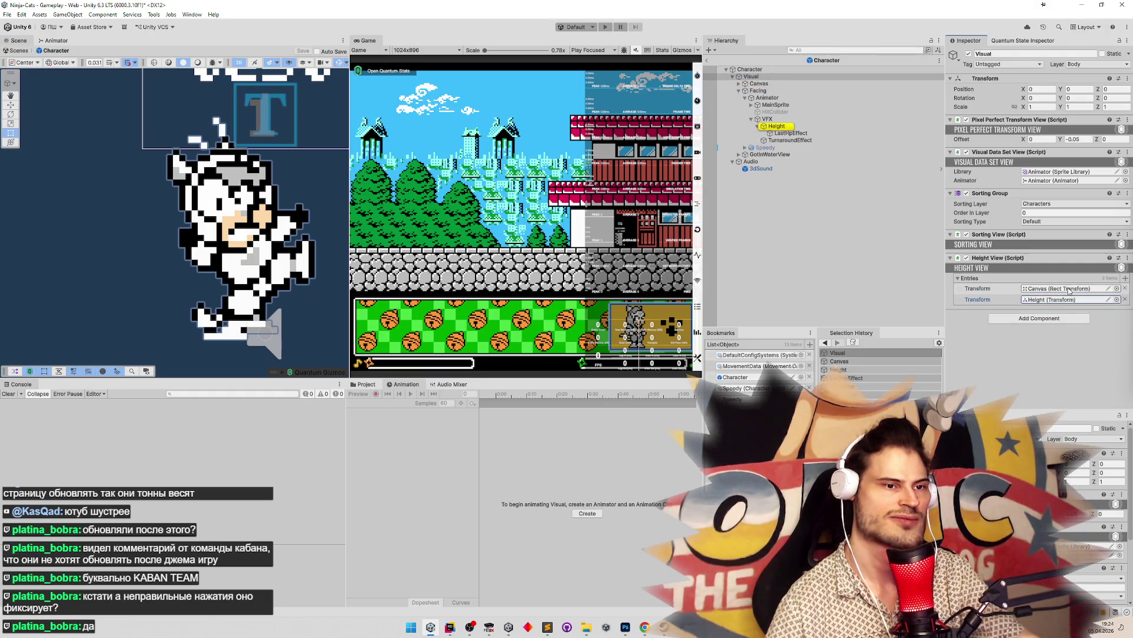
left_click(1069, 289)
left_click(1069, 298)
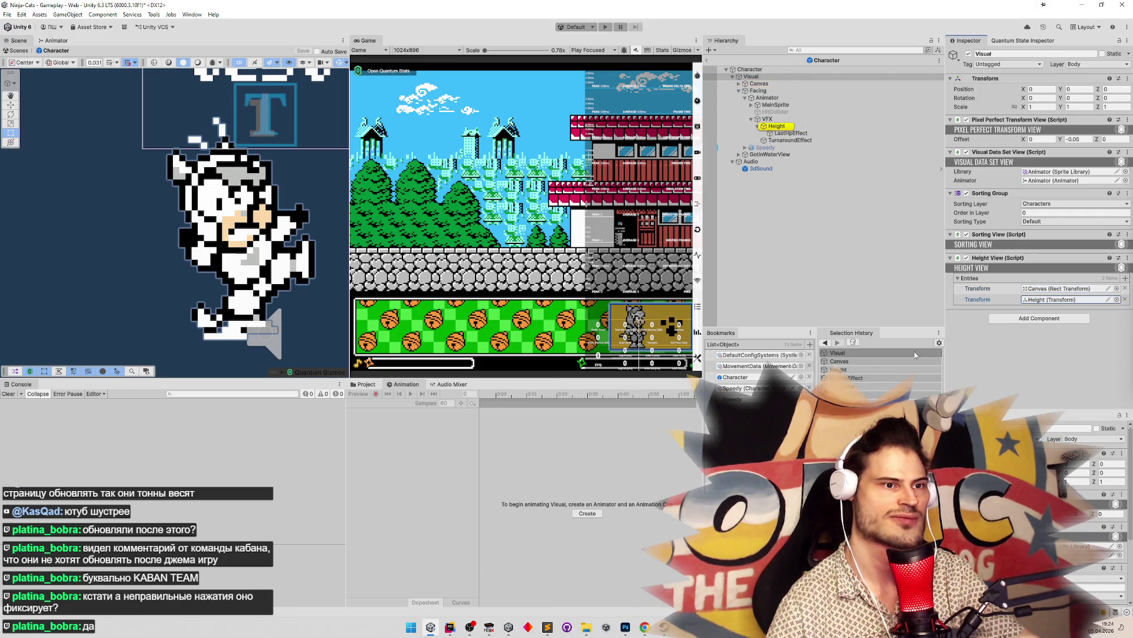
Put [HideLabel] above HeightEntry's transform field, adding the Sirenix.OdinInspector using, then switch to Unity
left_click(450, 627)
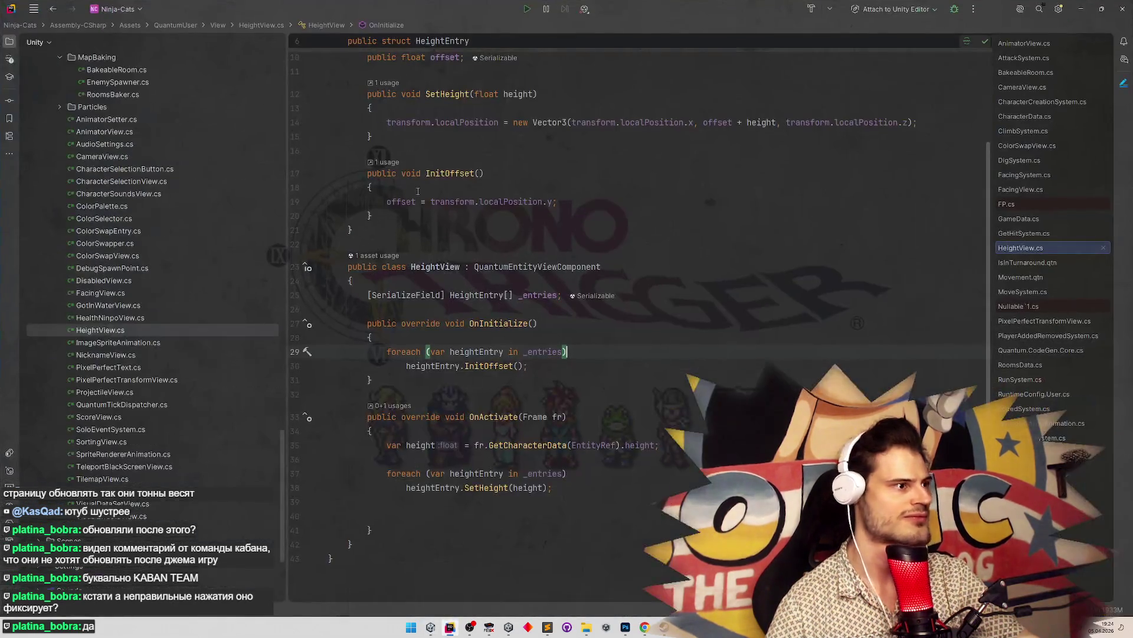
scroll(438, 191, "up", 3)
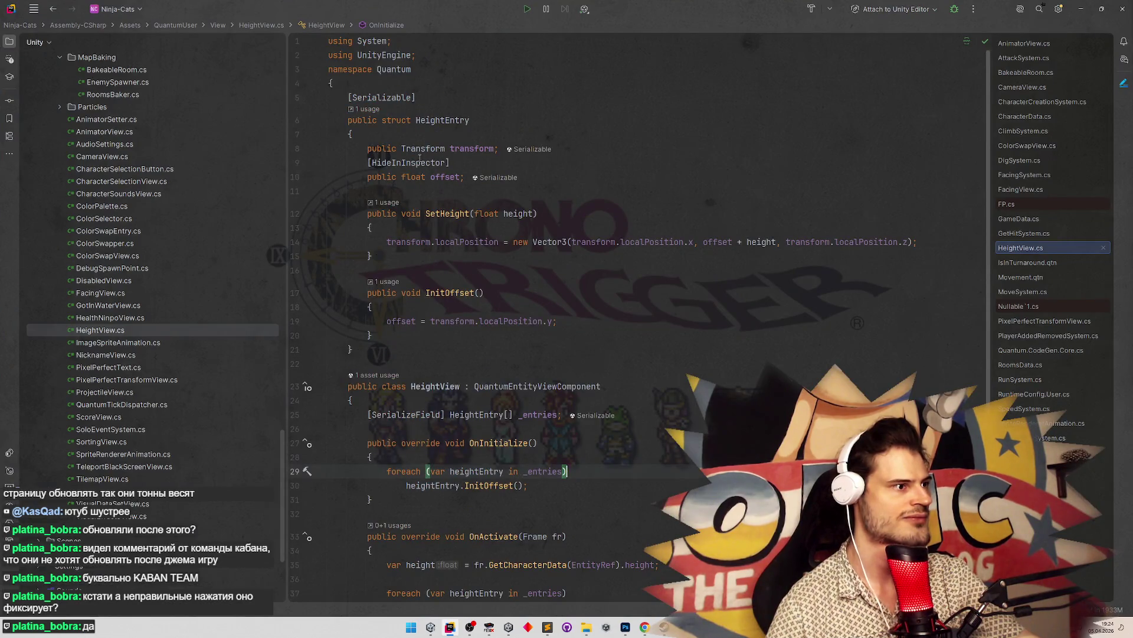
left_click(370, 161)
left_click(437, 149)
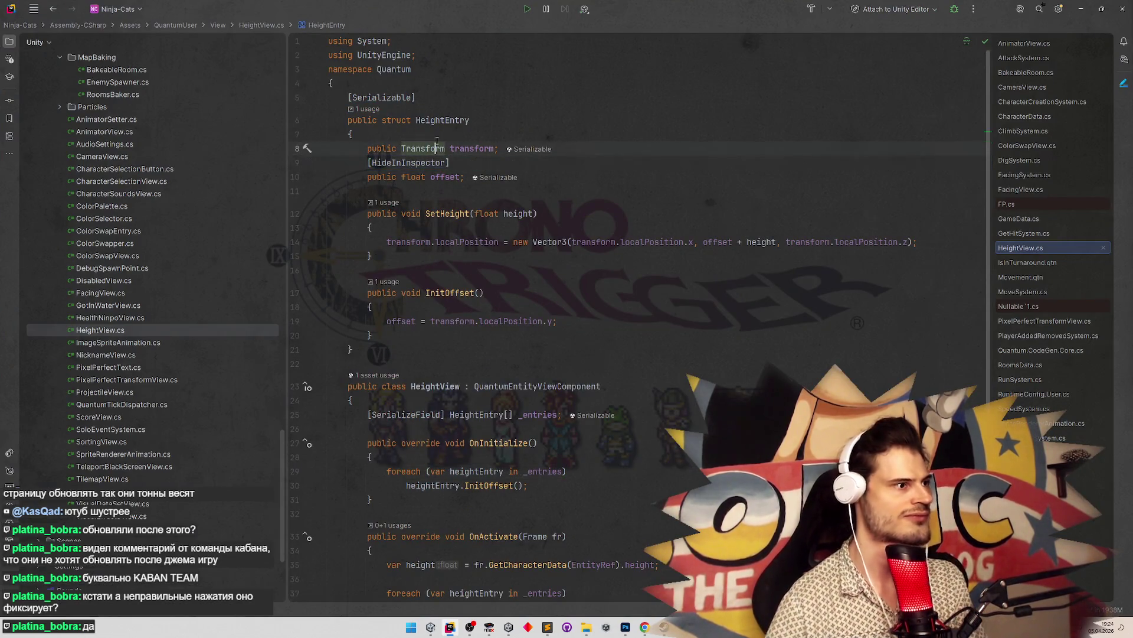
type("[HideInInspector]")
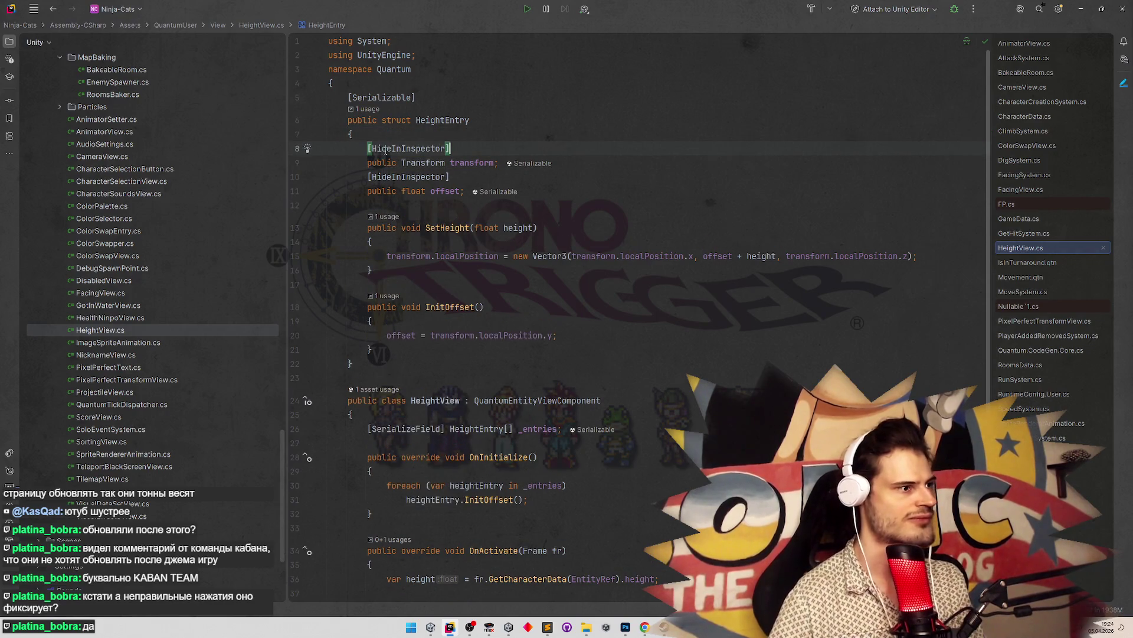
key("ctrl+w")
key("ctrl+w")
type("[Hei")
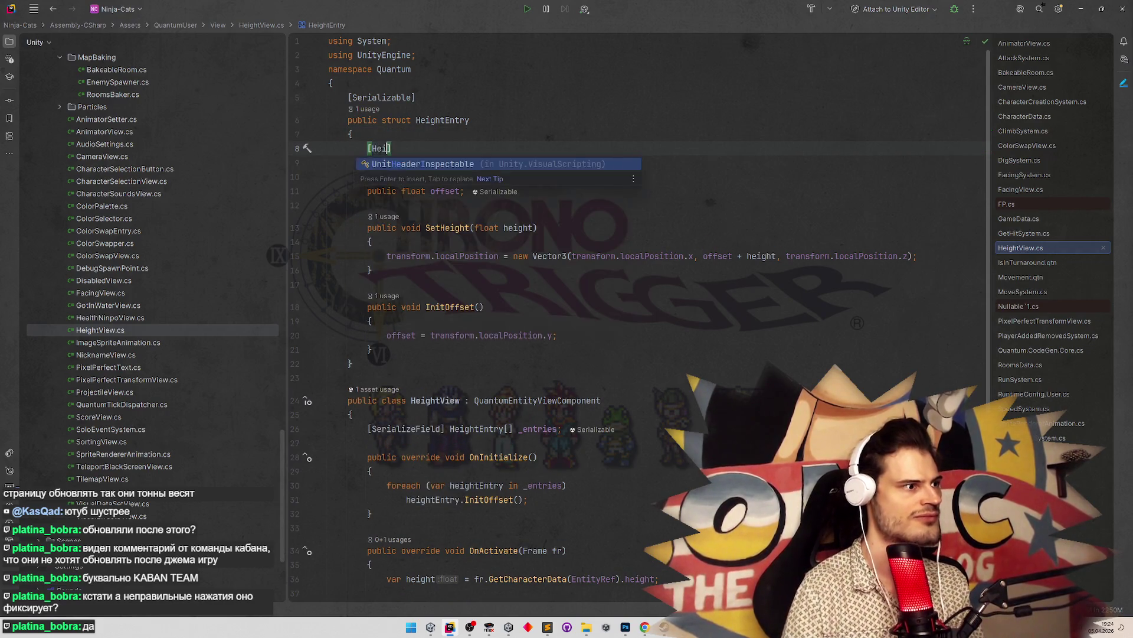
type("Hi")
type("deLa")
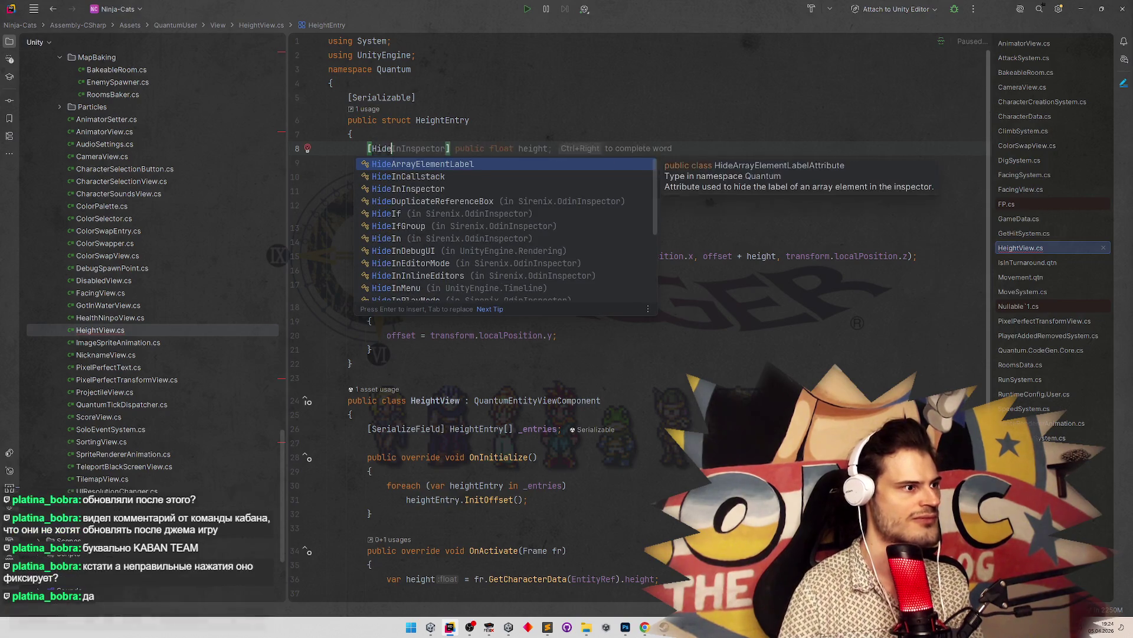
key("Return")
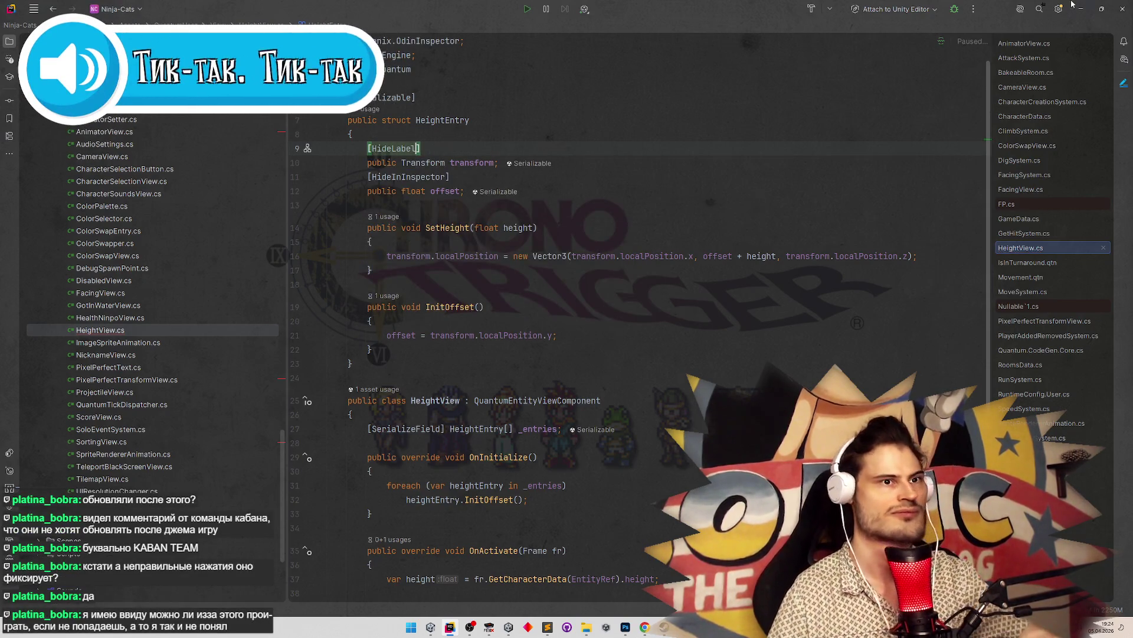
key("alt+Tab")
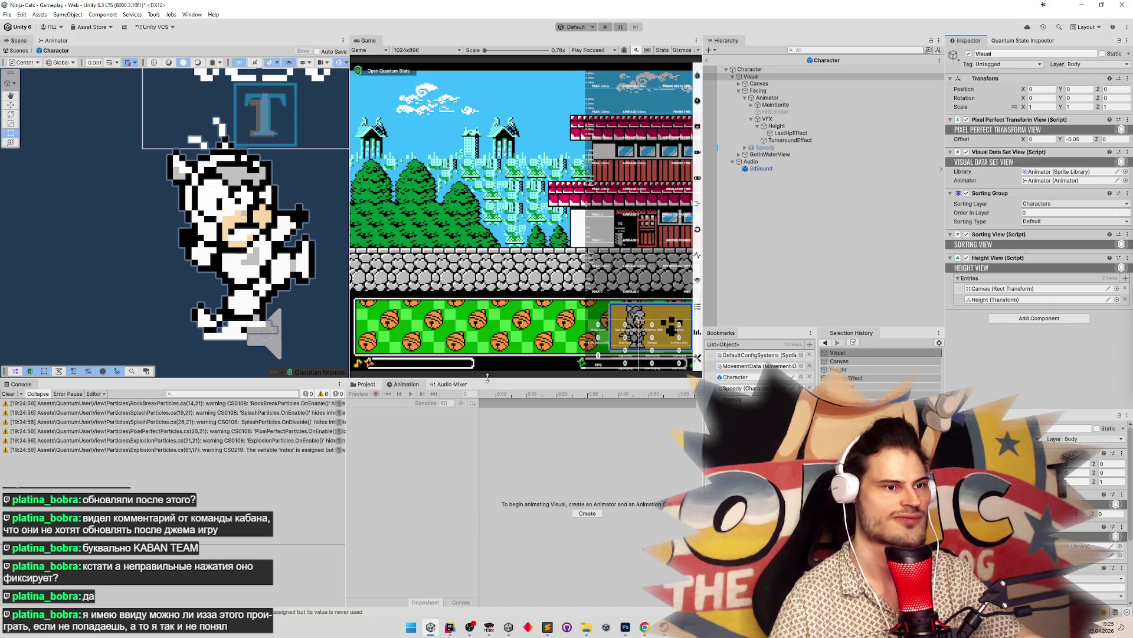
Clear the recompile warnings and ping the Canvas referenced by the first Height View entry
left_click(11, 393)
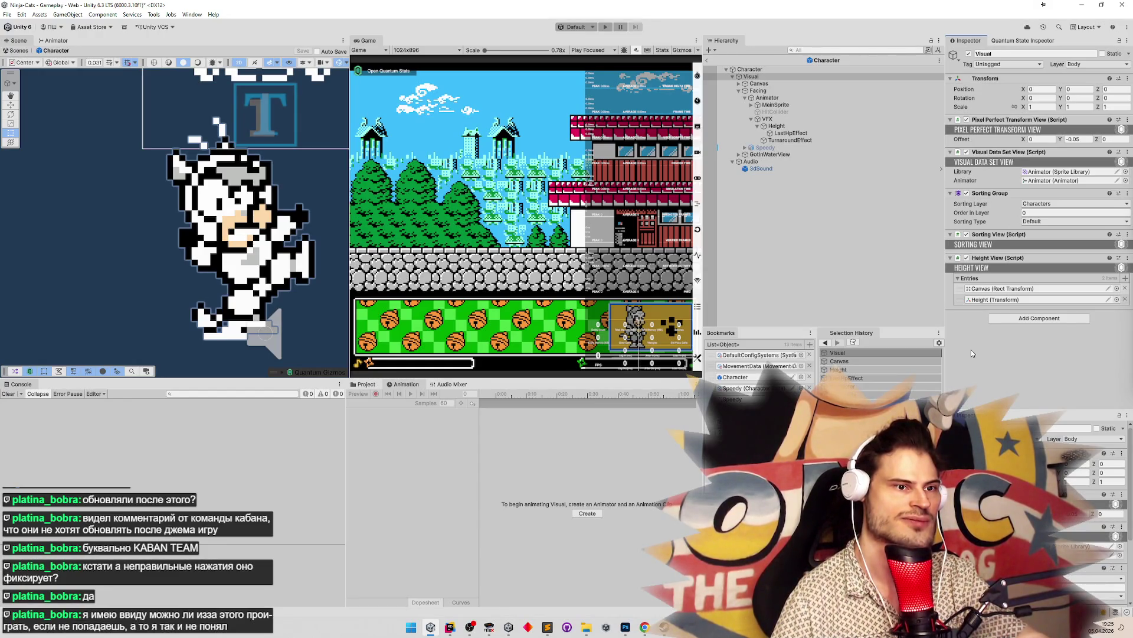
left_click(995, 288)
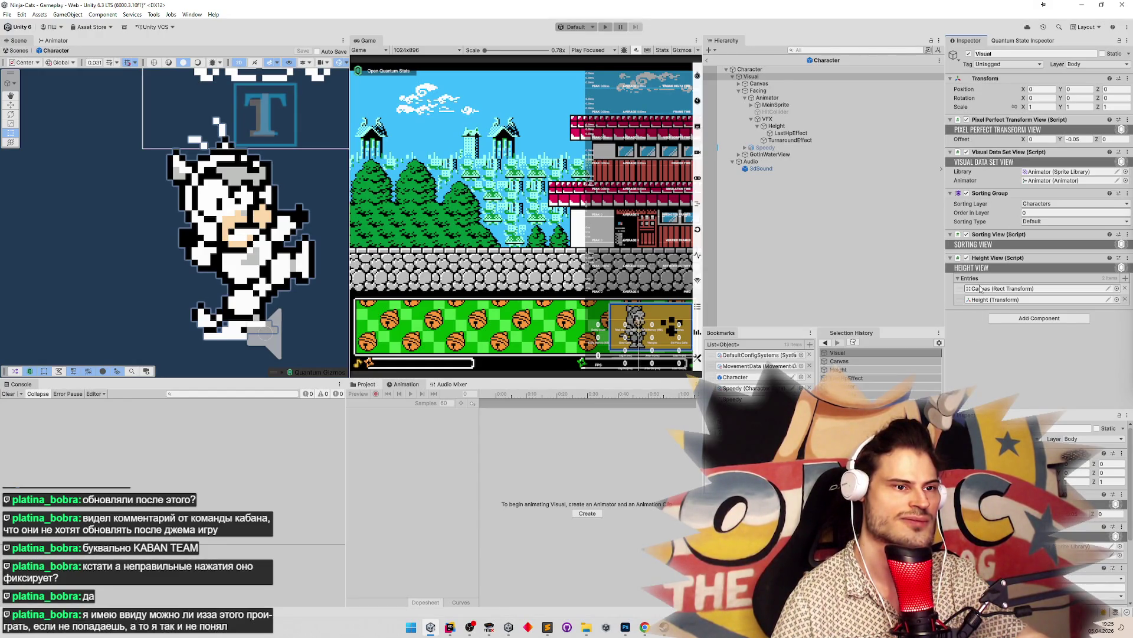
Select Canvas in the Hierarchy and browse its Score > Nickname child before reselecting Canvas
left_click(767, 84)
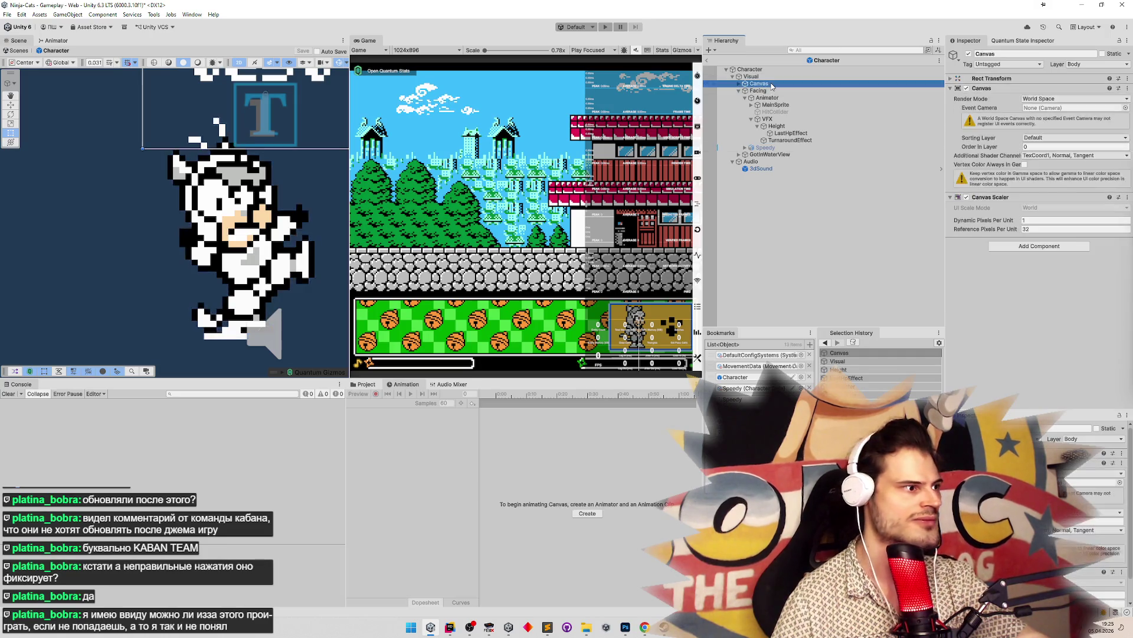
left_click(740, 85)
left_click(745, 98)
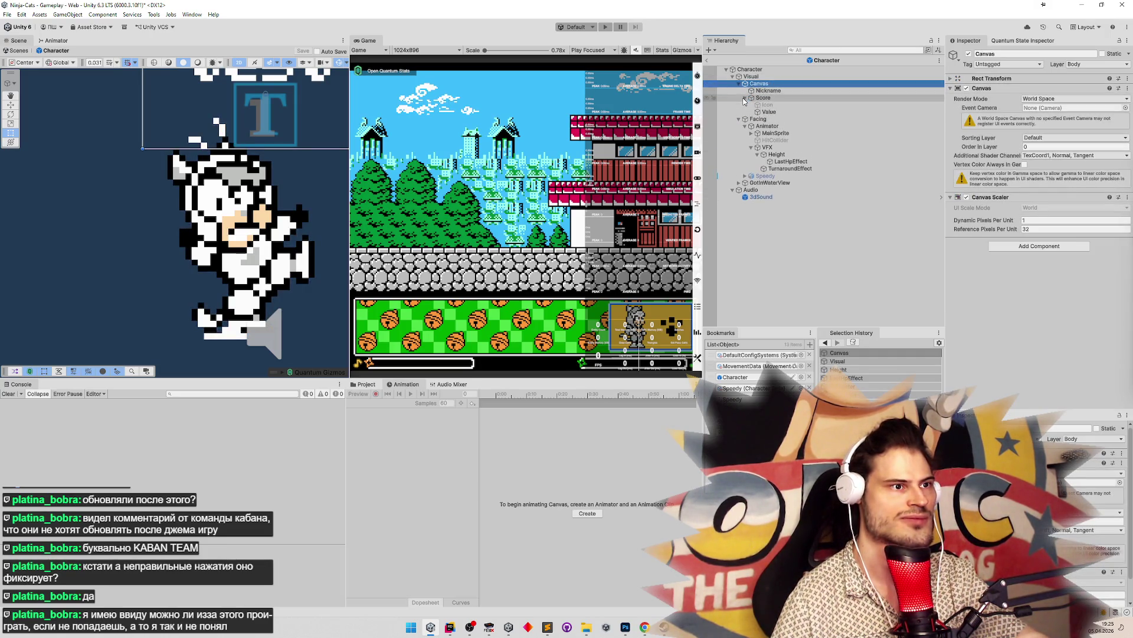
left_click(767, 91)
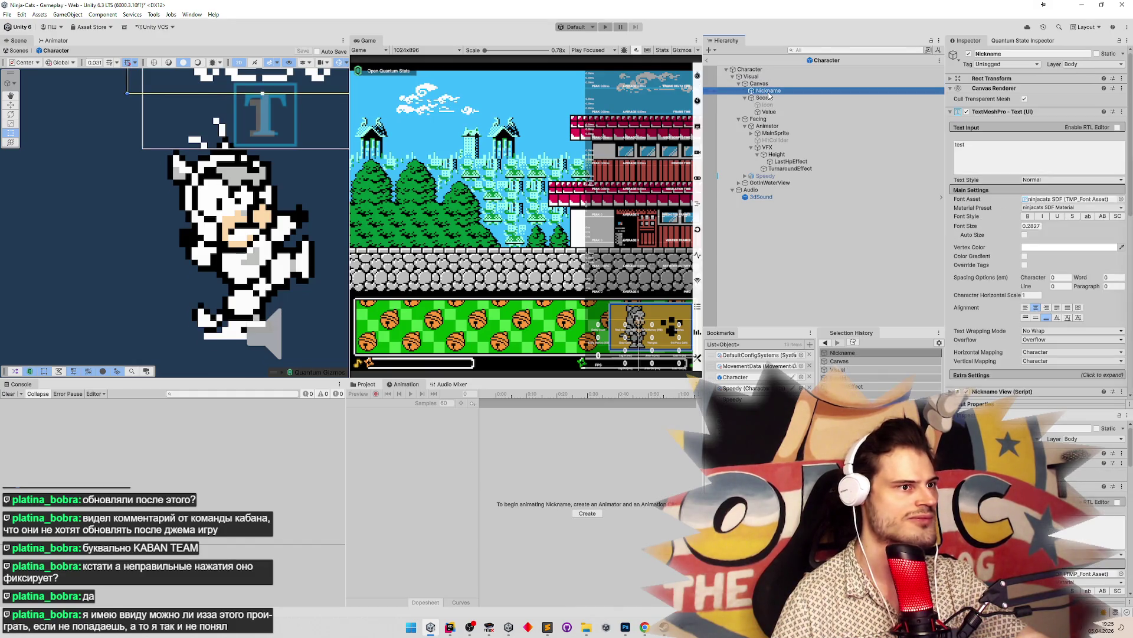
scroll(115, 181, "down", 3)
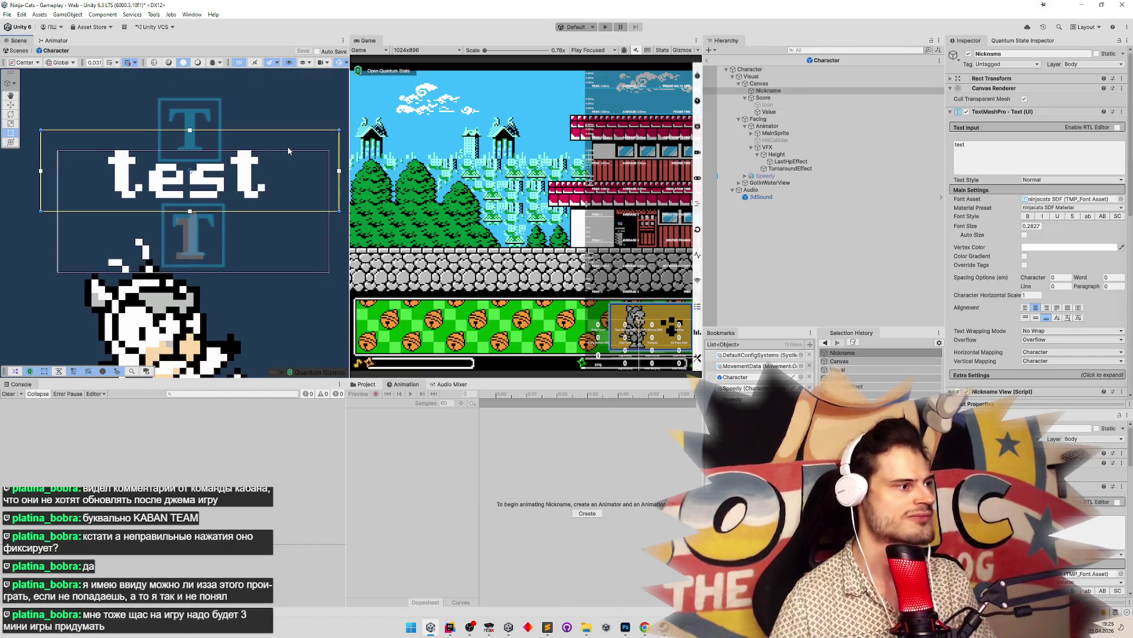
scroll(114, 181, "down", 2)
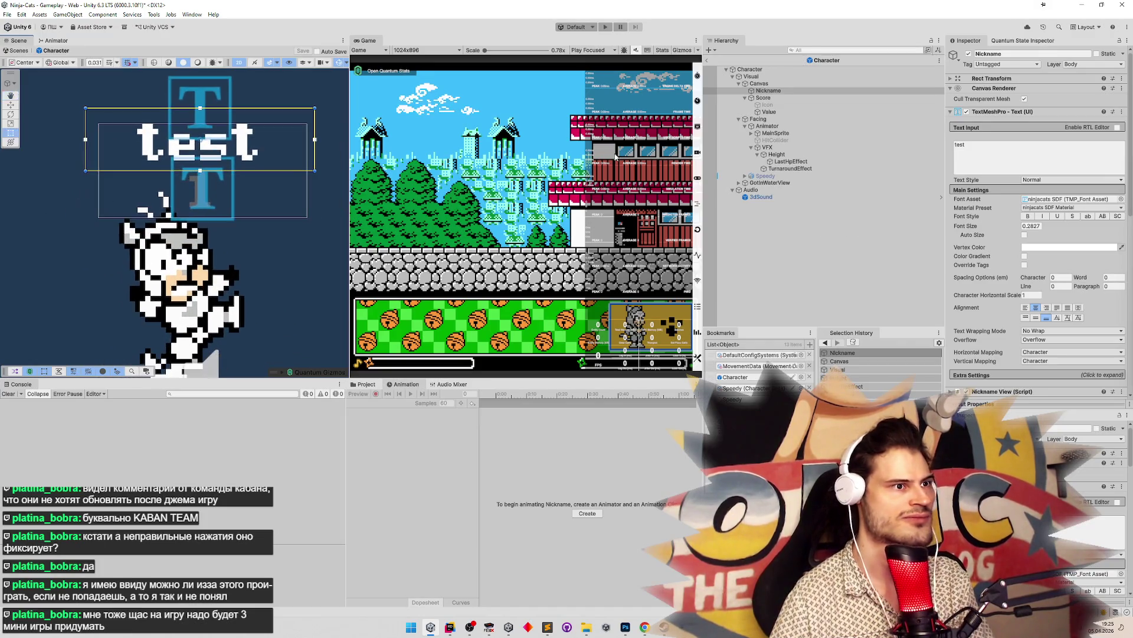
left_click(760, 84)
scroll(175, 219, "down", 2)
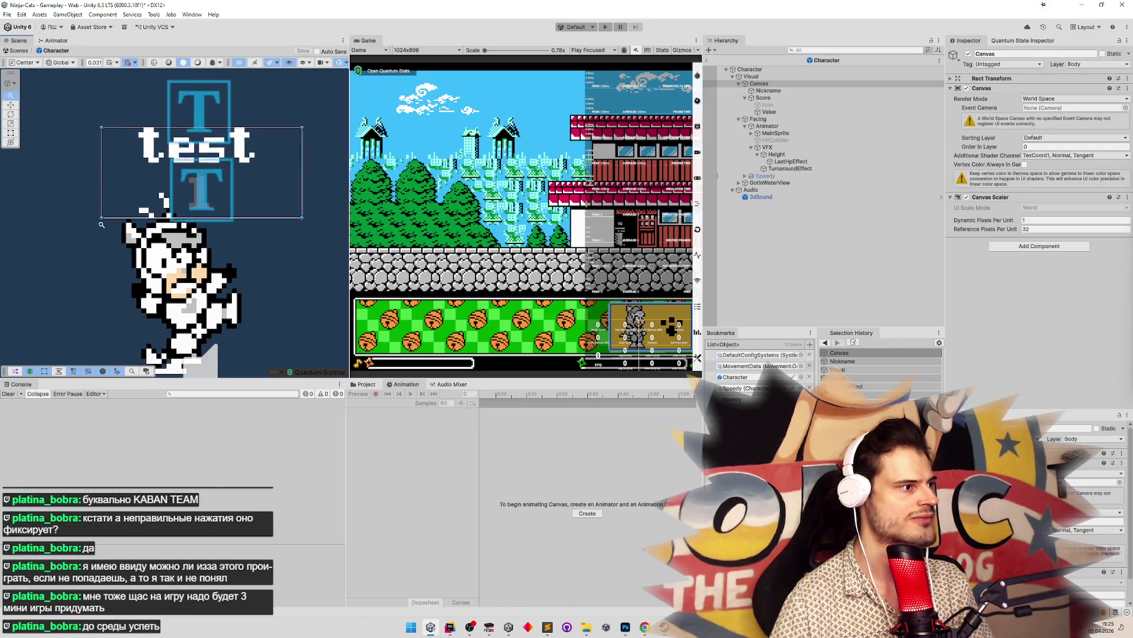
scroll(175, 220, "up", 2)
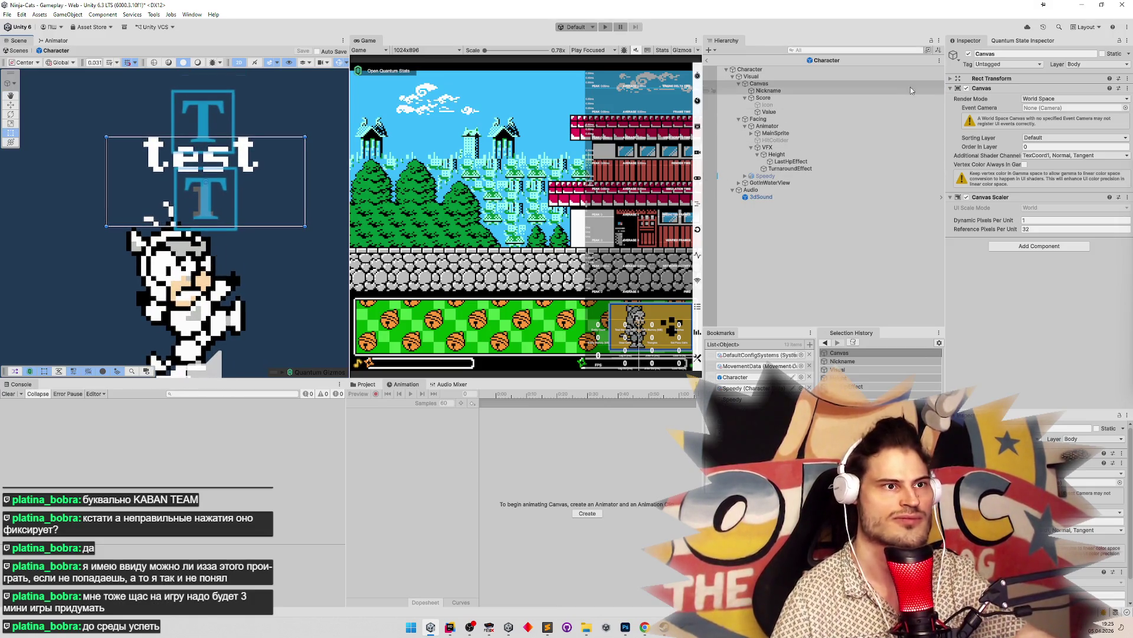
Set the Canvas Rect Transform Pos Y from 1.21875 to 0, then run the game in Play mode
left_click(951, 79)
left_click(1084, 99)
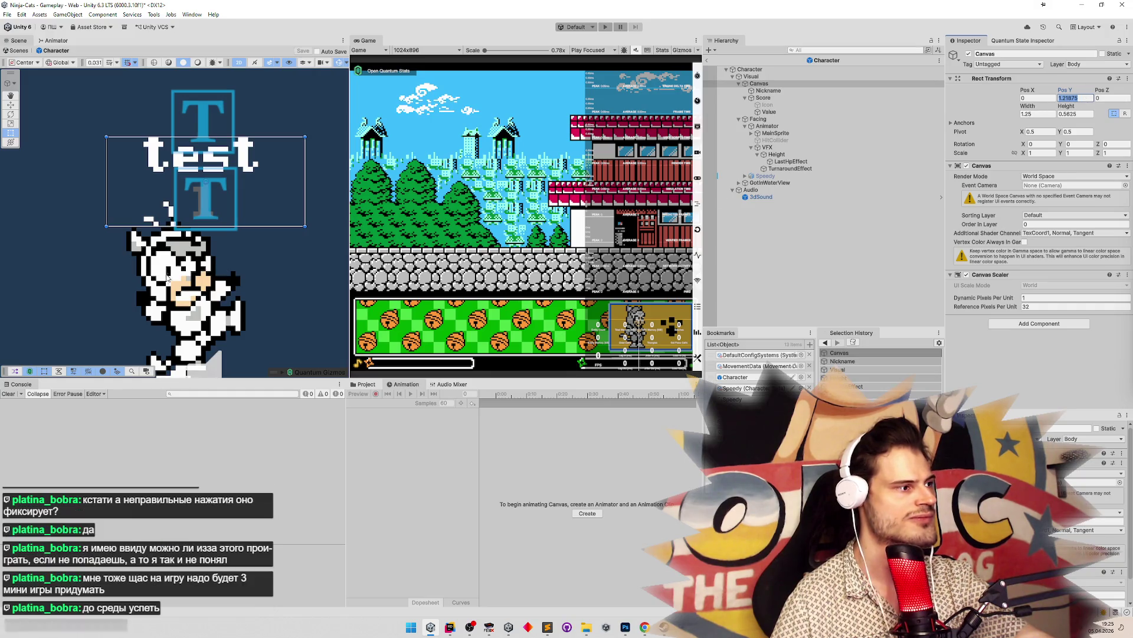
left_click(1088, 99)
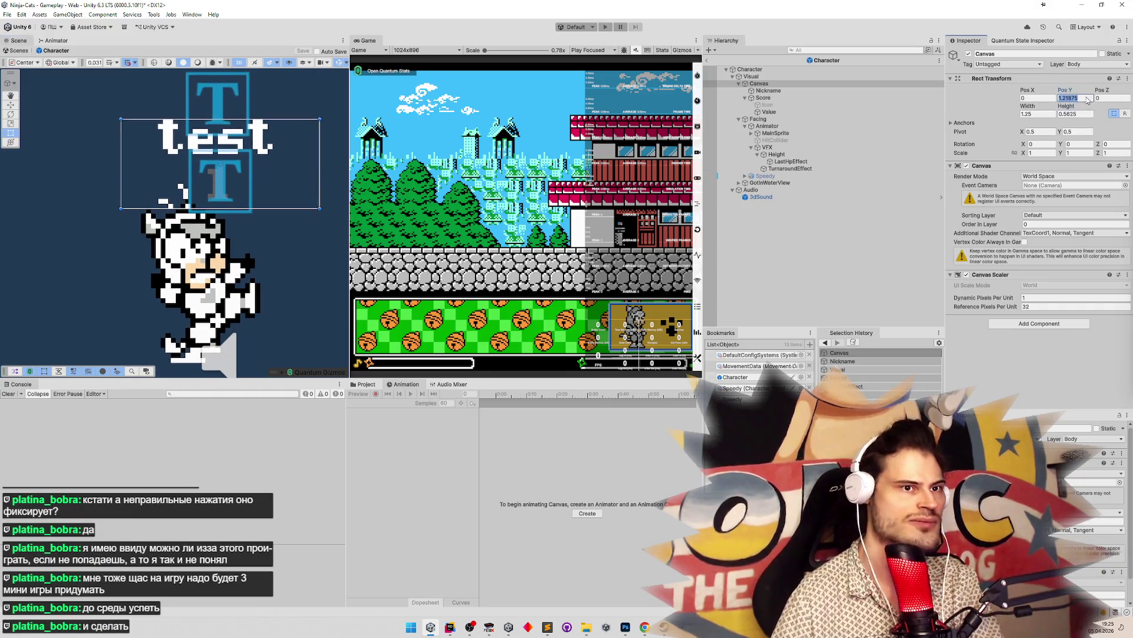
type("0")
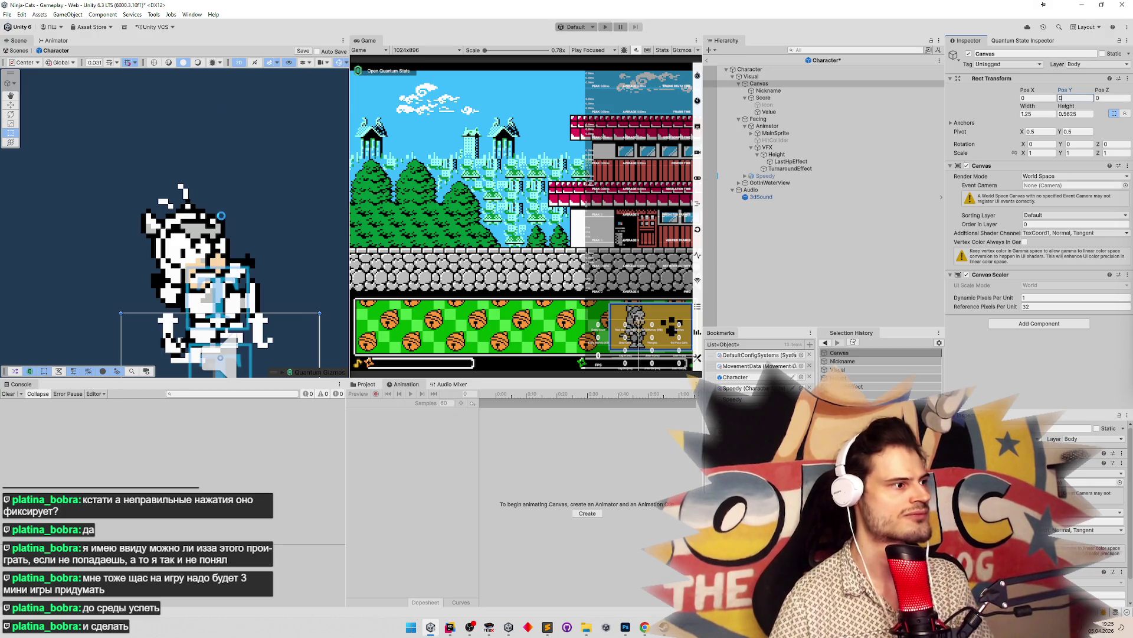
key("Return")
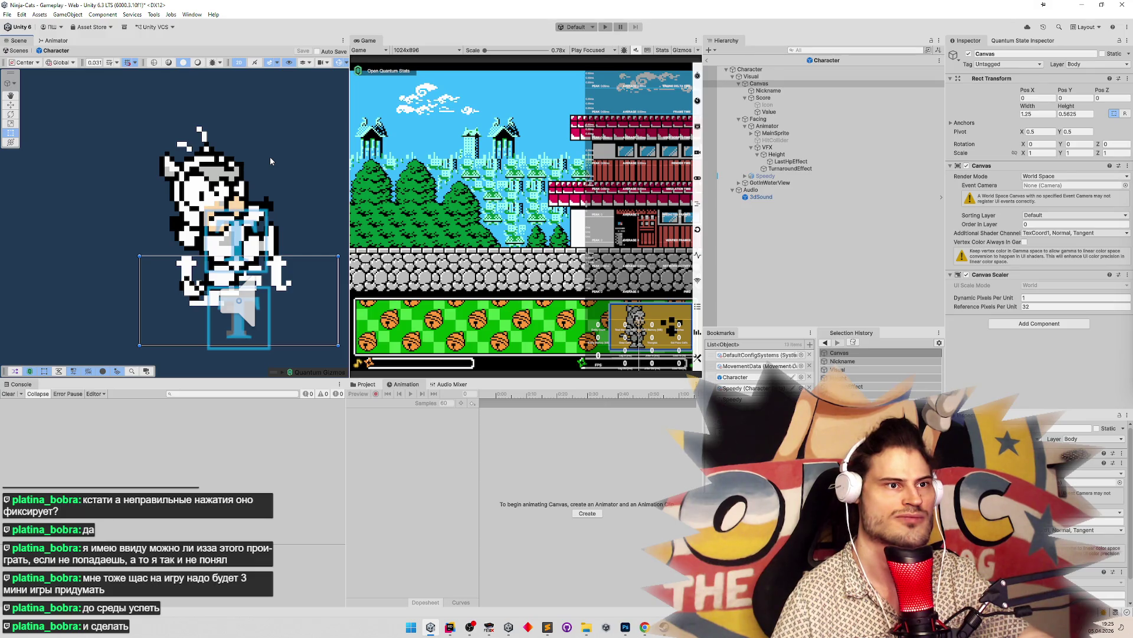
left_click(729, 243)
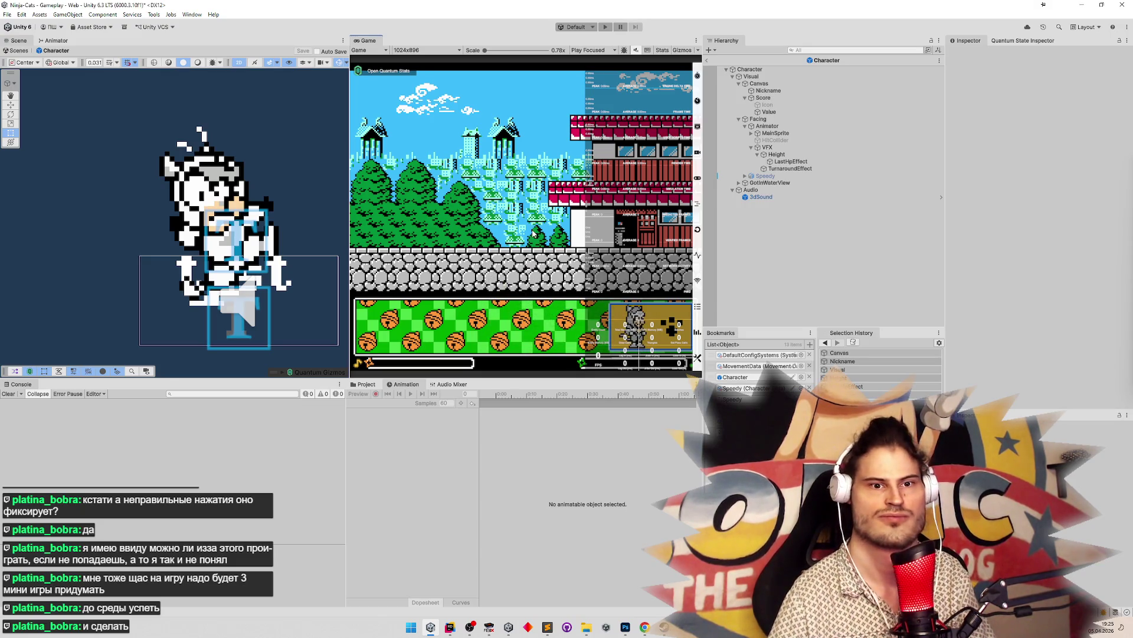
key("shift+space")
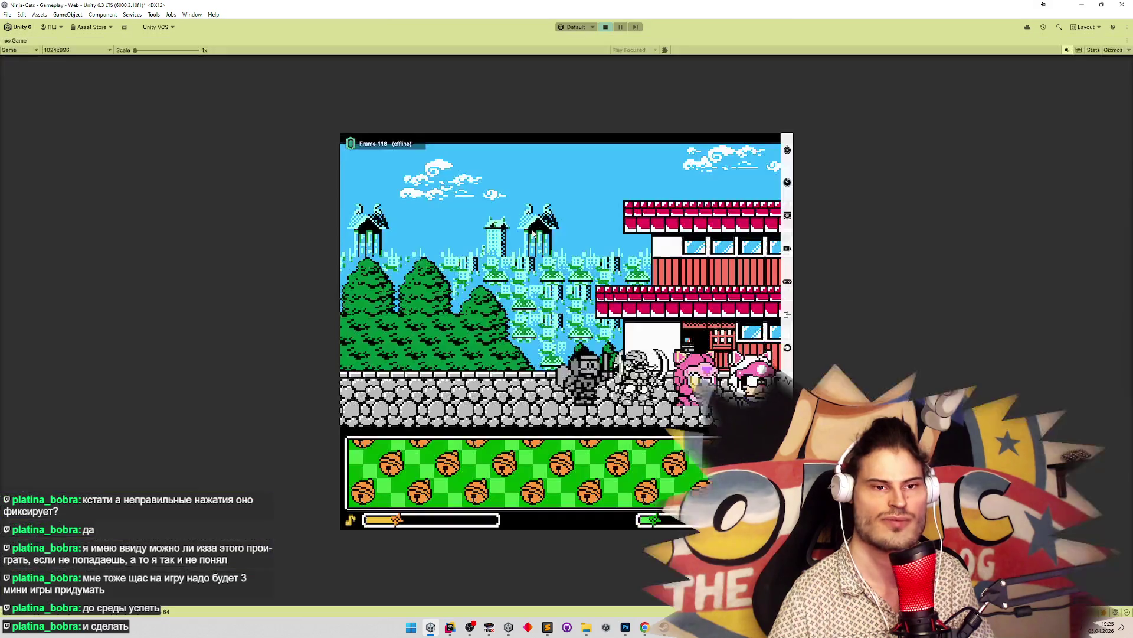
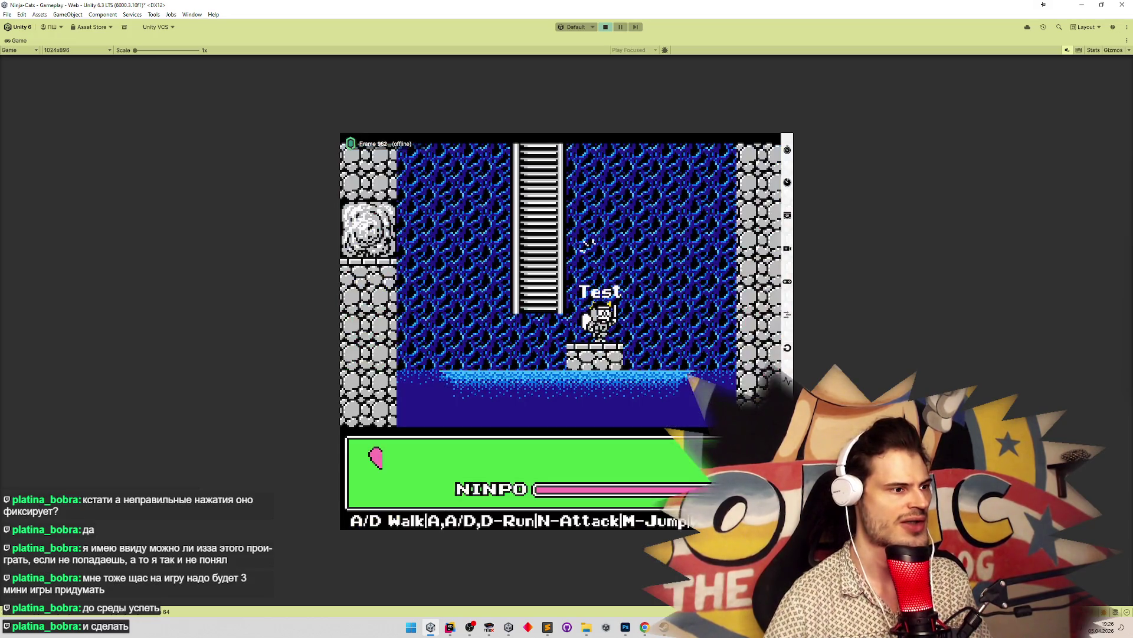
Make the character jump twice to watch the Test nickname follow, then stop play mode
key("m")
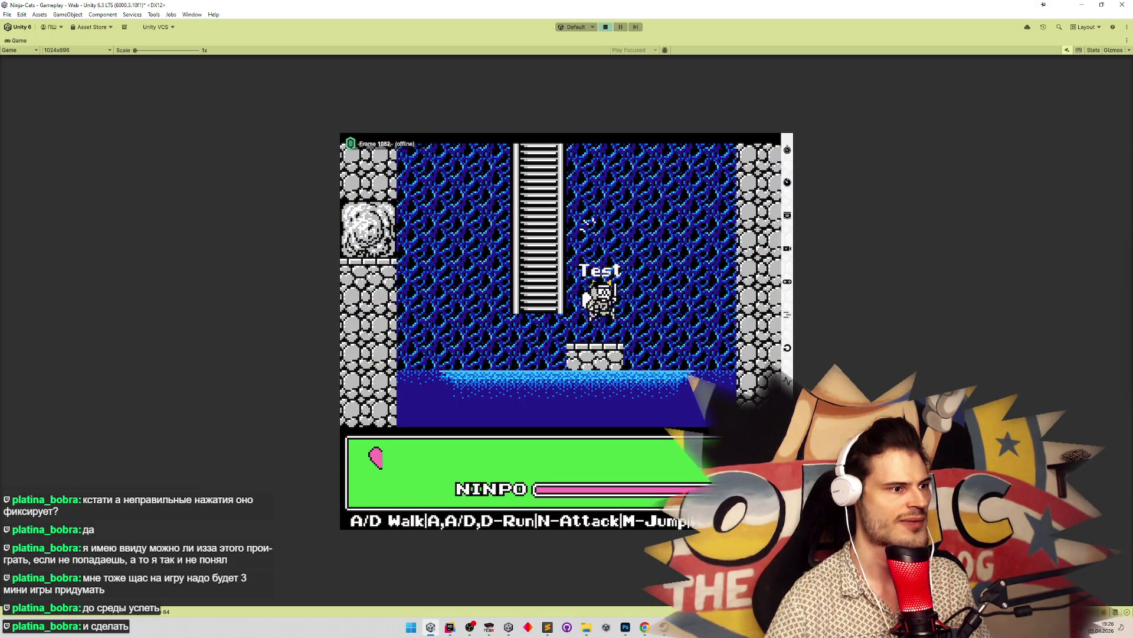
key("m")
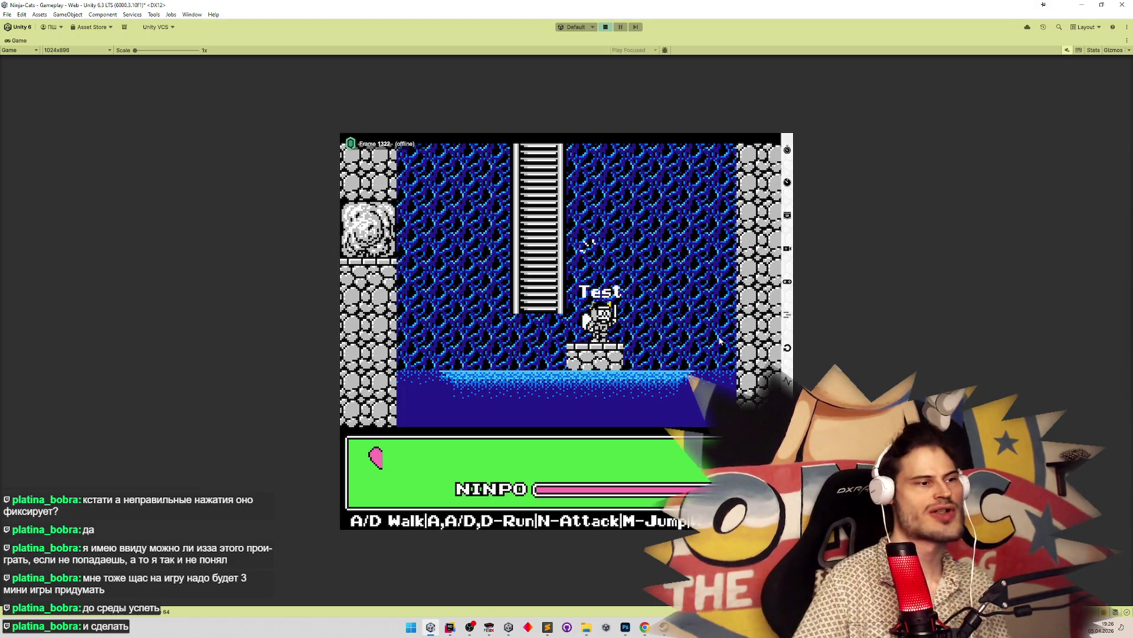
key("ctrl+p")
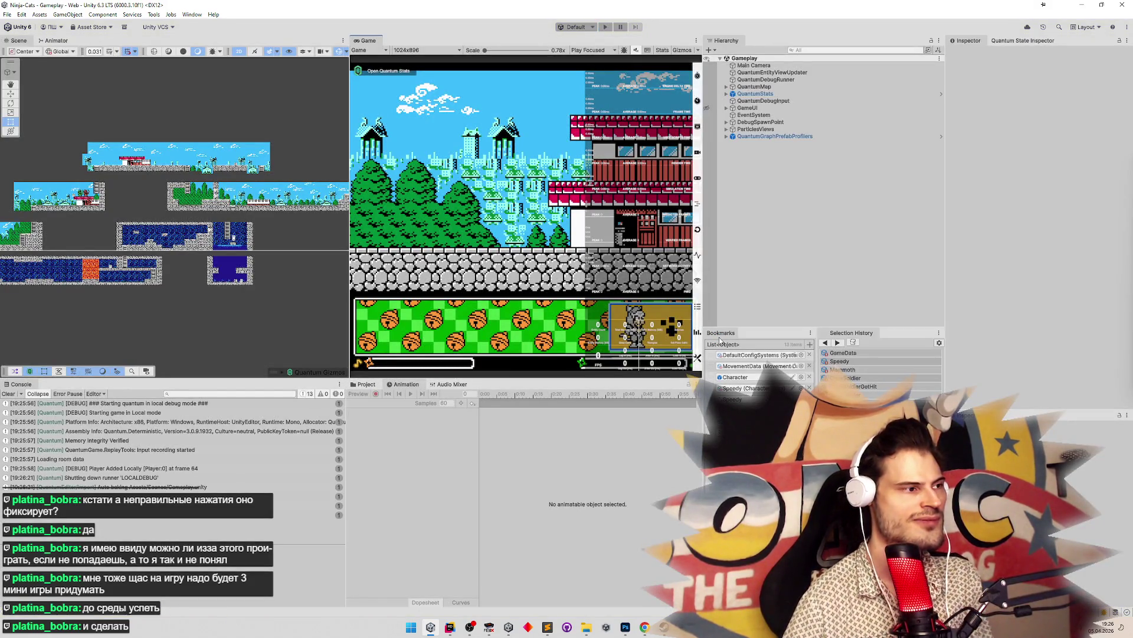
key("ctrl+p")
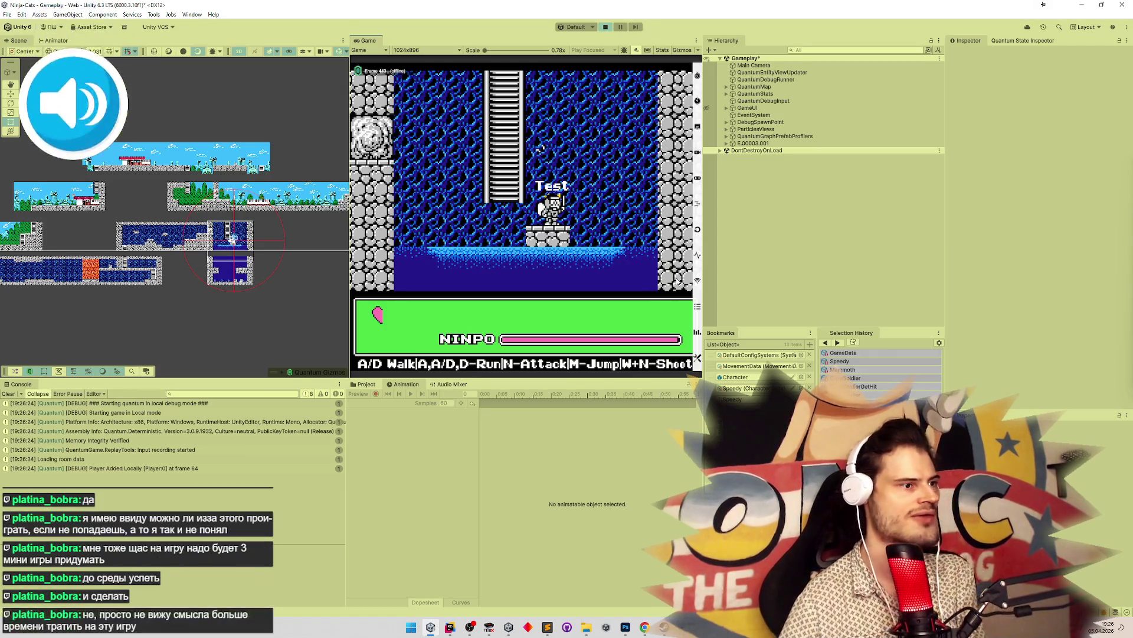
key("ctrl+p")
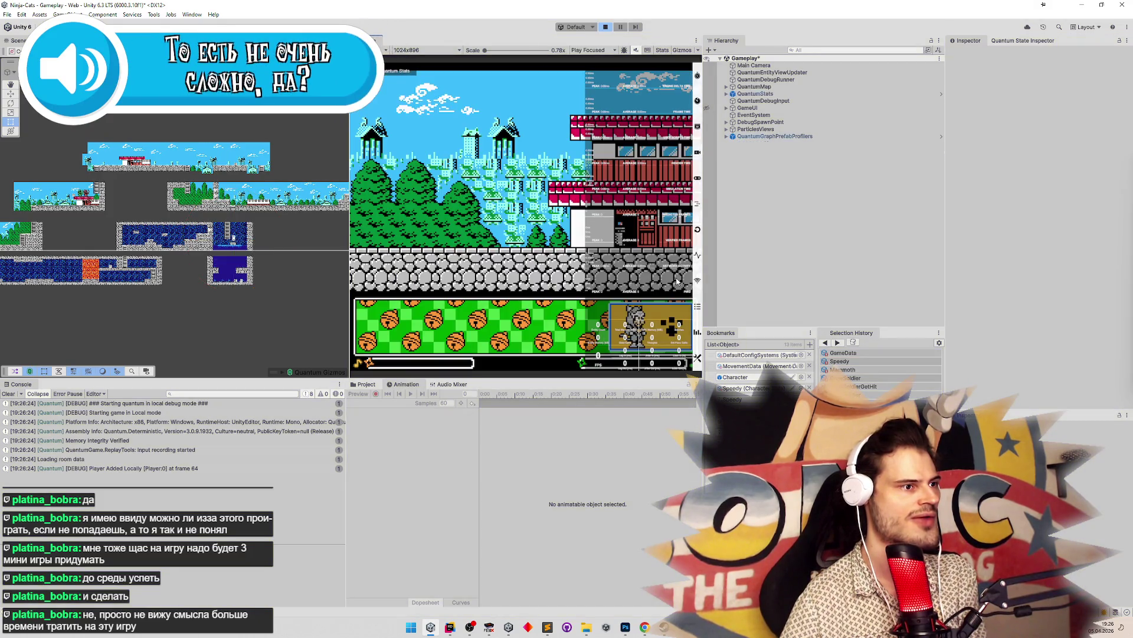
key("ctrl+p")
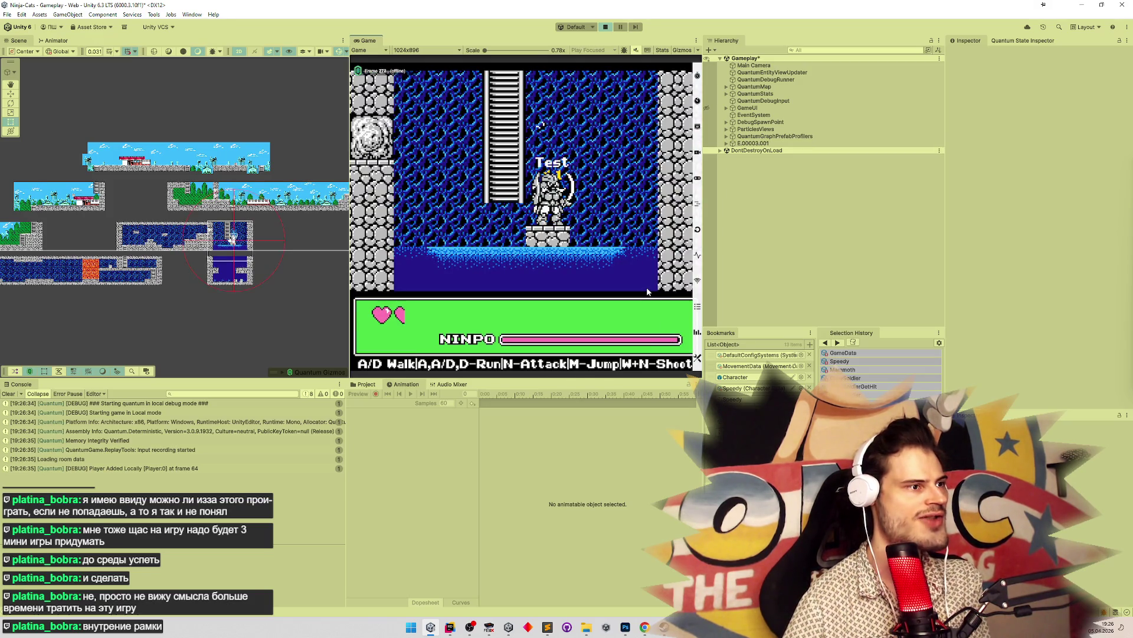
key("ctrl+p")
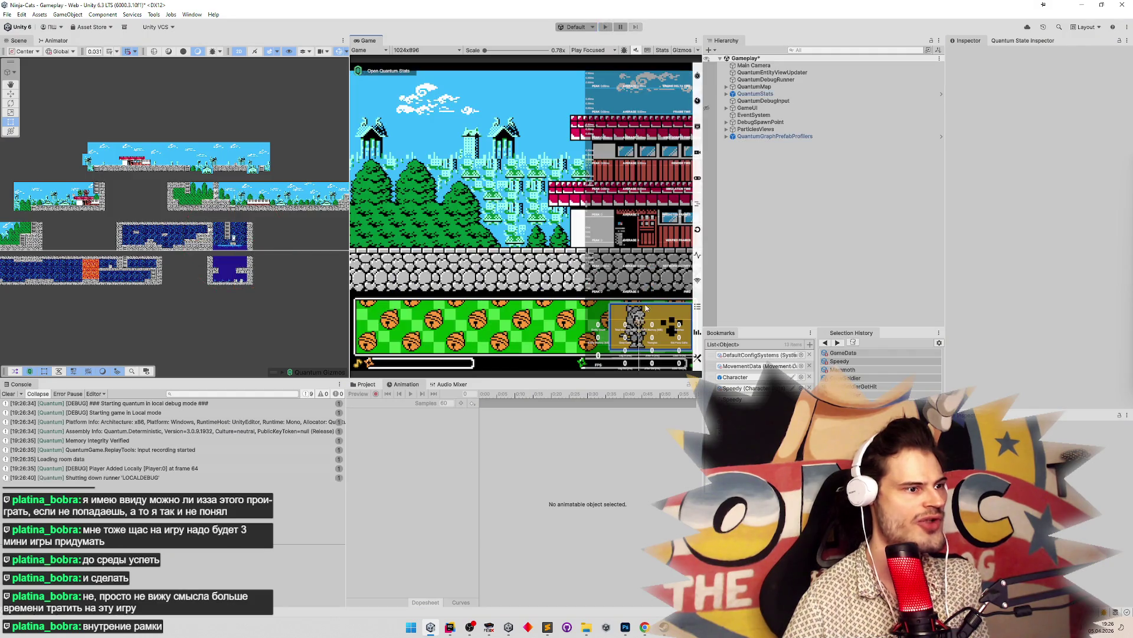
key("ctrl+p")
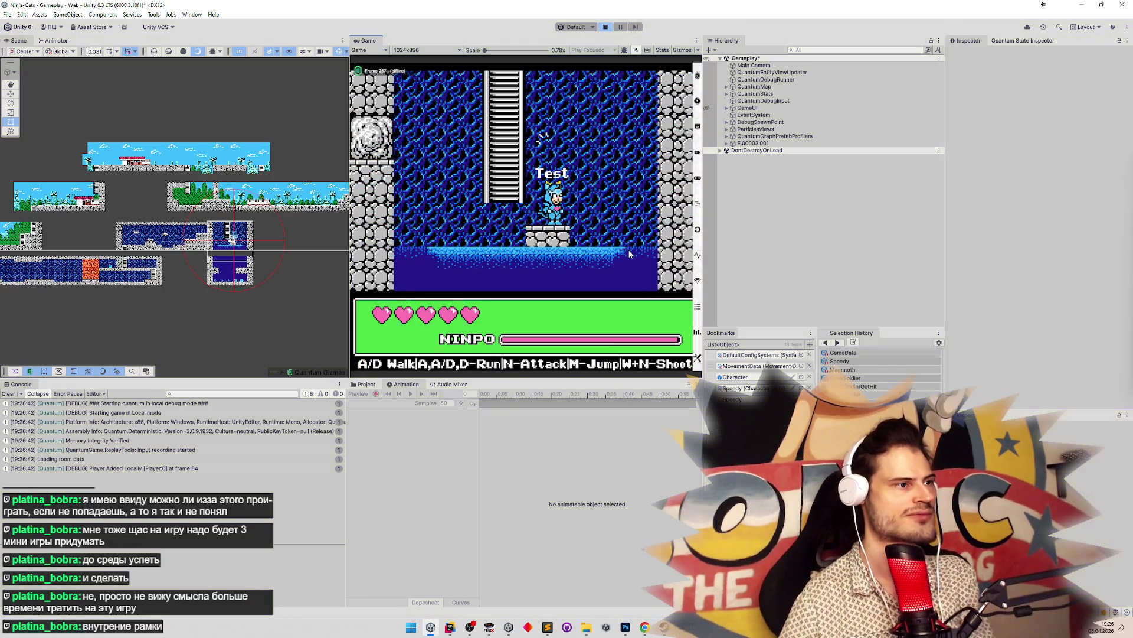
key("ctrl+p")
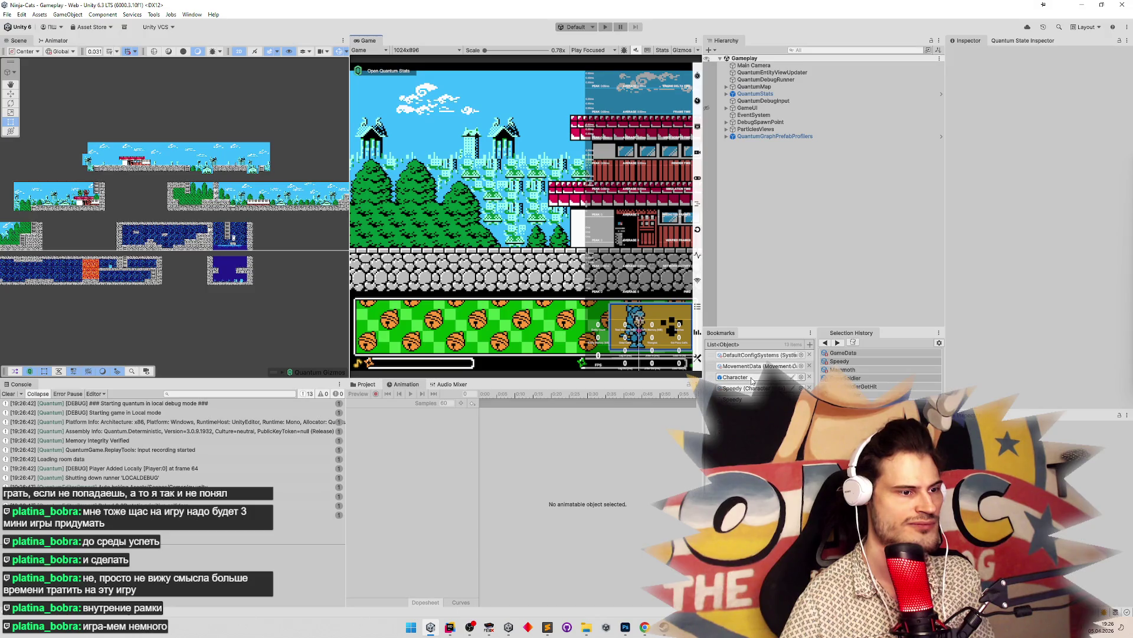
Open the Character prefab and give the Canvas LastHpEffect's Pos Y value of 1.09375
double_click(737, 377)
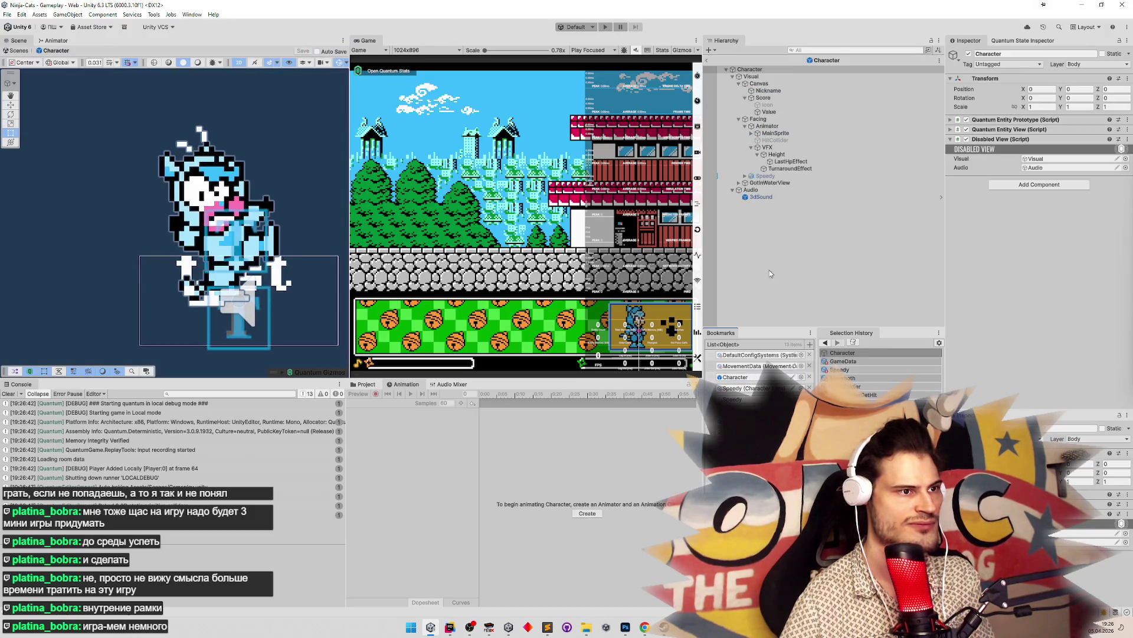
left_click(791, 161)
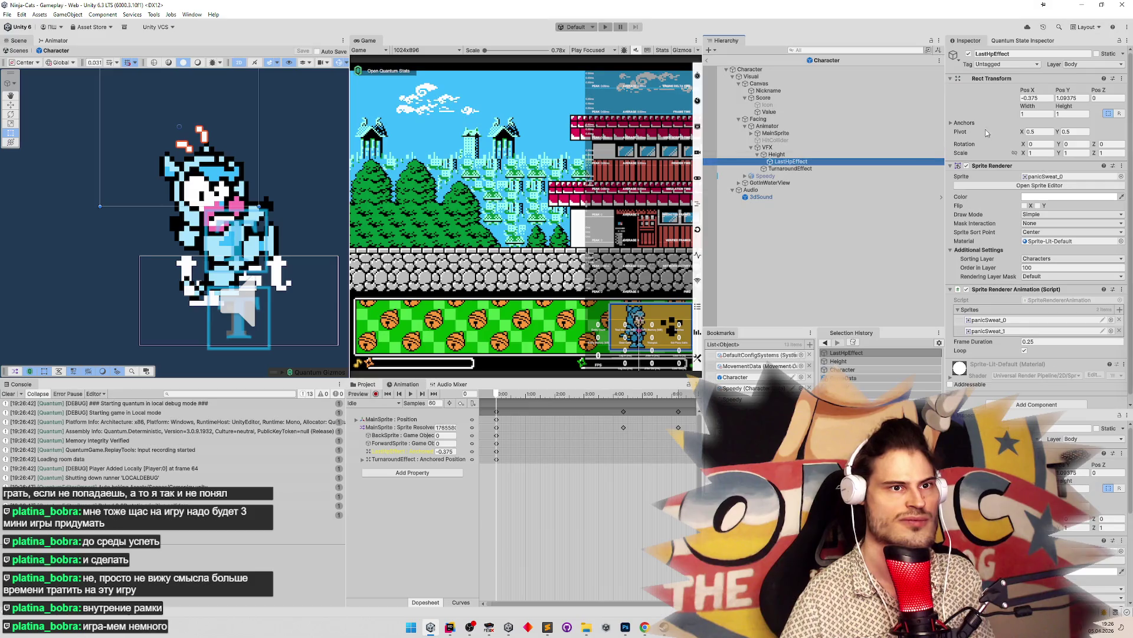
left_click(1068, 99)
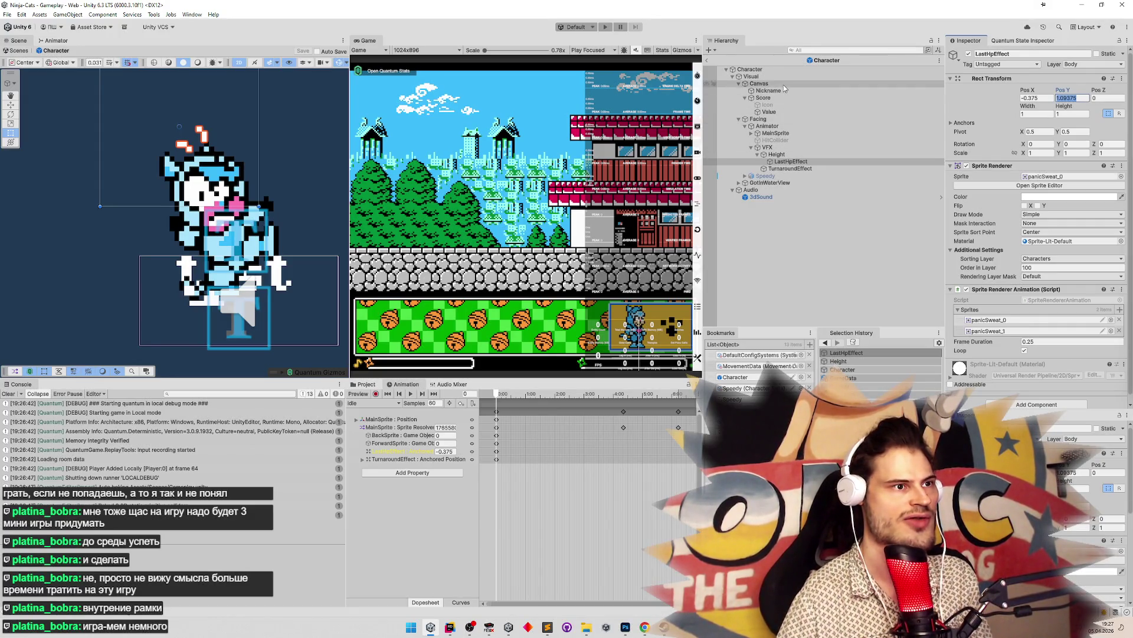
left_click(762, 83)
type("1")
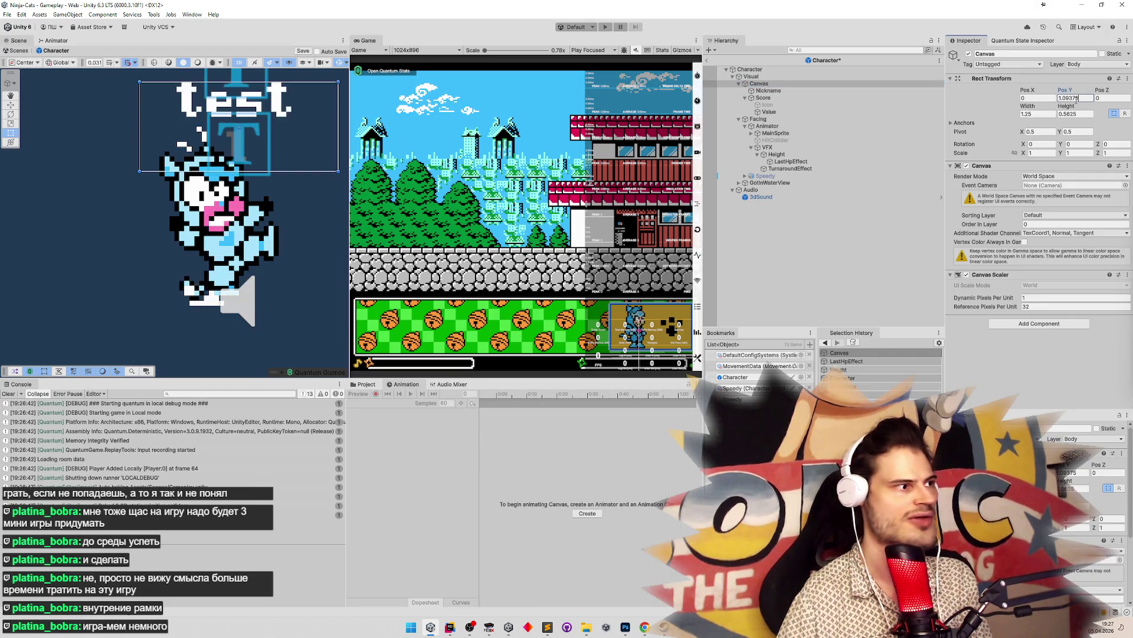
key("ctrl+z")
key("ctrl+z")
key("ctrl+z")
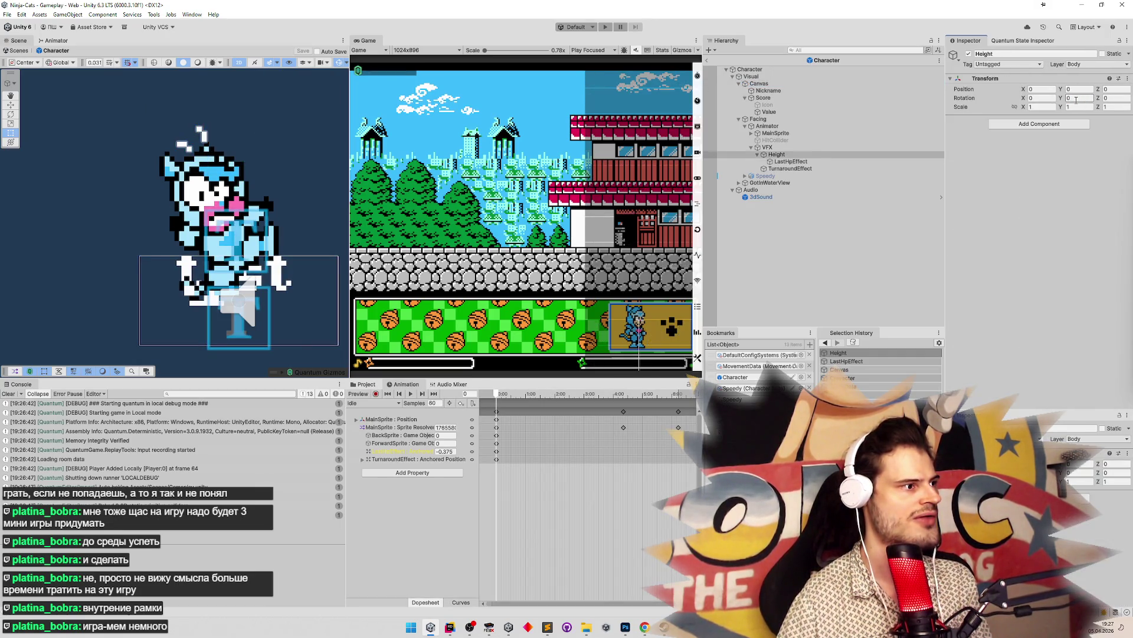
key("ctrl+z")
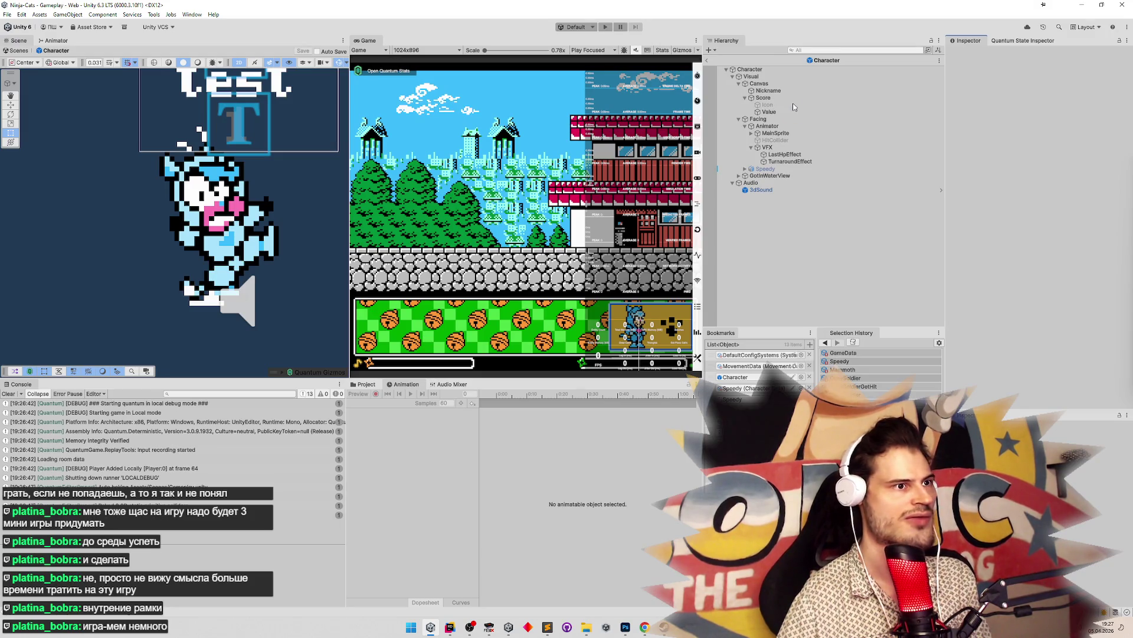
Inspect the Nickname and Score objects, reframe the raised label, and recheck LastHpEffect's 1.09375 Pos Y
left_click(768, 90)
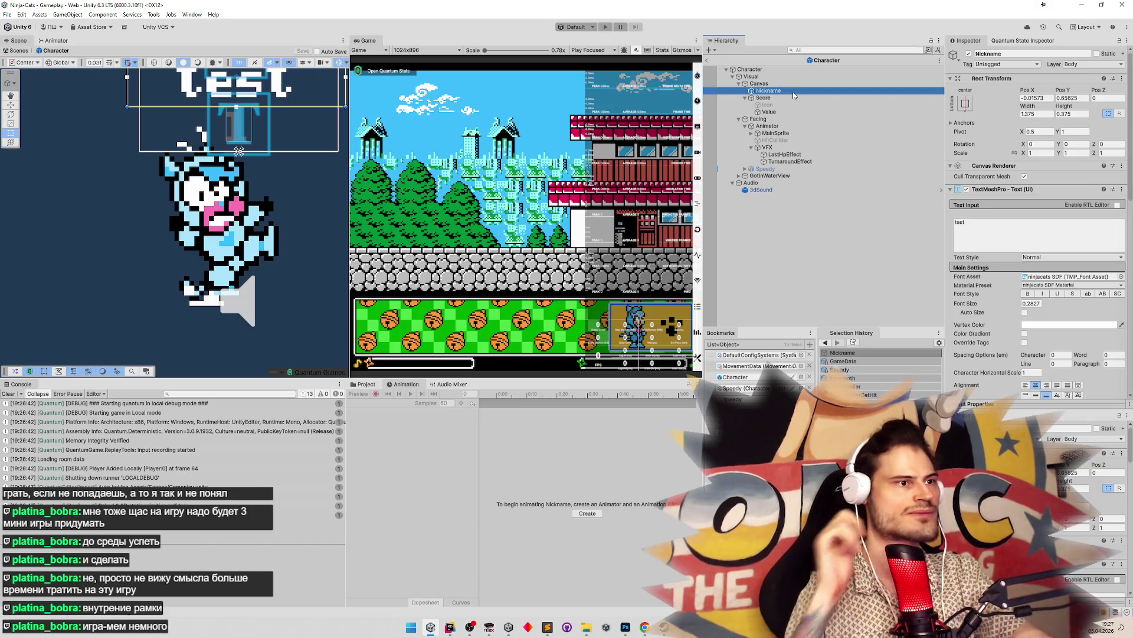
left_click(778, 99)
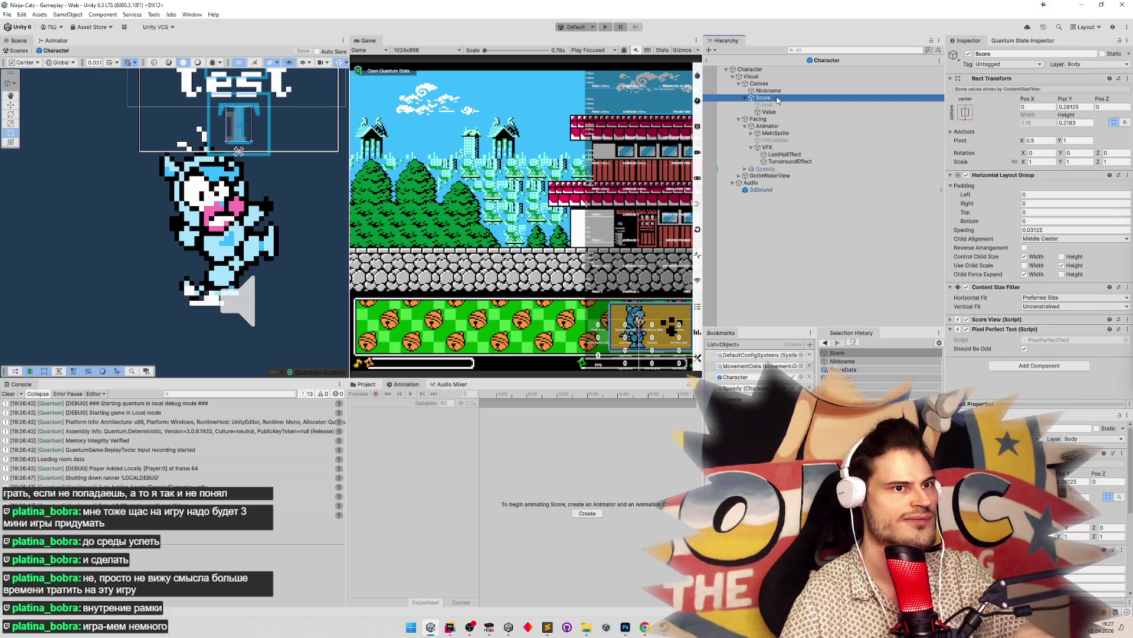
left_click(759, 83)
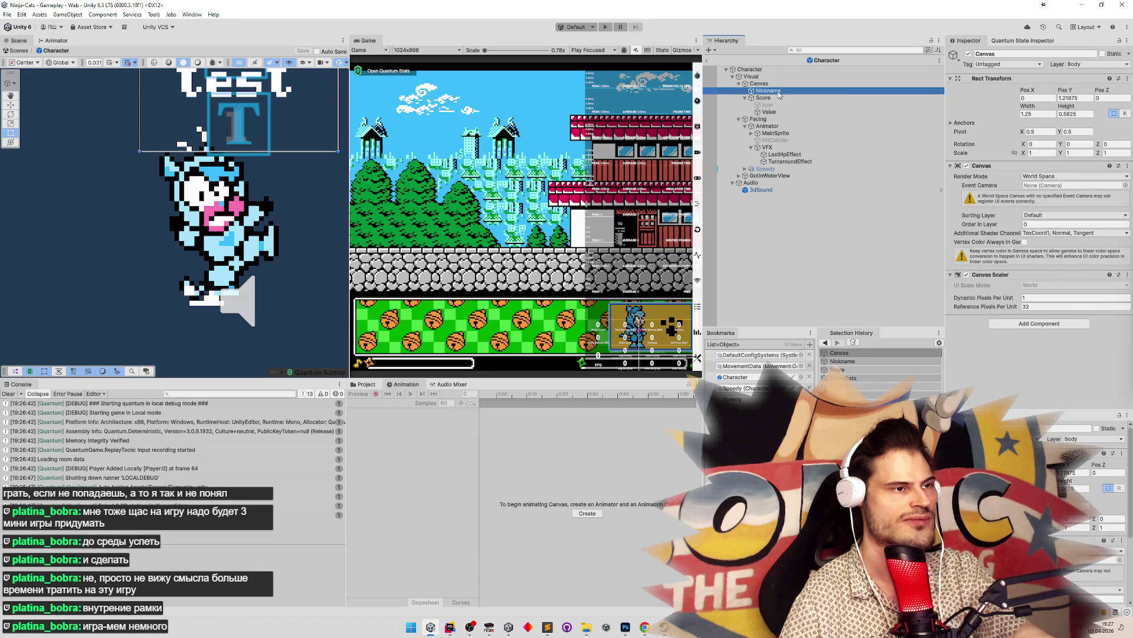
left_click(779, 99)
left_click(779, 84)
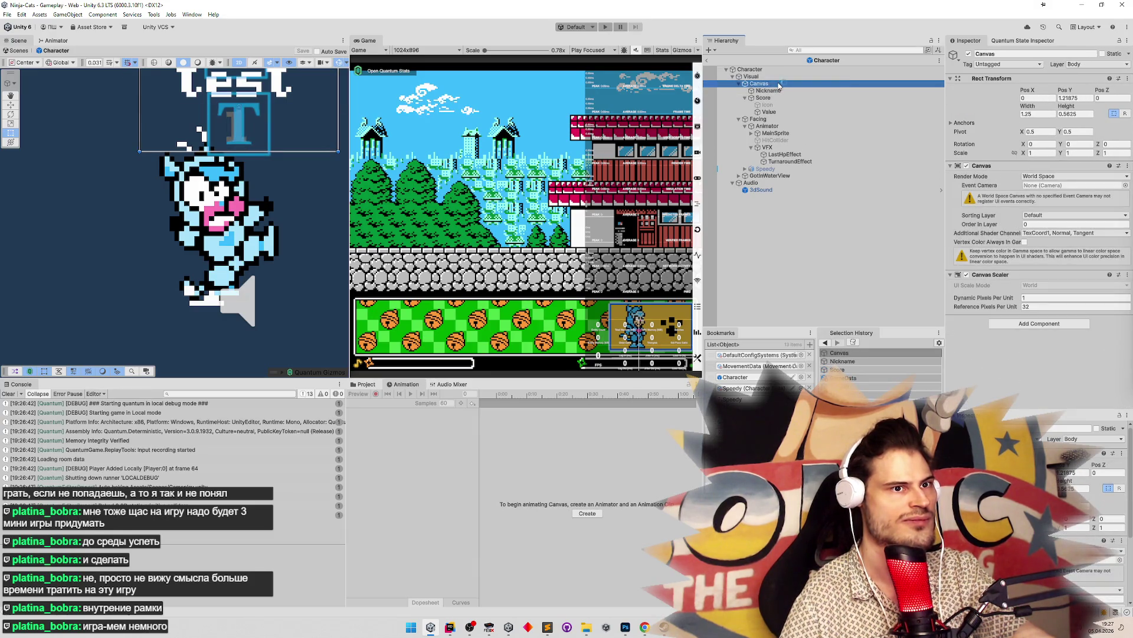
left_click_drag(289, 167, 275, 206)
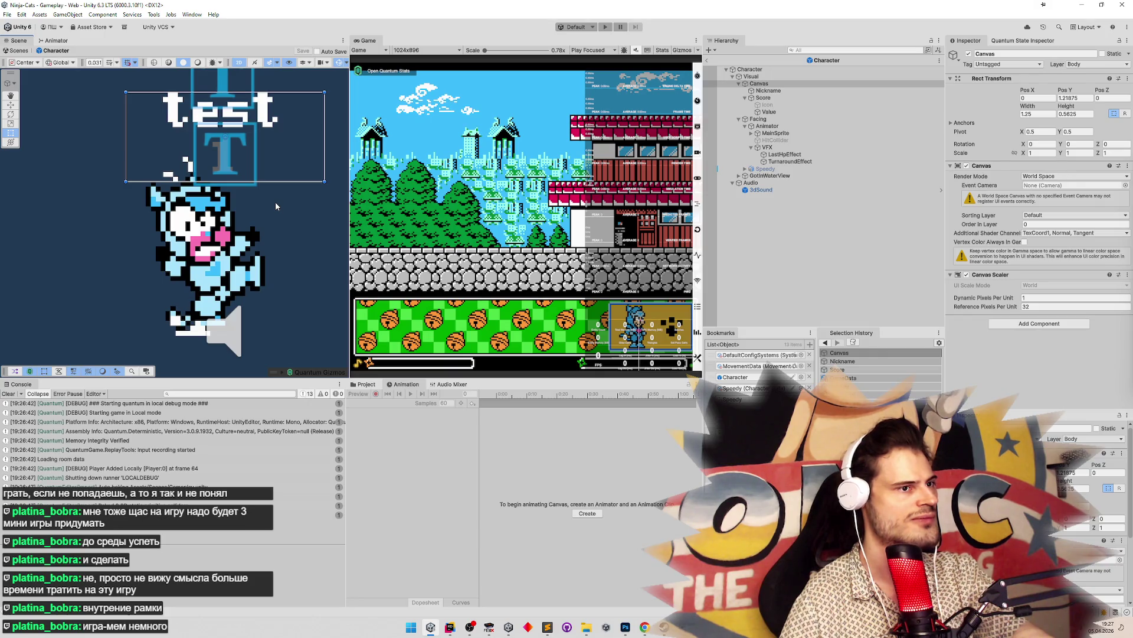
left_click(784, 154)
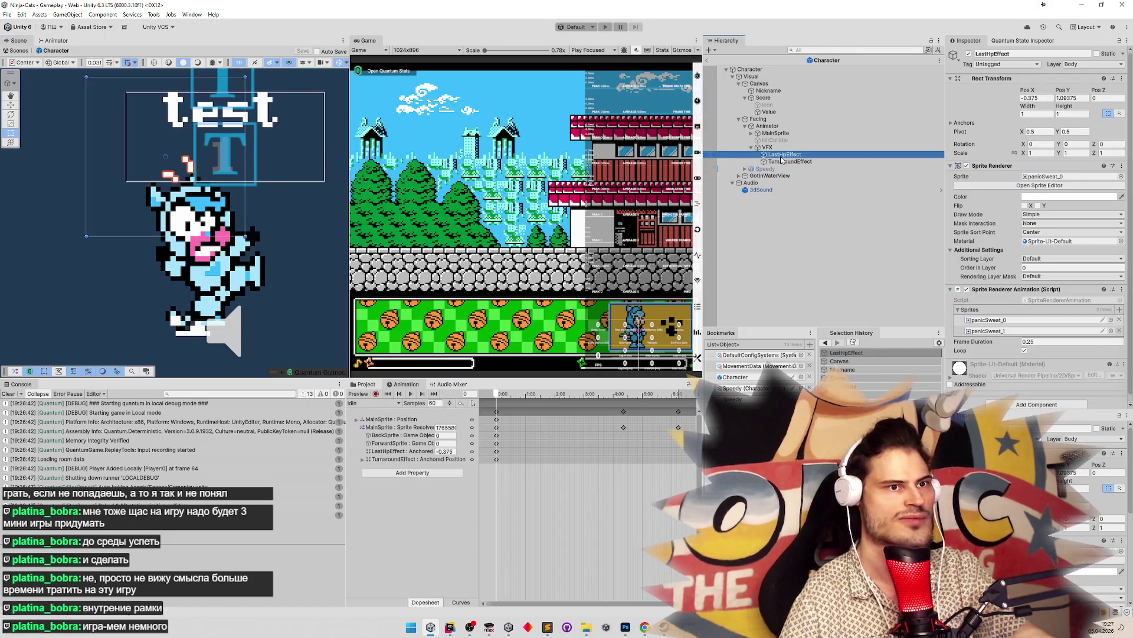
left_click(1084, 98)
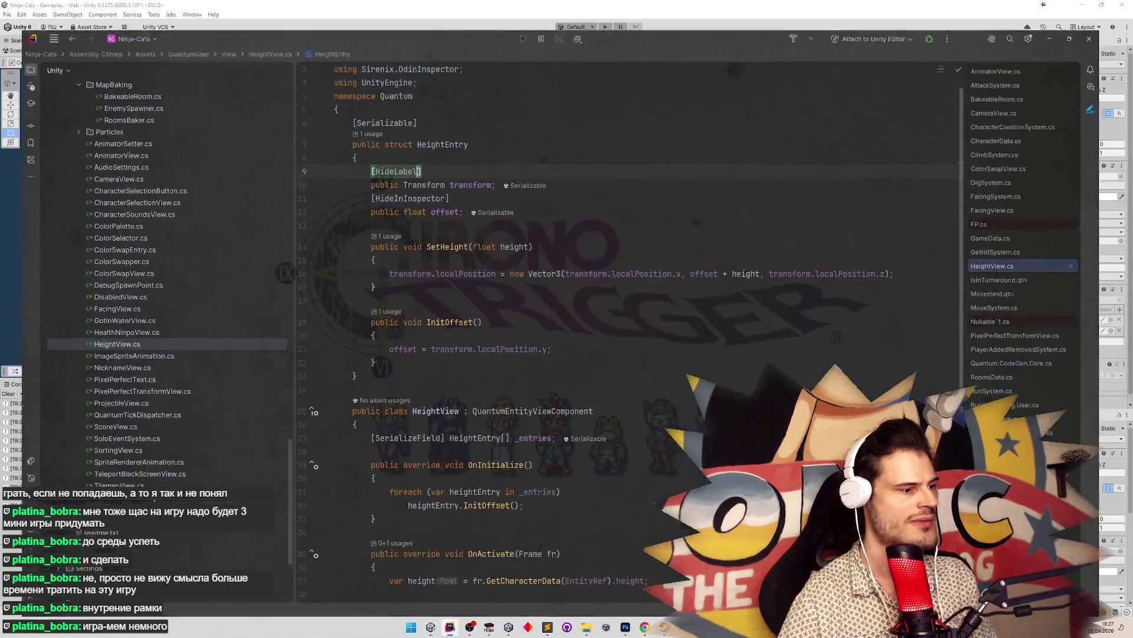
left_click(449, 627)
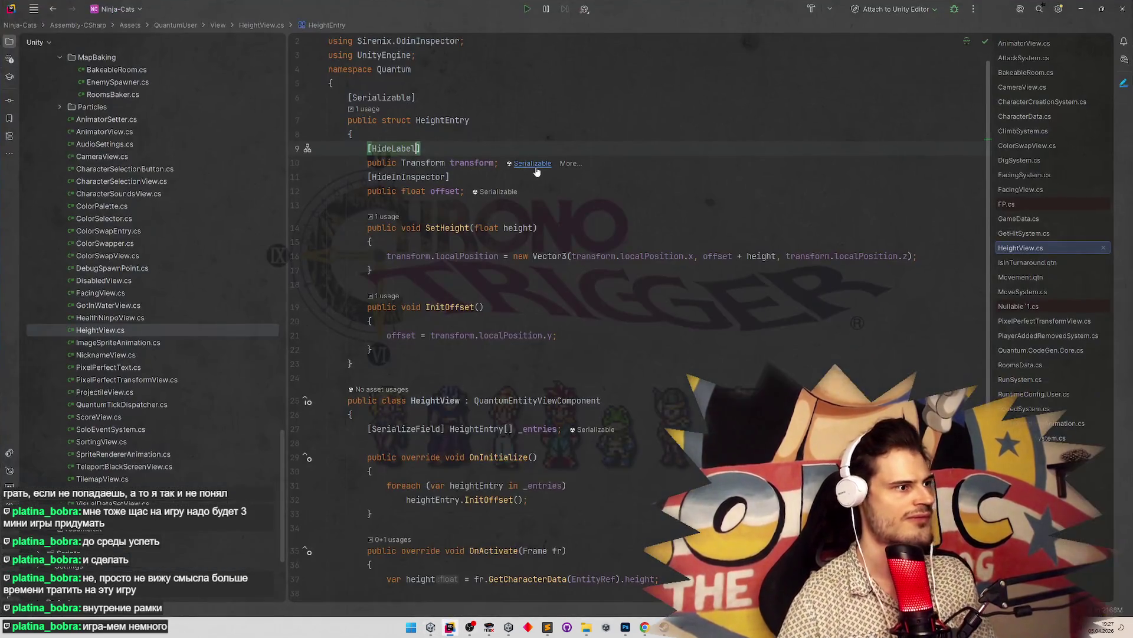
Add a serialized float field _catOffset = 1.09375f below the _entries field
left_click(583, 191)
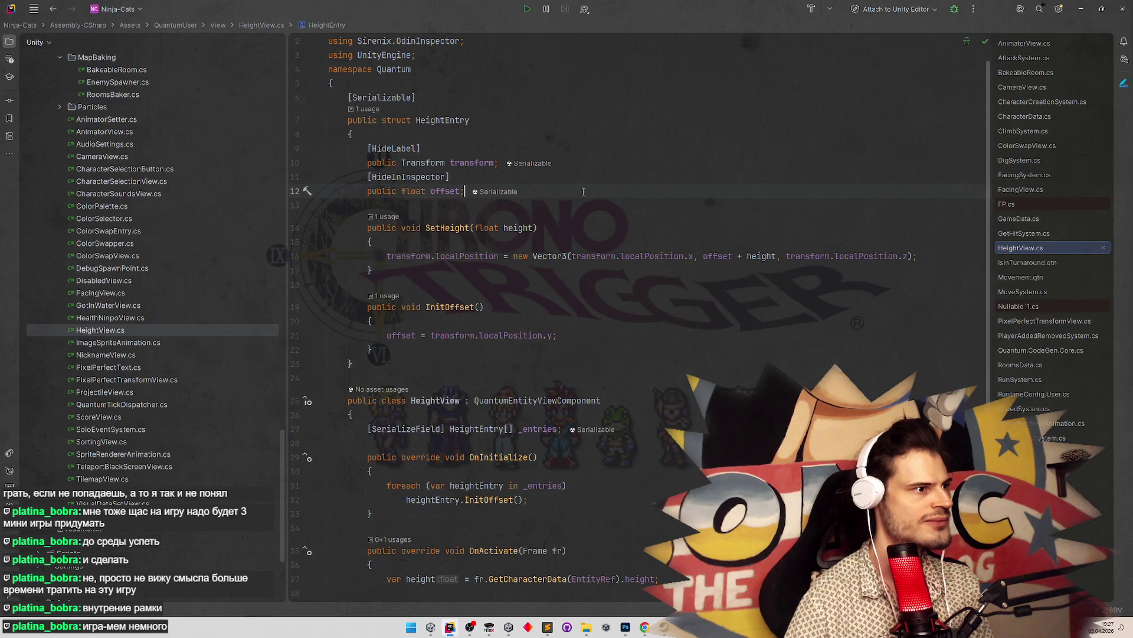
scroll(584, 192, "down", 4)
left_click(649, 263)
key("Return")
type("sf")
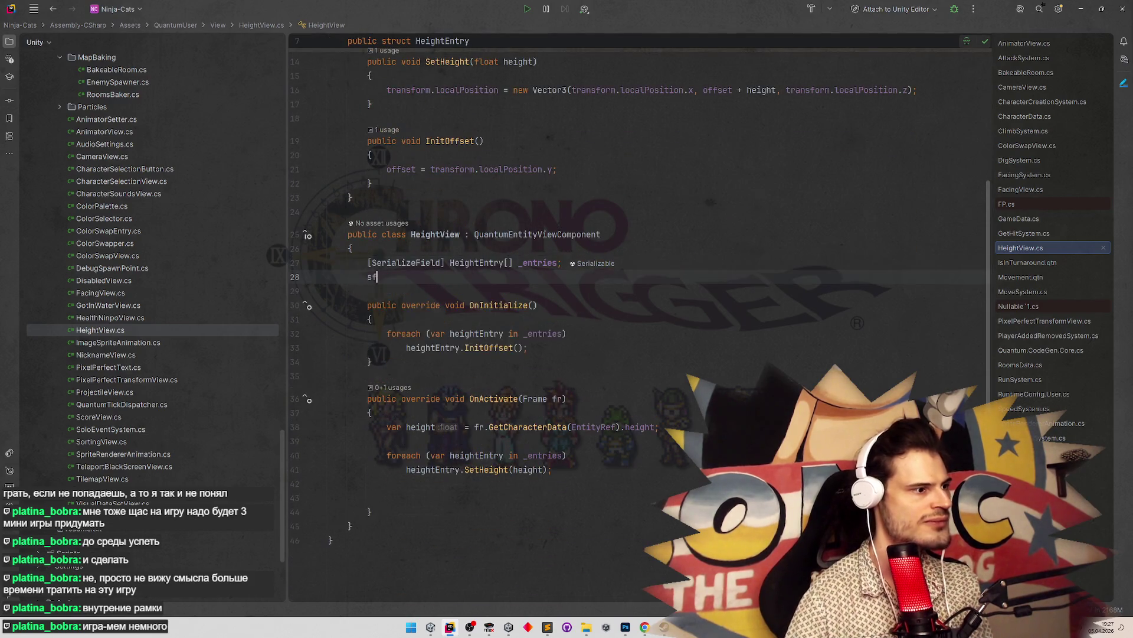
key("Return")
type("float _NAME;")
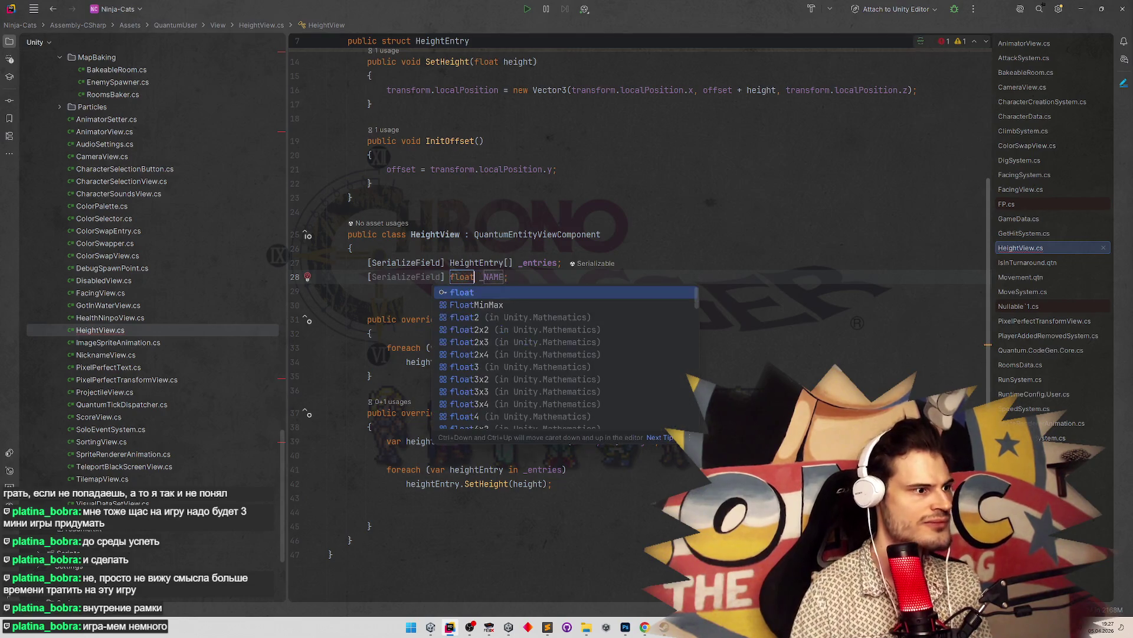
key("Return")
key("Return")
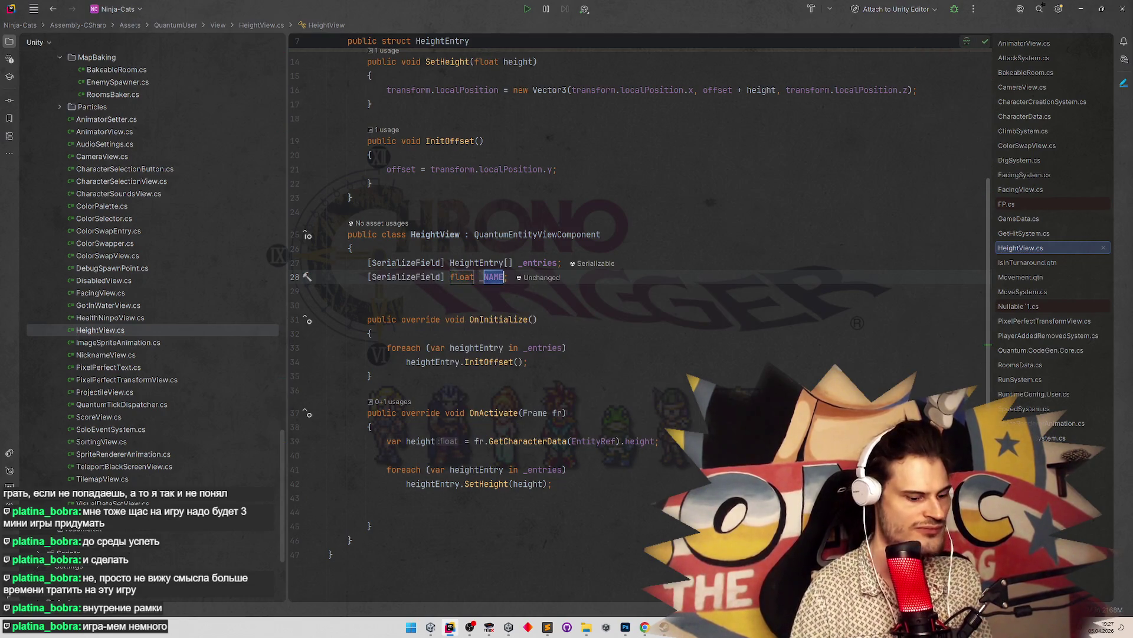
type("catOffset")
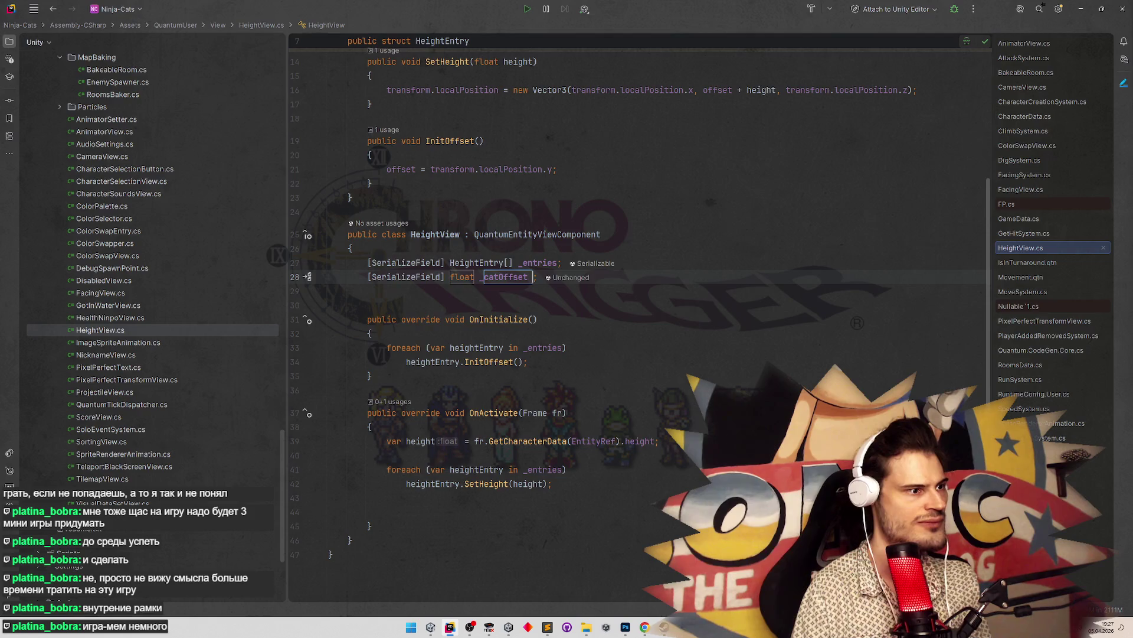
type(" = 1.09375")
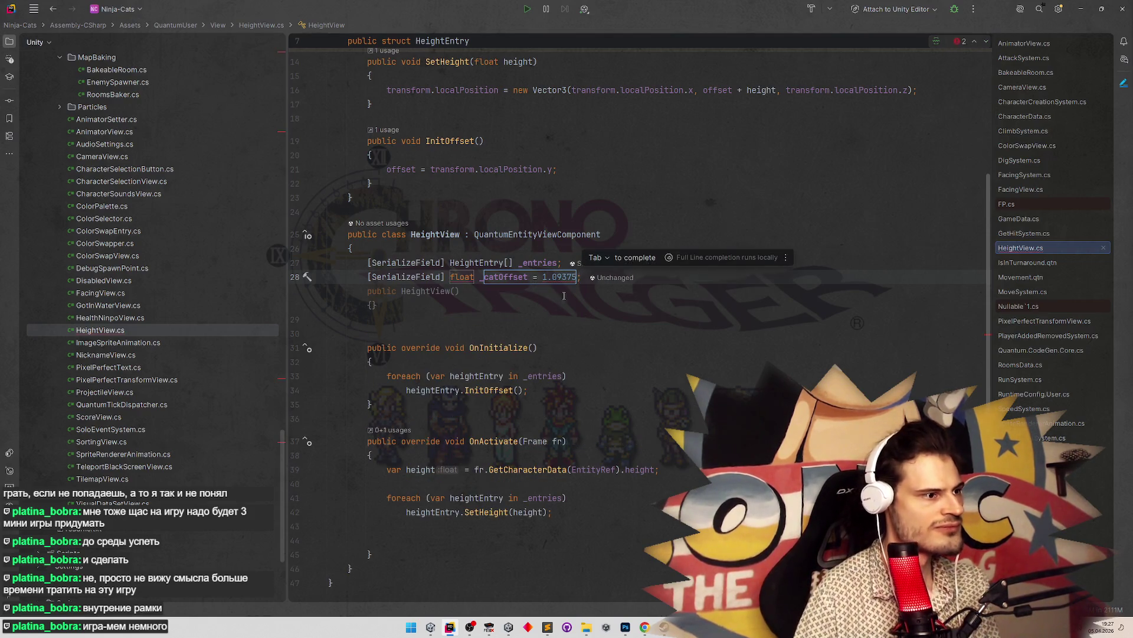
type("f")
key("Down")
key("Down")
key("Down")
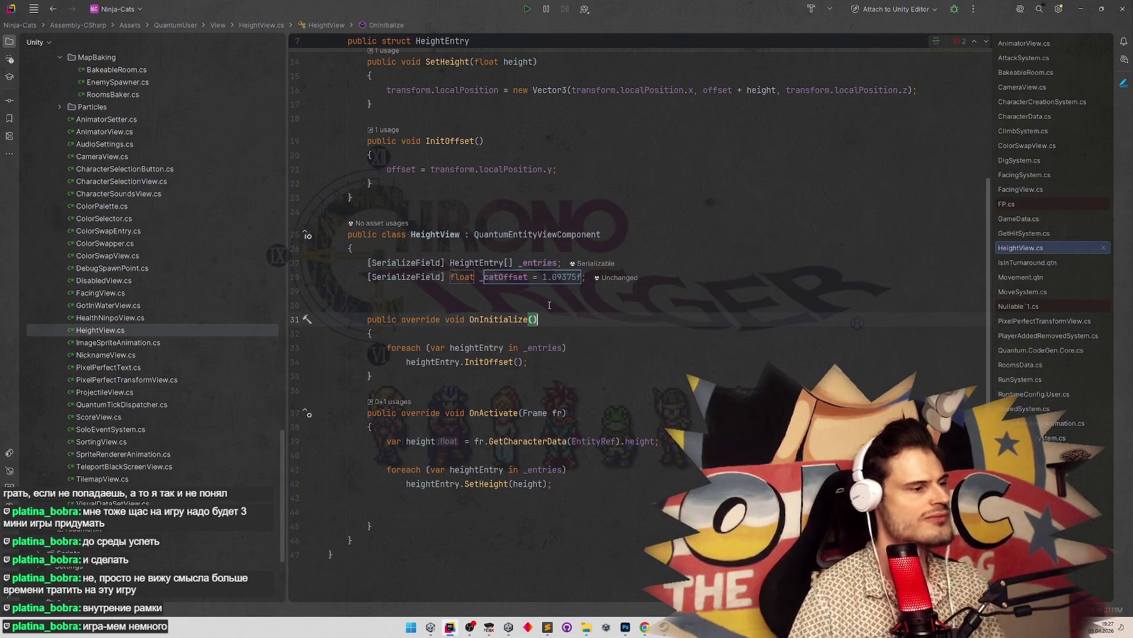
Place the caret inside the InitOffset call in OnInitialize
key("Up")
key("Up")
key("Up")
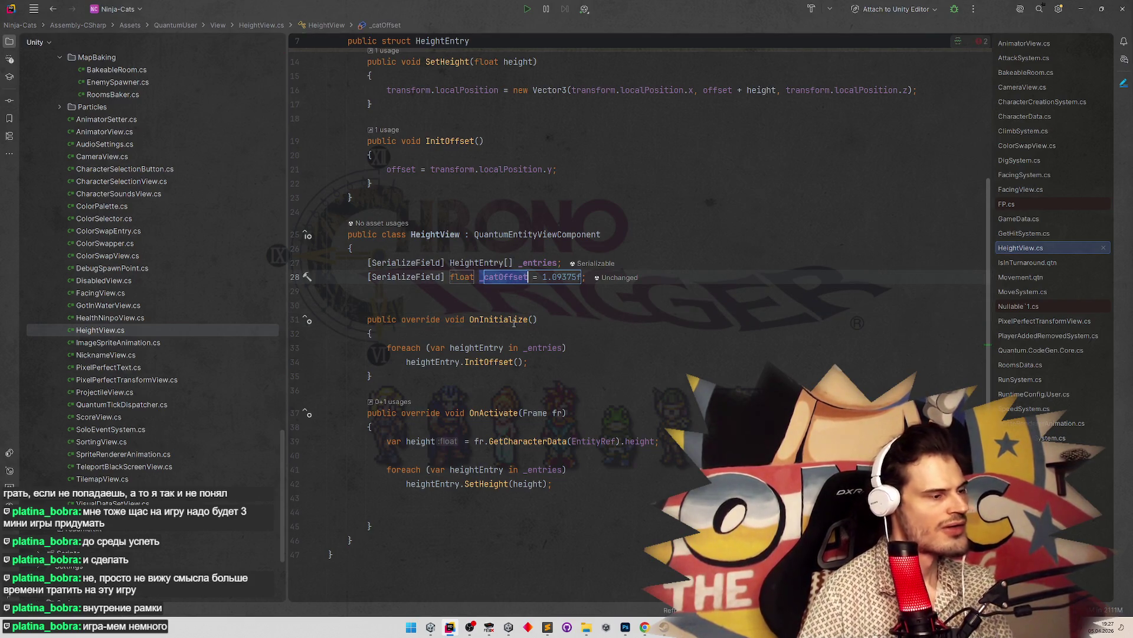
mouse_move(517, 320)
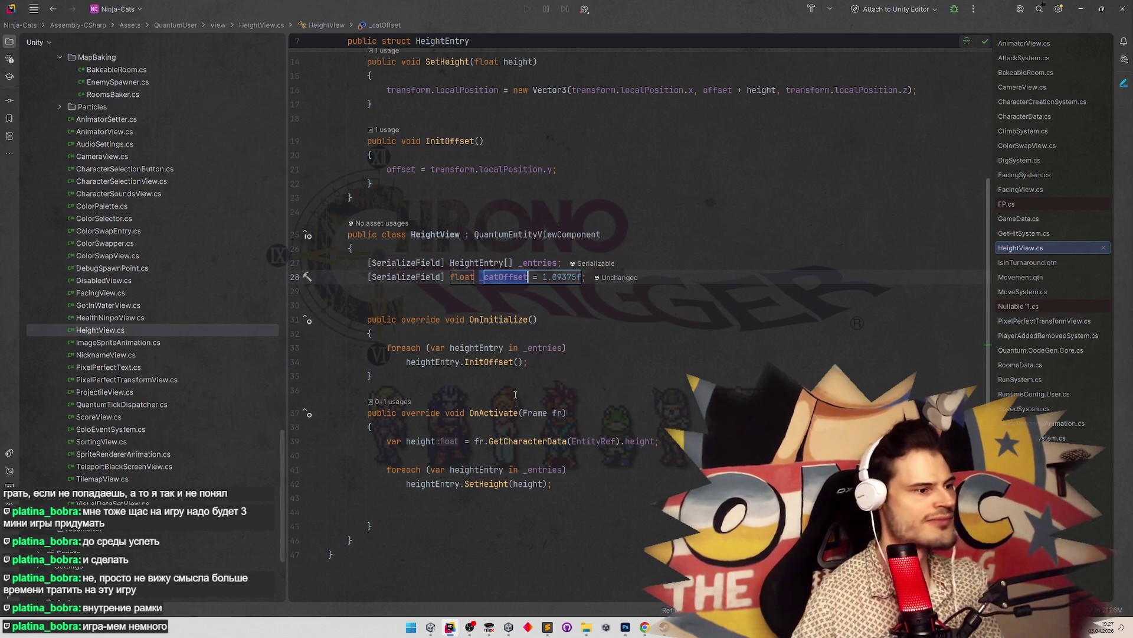
left_click(517, 361)
Pass _catOffset to InitOffset and add a matching float parameter through the quick-fix
type("_catOffset")
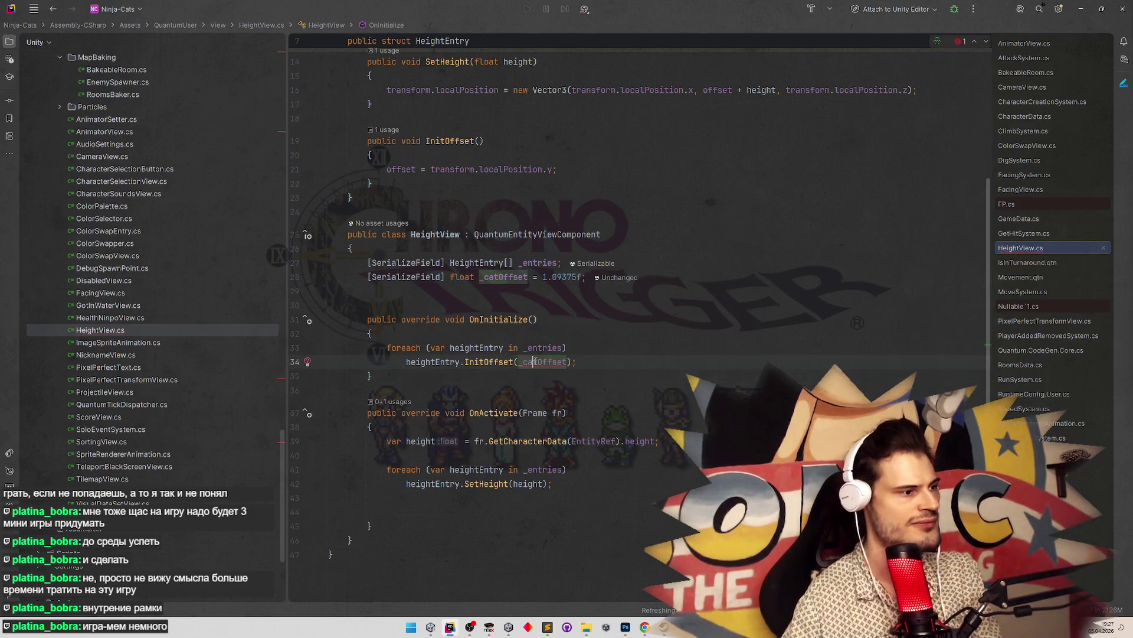
key("alt+Return")
key("Return")
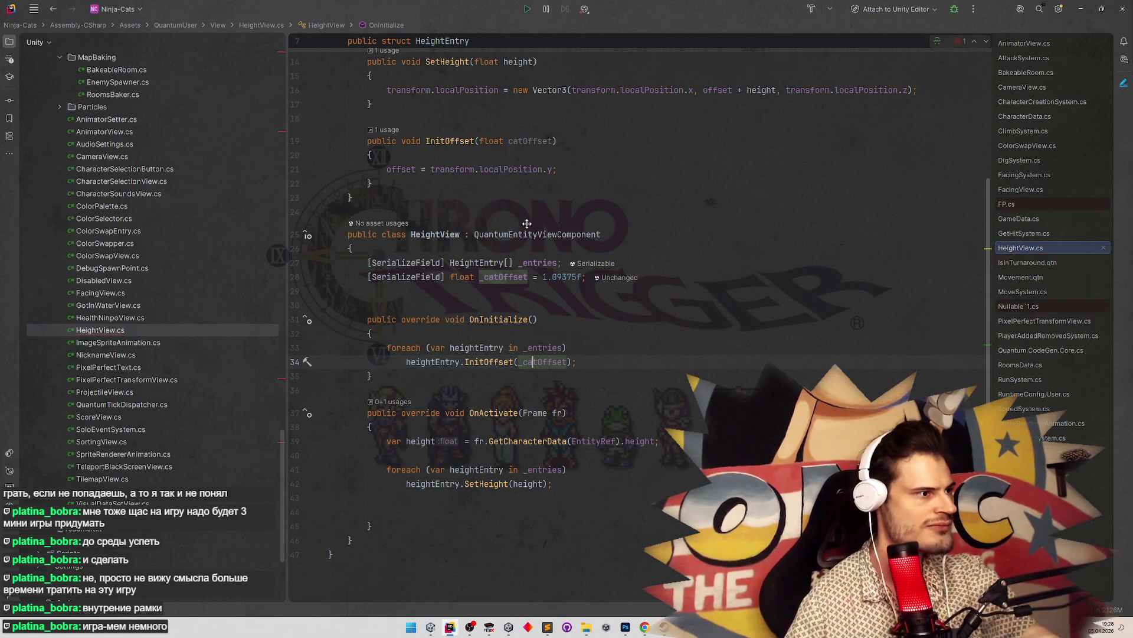
Make InitOffset set offset to transform.localPosition.y - catOffset
scroll(524, 217, "up", 1)
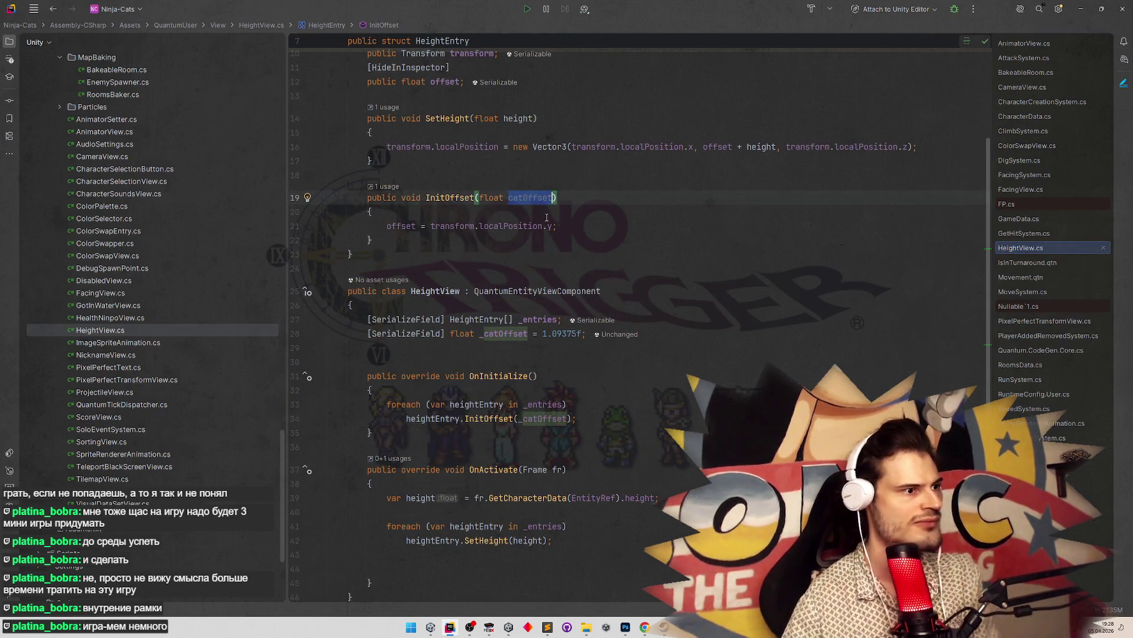
left_click(553, 226)
type("catOffset")
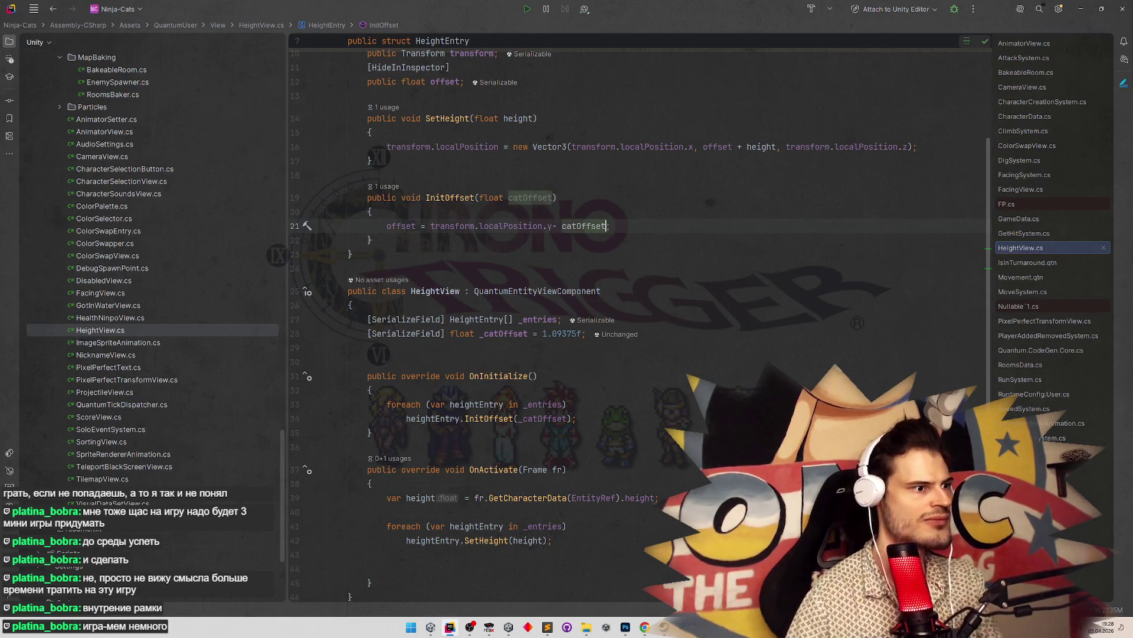
key("End")
scroll(667, 213, "up", 1)
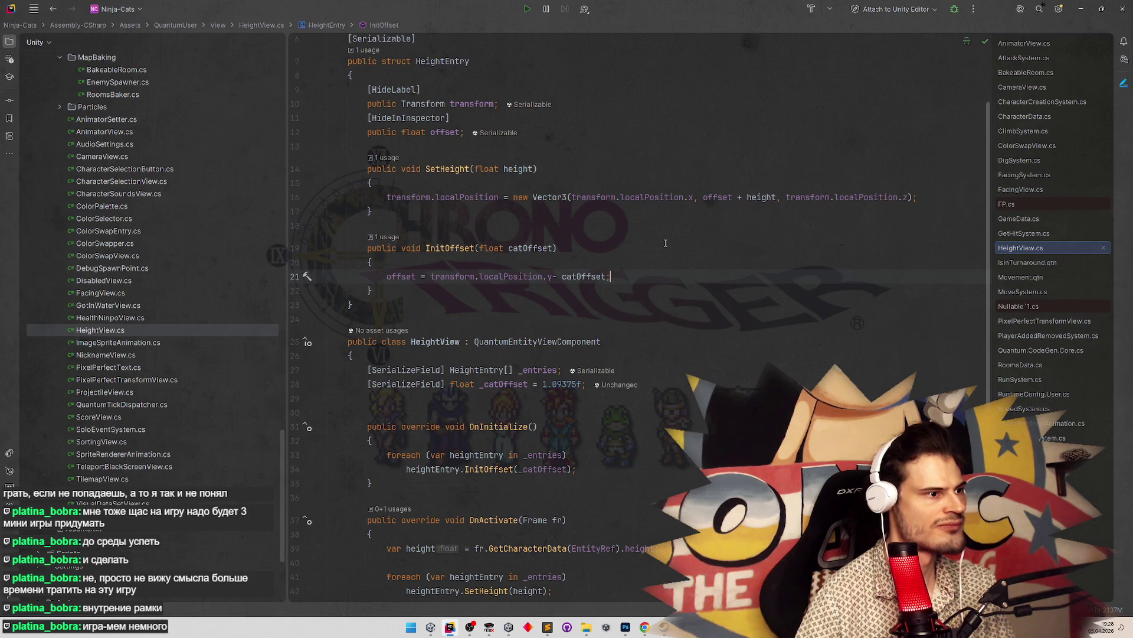
type(";")
scroll(665, 247, "down", 1)
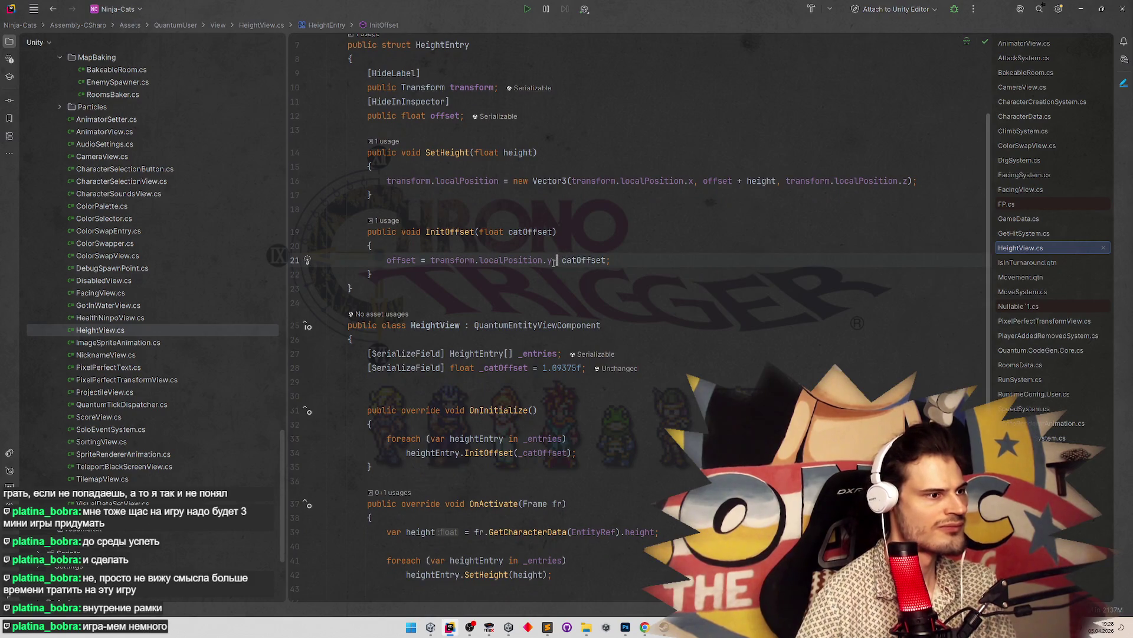
type("-")
key("Up")
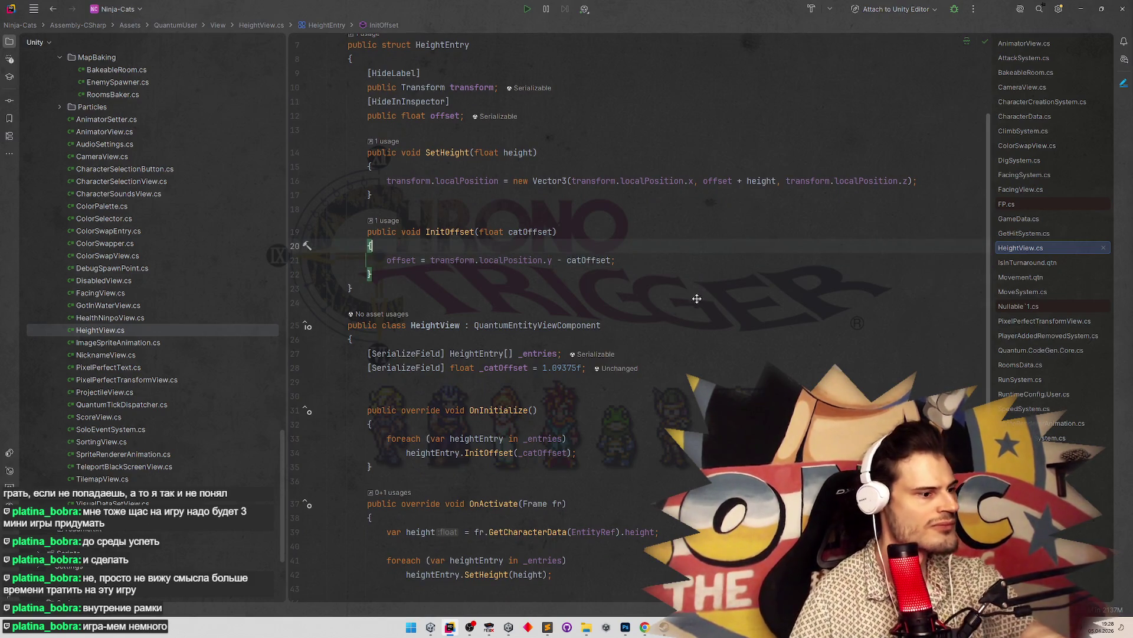
Return to the _catOffset line inside OnInitialize
scroll(697, 298, "down", 4)
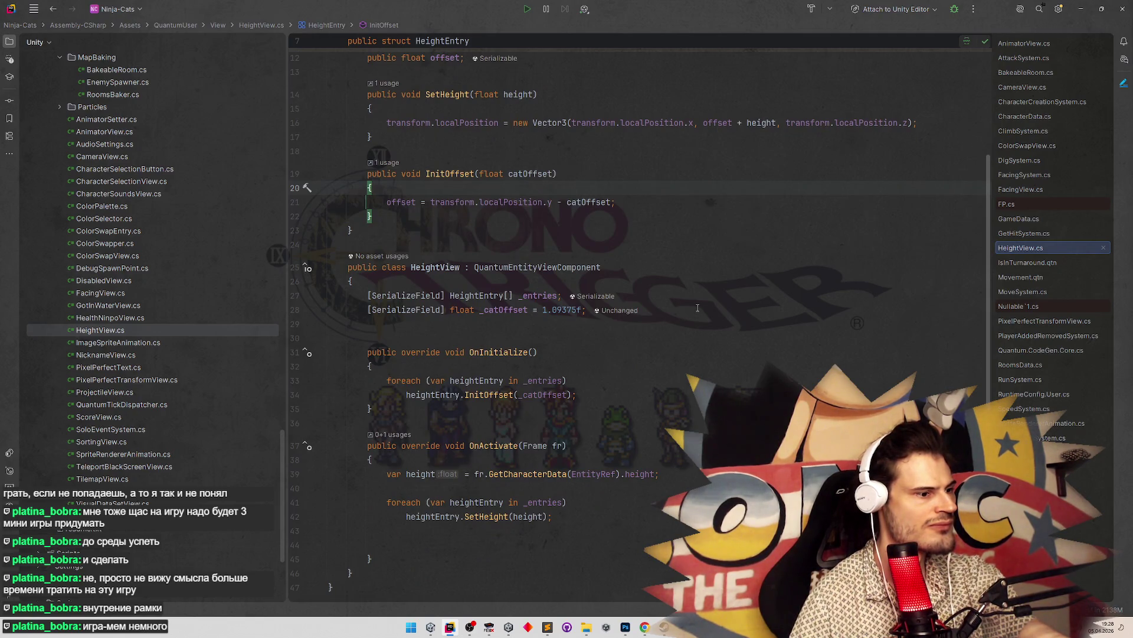
left_click(451, 309)
key("Down")
key("Down")
key("Down")
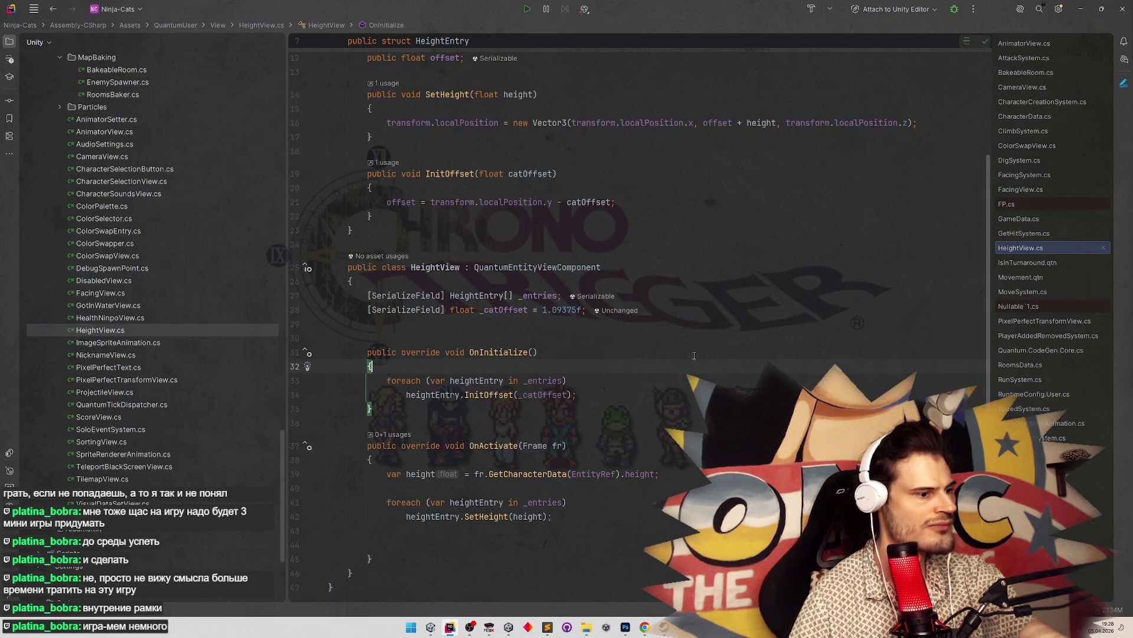
left_click(685, 310)
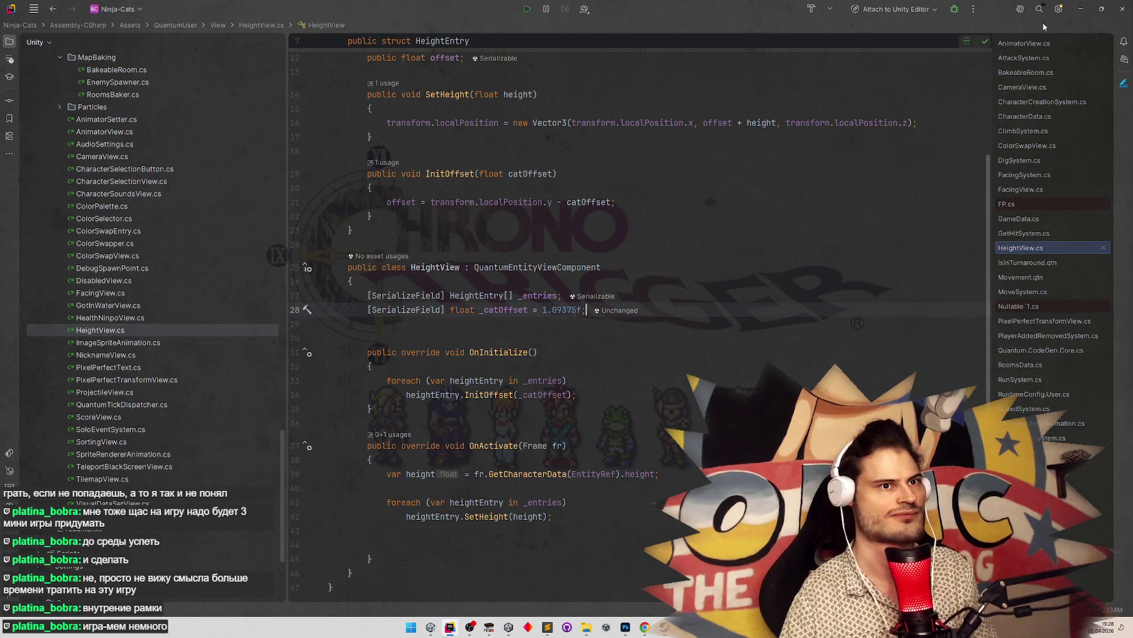
Back in Unity, clear the Console and start play, ignoring the Prefab Mode warning
left_click(1081, 9)
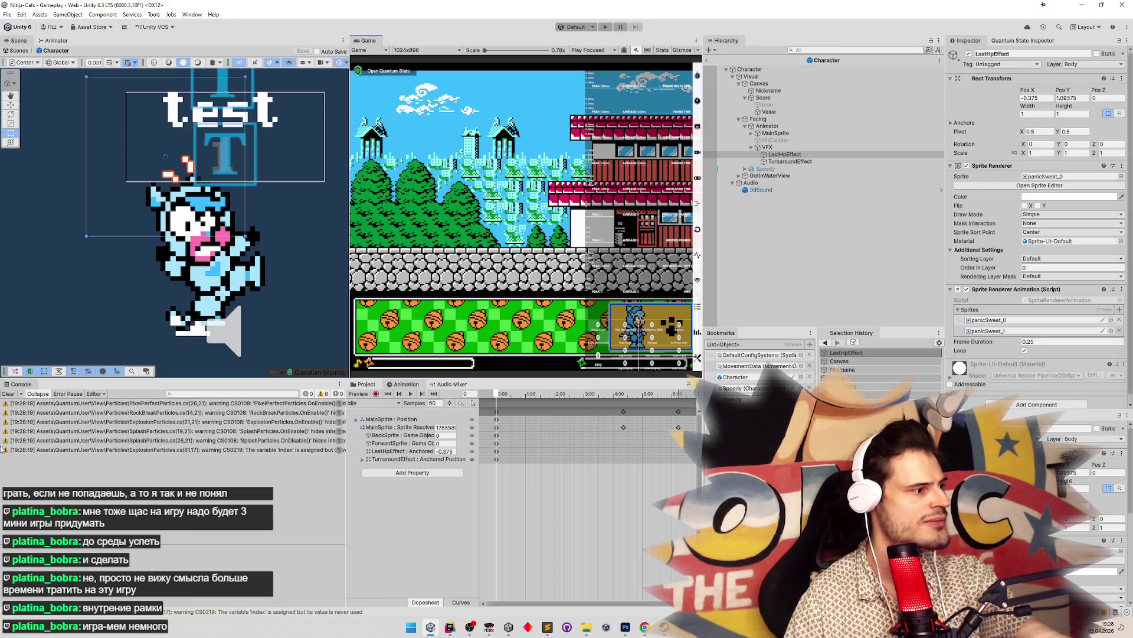
left_click(8, 394)
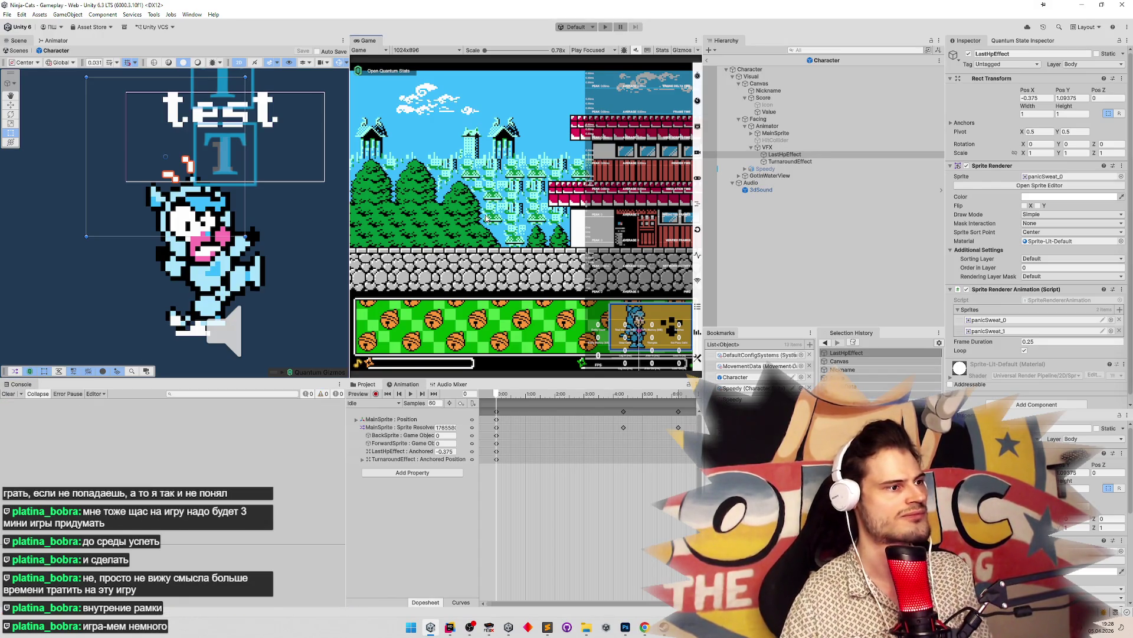
key("ctrl+p")
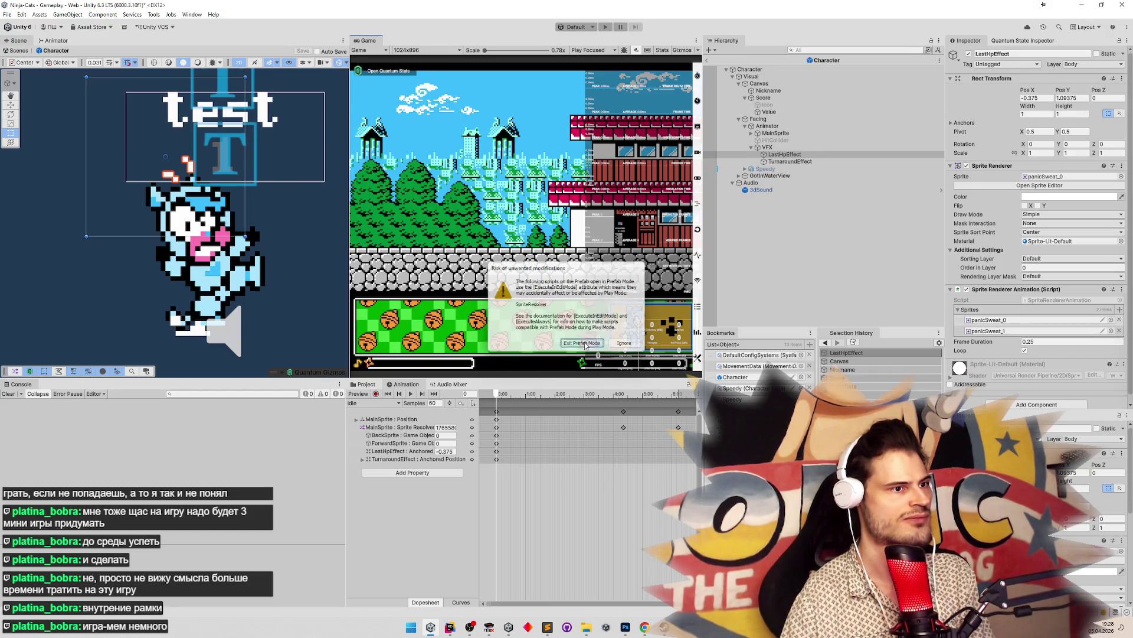
key("Escape")
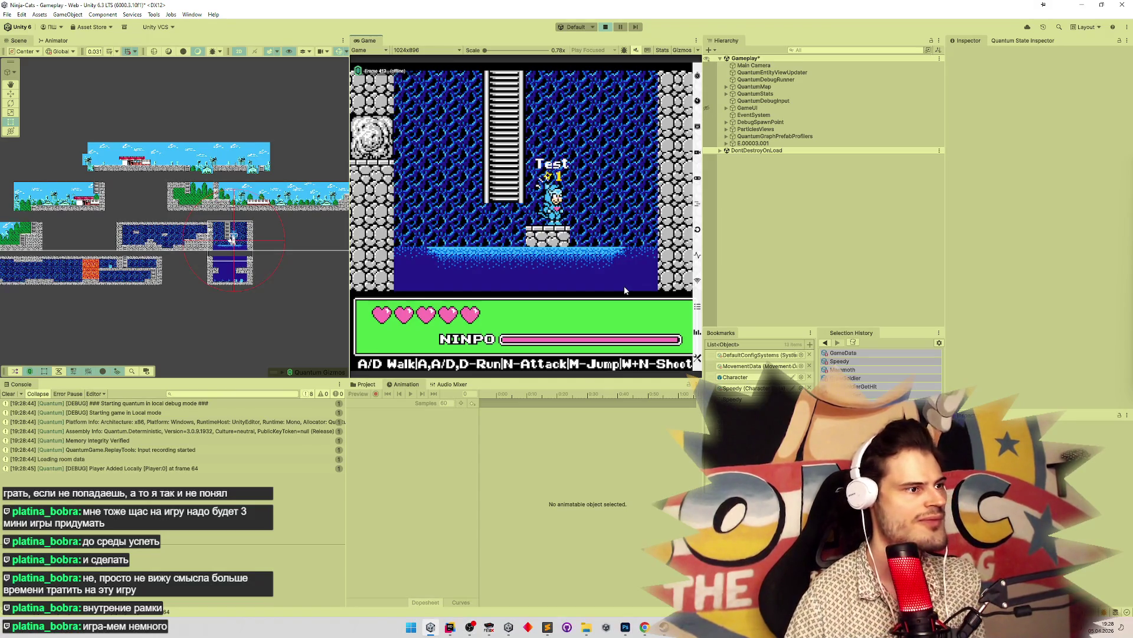
Stop and restart the game several times to check the Test label above the cat
key("ctrl+p")
key("ctrl+p")
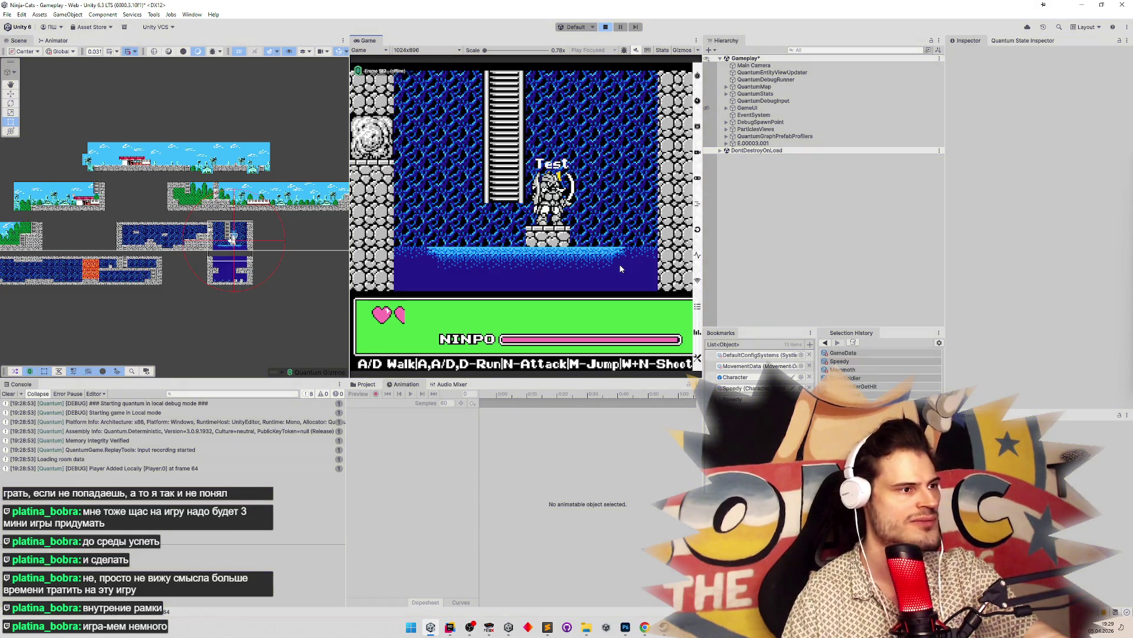
key("ctrl+p")
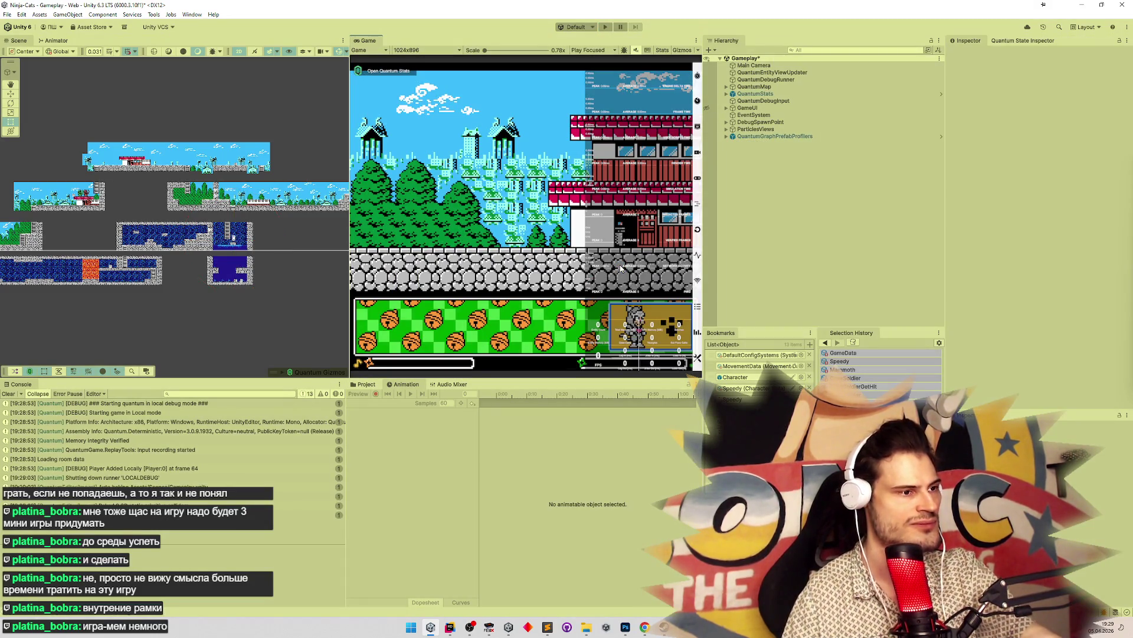
key("ctrl+p")
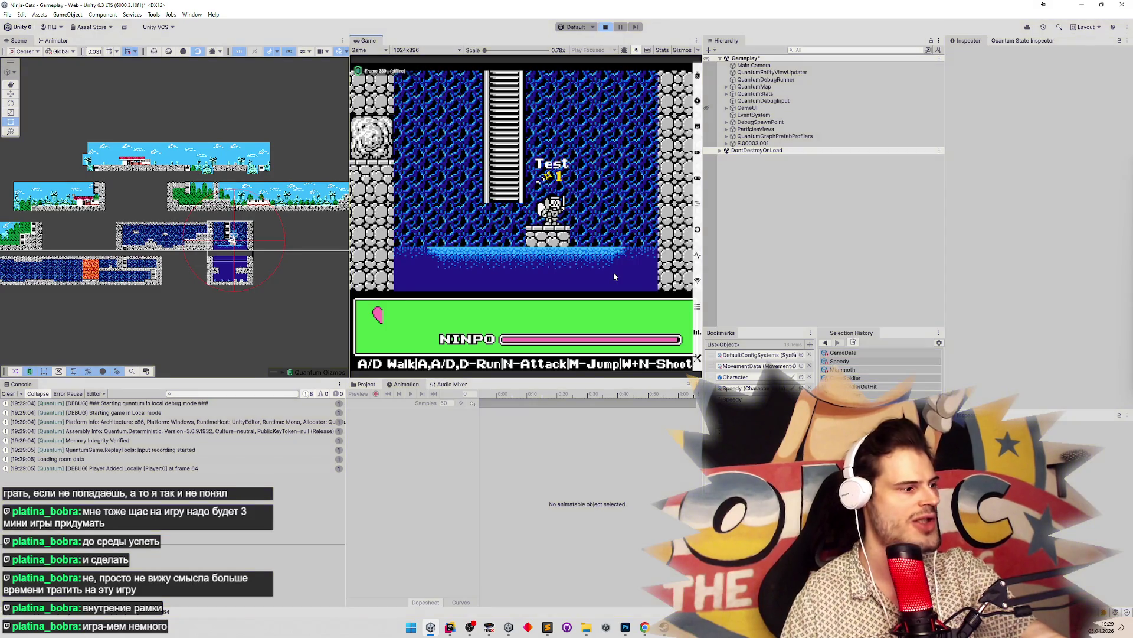
key("ctrl+p")
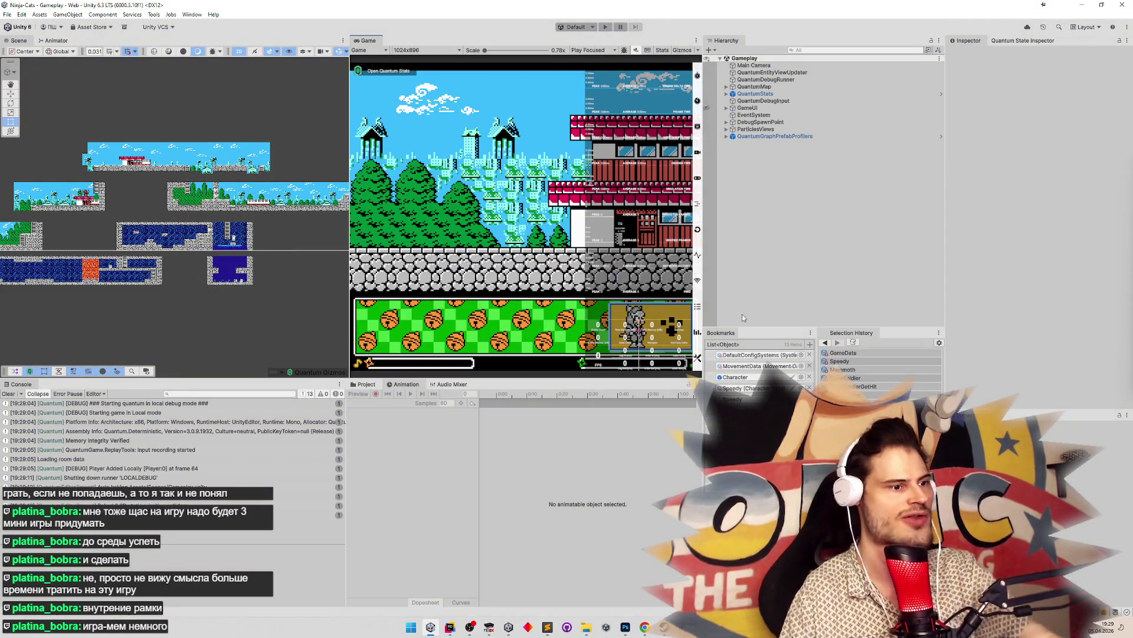
key("ctrl+p")
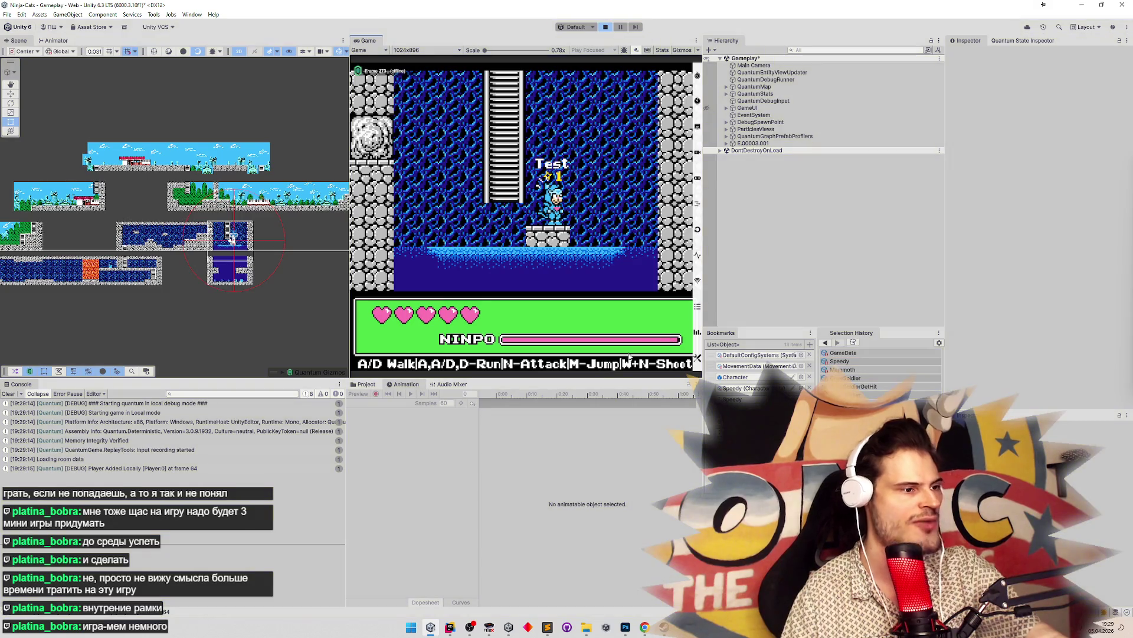
left_click(452, 624)
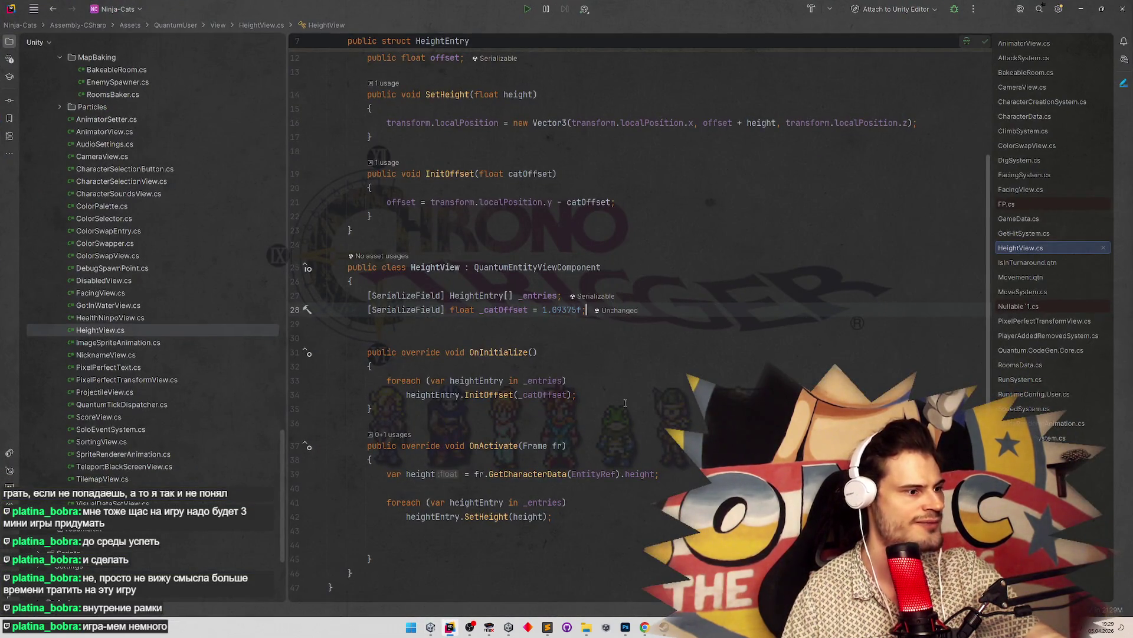
Check where height is used in OnActivate
scroll(625, 403, "down", 3)
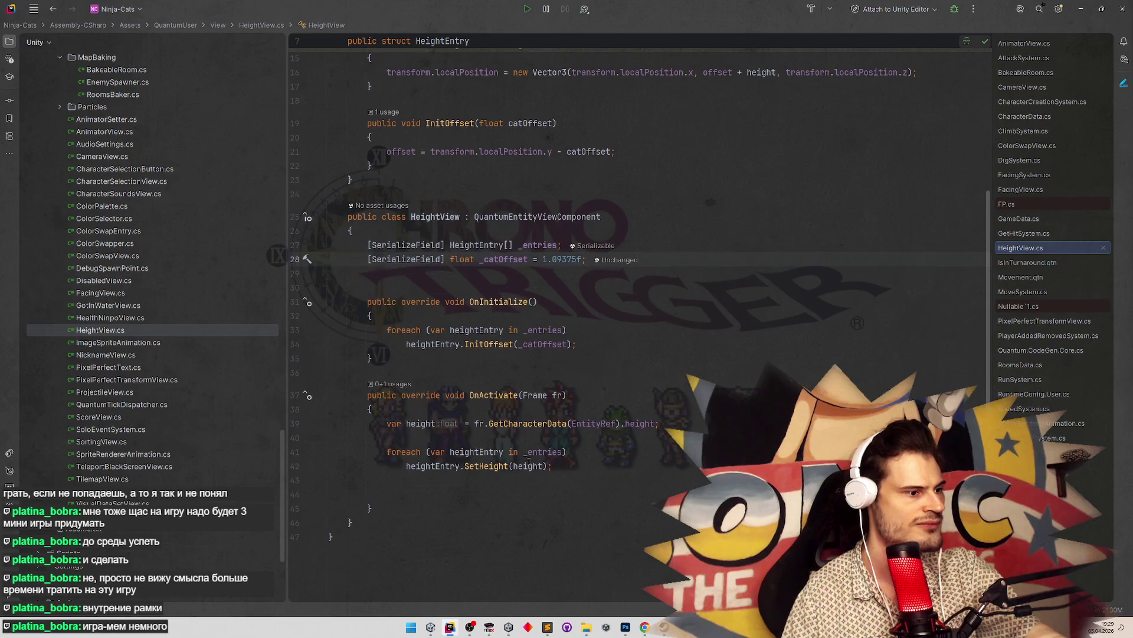
left_click(528, 462)
scroll(618, 368, "up", 3)
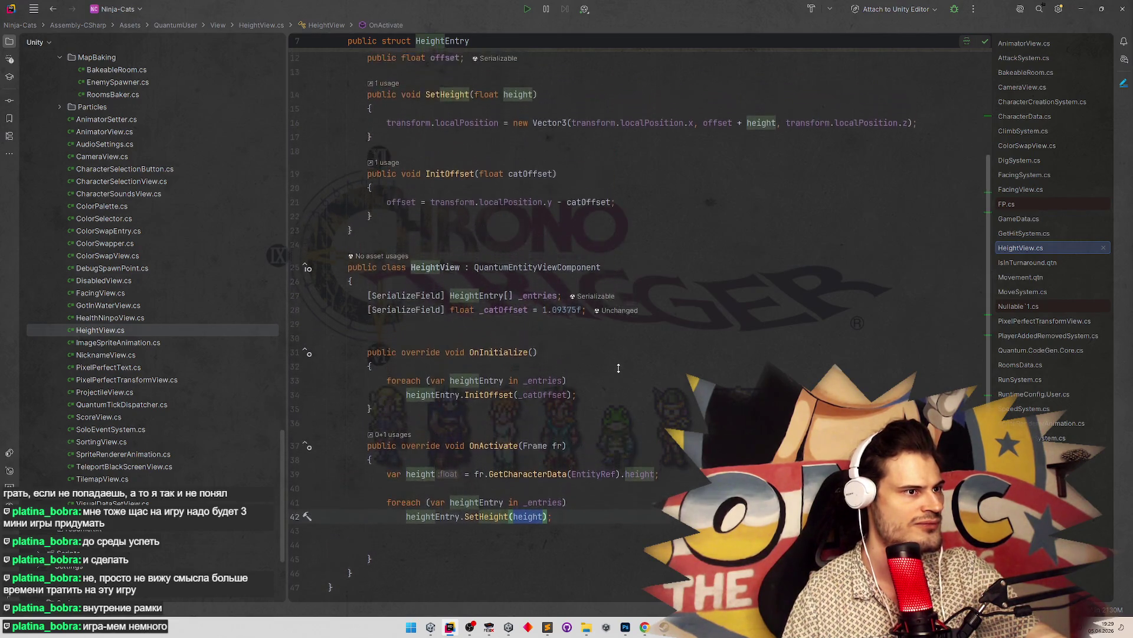
scroll(618, 368, "down", 1)
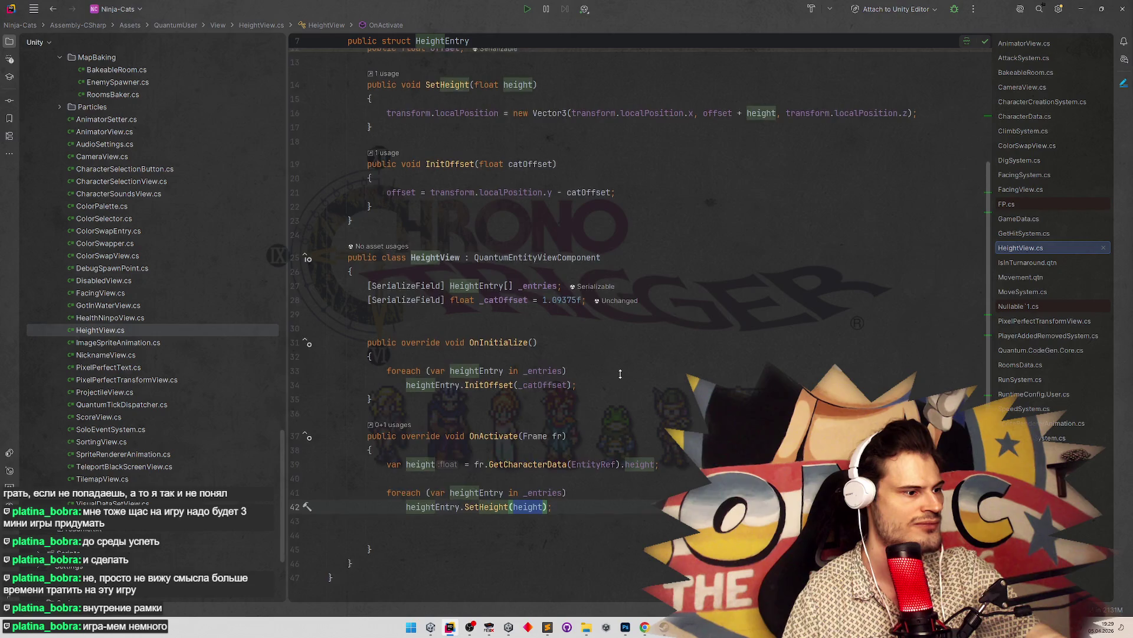
scroll(621, 374, "up", 2)
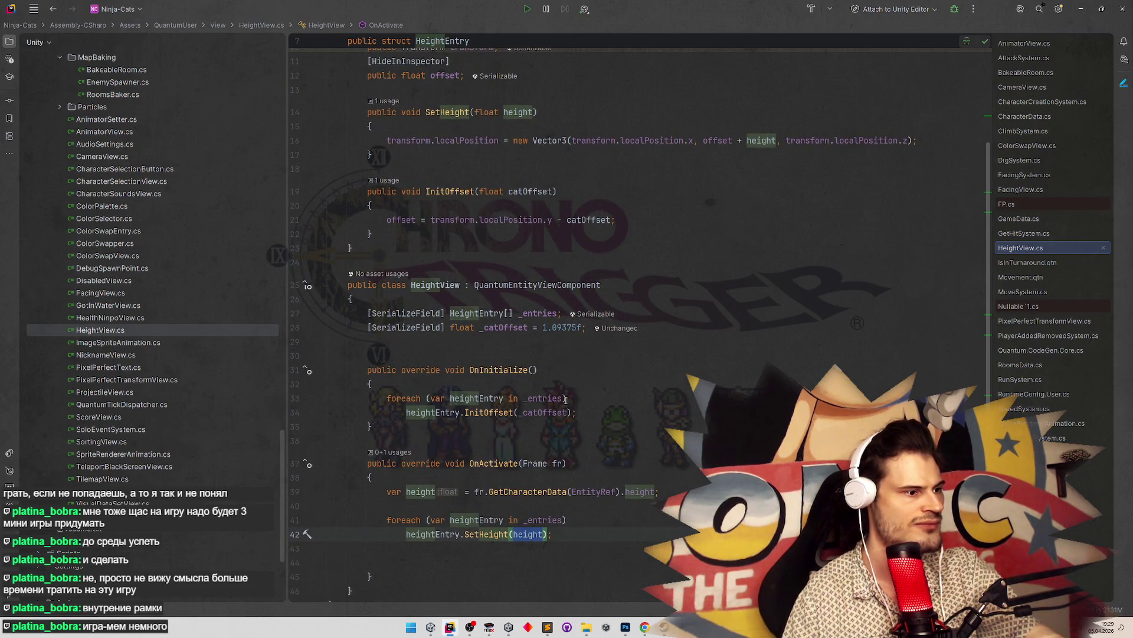
Remove the _catOffset argument and the catOffset parameter from InitOffset via Change Signature
double_click(553, 412)
type("- _cat")
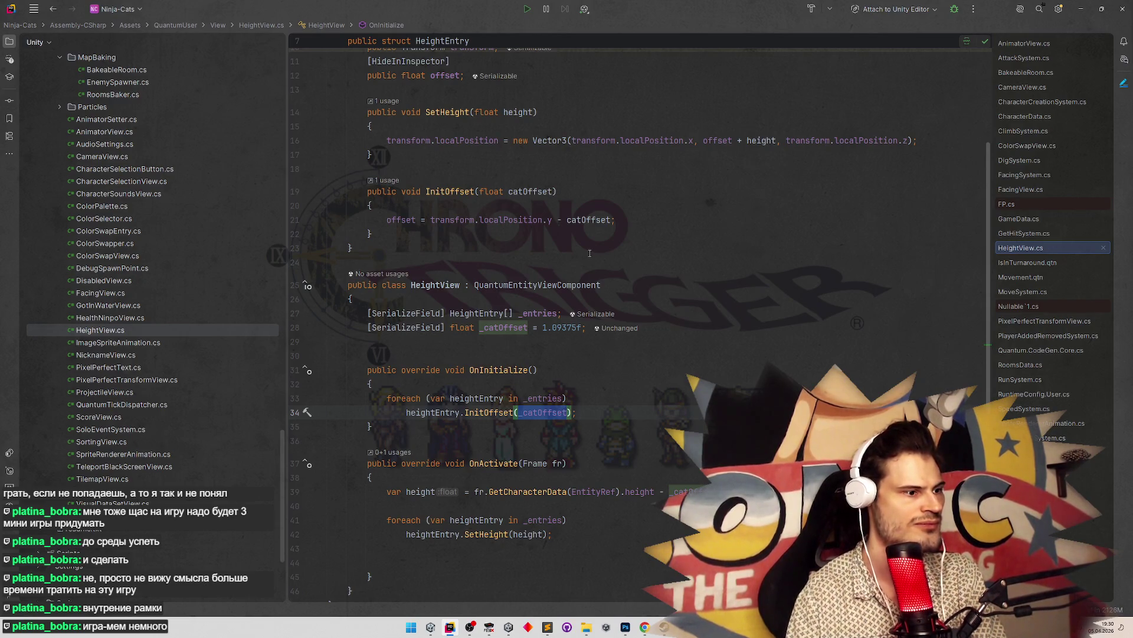
key("BackSpace")
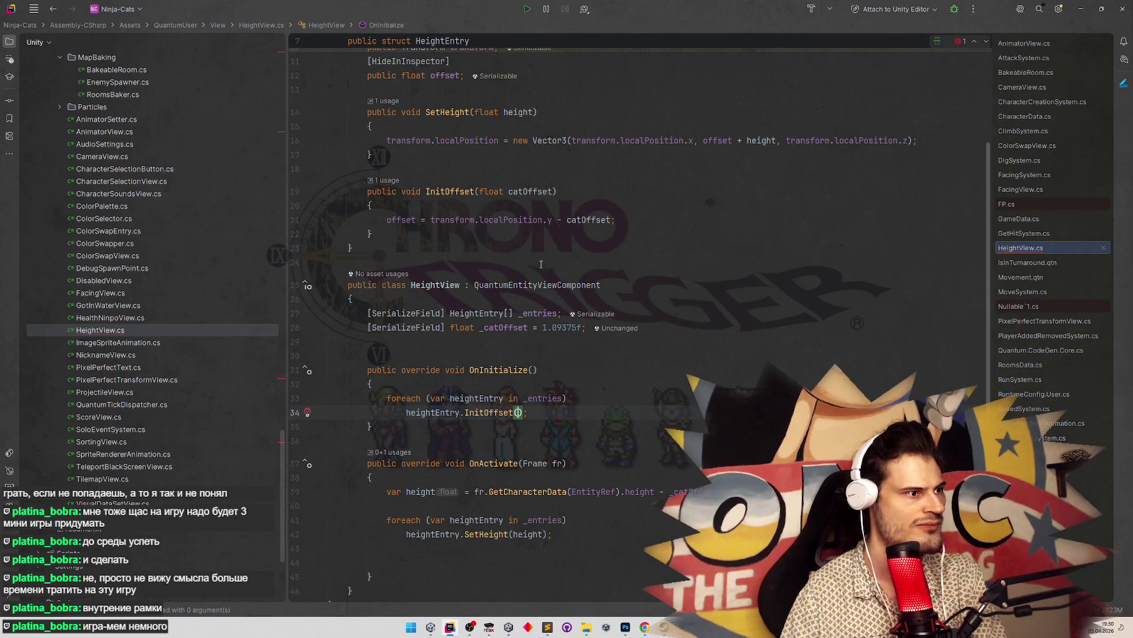
double_click(538, 192)
key("ctrl+w")
key("BackSpace")
Restore the offset line to plain transform.localPosition.y without the catOffset subtraction
left_click_drag(614, 220, 546, 220)
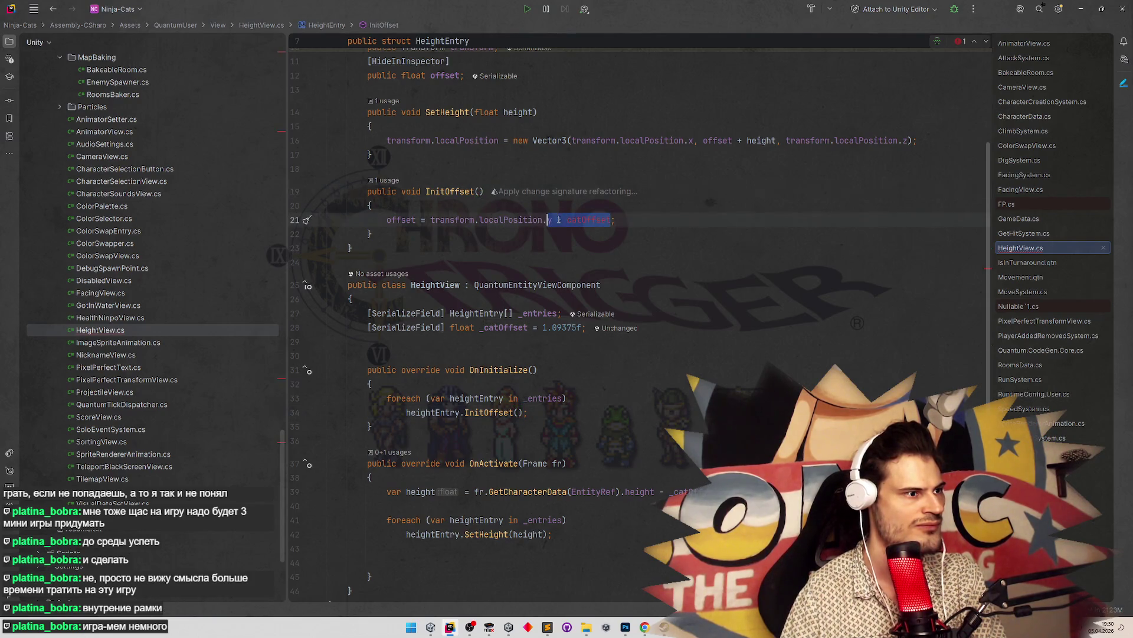
key("BackSpace")
type("y")
key("Escape")
key("Up")
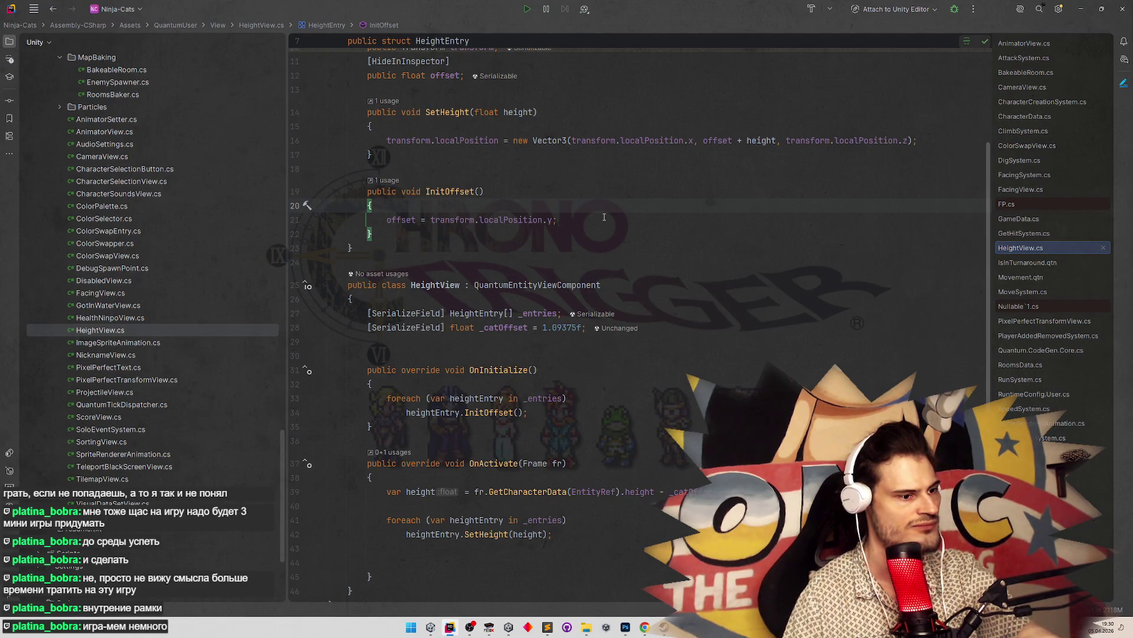
In Unity, clear the Console and play-test twice to check the Test label's position
left_click(1061, 8)
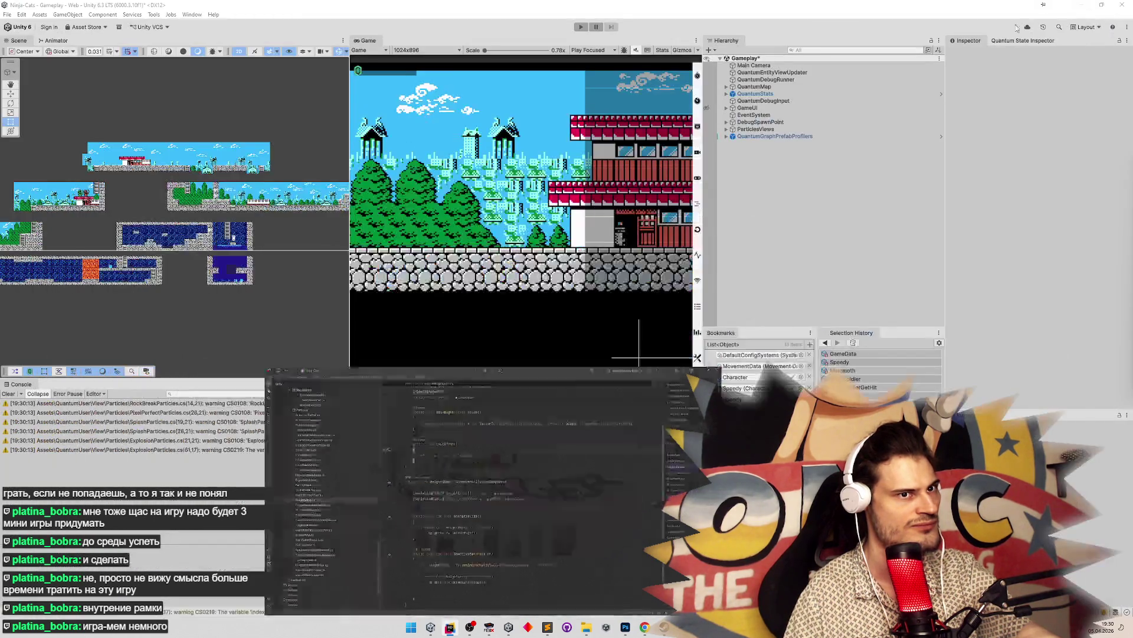
left_click(18, 392)
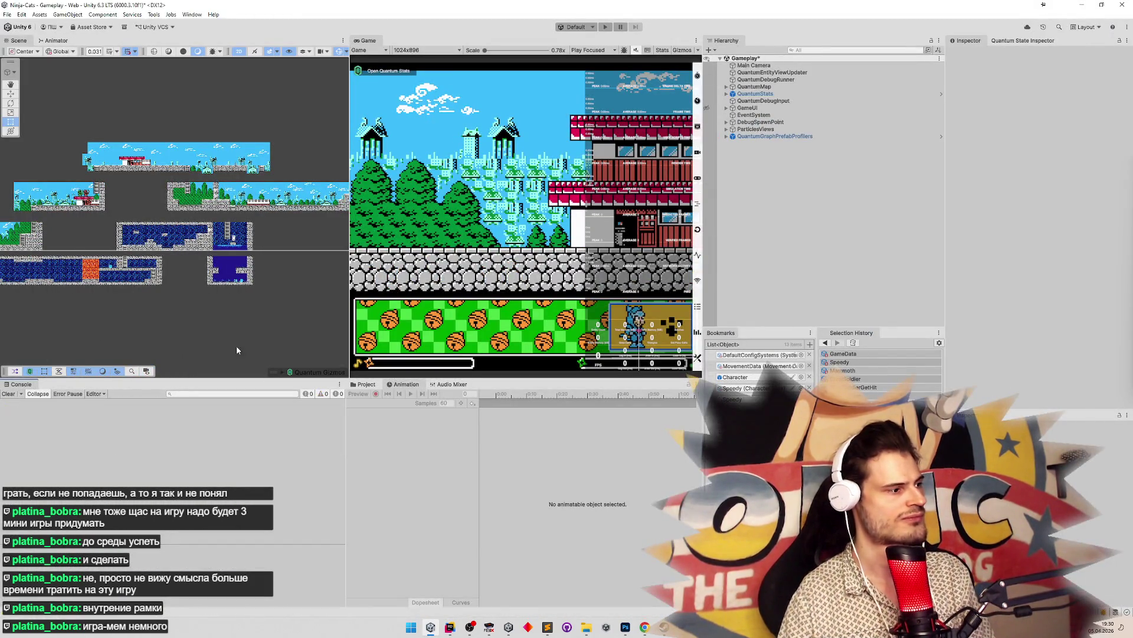
left_click(11, 394)
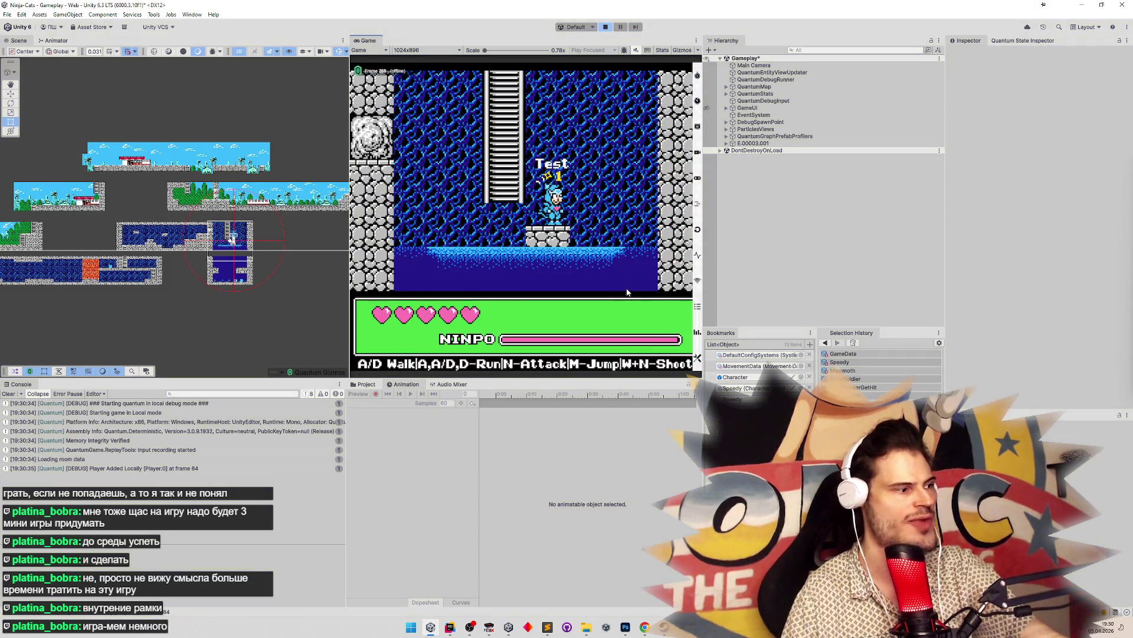
key("ctrl+p")
key("ctrl+p")
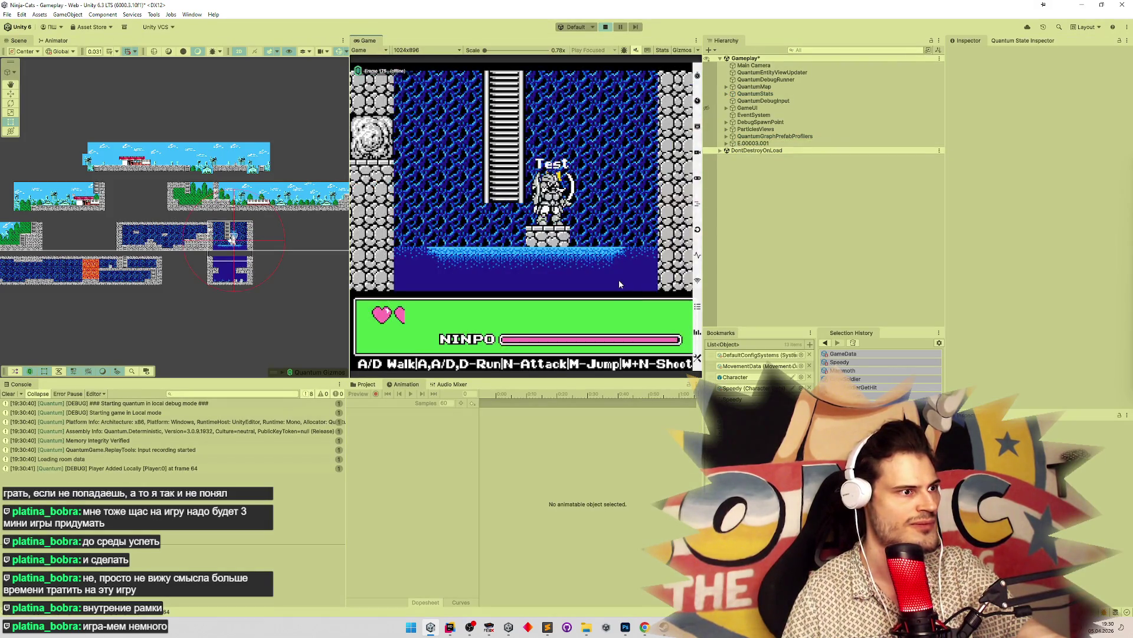
key("ctrl+p")
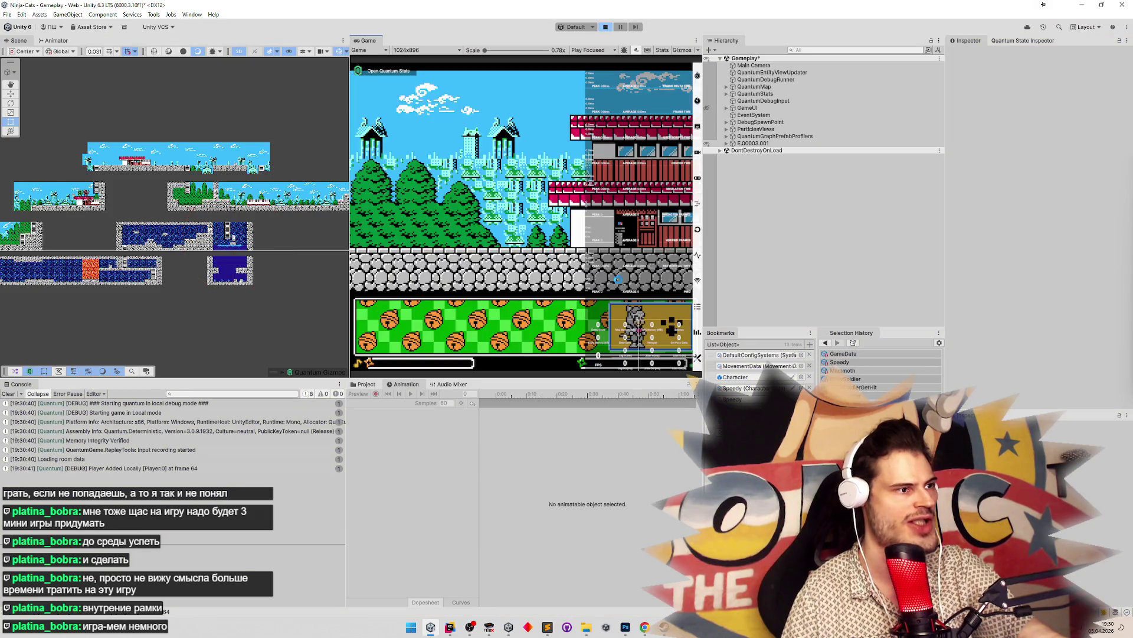
key("ctrl+p")
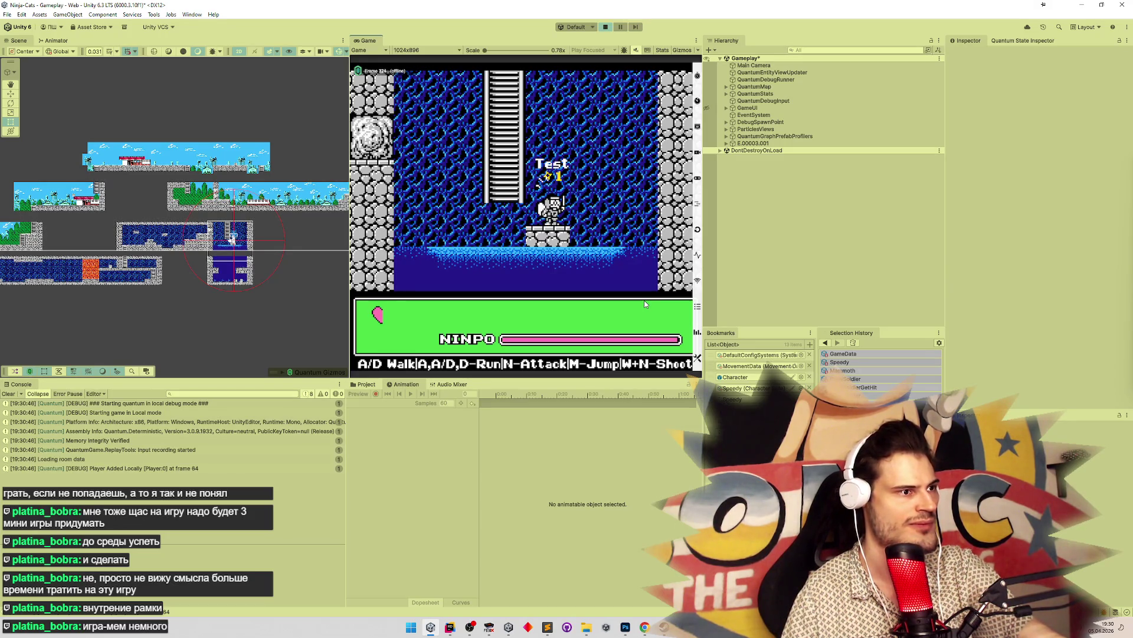
key("ctrl+p")
Change line 42 to SetHeight(height + 2) and return to Unity to recompile
left_click(450, 627)
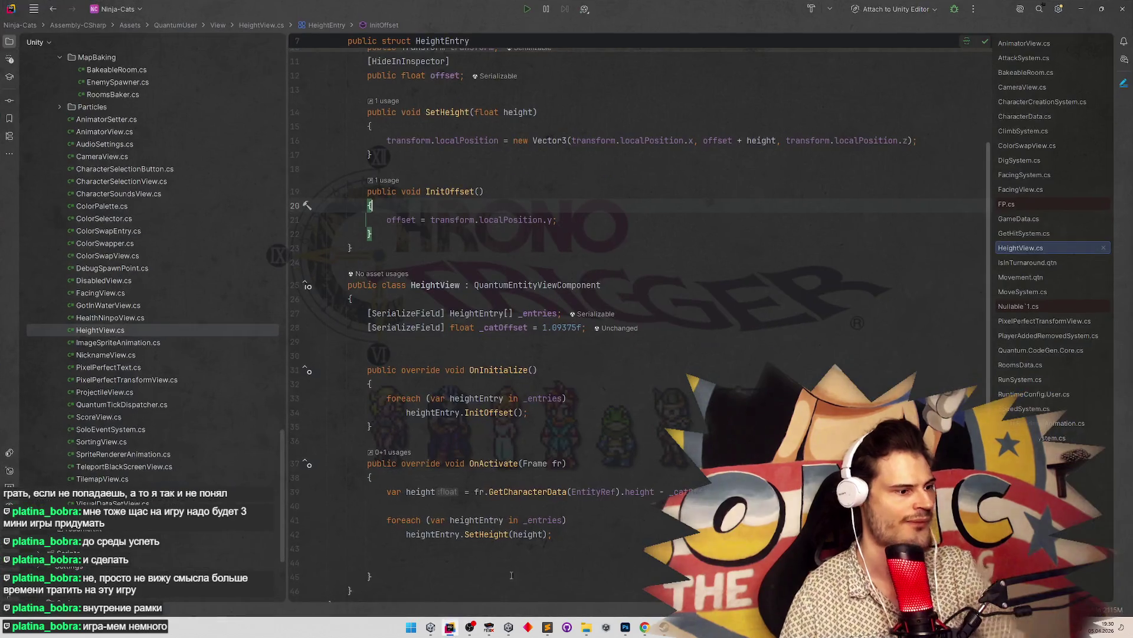
left_click(544, 535)
type("+ ")
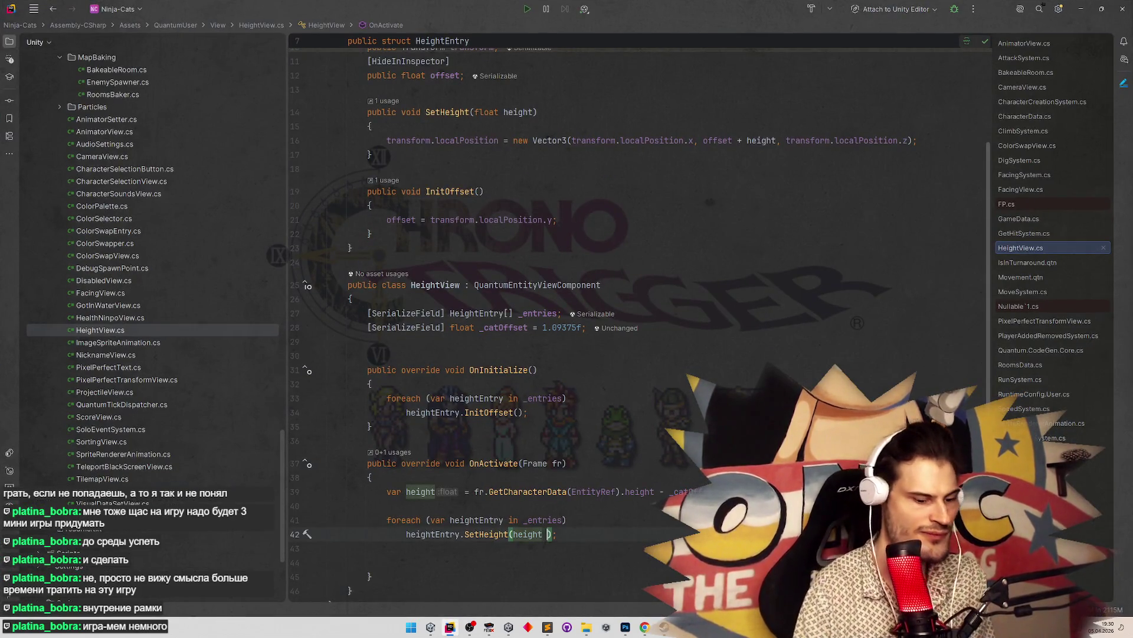
type("2")
left_click(676, 248)
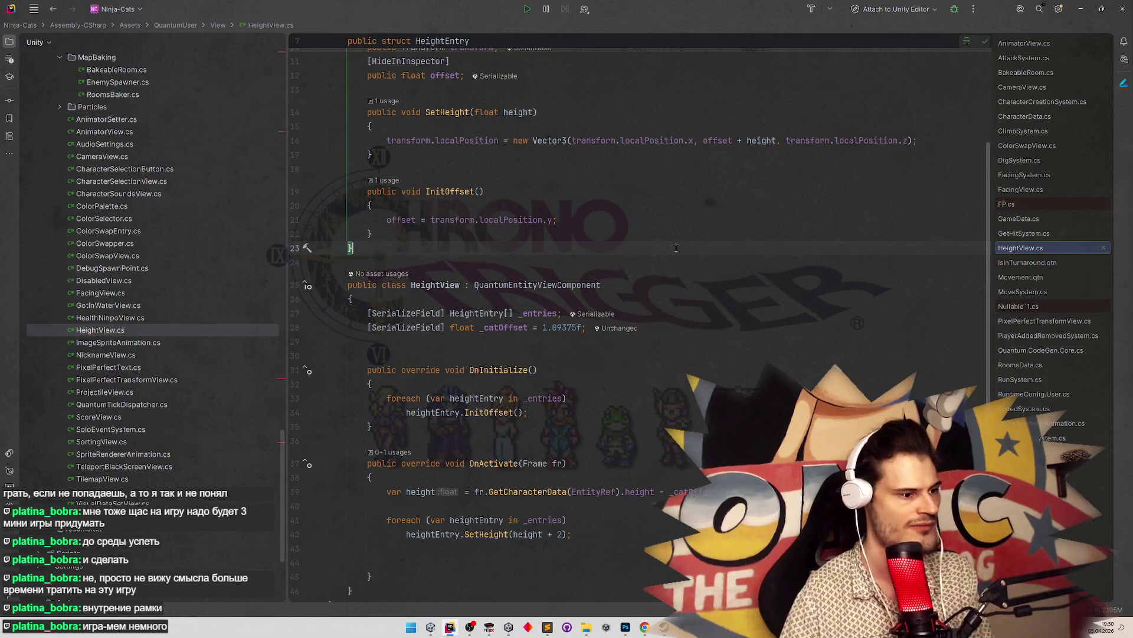
key("alt+Tab")
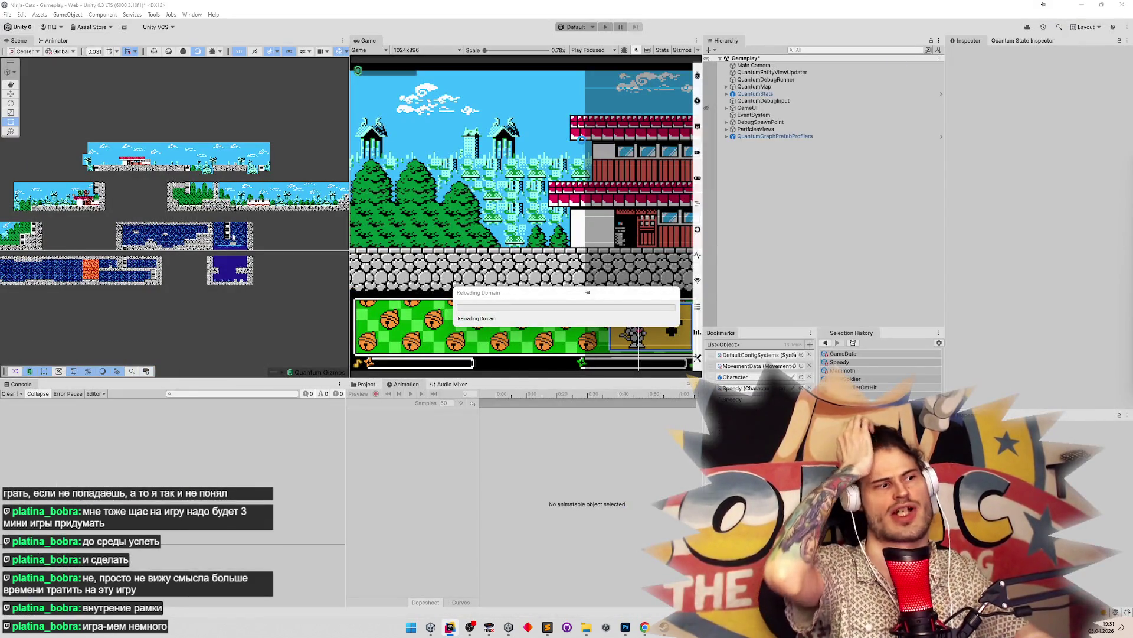
Wait for the script reimport, then stop and replay to check the raised Test label
left_click(455, 633)
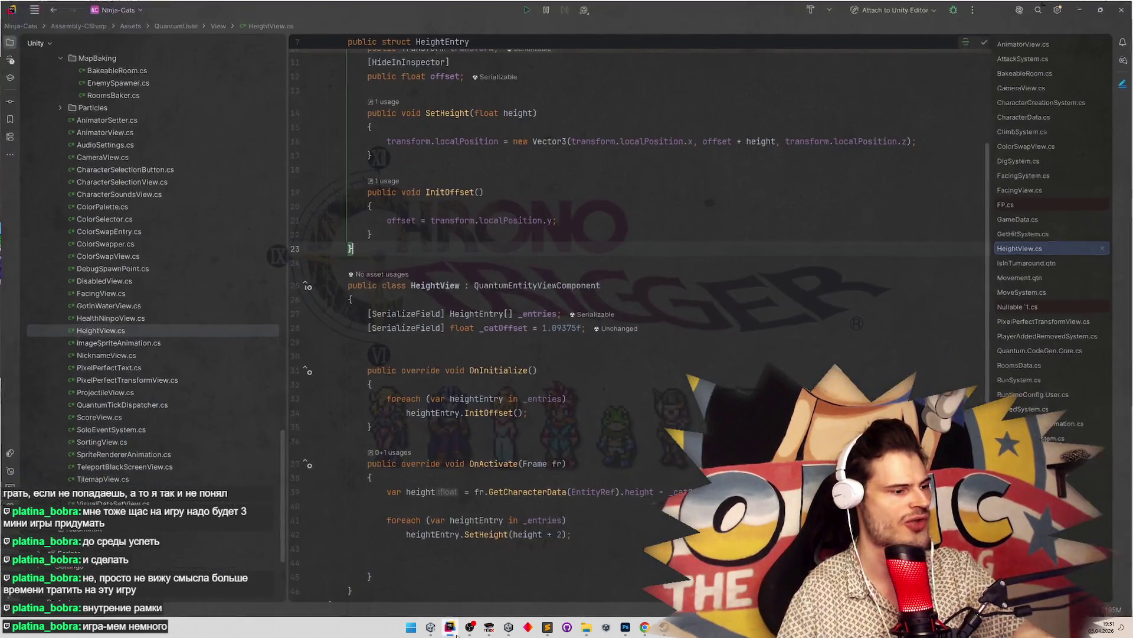
left_click(454, 631)
mouse_move(470, 630)
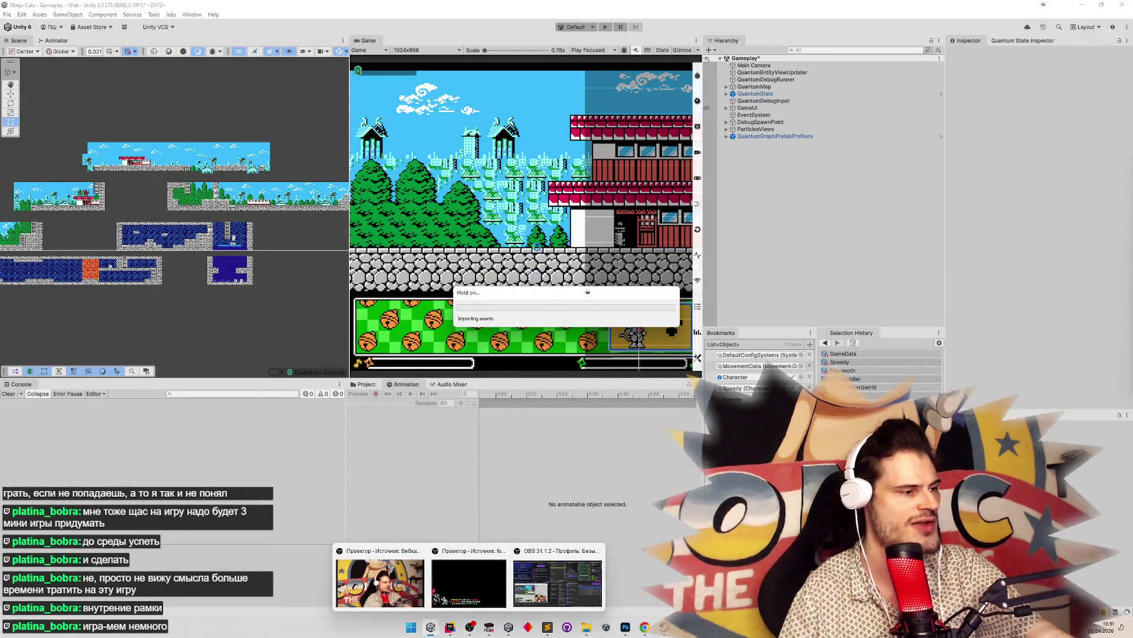
left_click(450, 627)
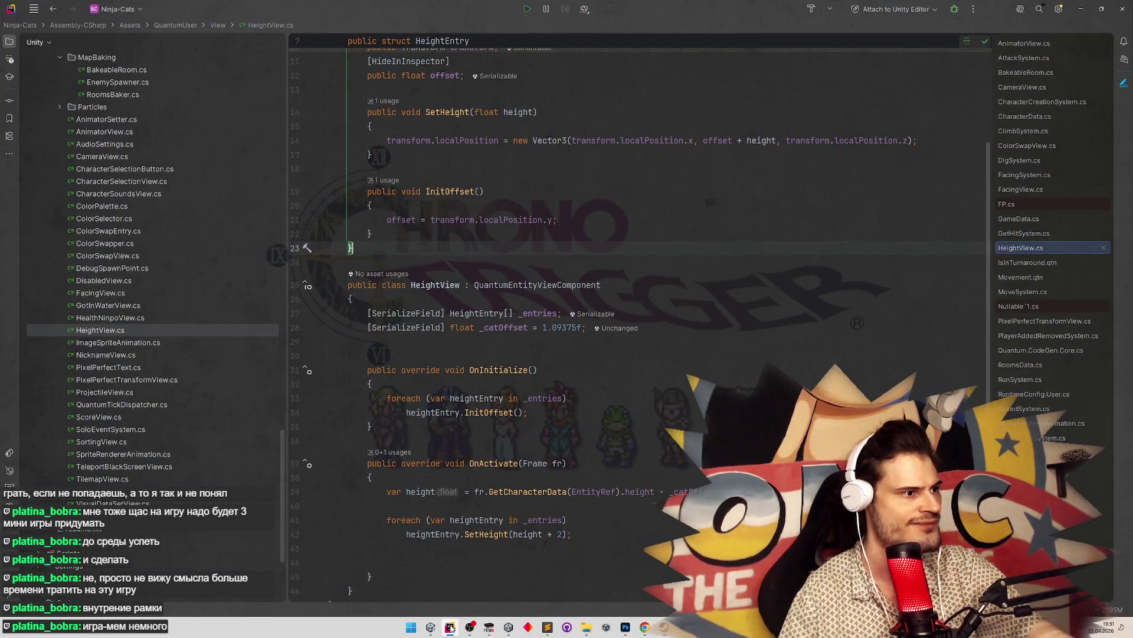
left_click(451, 627)
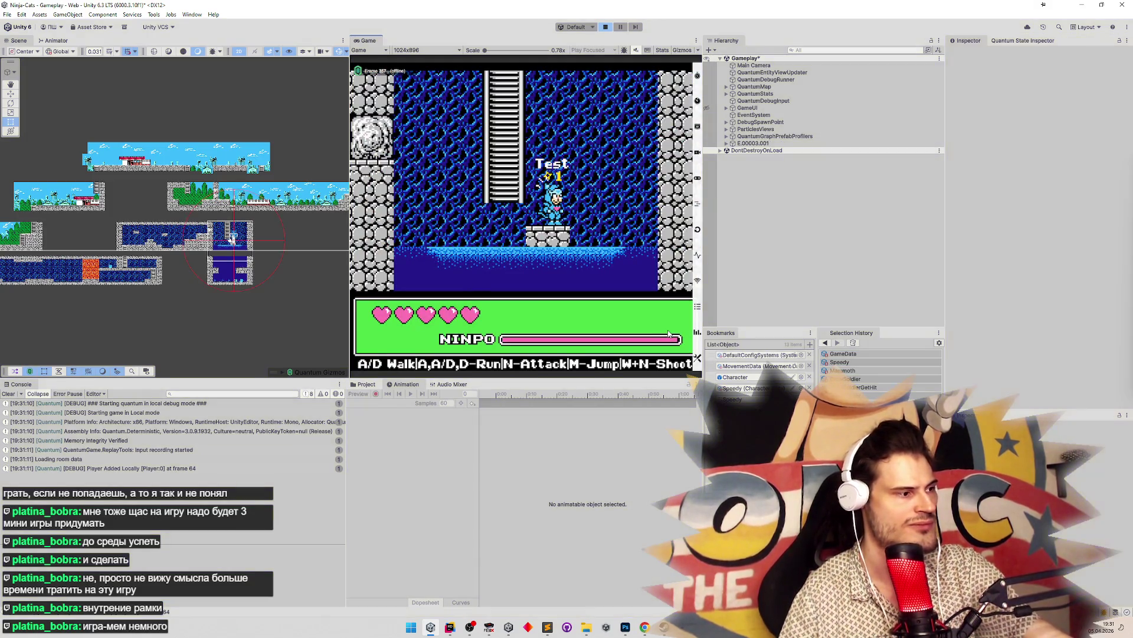
key("ctrl+p")
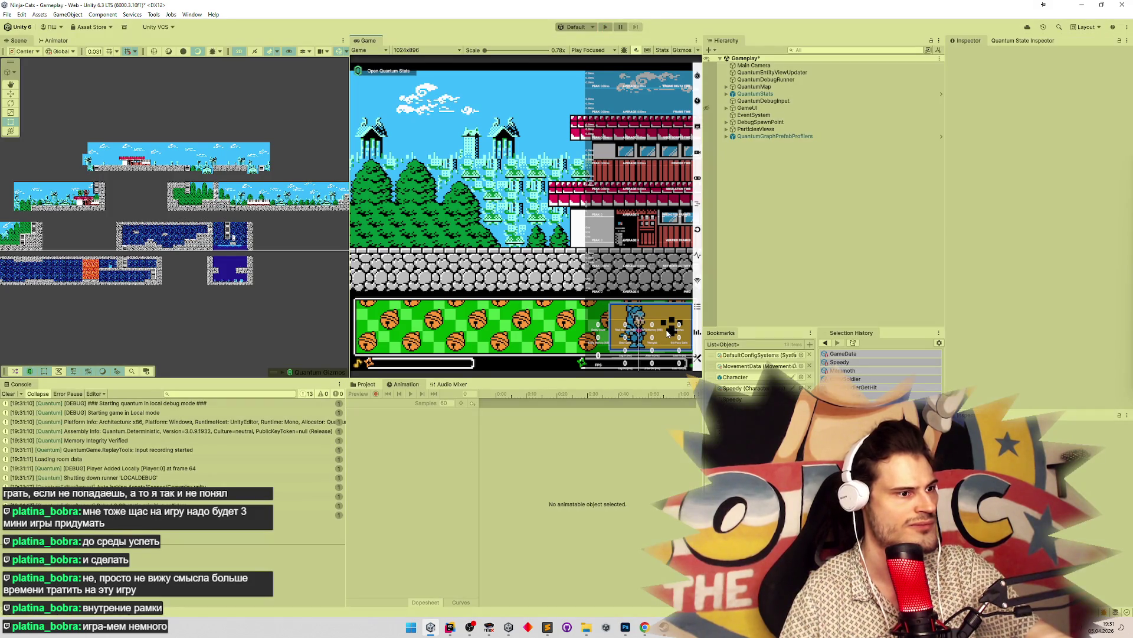
key("ctrl+p")
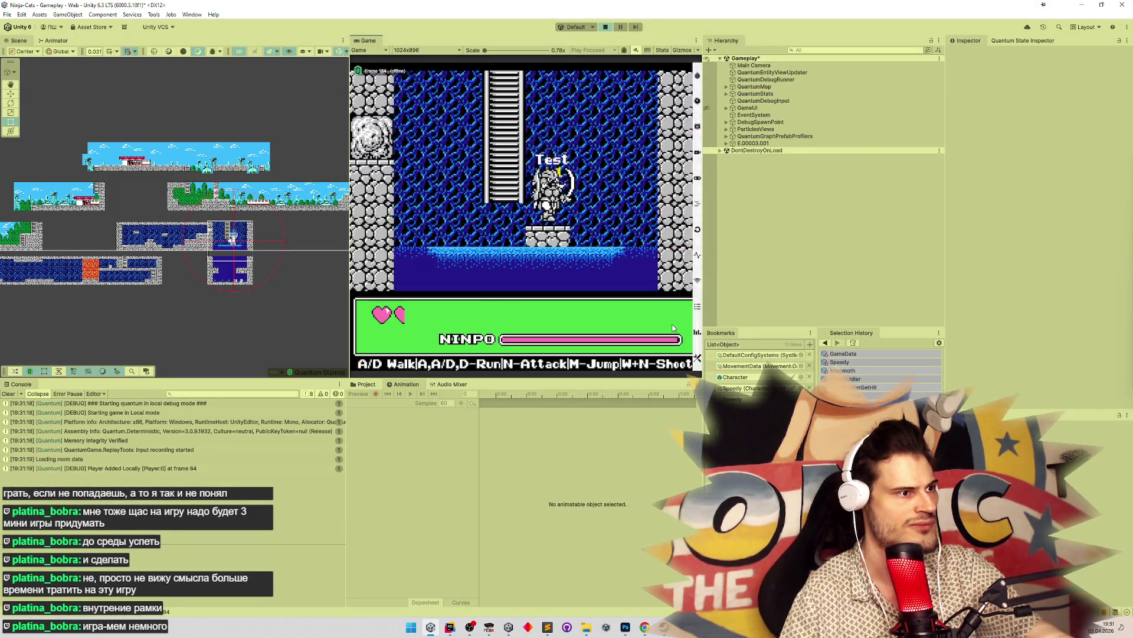
key("alt+Tab")
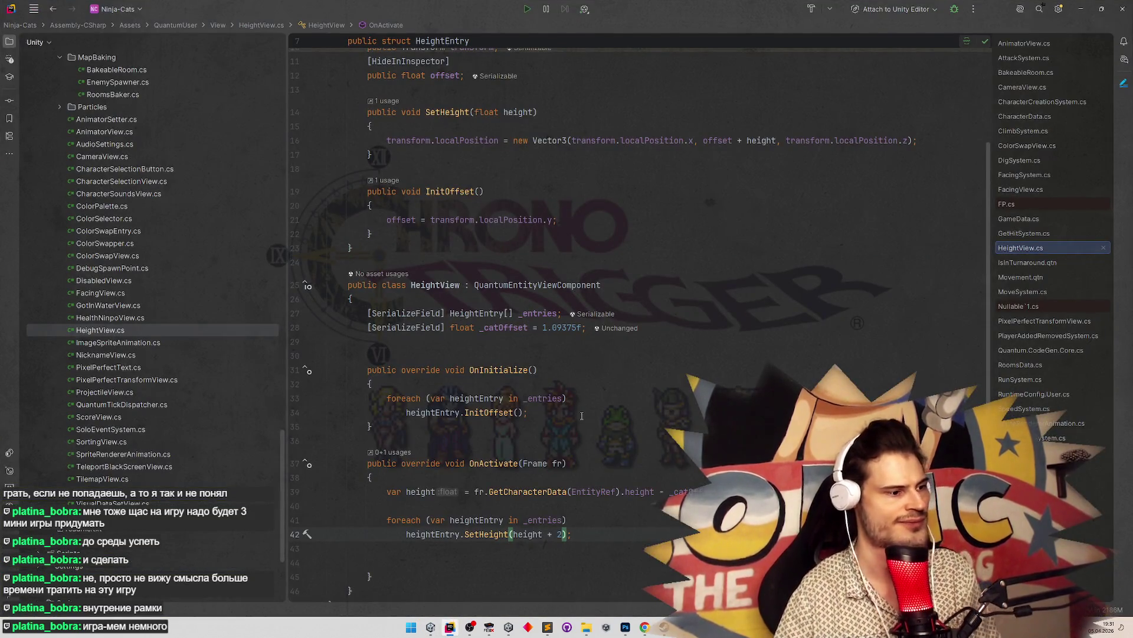
Replace the height + 2 argument in line 42's SetHeight call with the fixed value 20
left_click(517, 534)
left_click(562, 541)
left_click(562, 537)
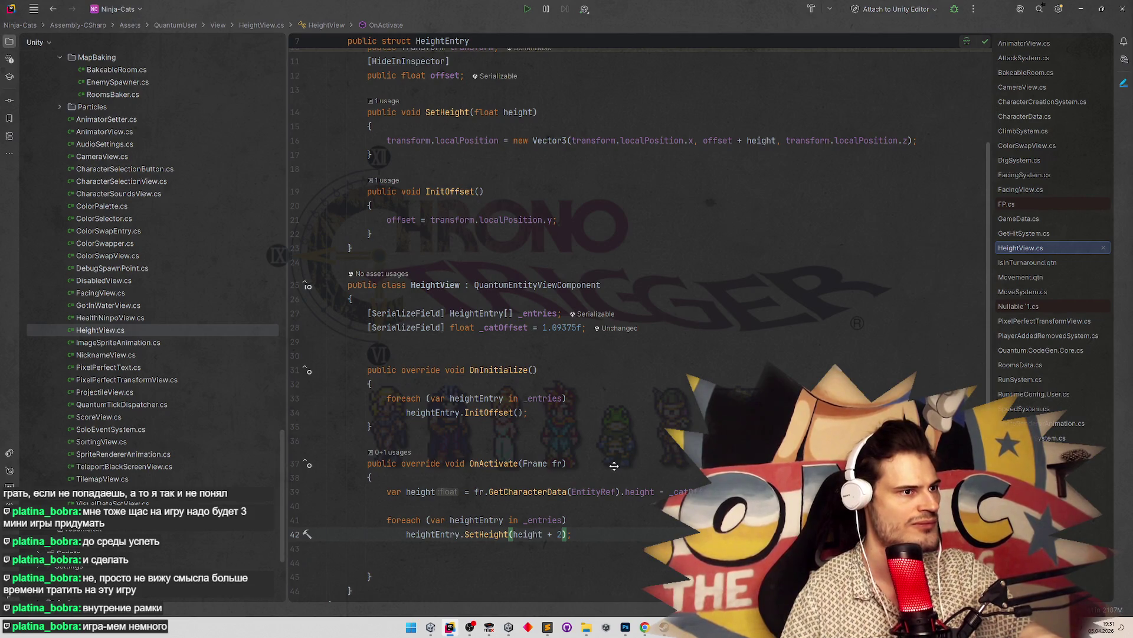
scroll(614, 465, "up", 1)
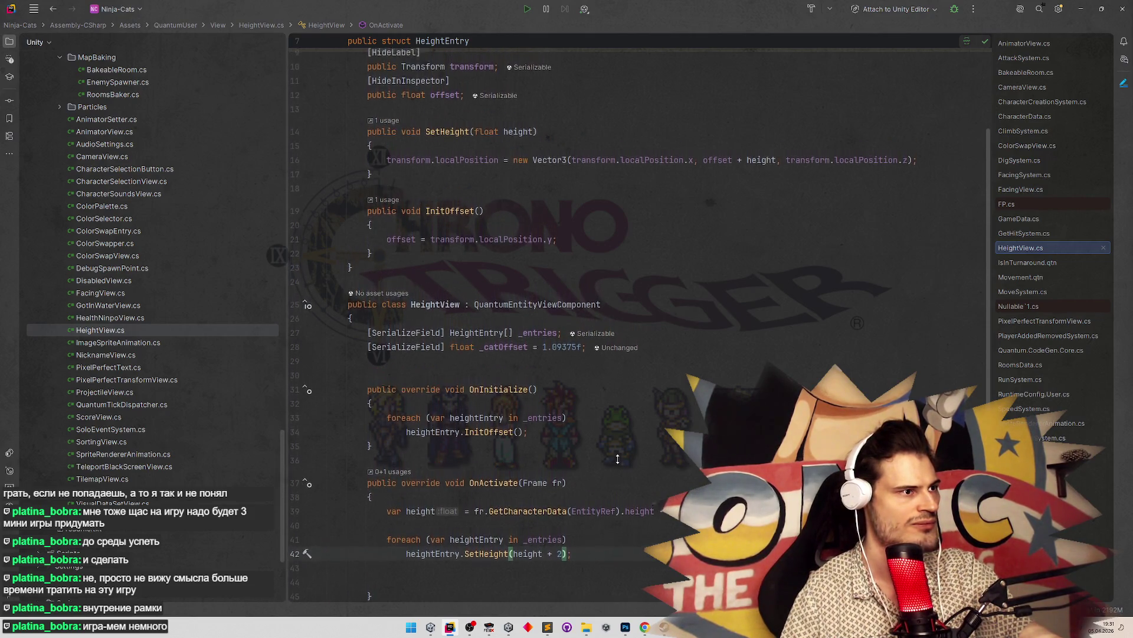
scroll(617, 459, "up", 1)
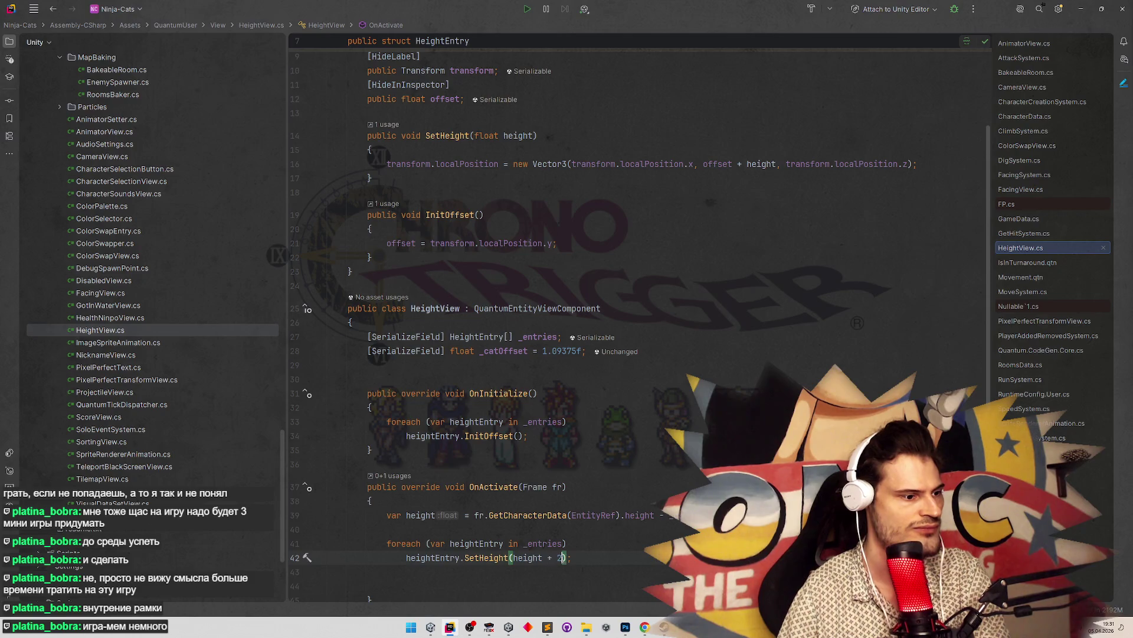
left_click(531, 558, "shift")
key("ctrl+shift+Left")
type("20")
left_click(561, 464)
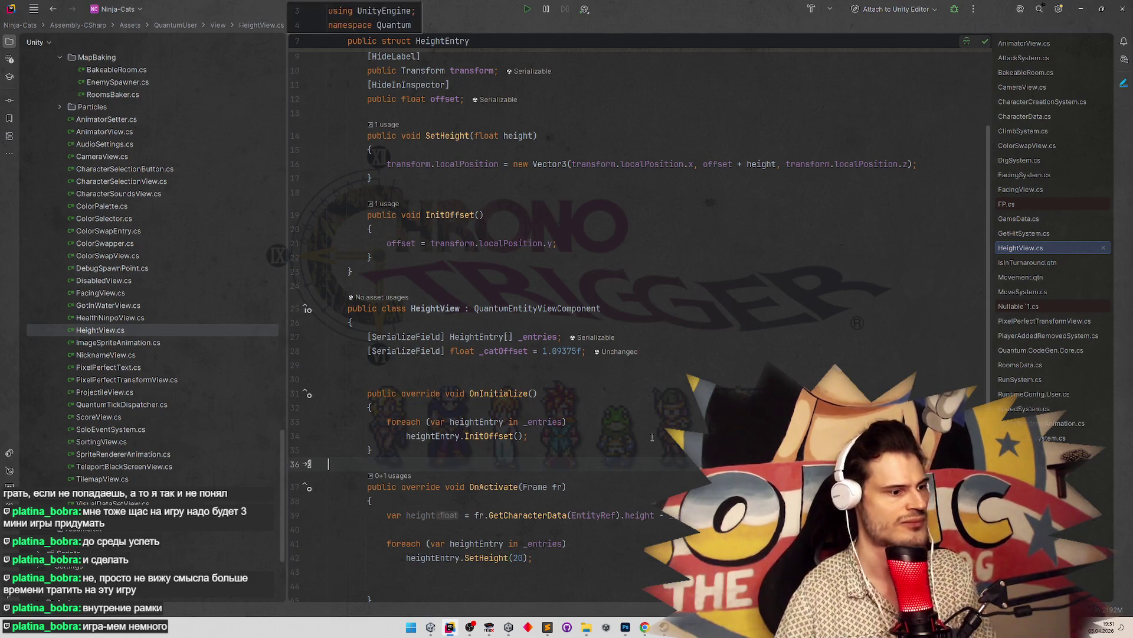
Let Unity recompile the SetHeight(20) change, then run and stop a quick play-test
key("alt+Tab")
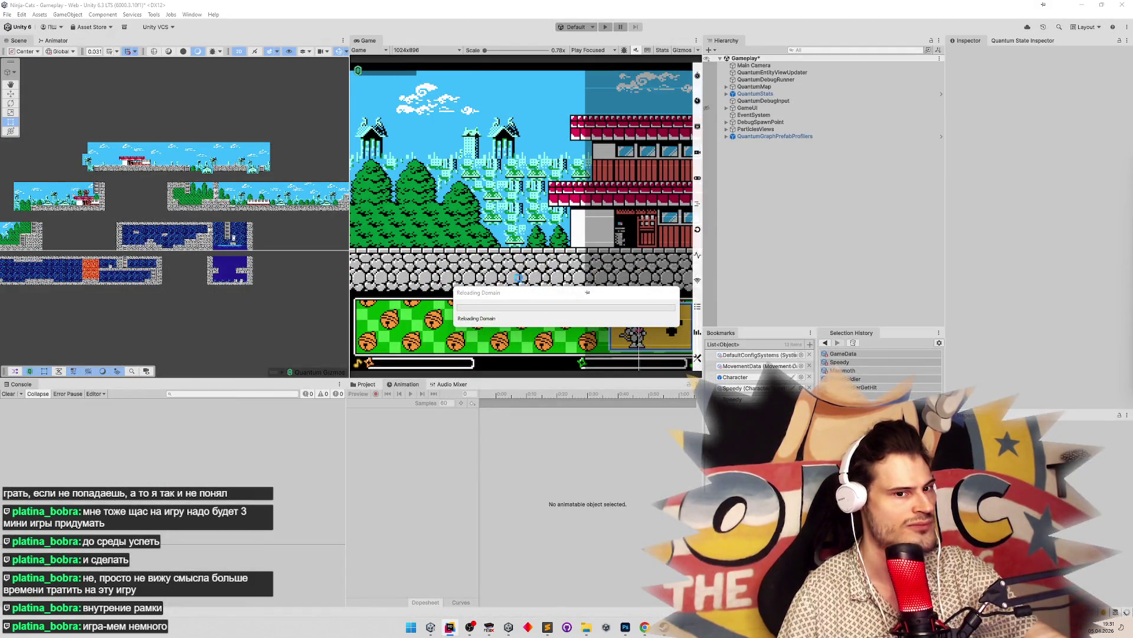
key("alt+Tab")
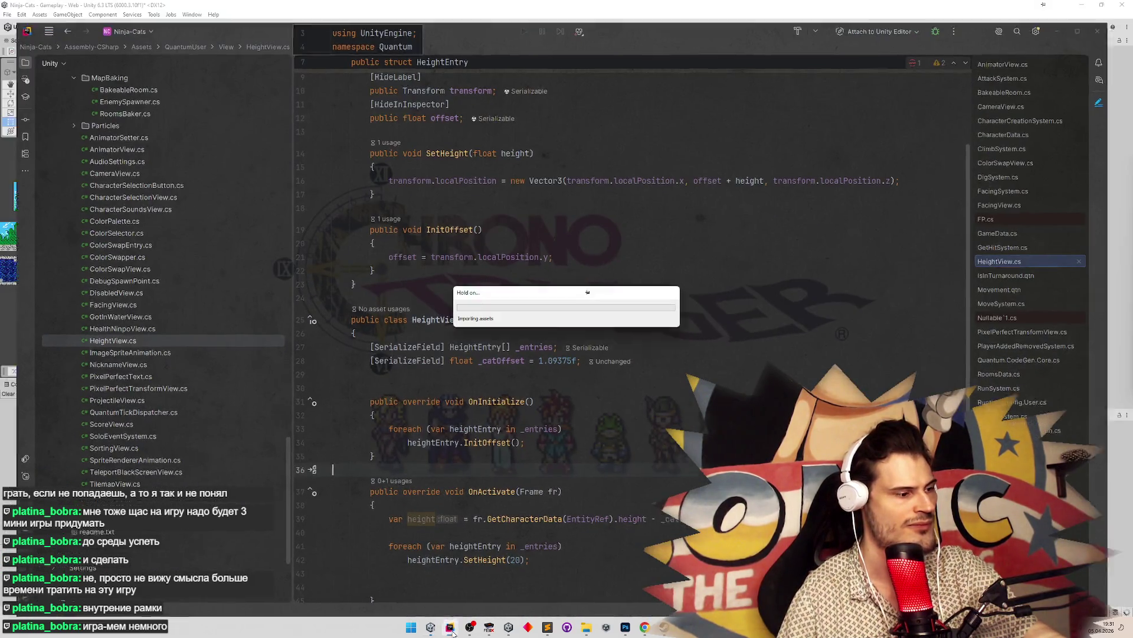
key("alt+Tab")
mouse_move(469, 627)
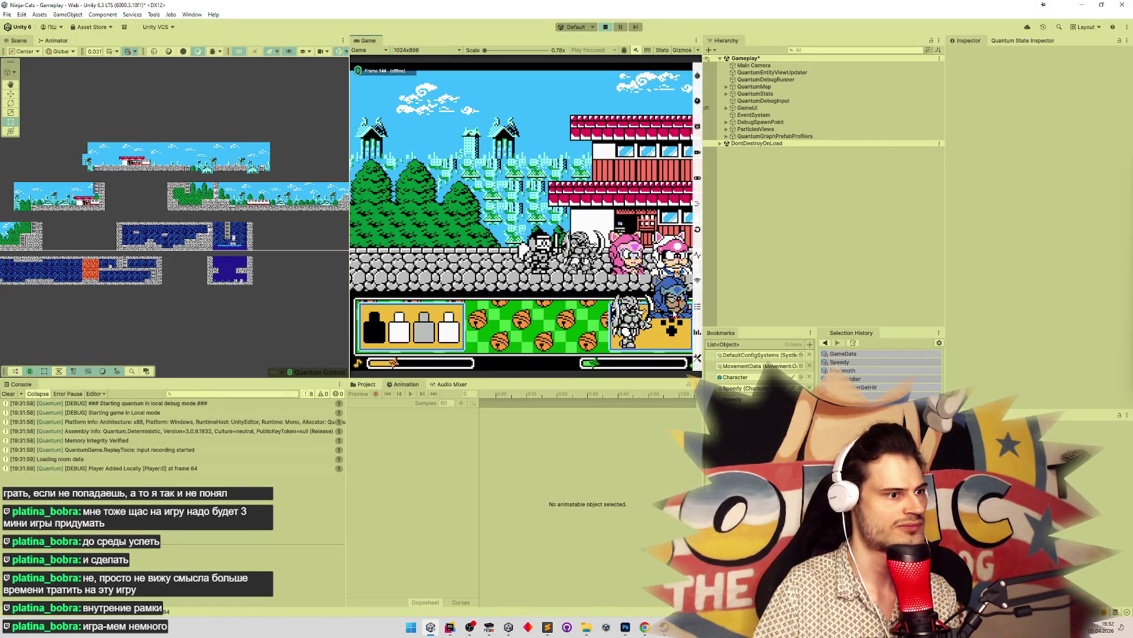
key("Return")
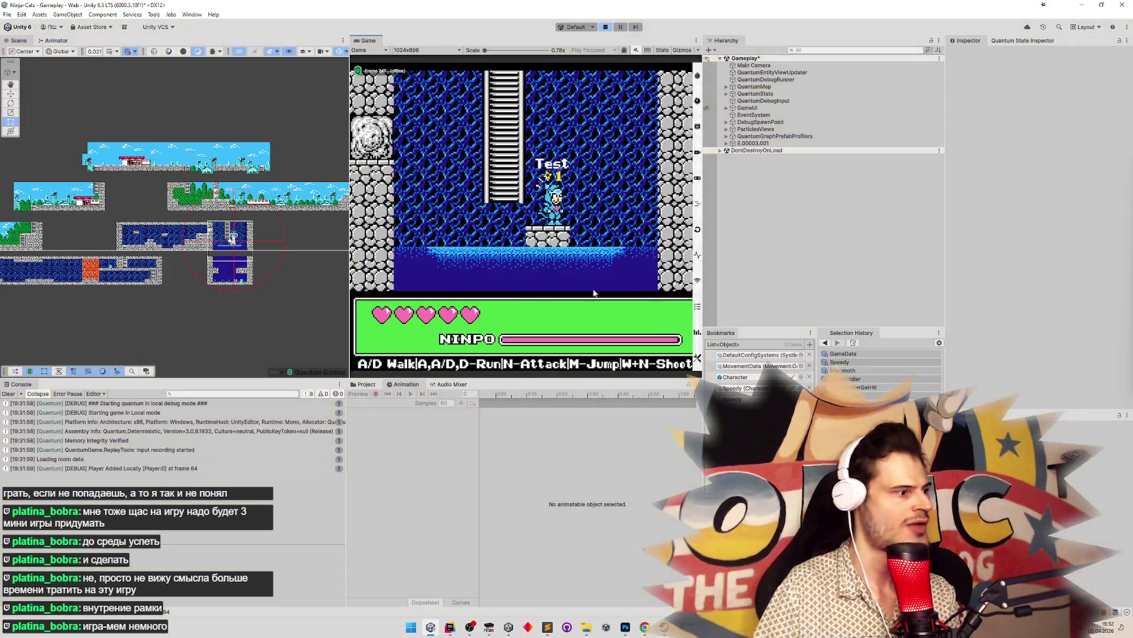
key("ctrl+p")
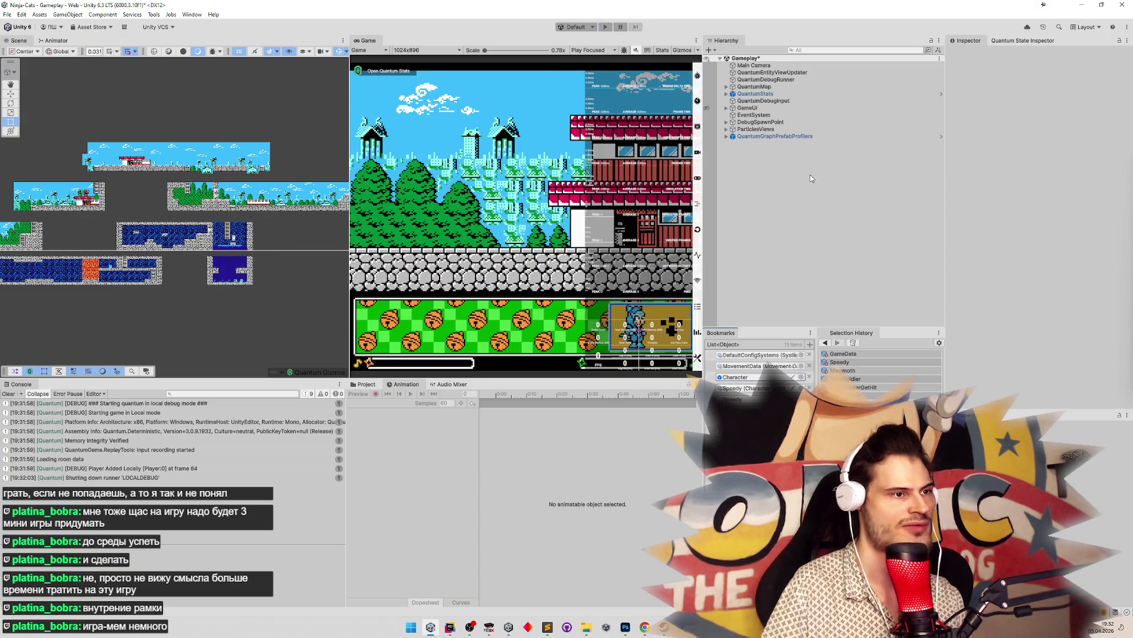
Open the Character prefab and add a Height View component to its Visual object
double_click(735, 376)
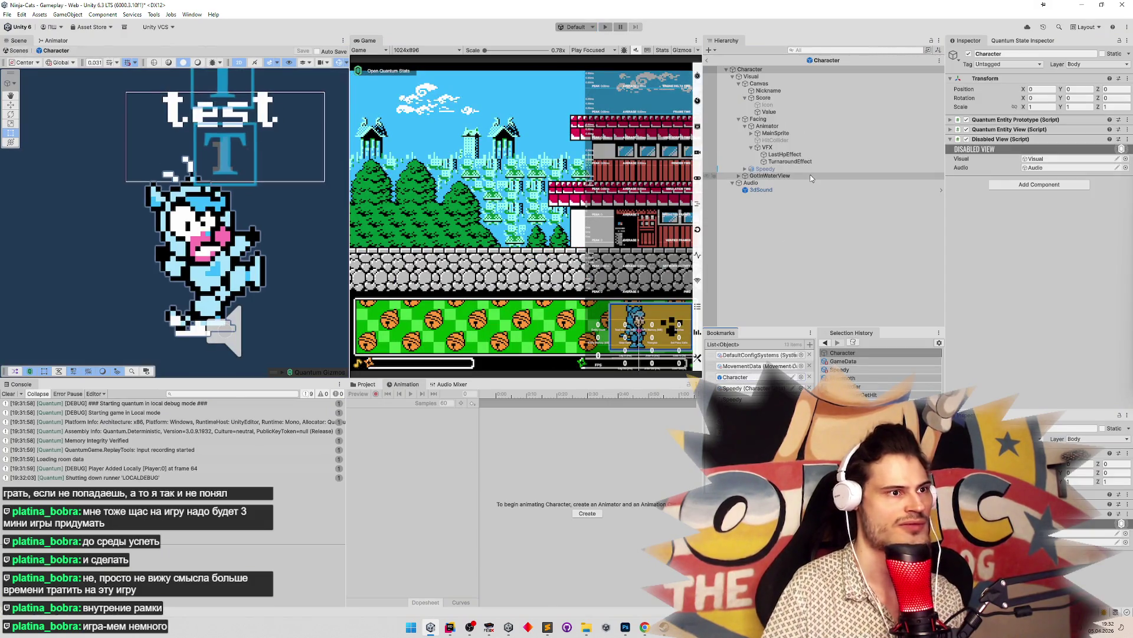
left_click(770, 78)
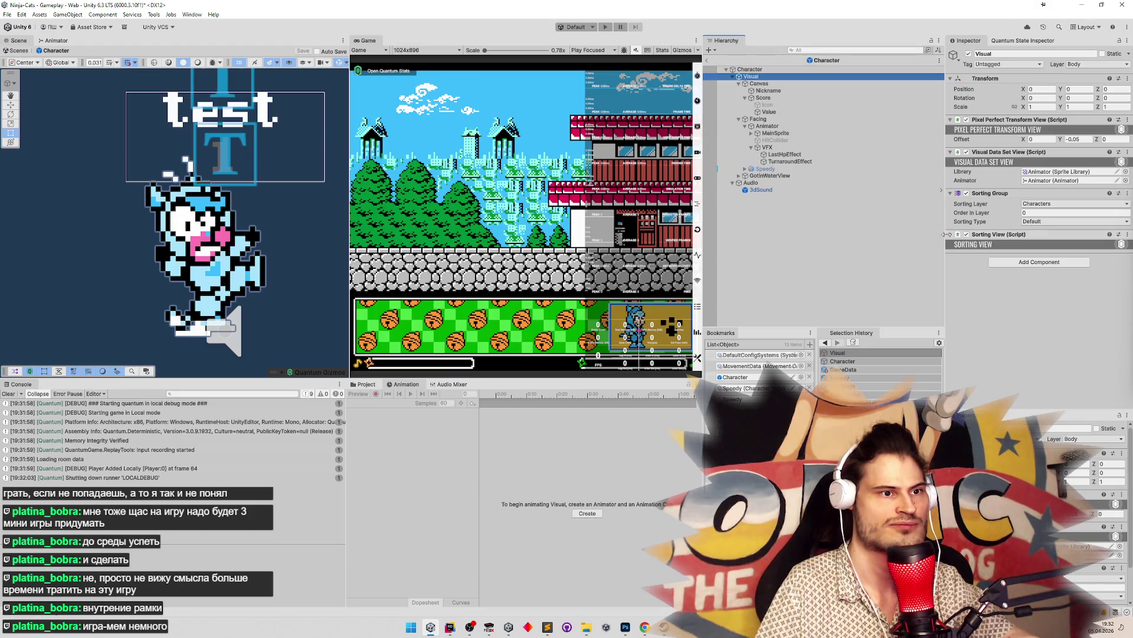
left_click(767, 84)
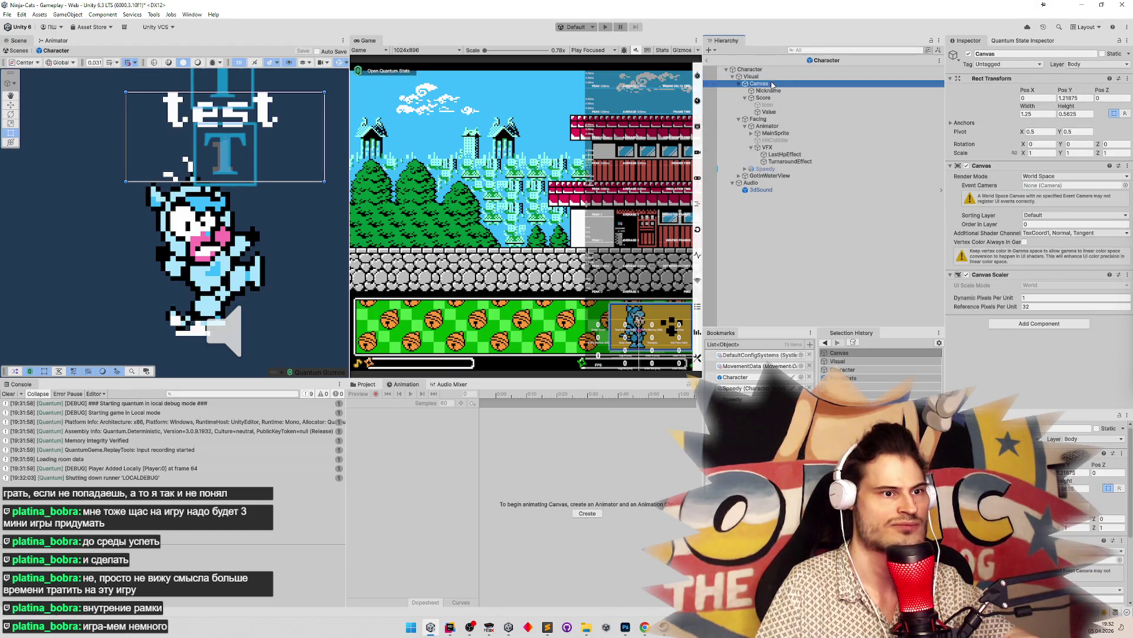
left_click(771, 77)
left_click(997, 260)
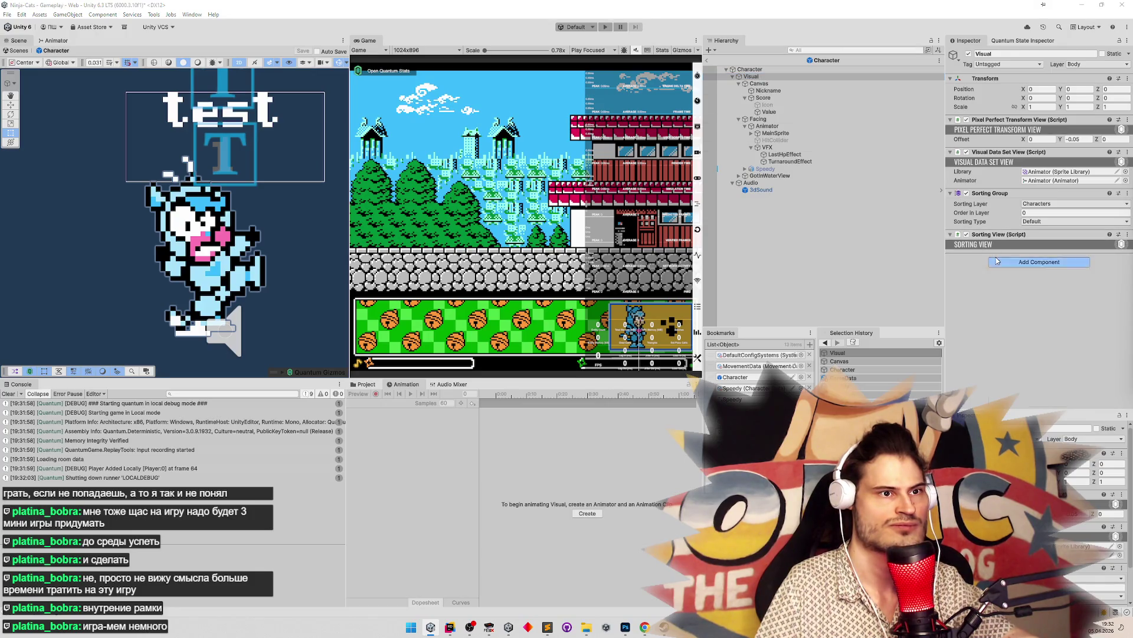
key("Return")
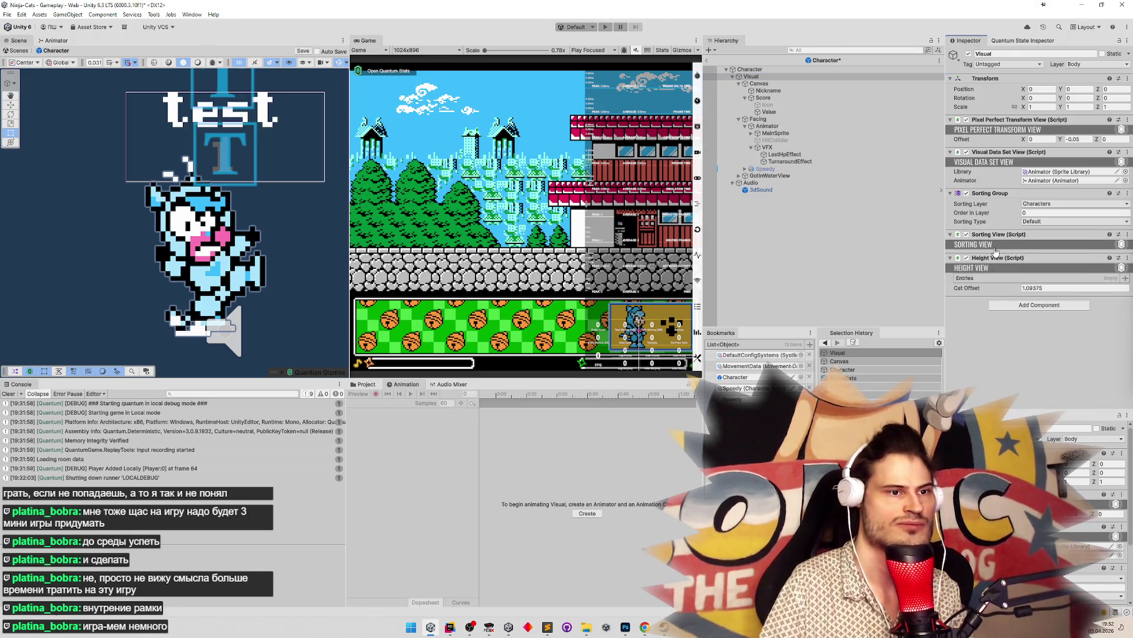
Search the Hierarchy for t:heightView, then clear the search to show the full tree
left_click(832, 50)
type("t:height")
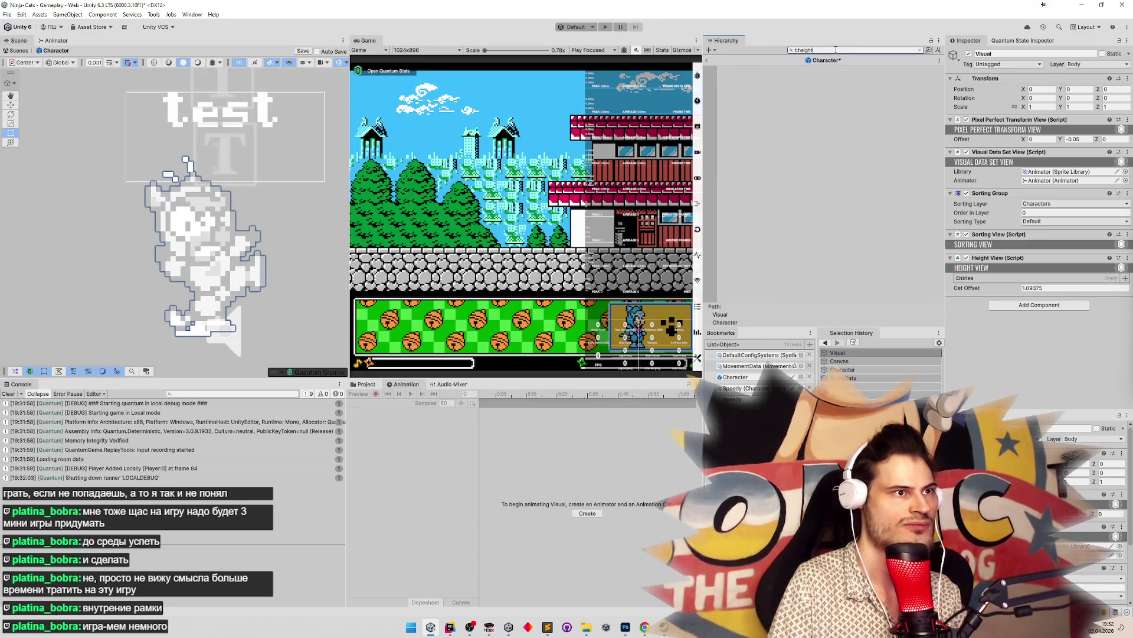
type("View")
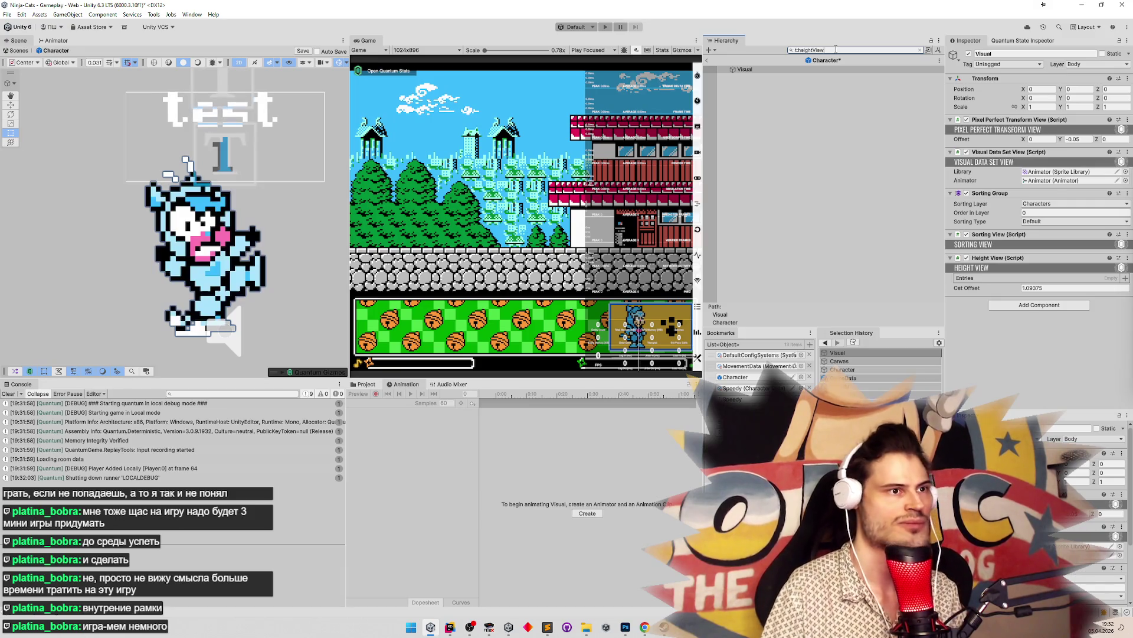
key("Escape")
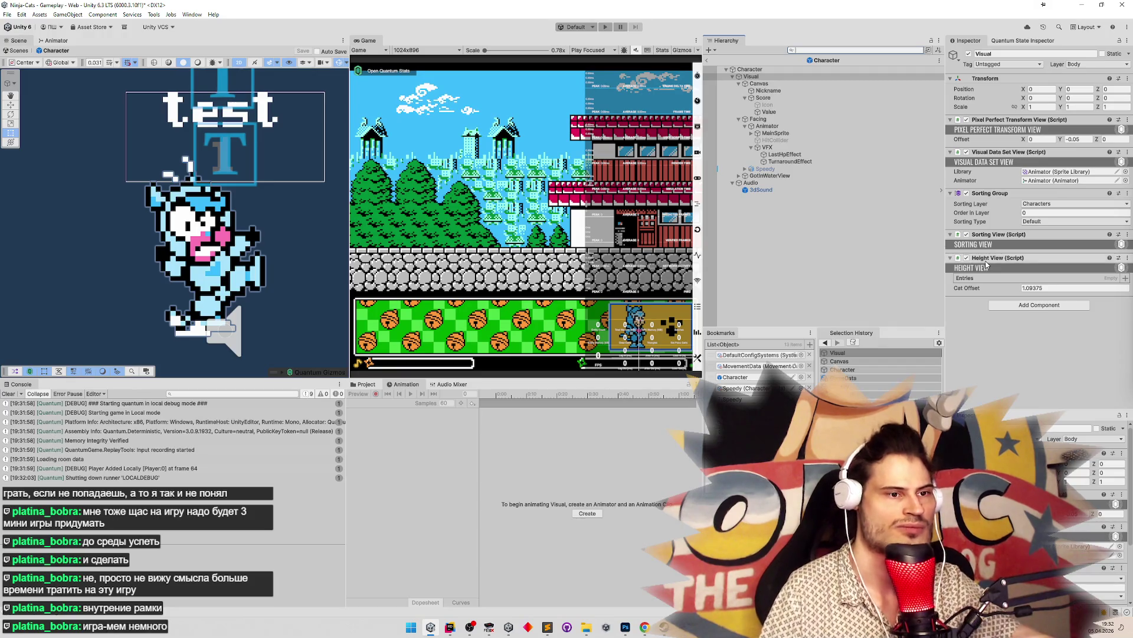
Add two Height View entries and assign Canvas to Element 0
left_click(1126, 278)
left_click(1126, 279)
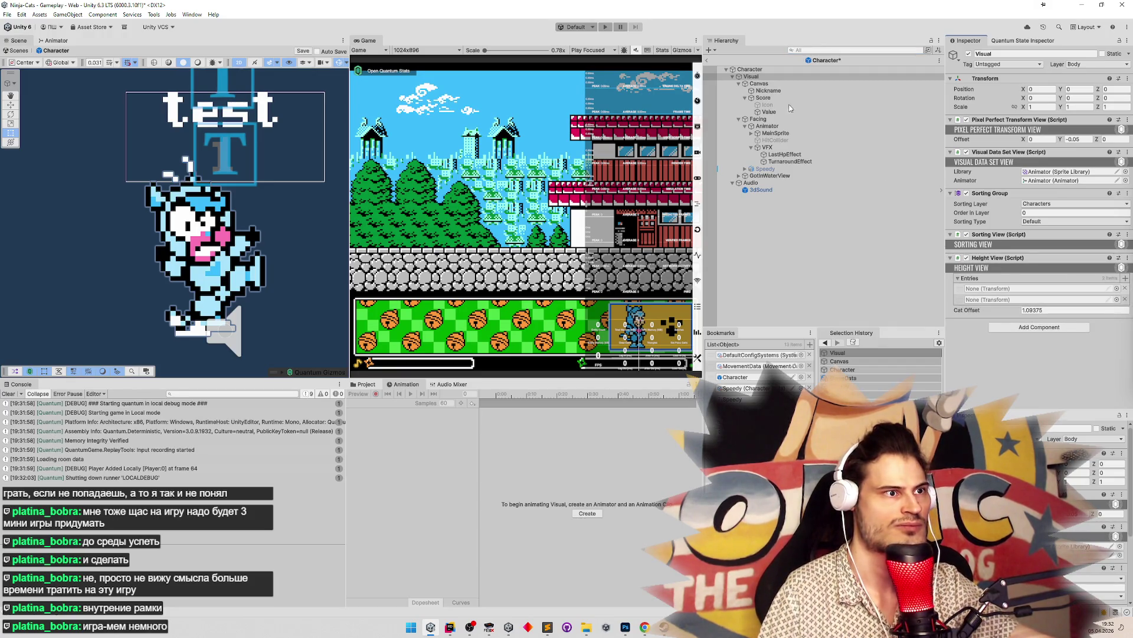
mouse_move(767, 89)
left_mouse_down()
mouse_move(968, 236)
mouse_move(992, 288)
left_mouse_up()
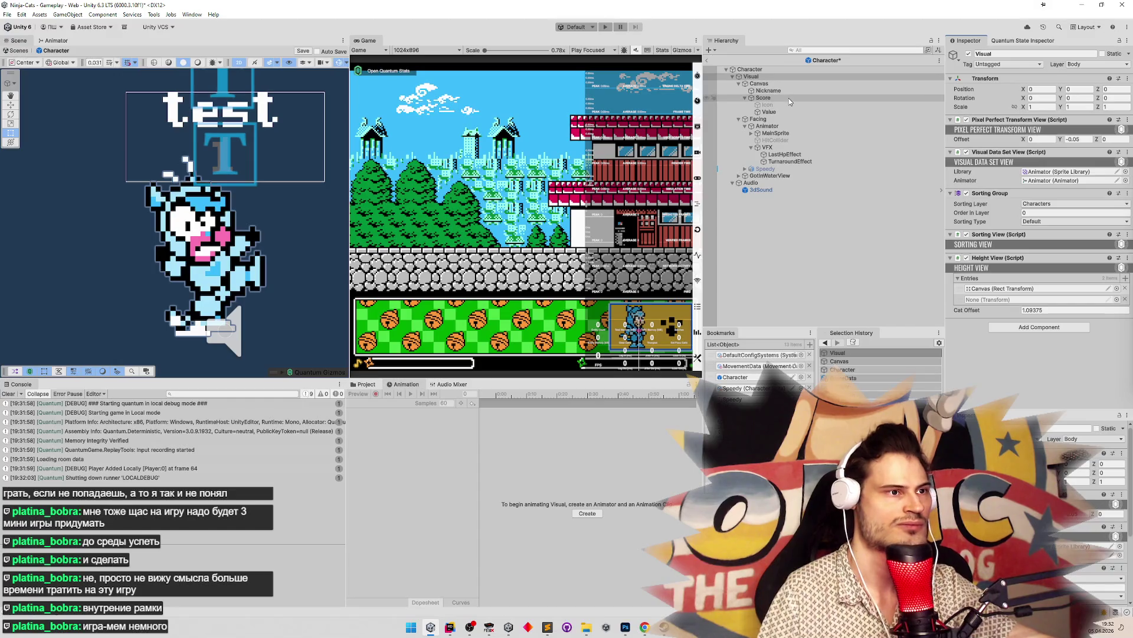
left_click(777, 155)
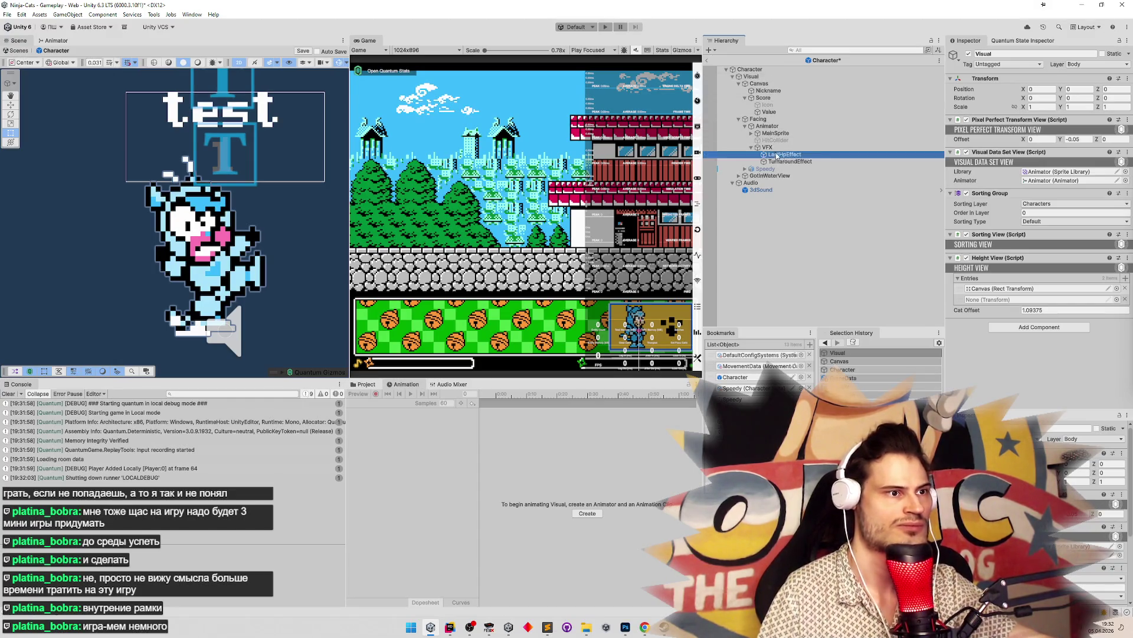
mouse_move(777, 155)
left_mouse_down()
mouse_move(1000, 295)
mouse_move(989, 295)
left_mouse_up()
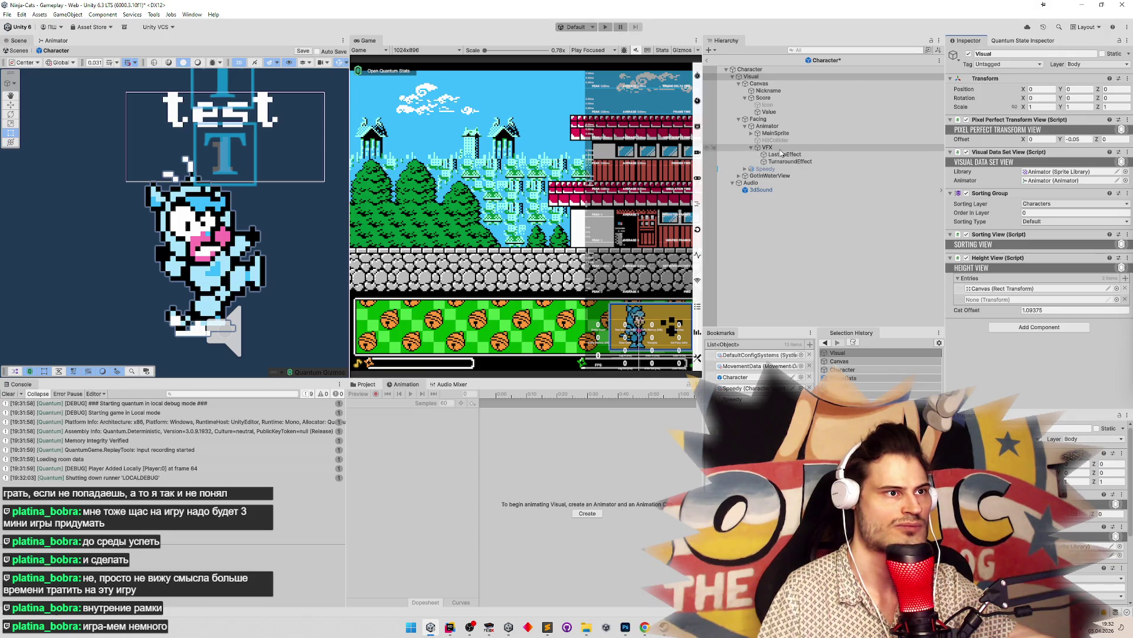
Wrap LastHpEffect under VFX in a new empty parent object
left_click(782, 154)
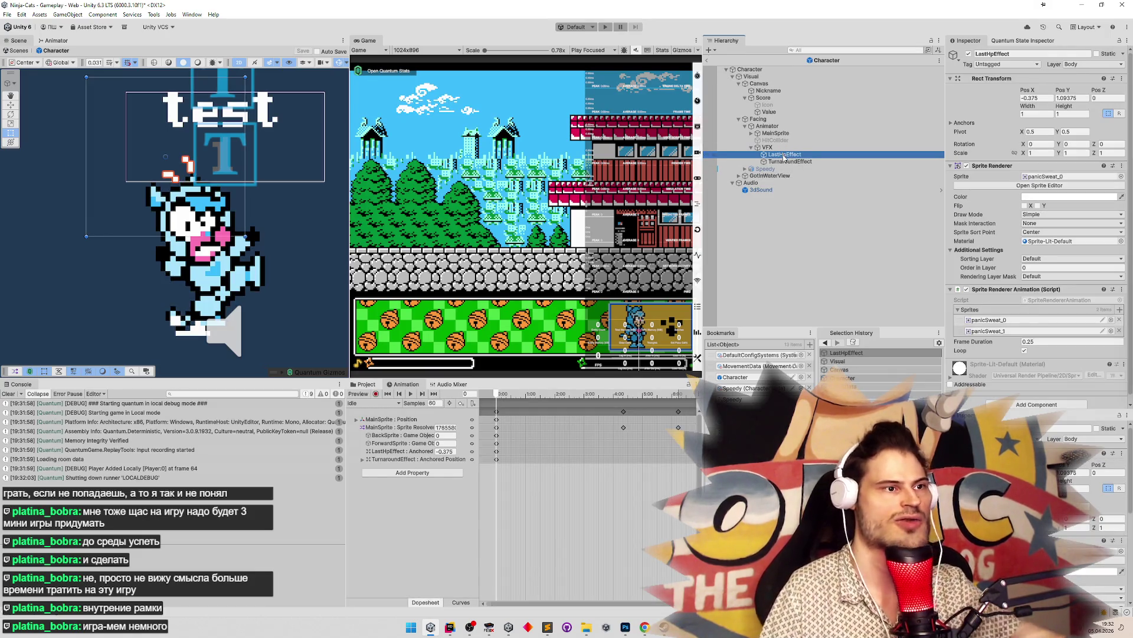
right_click(783, 154)
left_click(808, 297)
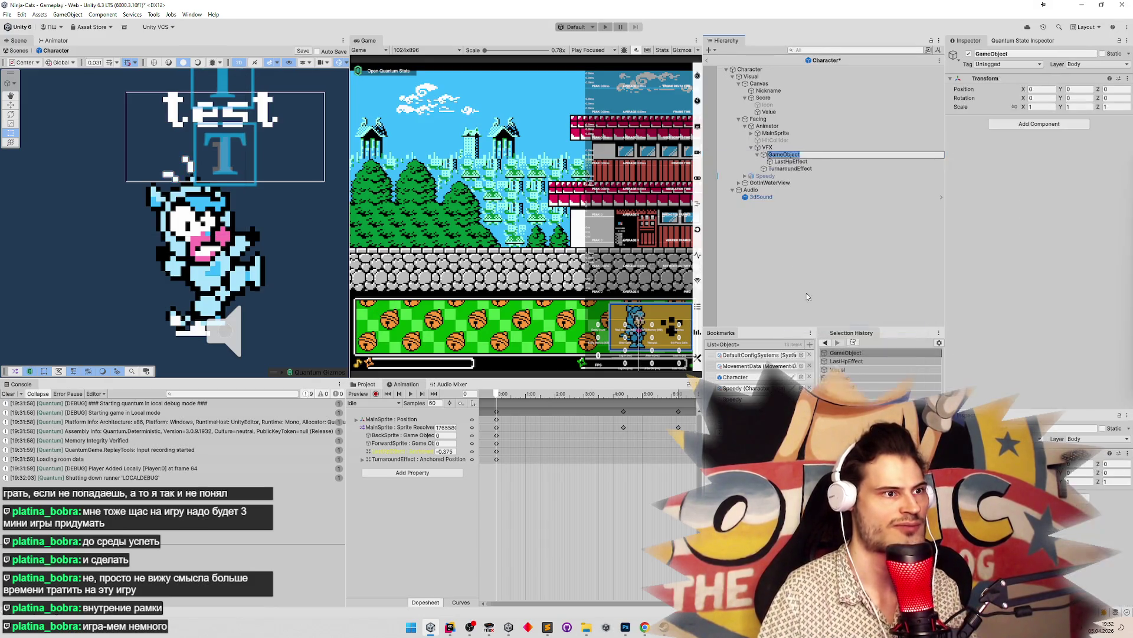
Assign the new parent object to the second Height View entry
left_click(772, 89)
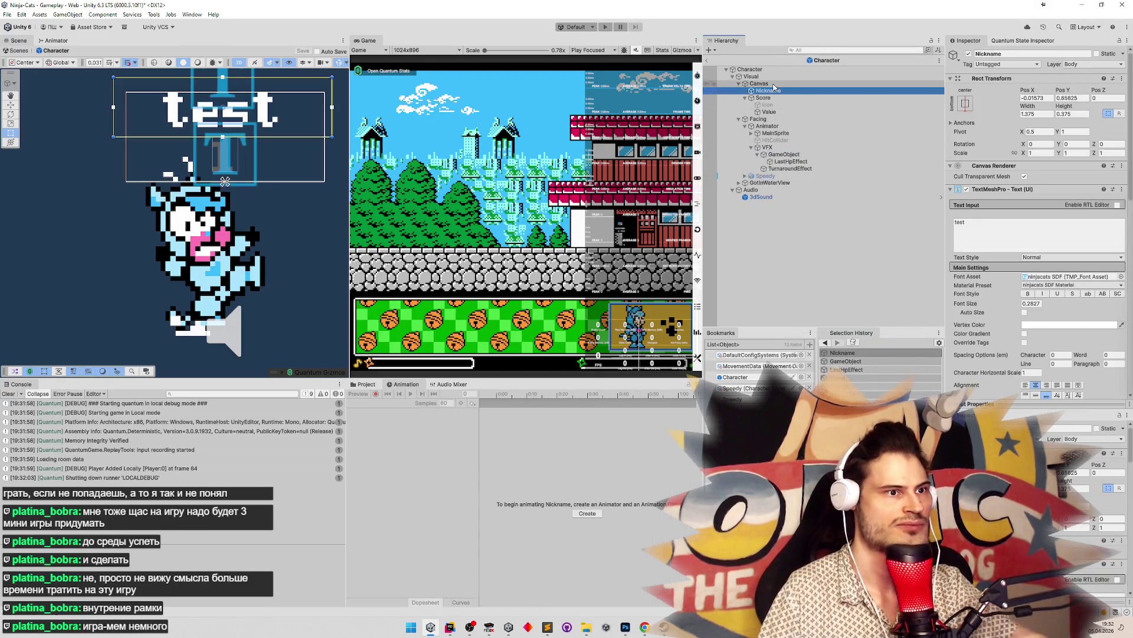
scroll(1105, 278, "down", 5)
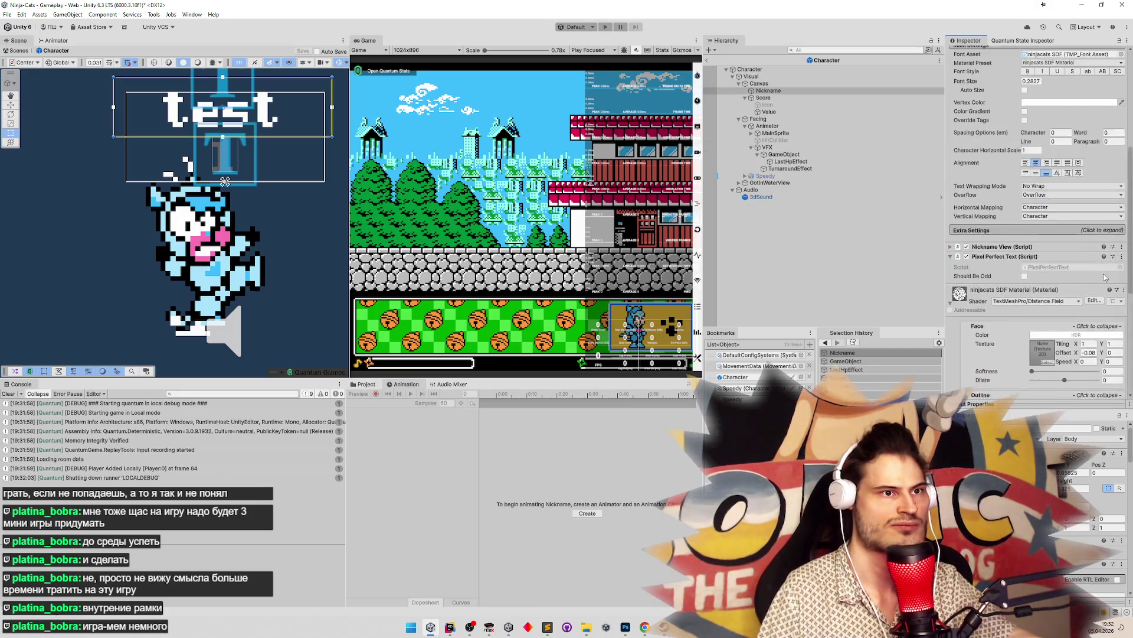
scroll(1105, 277, "up", 5)
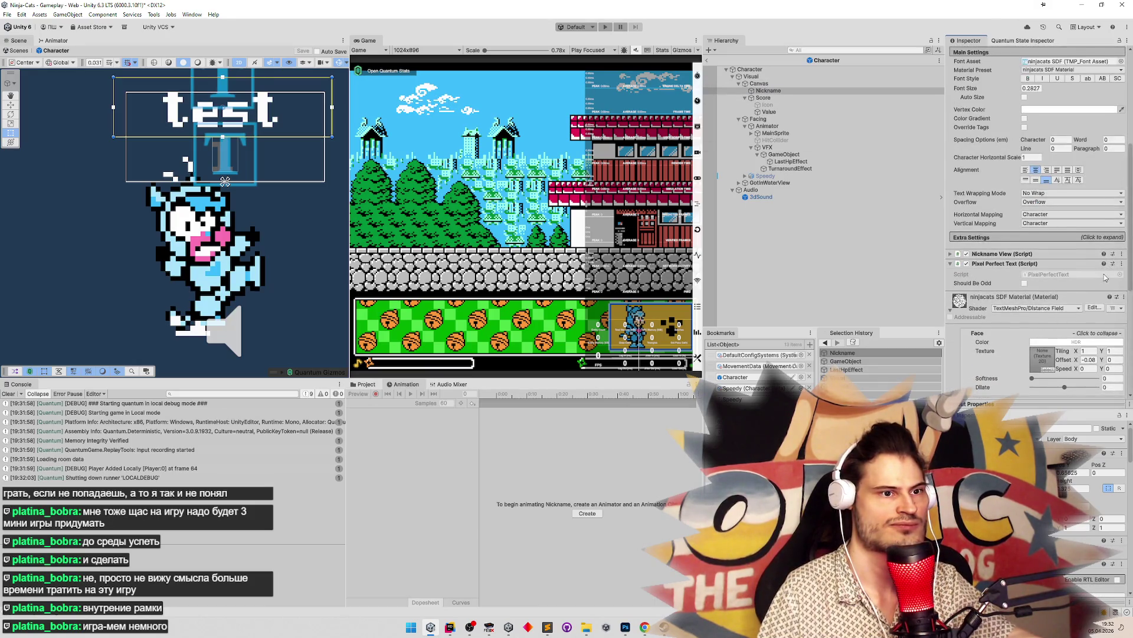
left_click(793, 84)
left_click(793, 77)
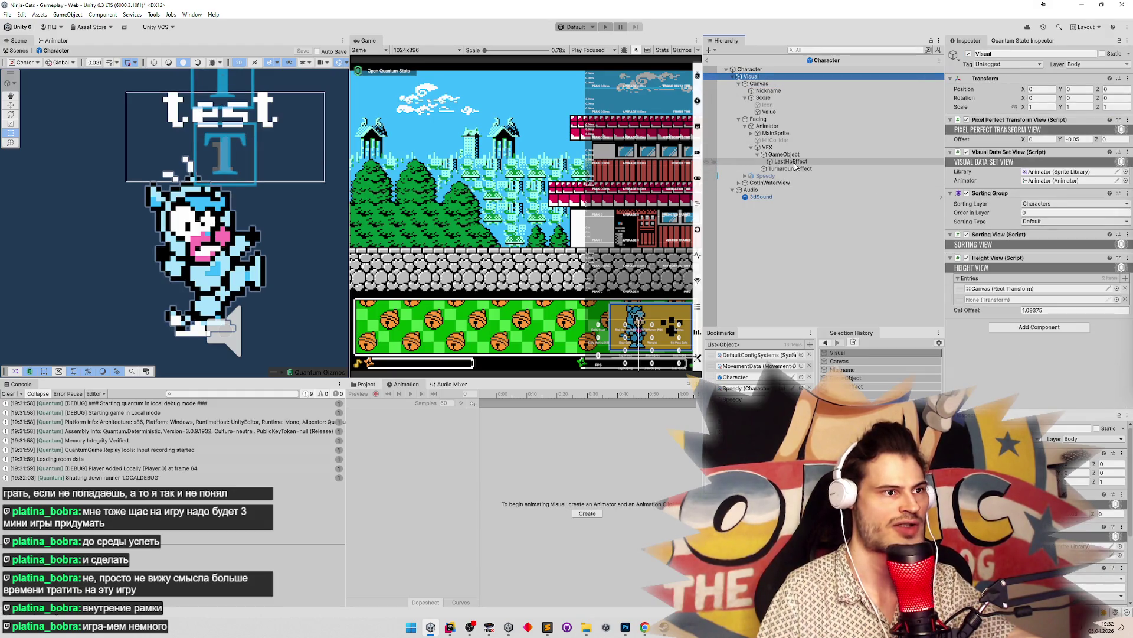
mouse_move(785, 155)
left_mouse_down()
mouse_move(823, 164)
mouse_move(1003, 299)
left_mouse_up()
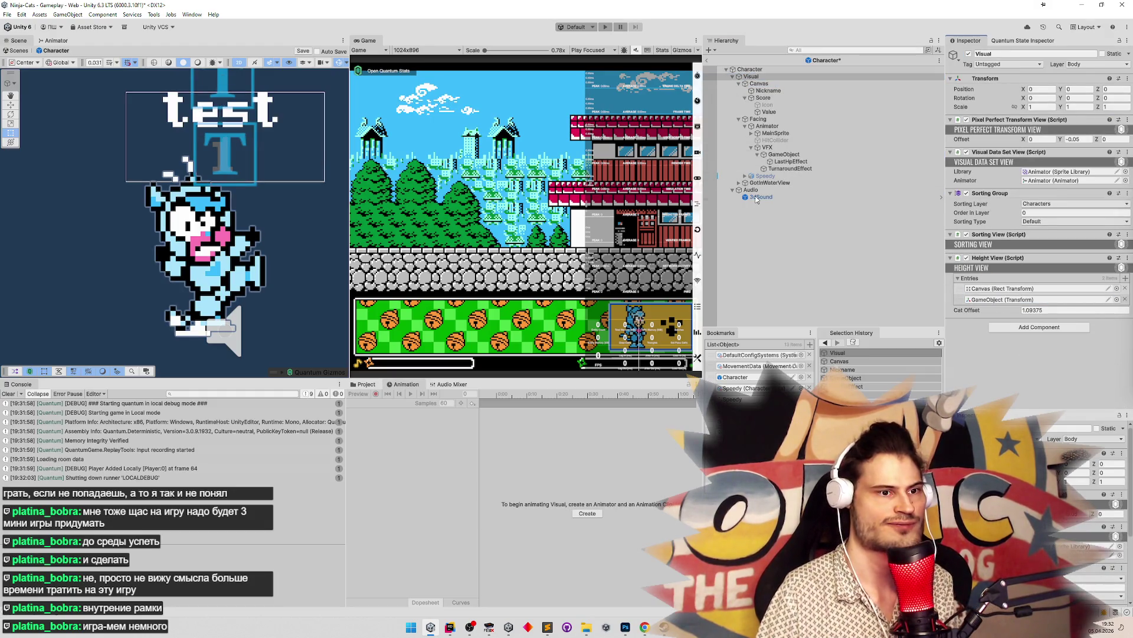
Rename the new parent object to Height and save the prefab
left_click(777, 154)
key("F2")
type("t")
key("Return")
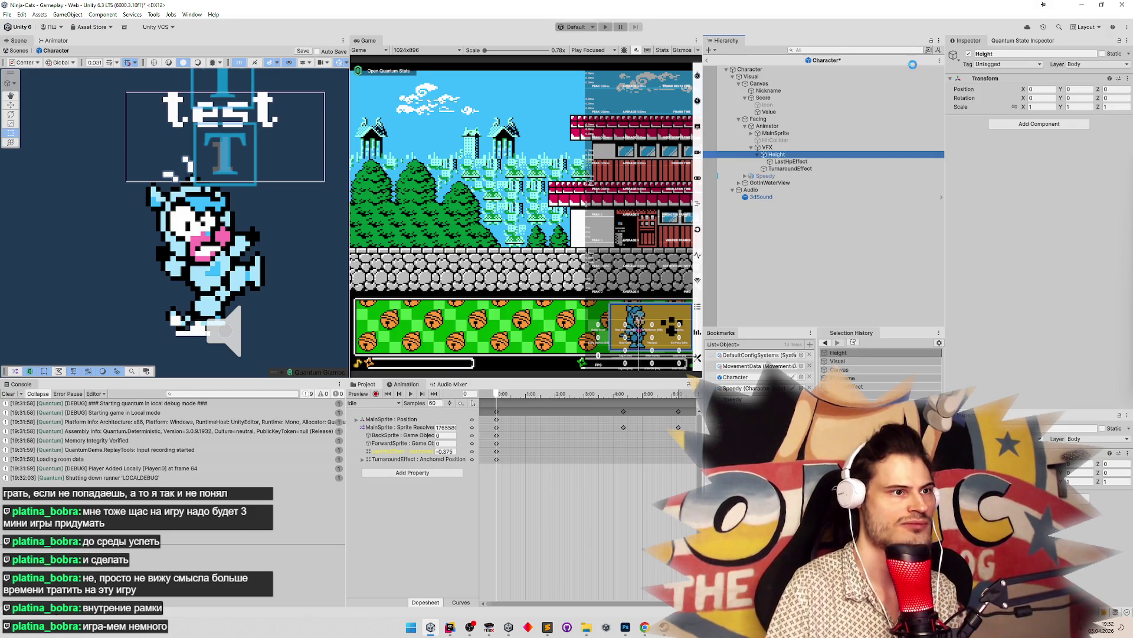
key("ctrl+s")
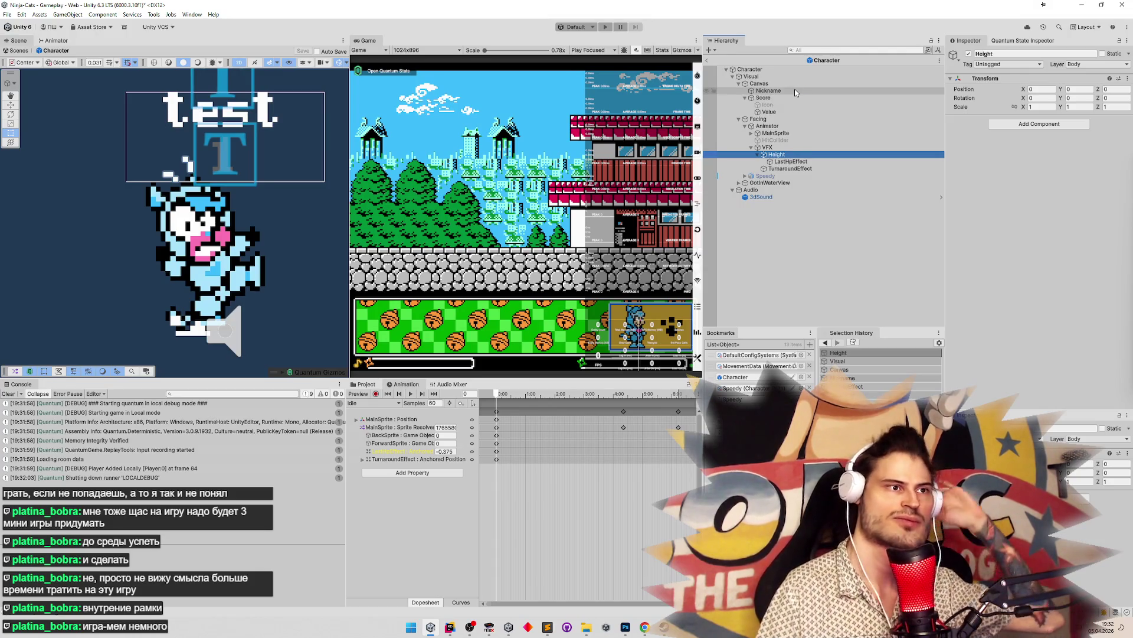
Remove the '- _catOffset' subtraction from the height in OnActivate
left_click(450, 627)
scroll(603, 448, "down", 2)
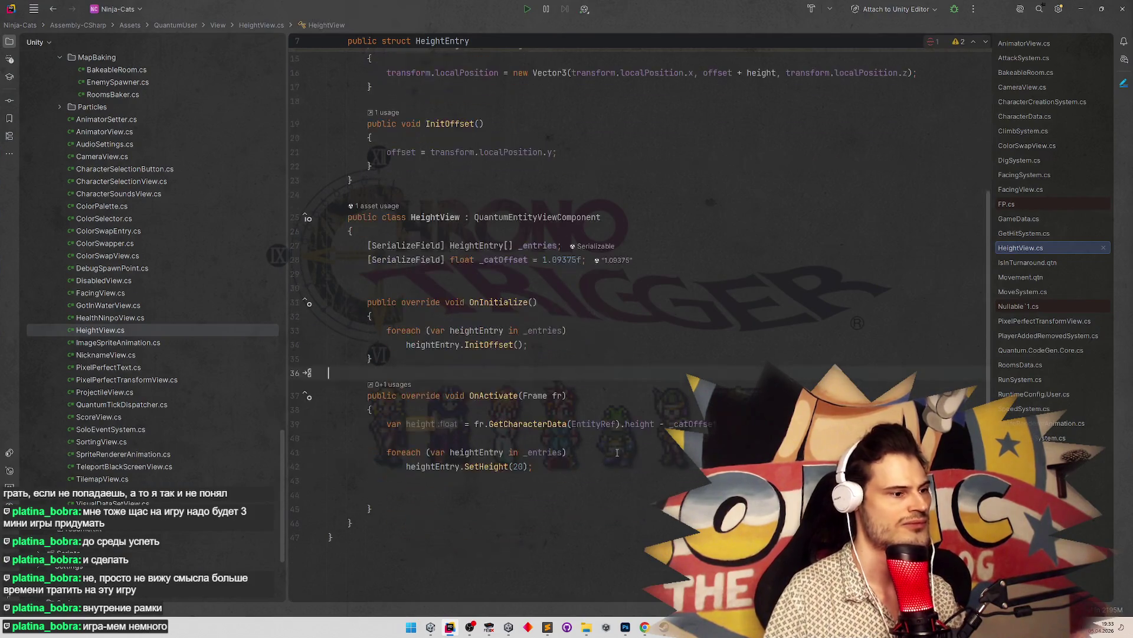
left_click(716, 424)
key("ctrl+BackSpace")
key("ctrl+BackSpace")
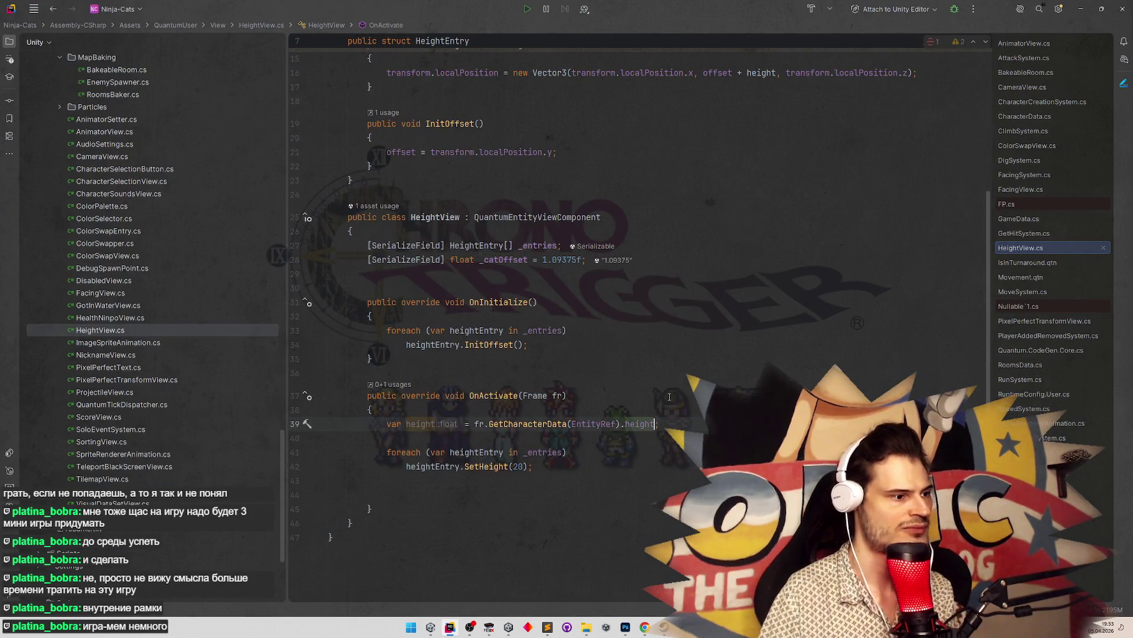
left_click(670, 396)
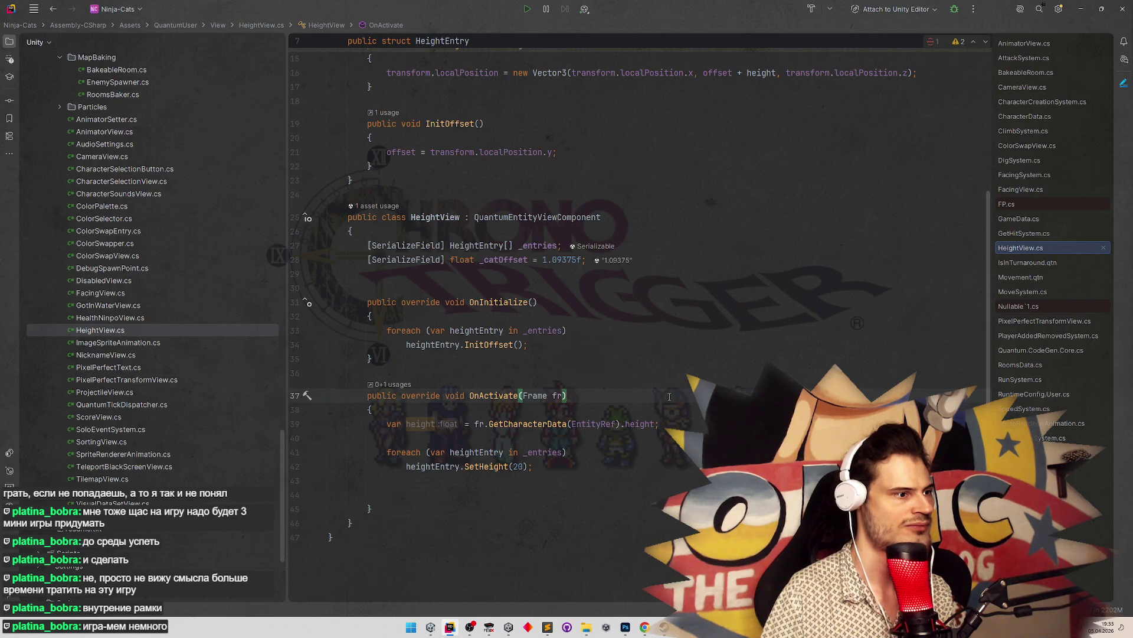
Pass _catOffset to InitOffset in OnInitialize, adding a float catOffset parameter
left_click(518, 346)
type("_catOffset")
key("alt+Return")
key("Return")
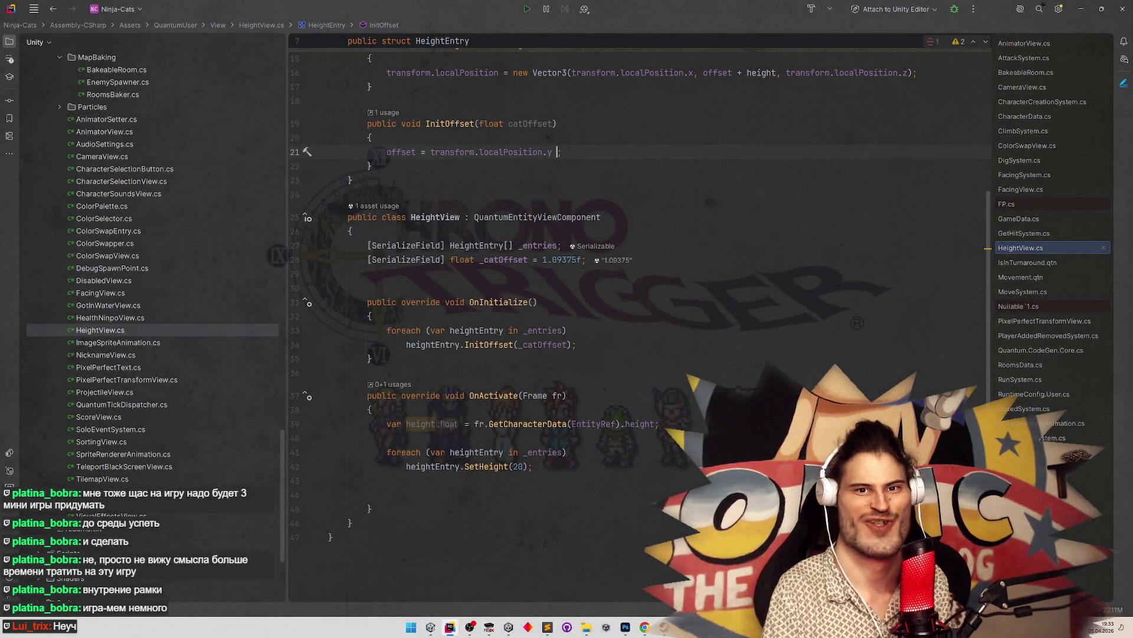
Subtract the catOffset parameter from localPosition.y inside InitOffset
type("-_catOffset")
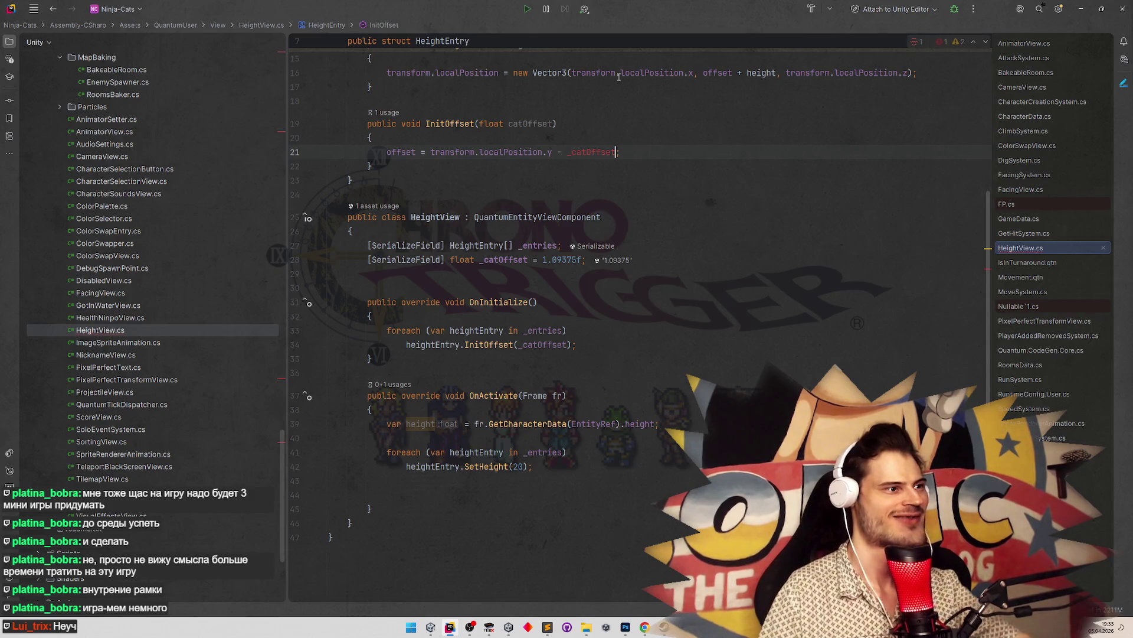
double_click(533, 125)
key("ctrl+c")
double_click(593, 153)
key("ctrl+v")
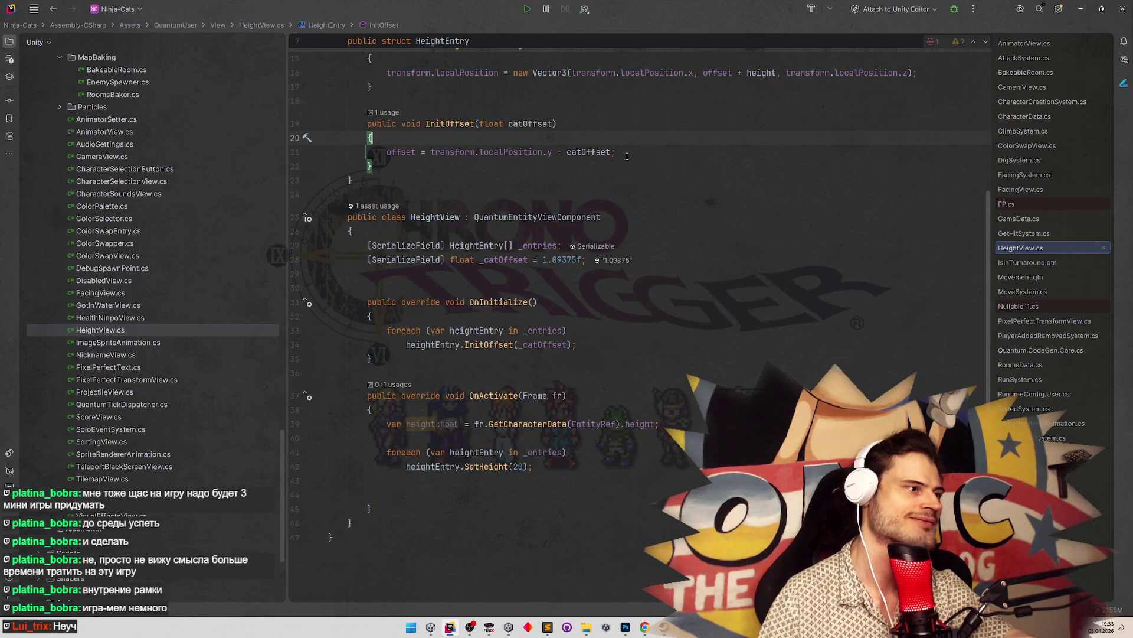
scroll(629, 170, "up", 3)
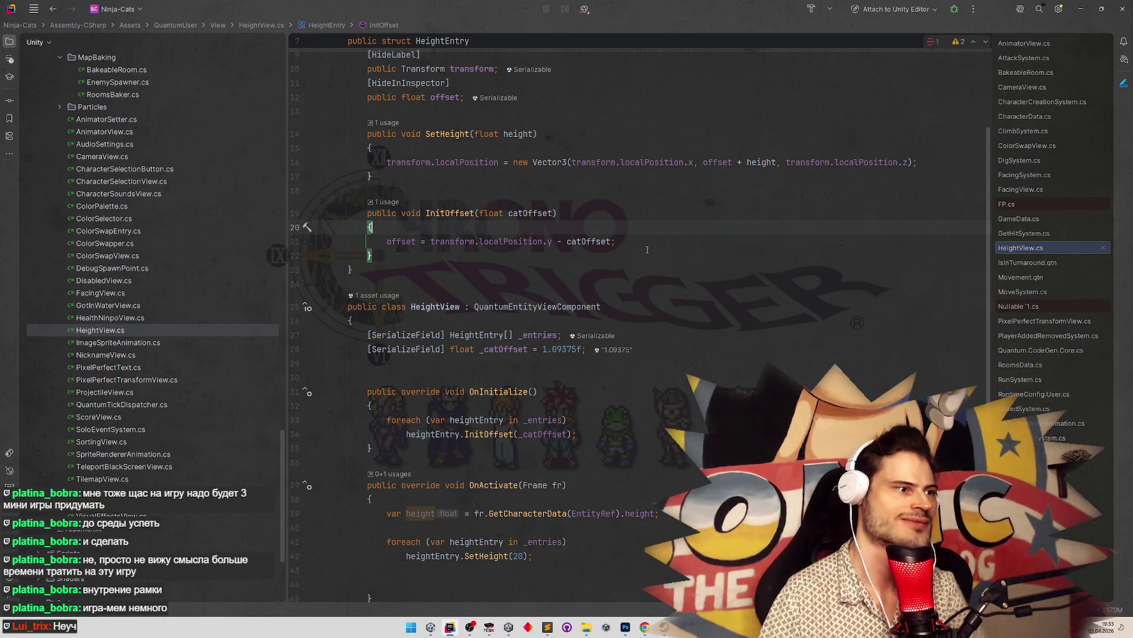
key("Down")
key("Down")
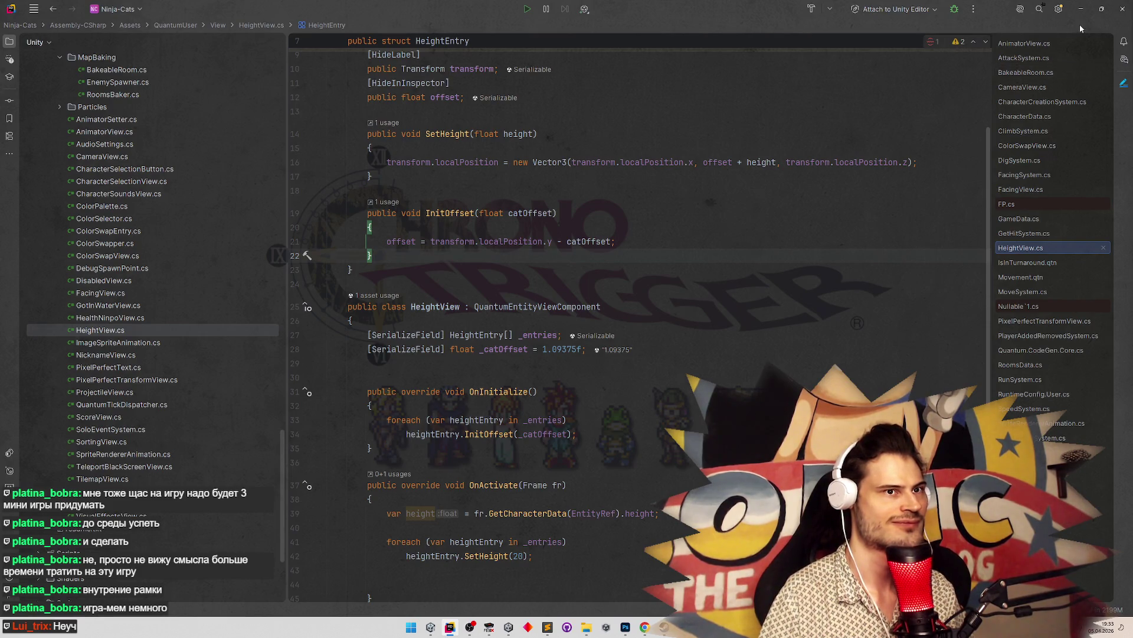
key("alt+Tab")
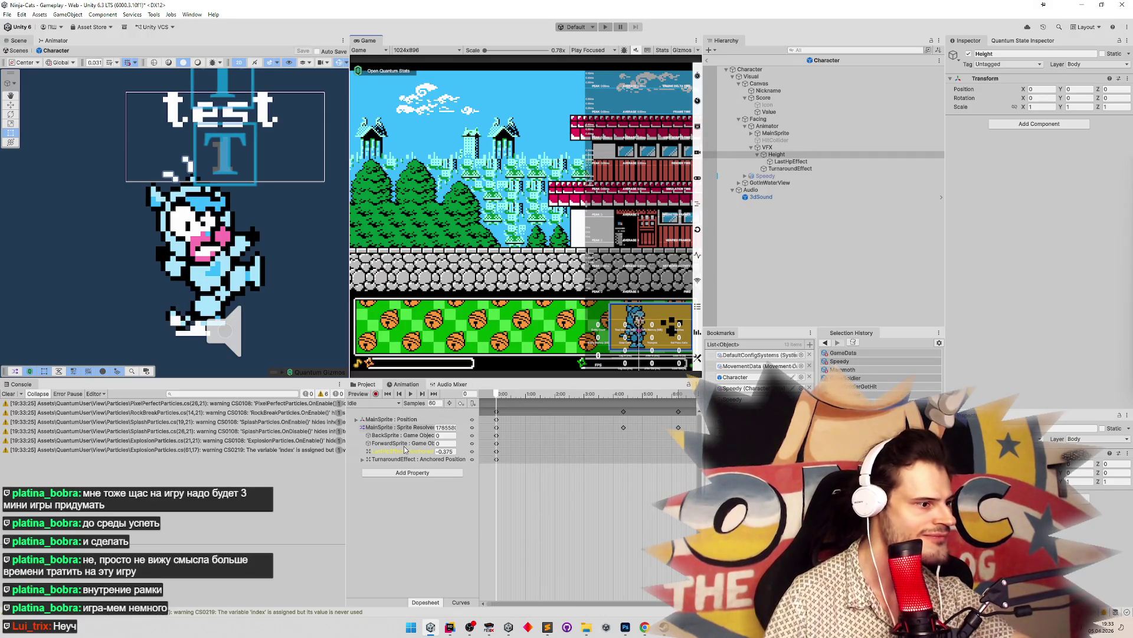
Repoint the current clip's LastHpEffect track path to VFX/Height/LastHpEffect
left_click(9, 394)
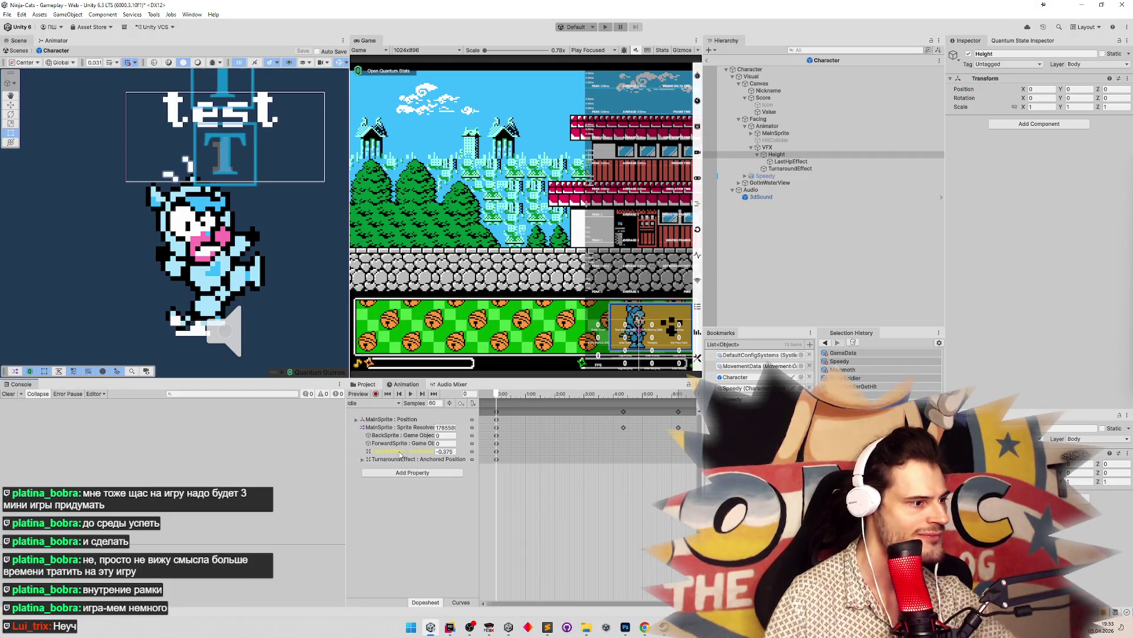
left_click(400, 451)
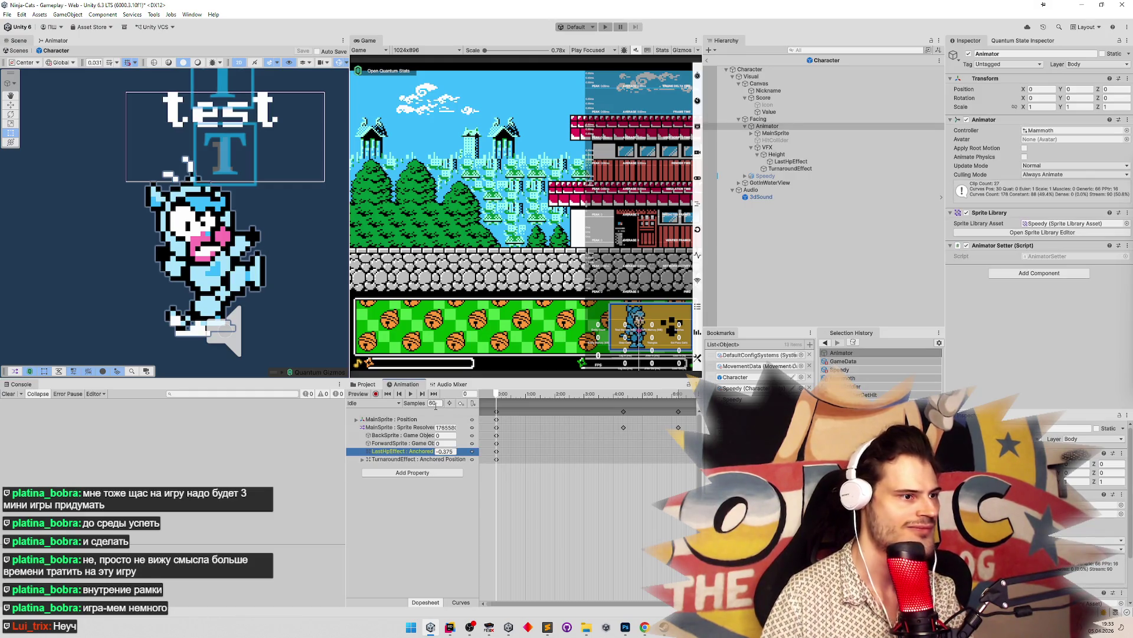
key("F2")
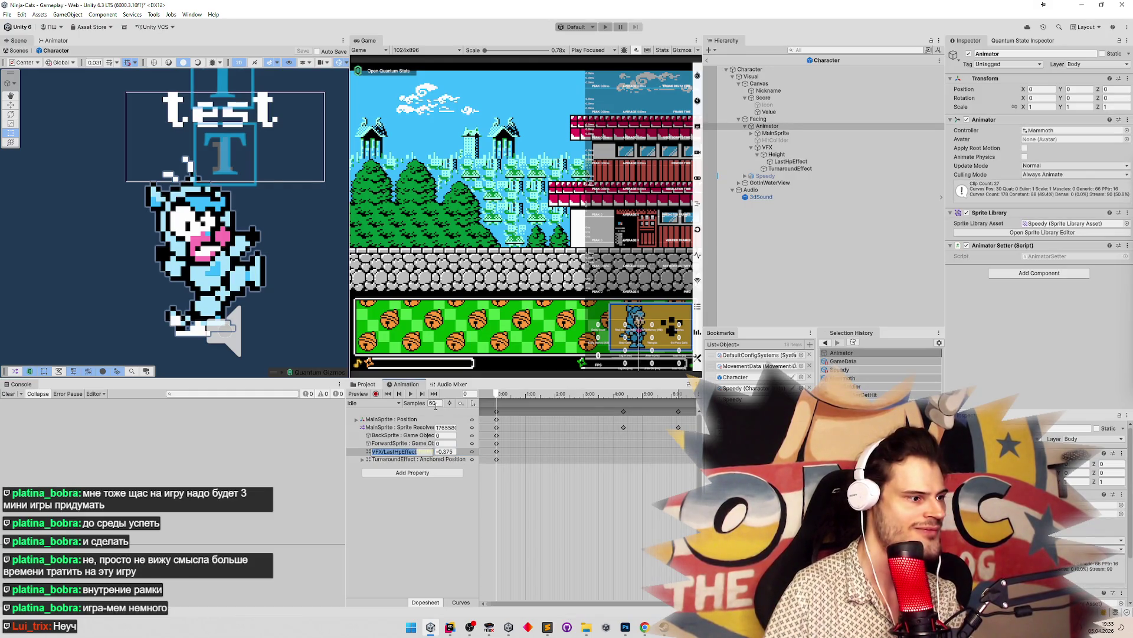
key("Home")
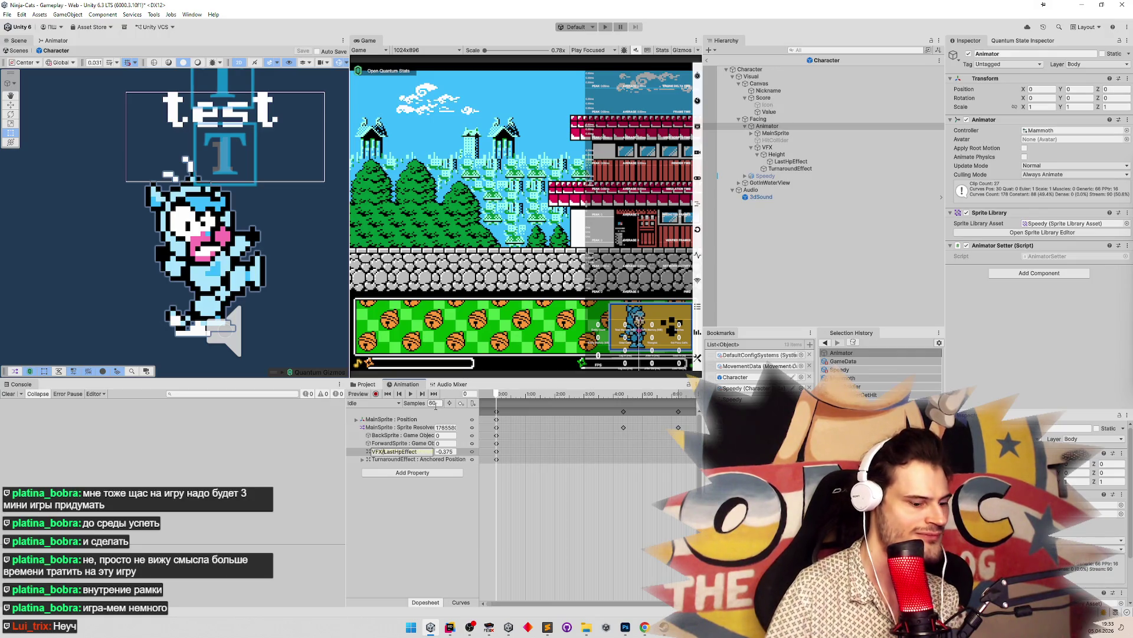
type("eig")
type("/")
key("Return")
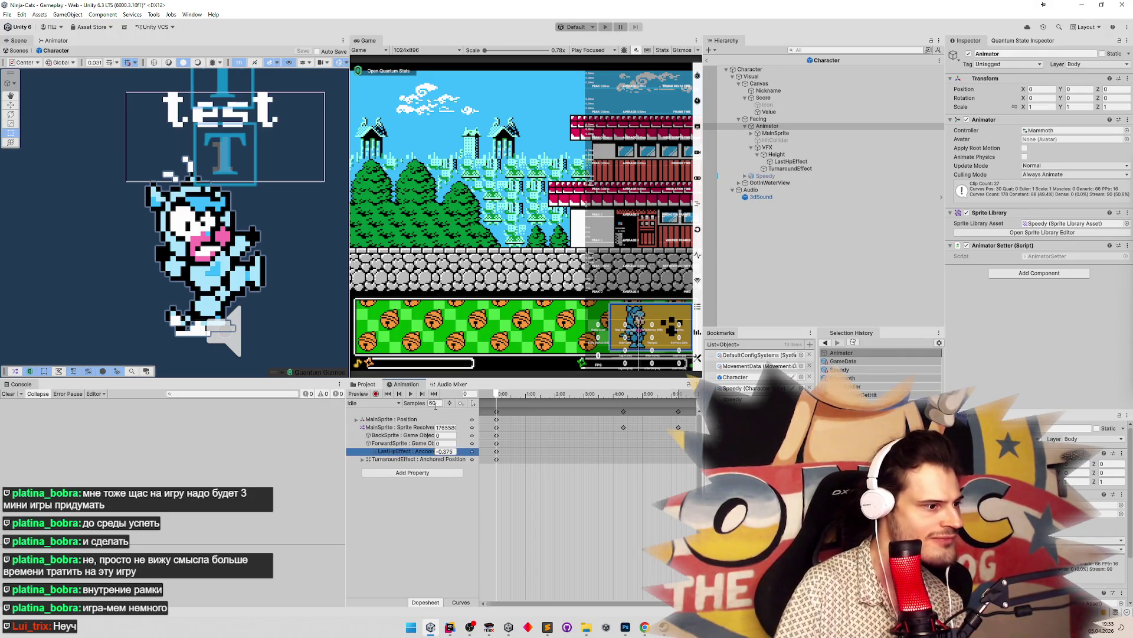
Repoint the GetHit clip's LastHpEffect track to VFX/Height/LastHpEffect
left_click(376, 404)
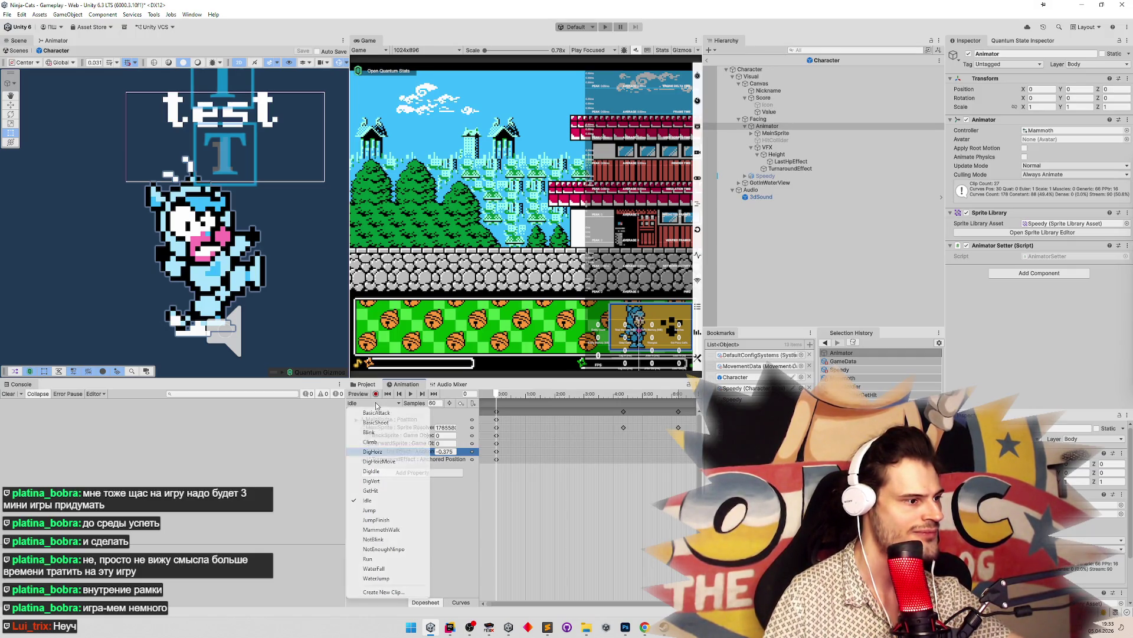
left_click(383, 487)
double_click(390, 427)
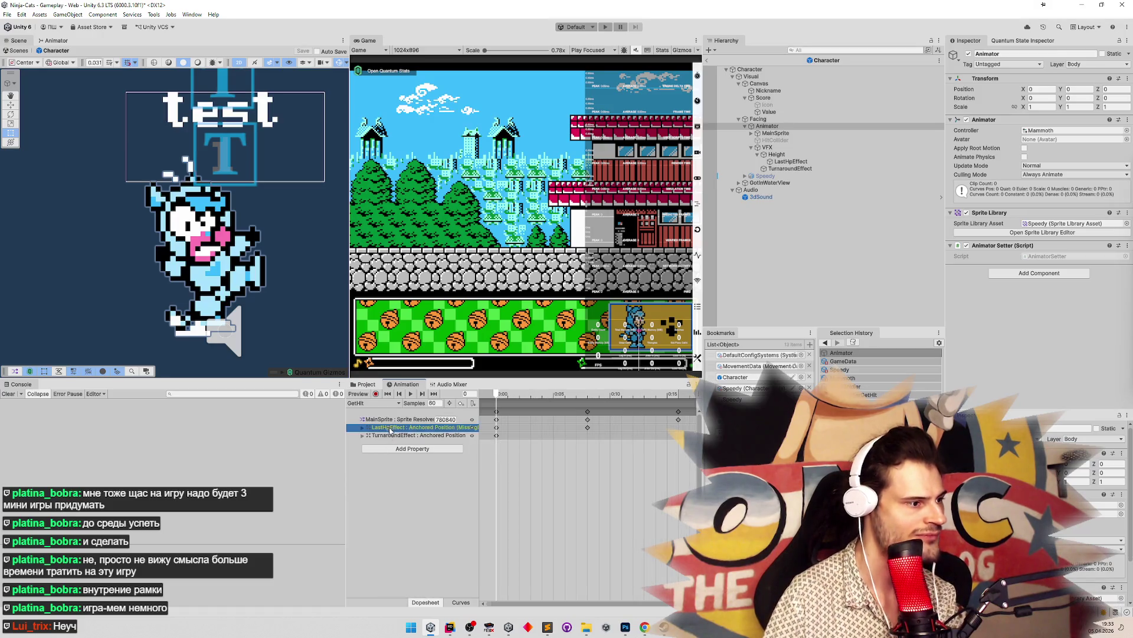
key("Home")
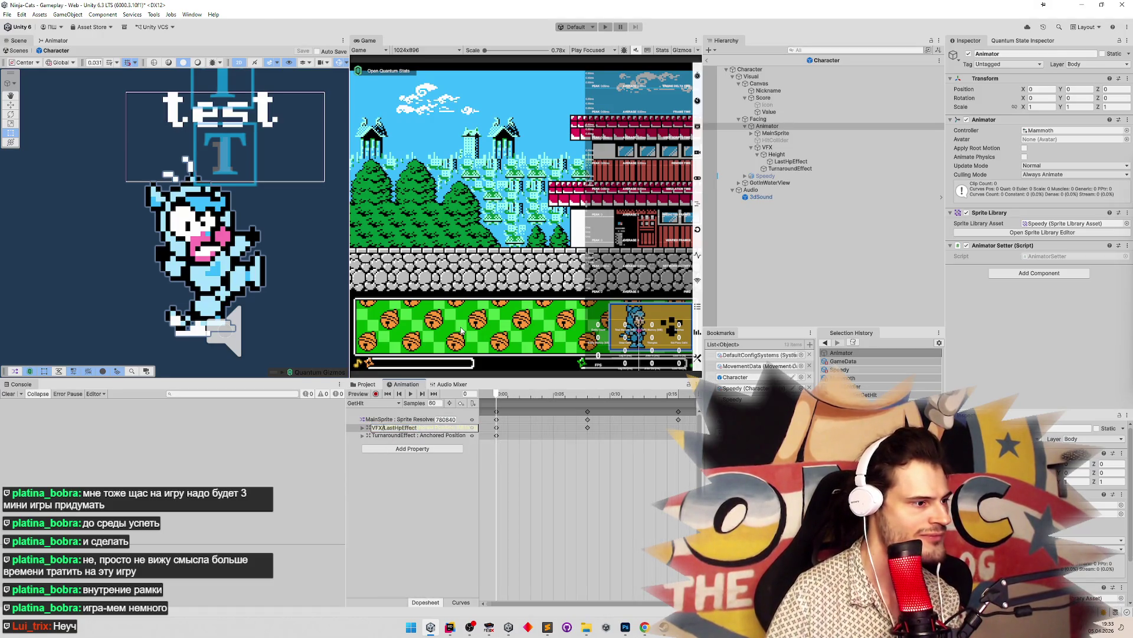
type("Height")
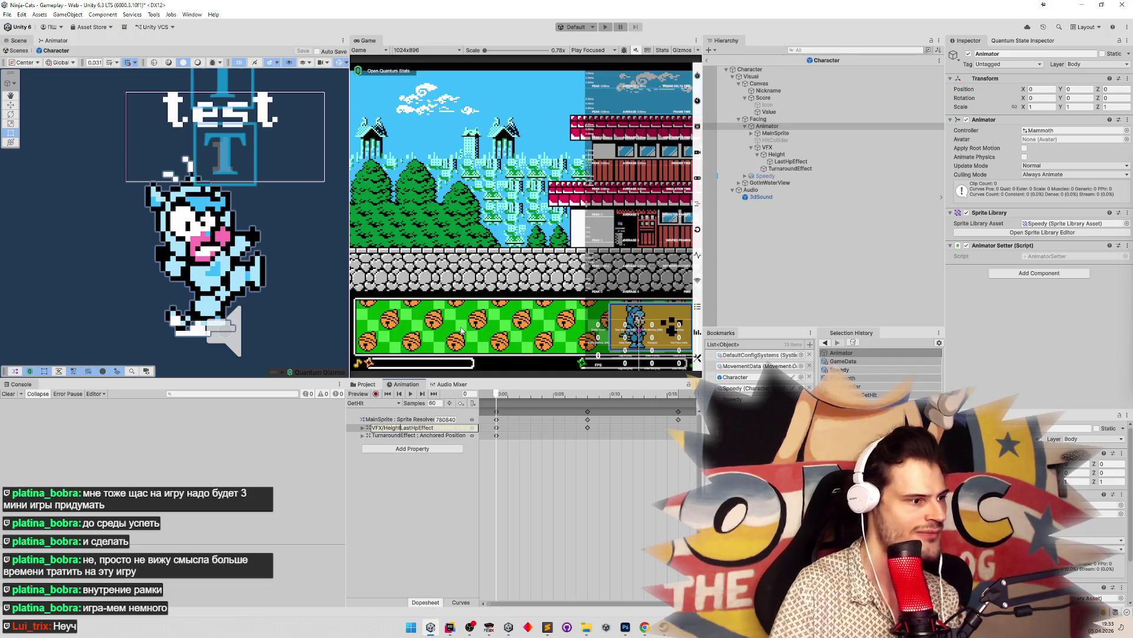
type("/")
key("Return")
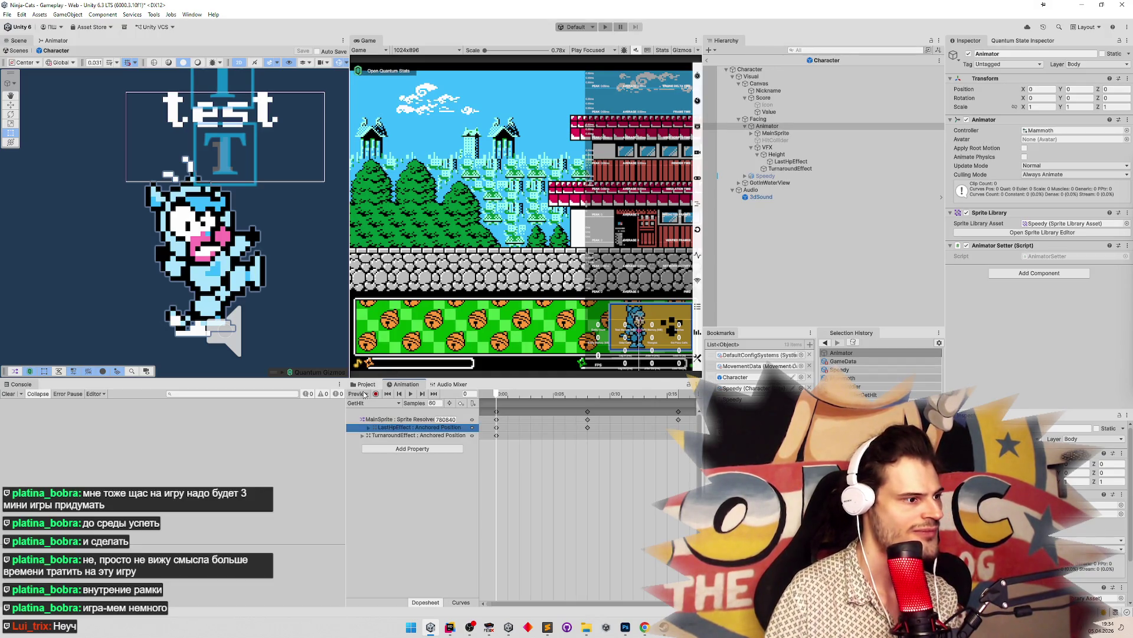
Find and open the CrowSoldierGetHit animation clip from the Project search
left_click(365, 385)
type("h")
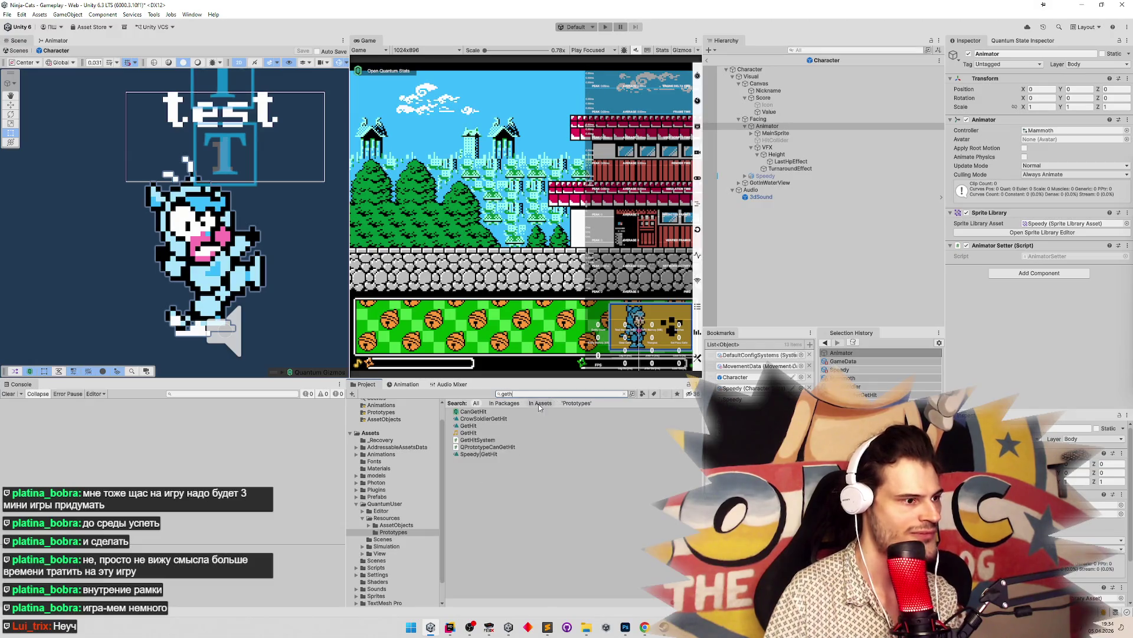
left_click(481, 425)
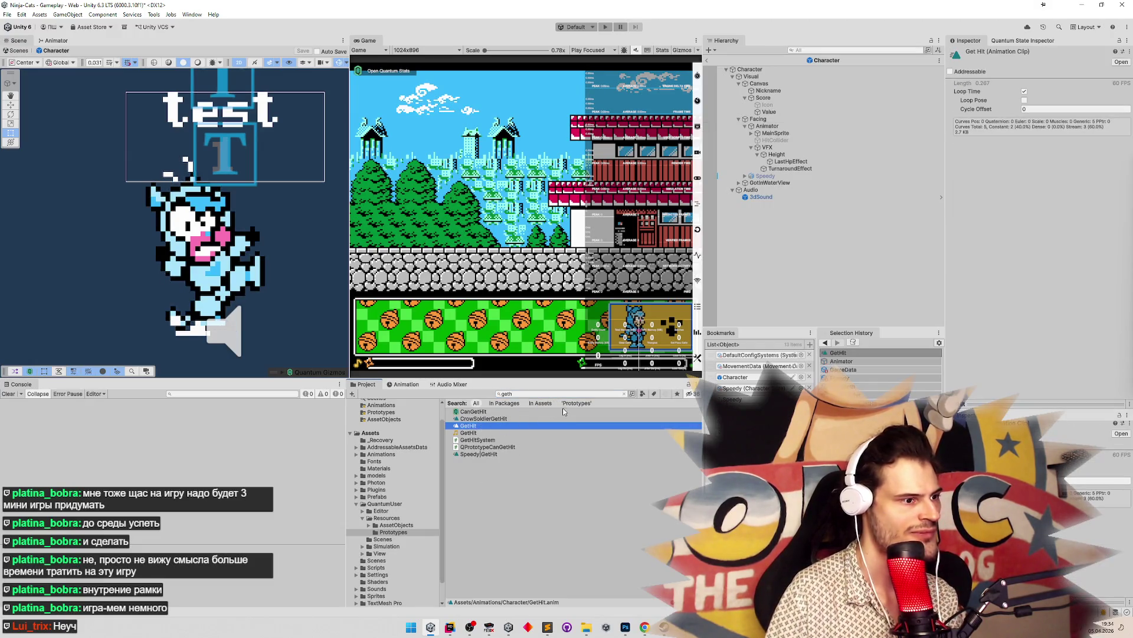
left_click(478, 453)
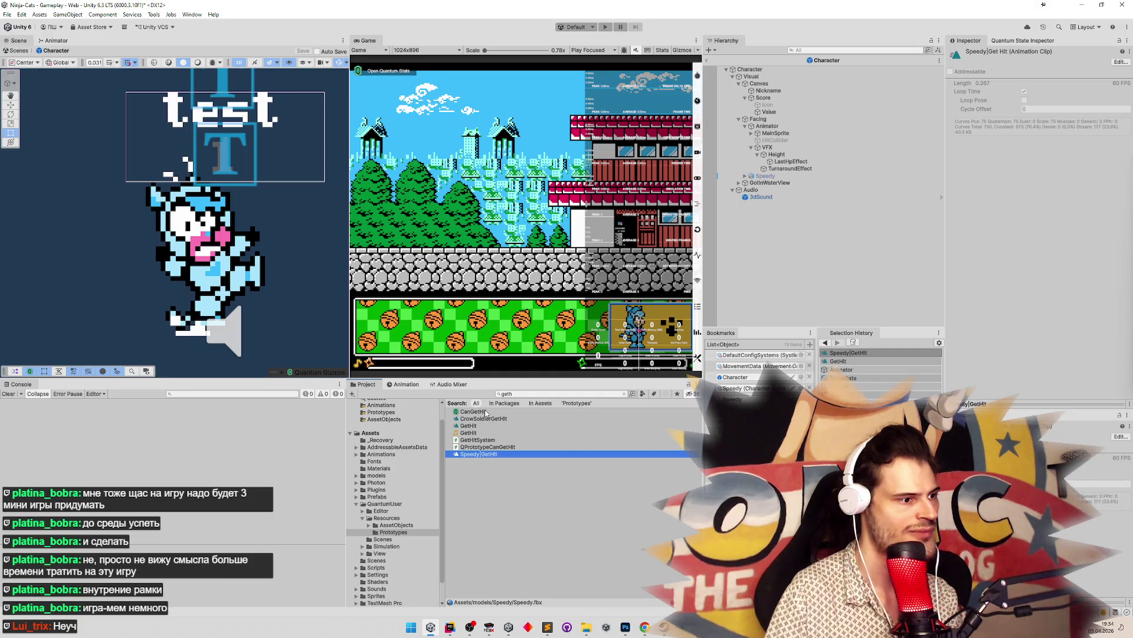
double_click(484, 418)
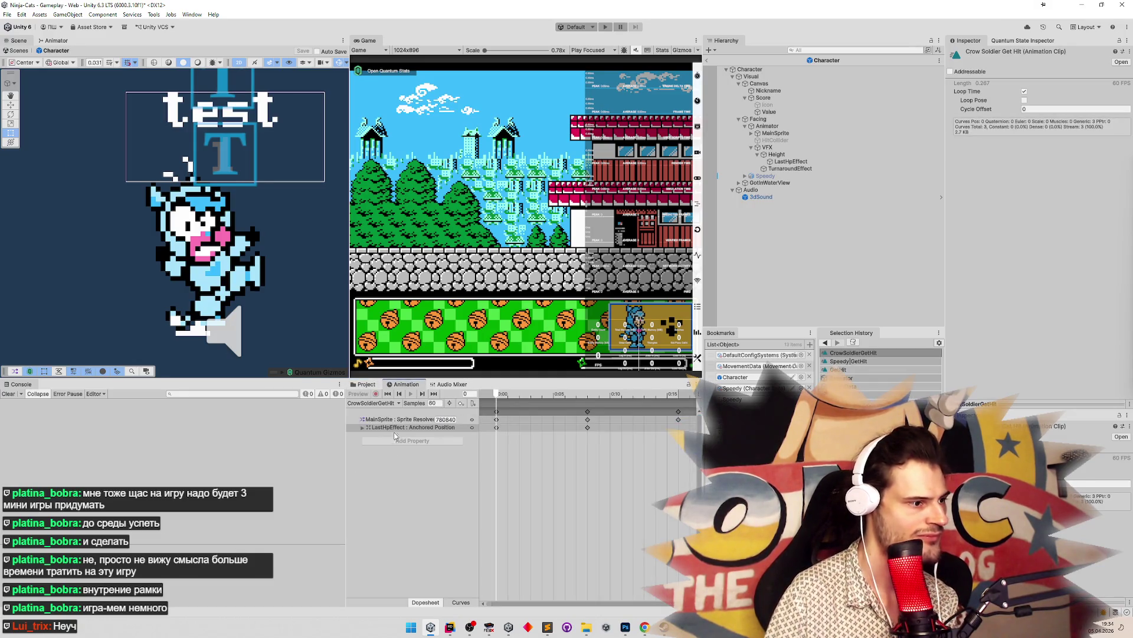
Repoint CrowSoldierGetHit's LastHpEffect Anchored Position track to VFX/Height/LastHpEffect
left_click(361, 428)
left_click(361, 428)
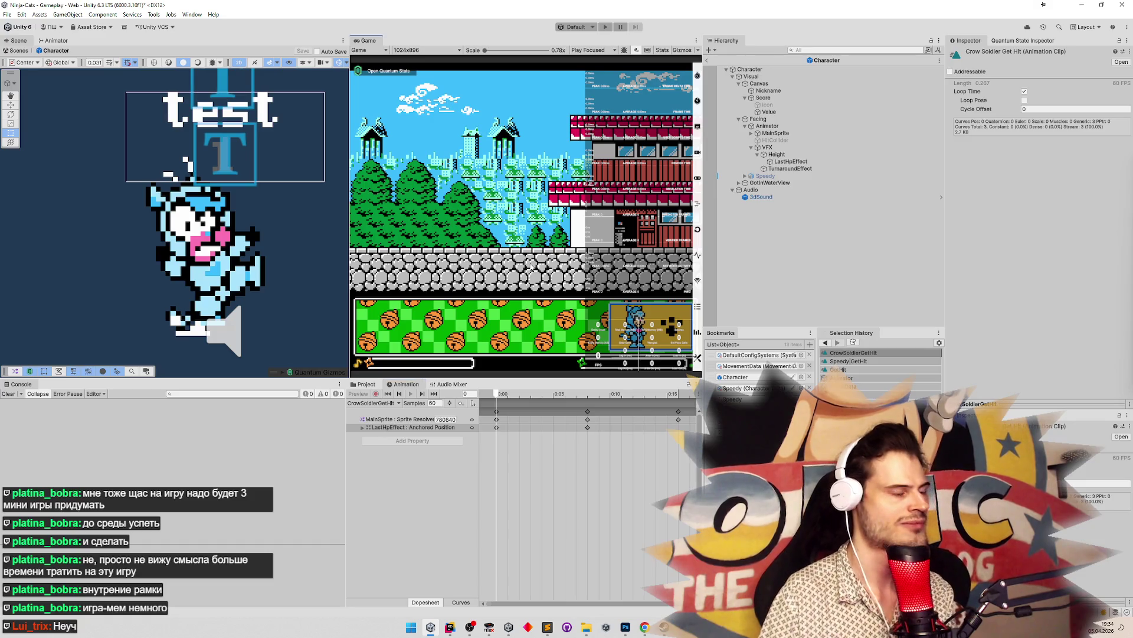
left_click(405, 428)
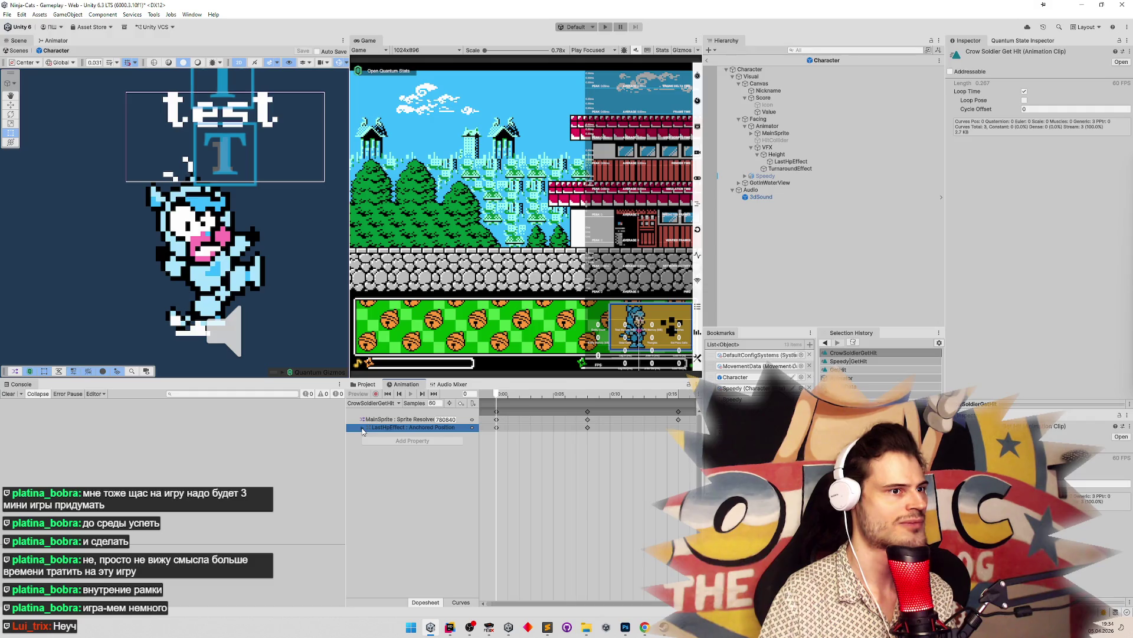
key("F2")
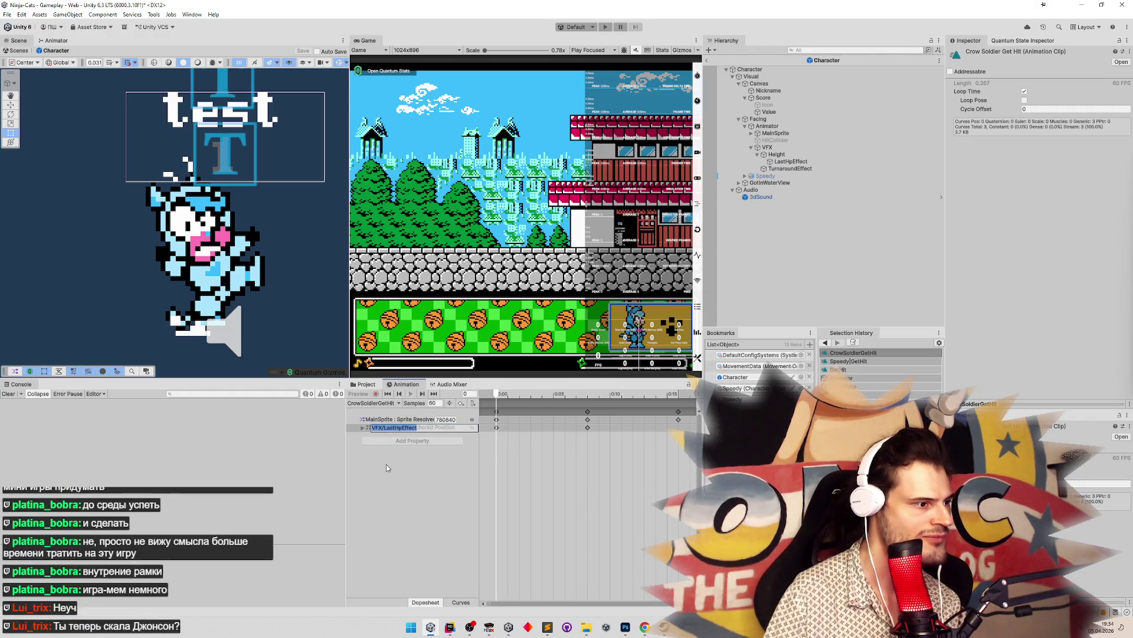
left_click(384, 433)
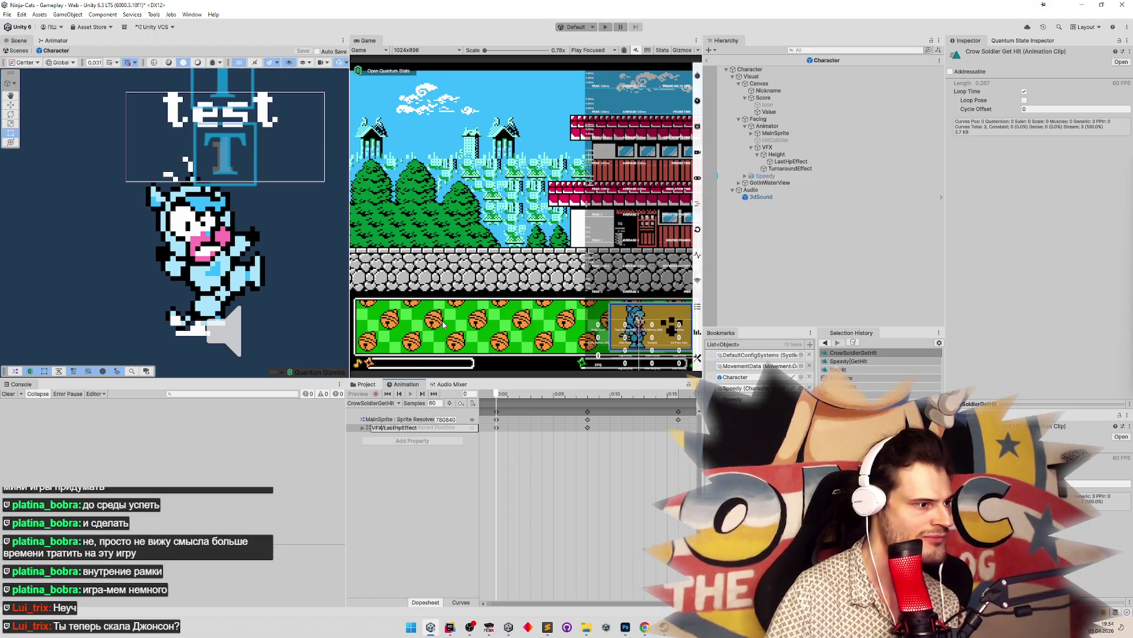
type("Hei")
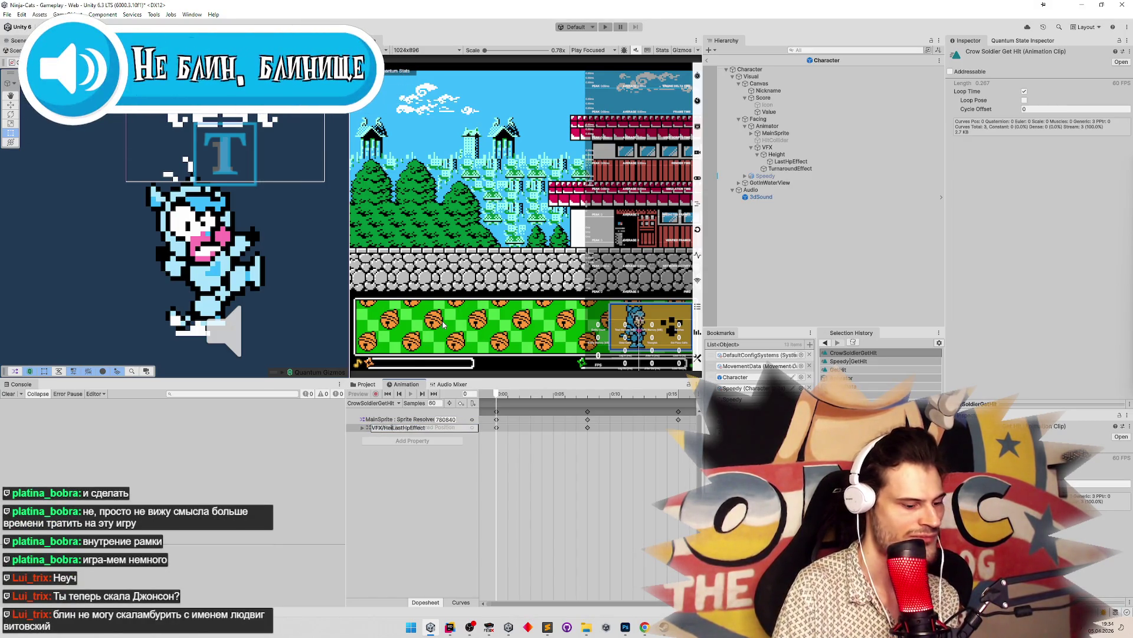
type("ght/")
key("Return")
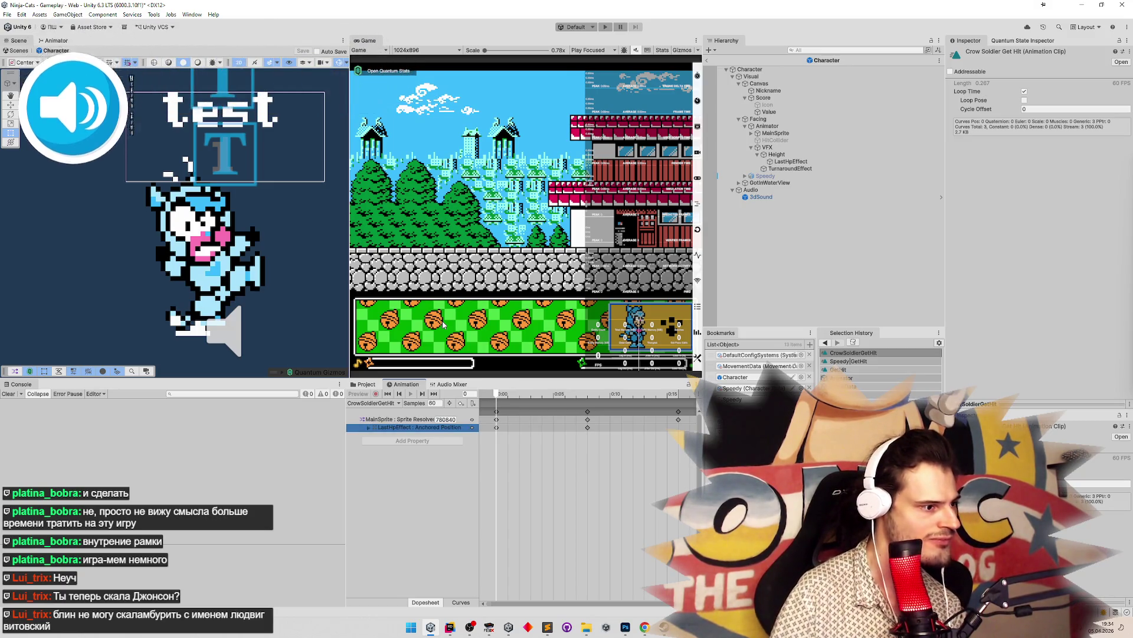
left_click(522, 229)
Start the game past the prefab warning and expand entity E.00003.001's Visual children
key("ctrl+p")
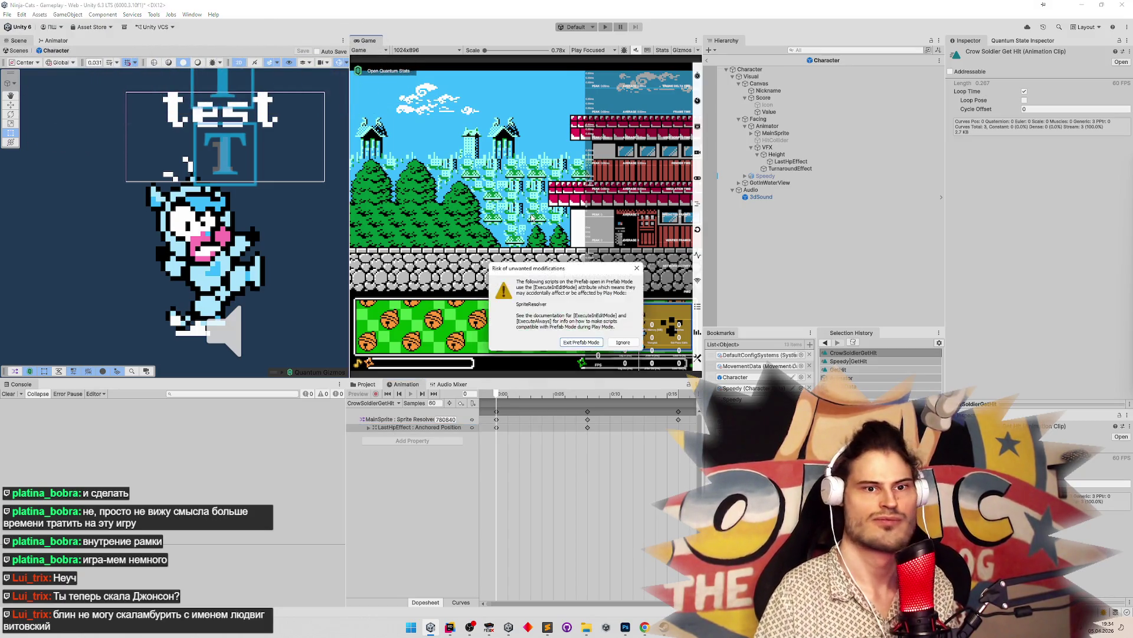
key("Return")
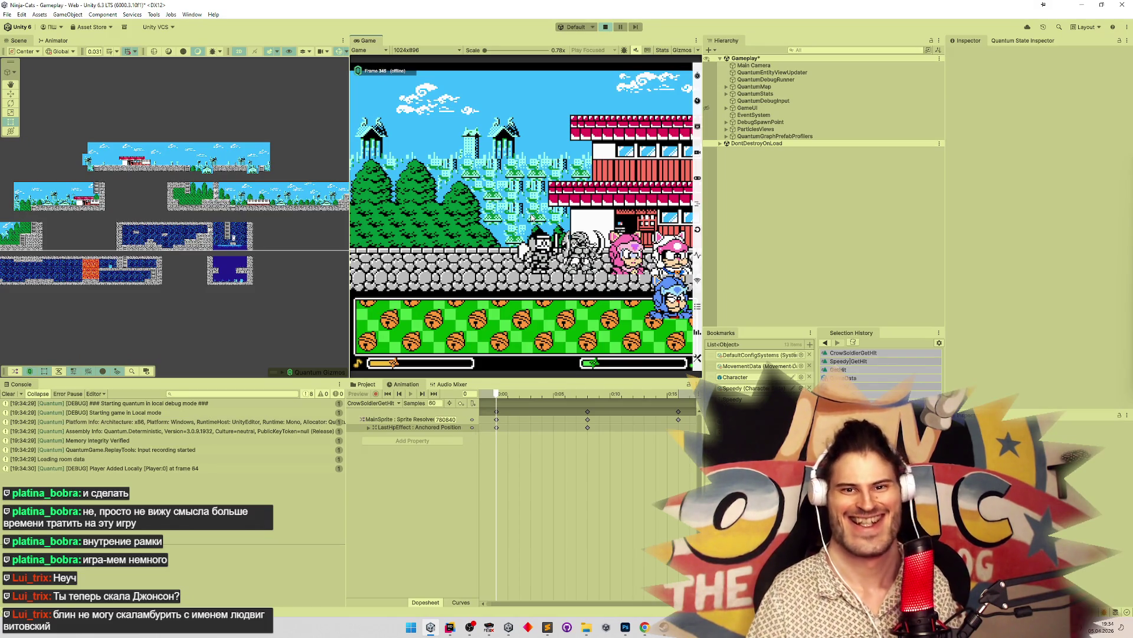
key("shift+space")
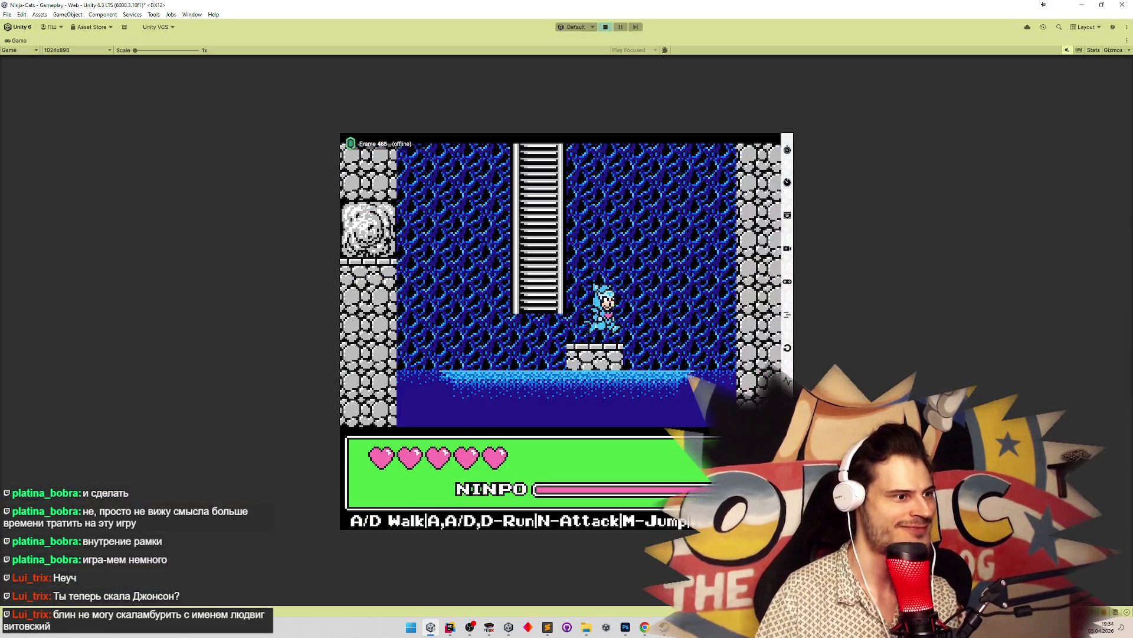
key("shift+space")
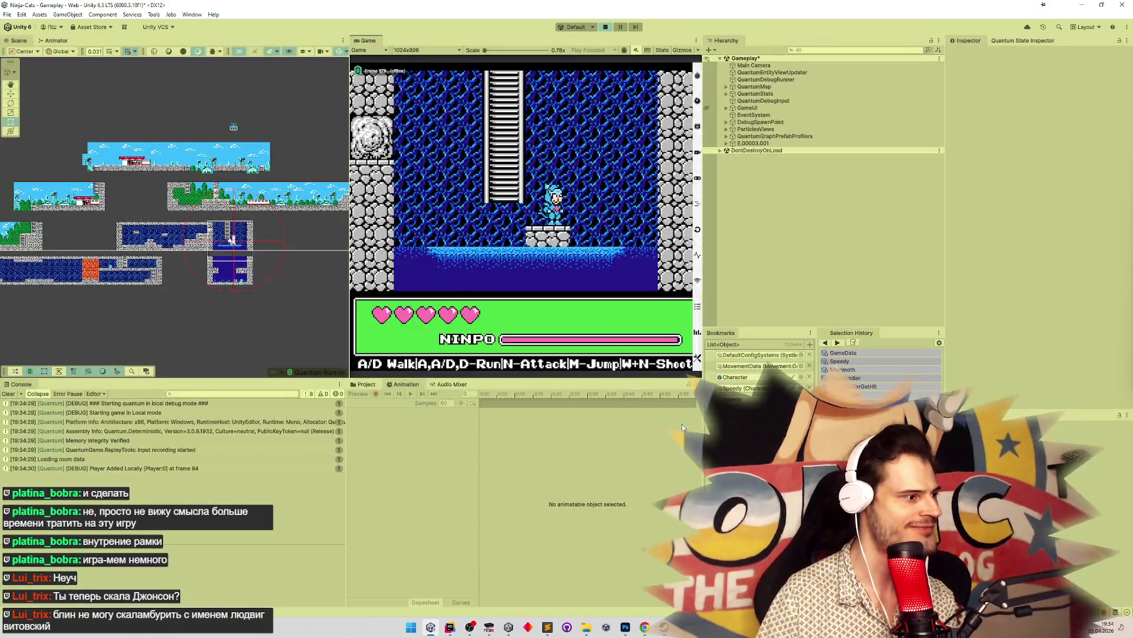
scroll(292, 260, "up", 8)
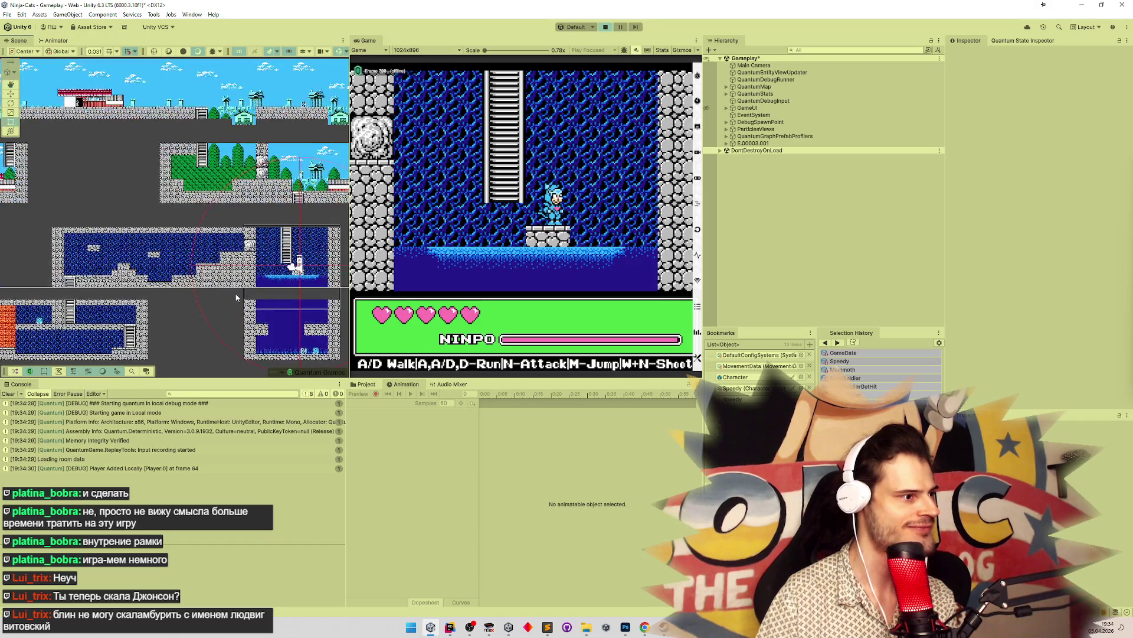
scroll(224, 348, "up", 8)
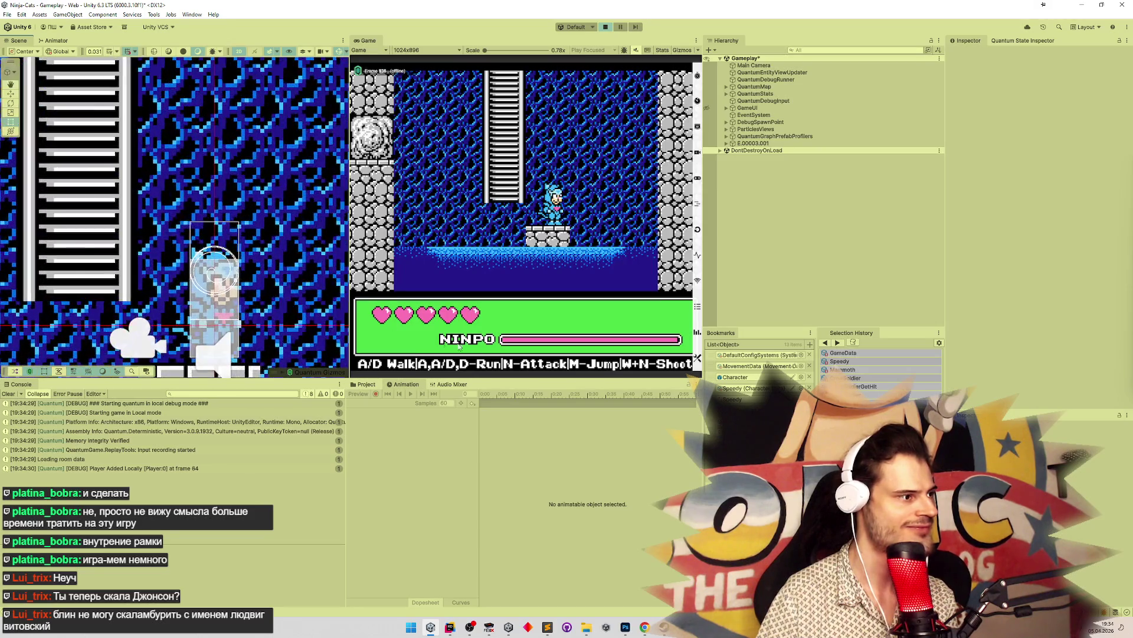
left_click(726, 144)
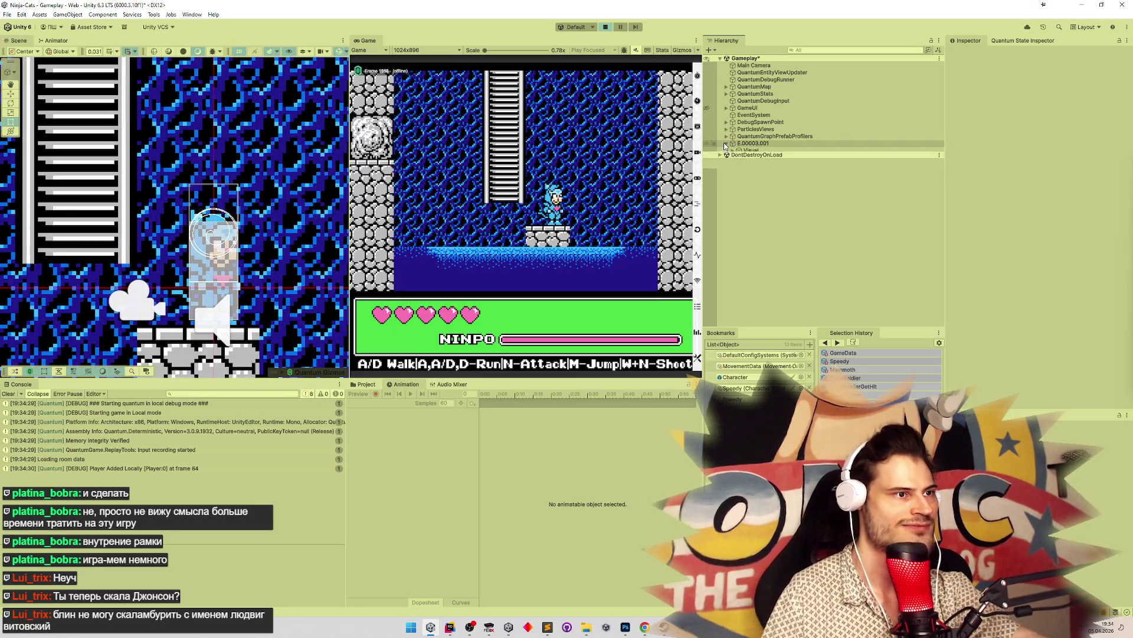
left_click(732, 151)
Change SetHeight(20) in OnActivate to SetHeight(height), then return to Unity
left_click(450, 627)
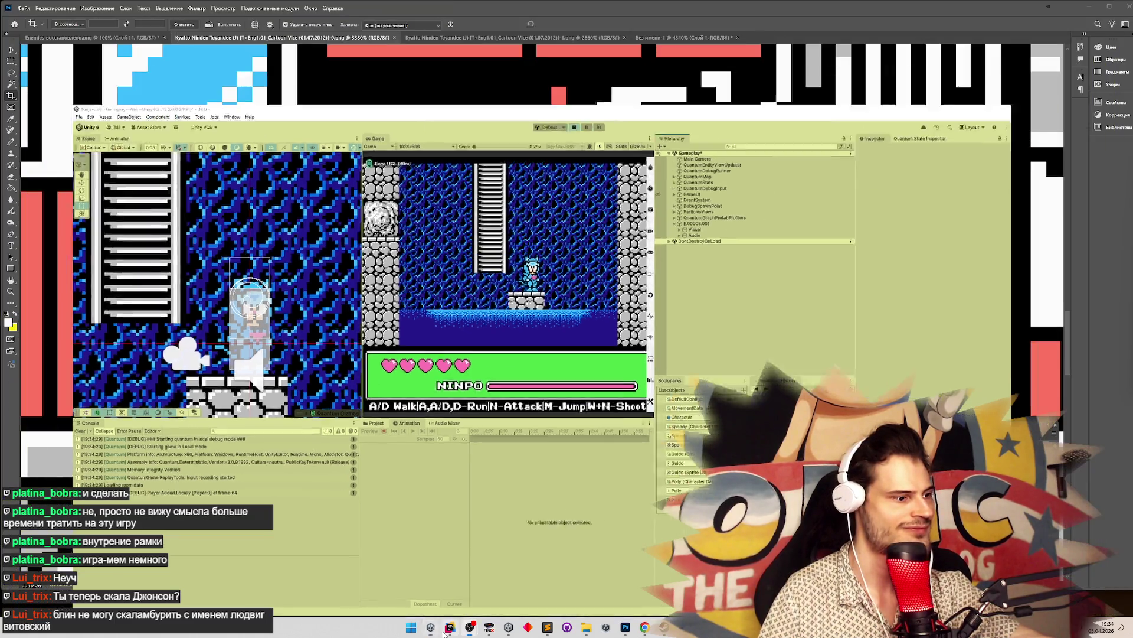
left_click(523, 556)
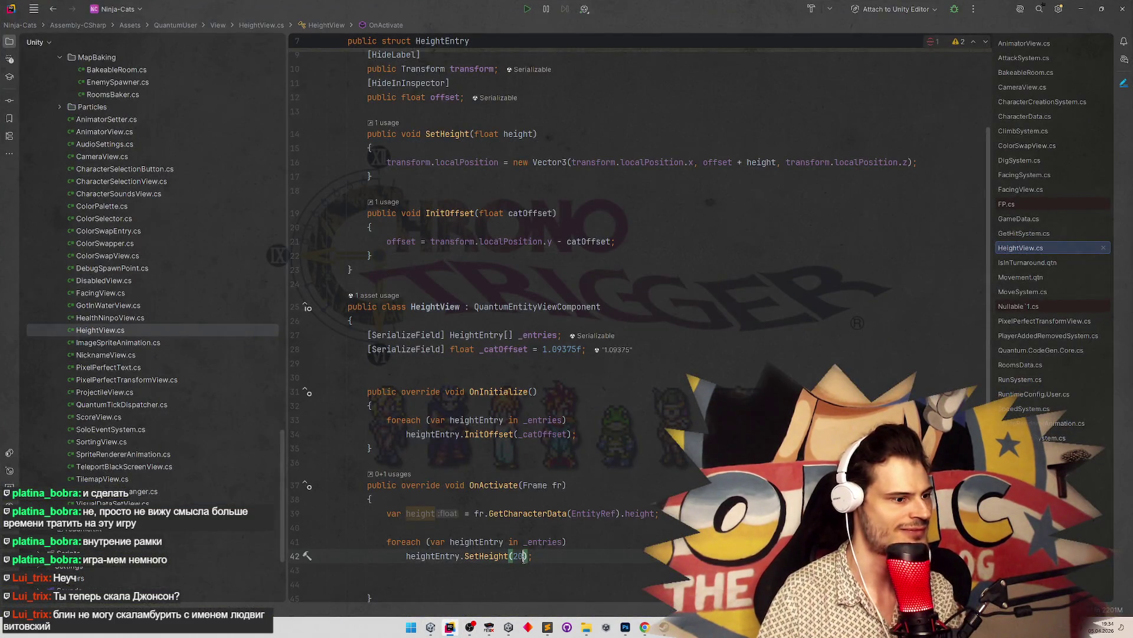
double_click(518, 556)
type("height")
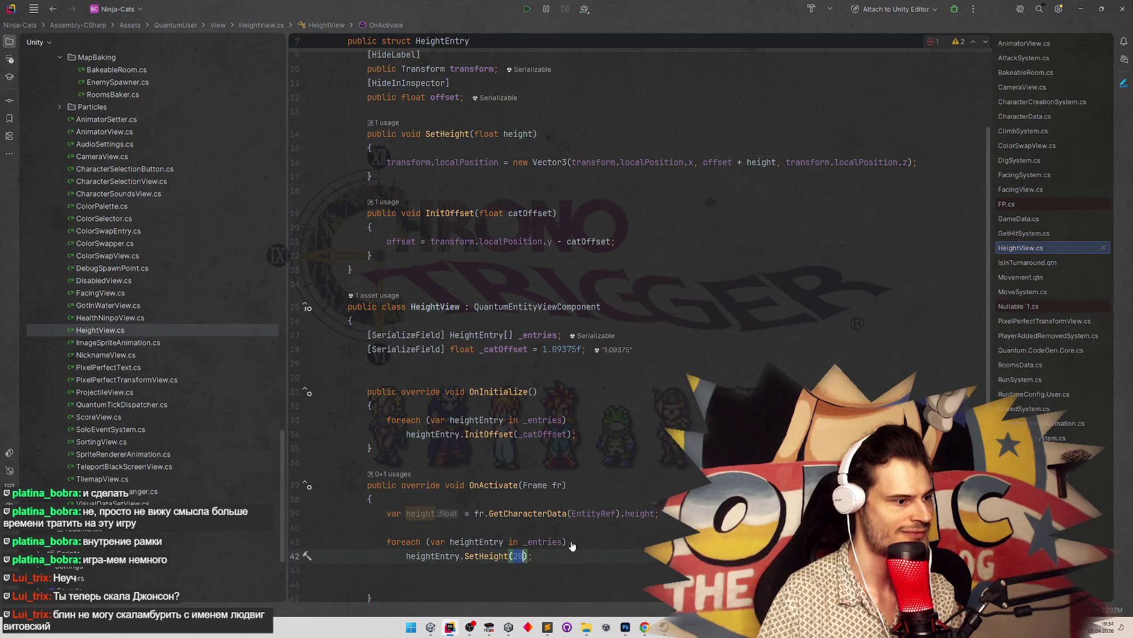
left_click(618, 538)
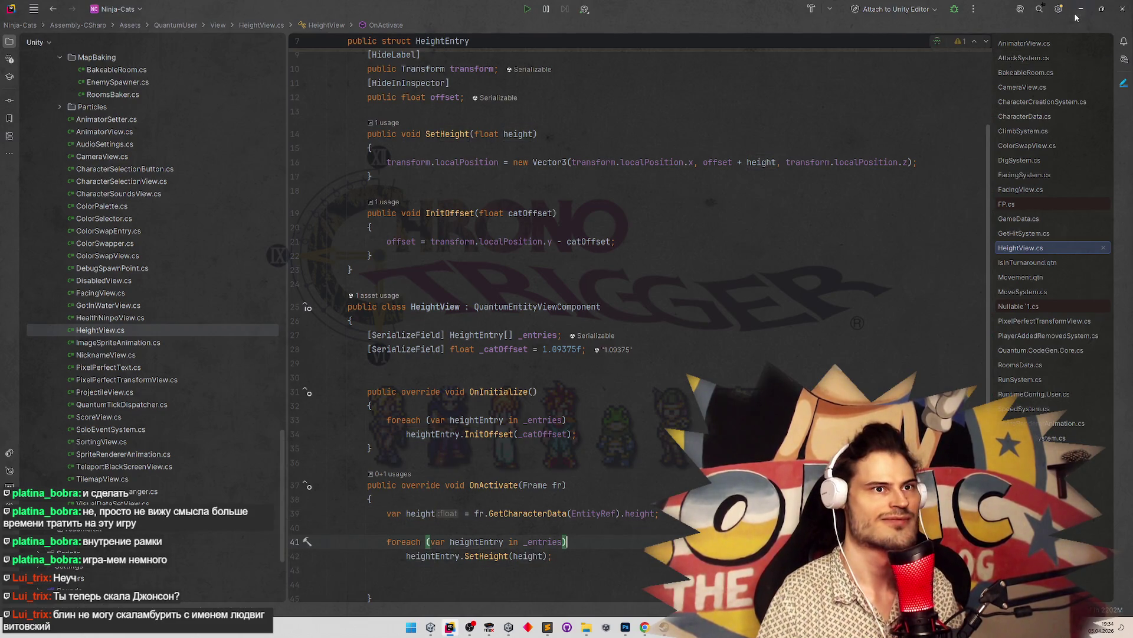
left_click(626, 627)
left_click(1089, 6)
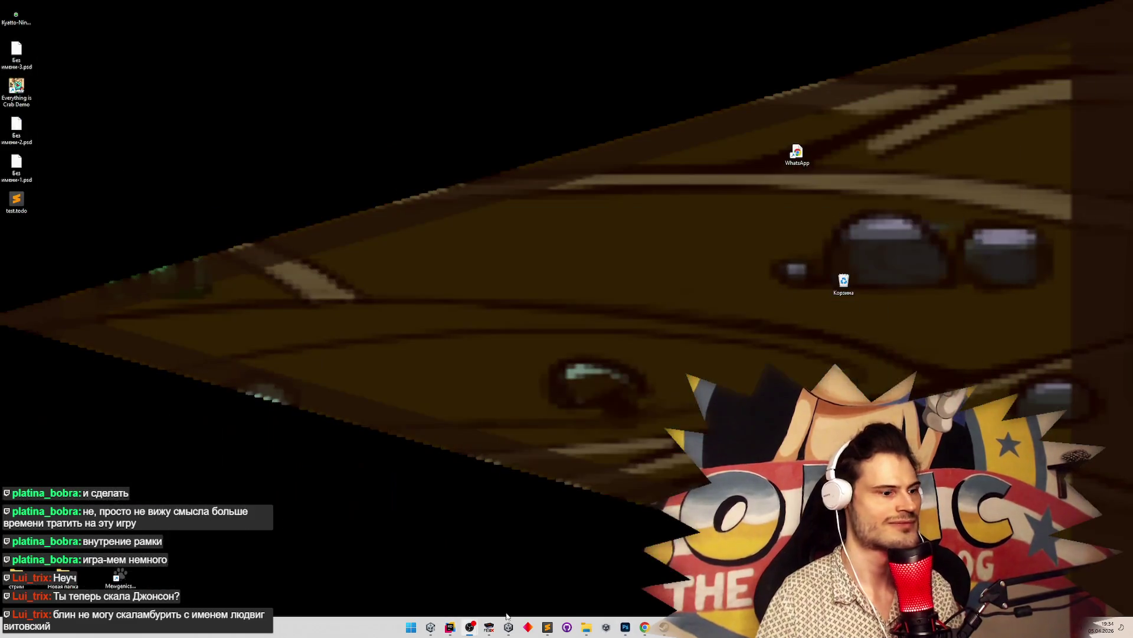
left_click(436, 631)
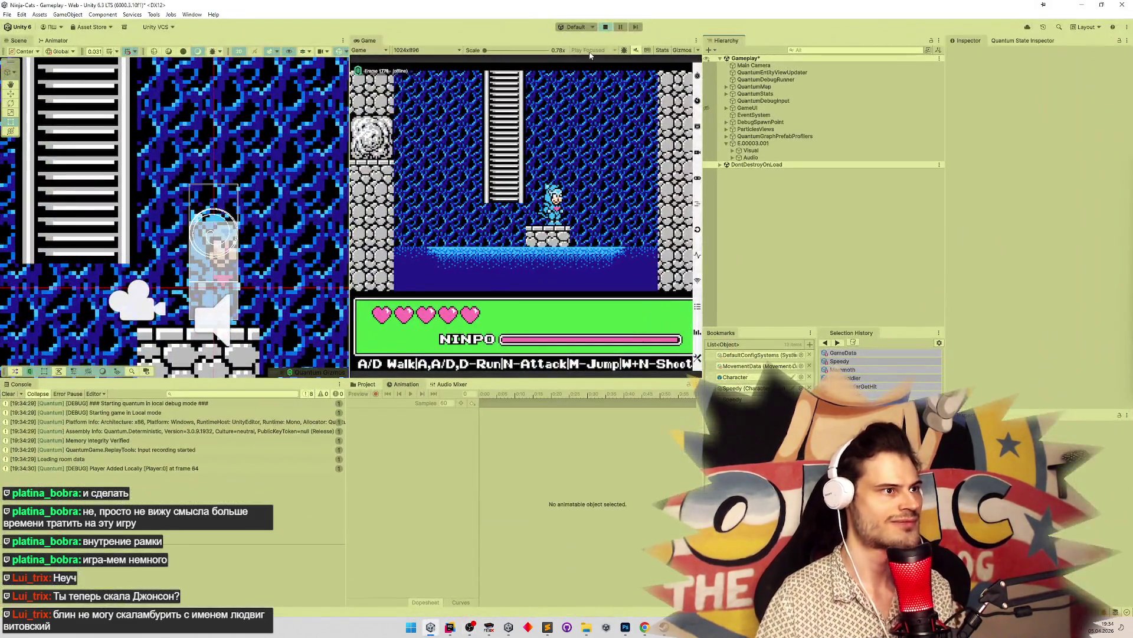
Restart Play mode, jump three times with M to check the label, then reopen HeightView.cs
key("ctrl+p")
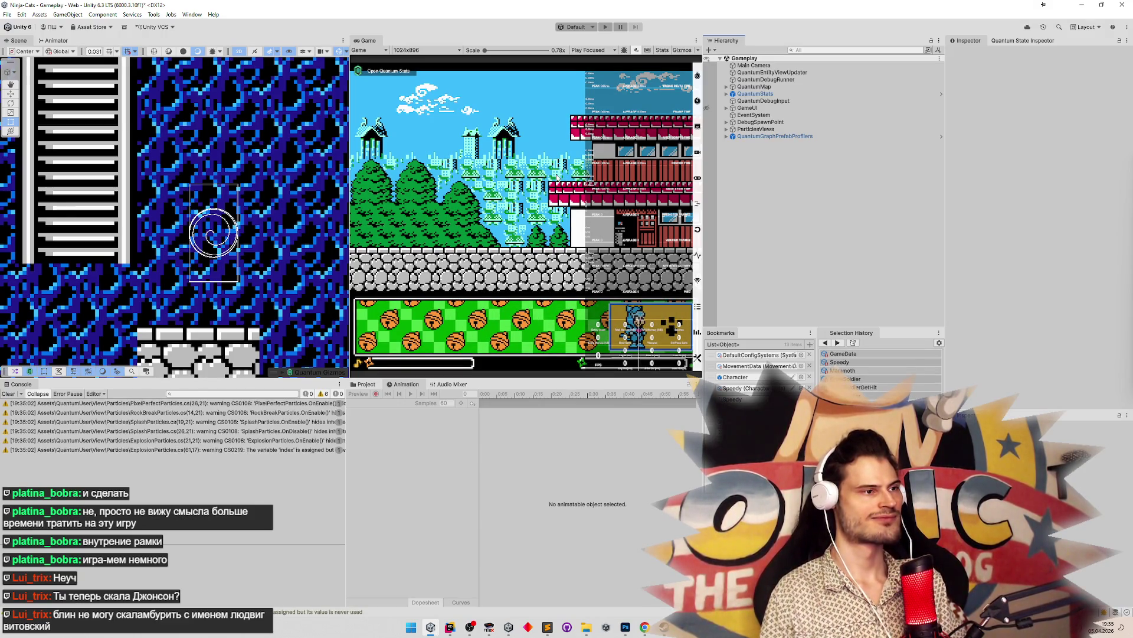
key("ctrl+p")
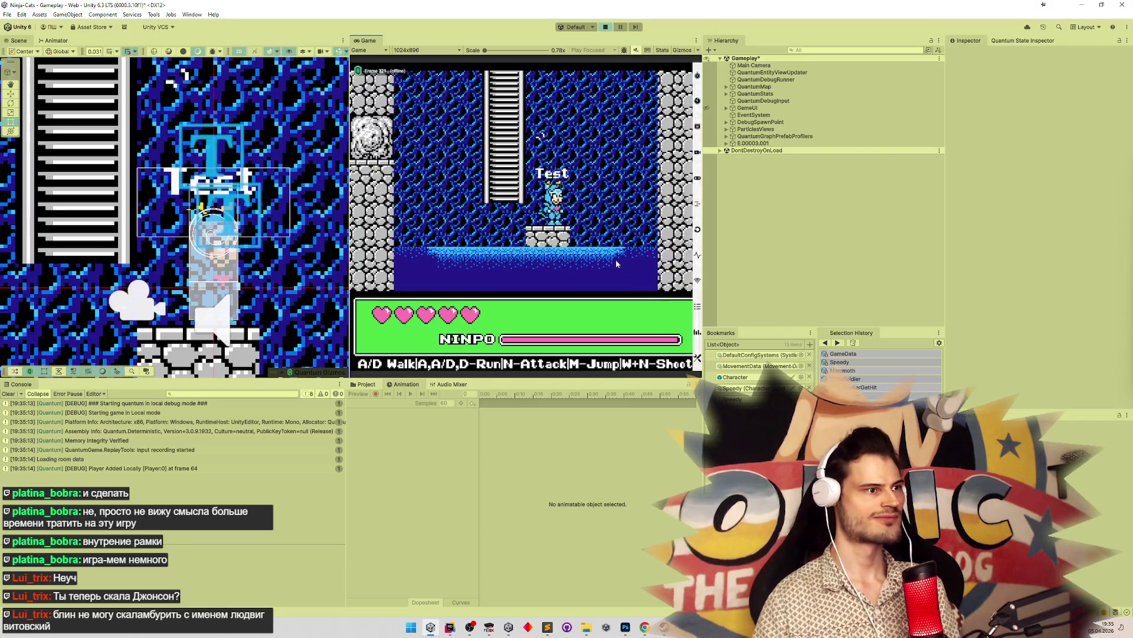
key("m")
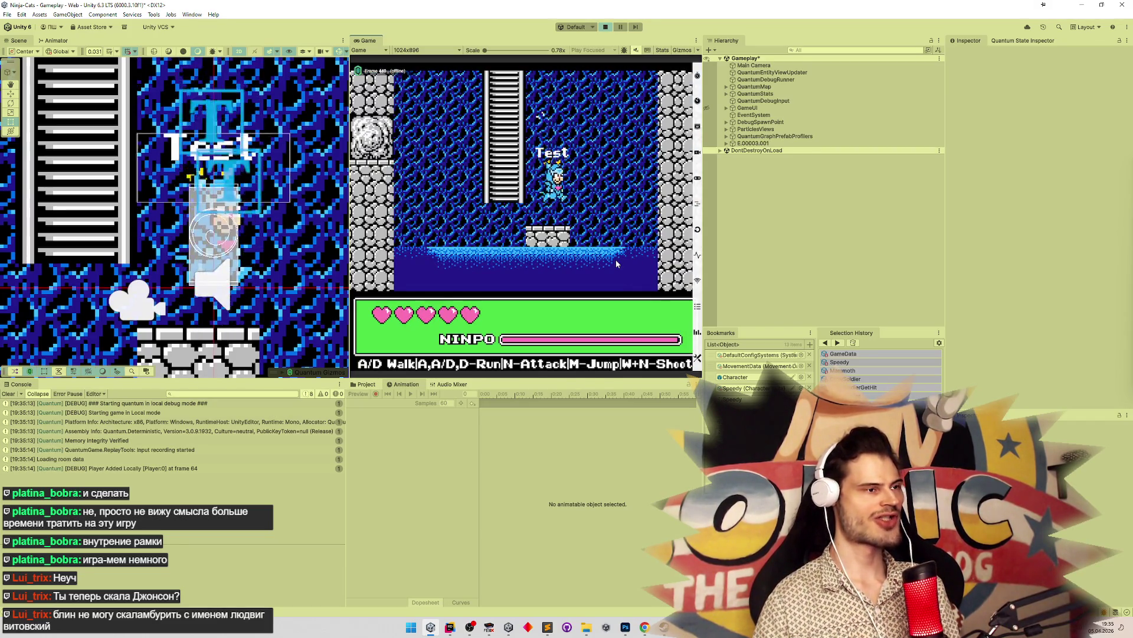
key("m")
key("m")
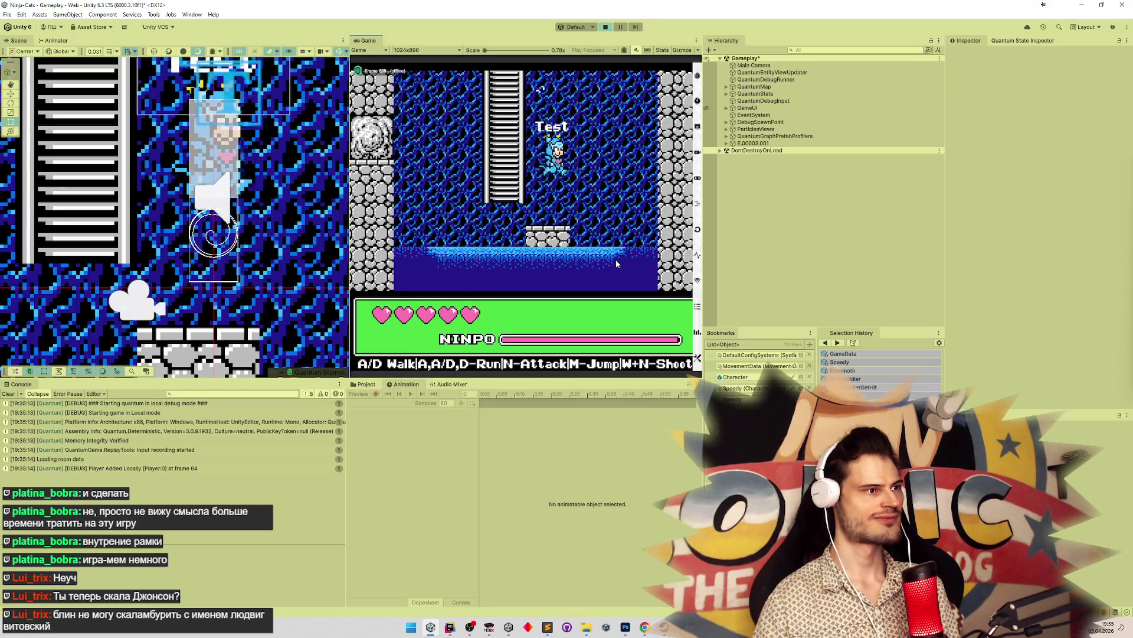
key("m")
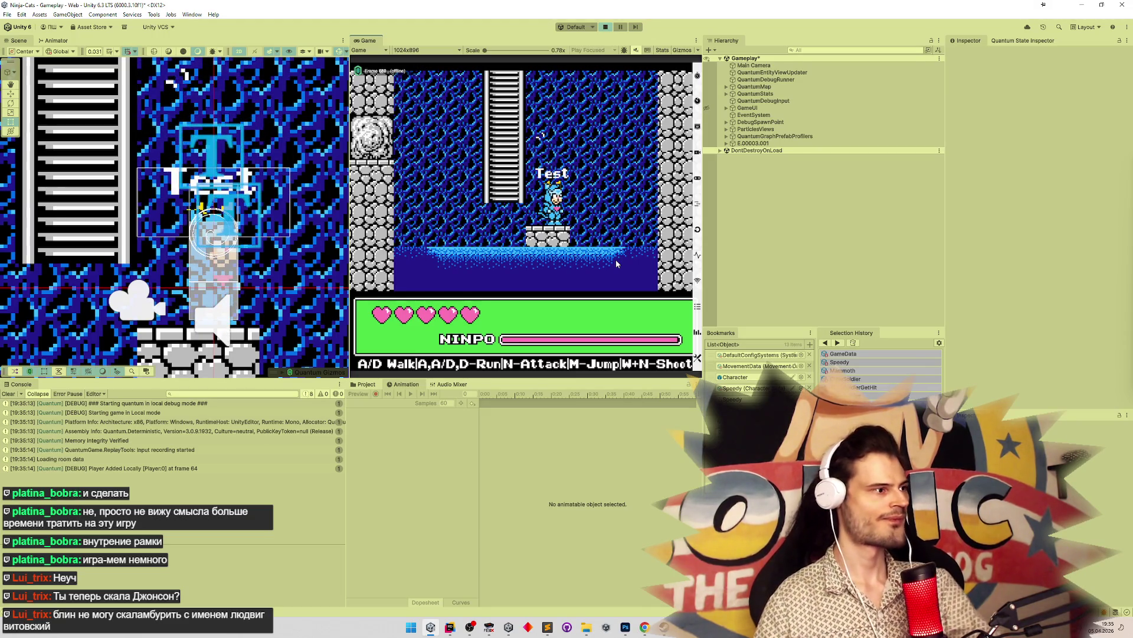
key("ctrl+p")
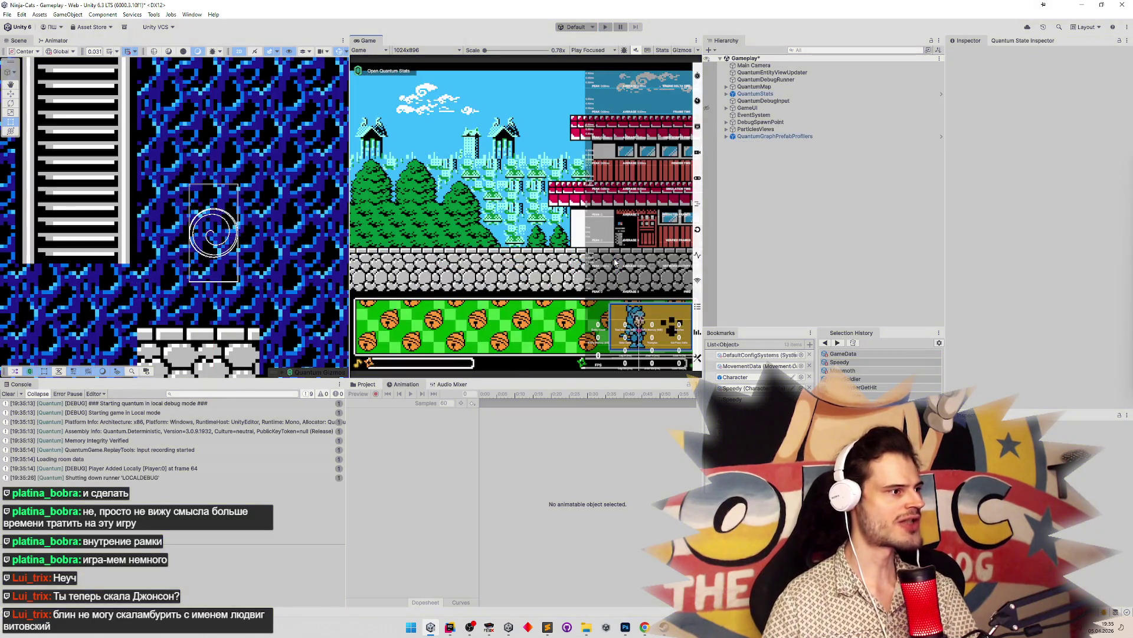
key("ctrl+p")
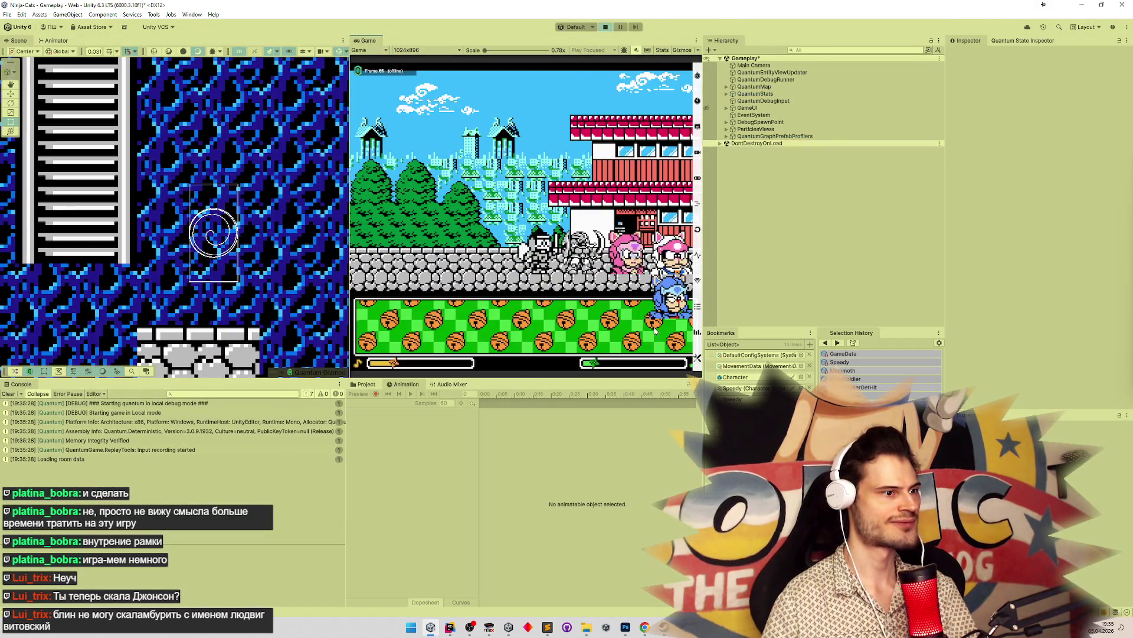
left_click(450, 626)
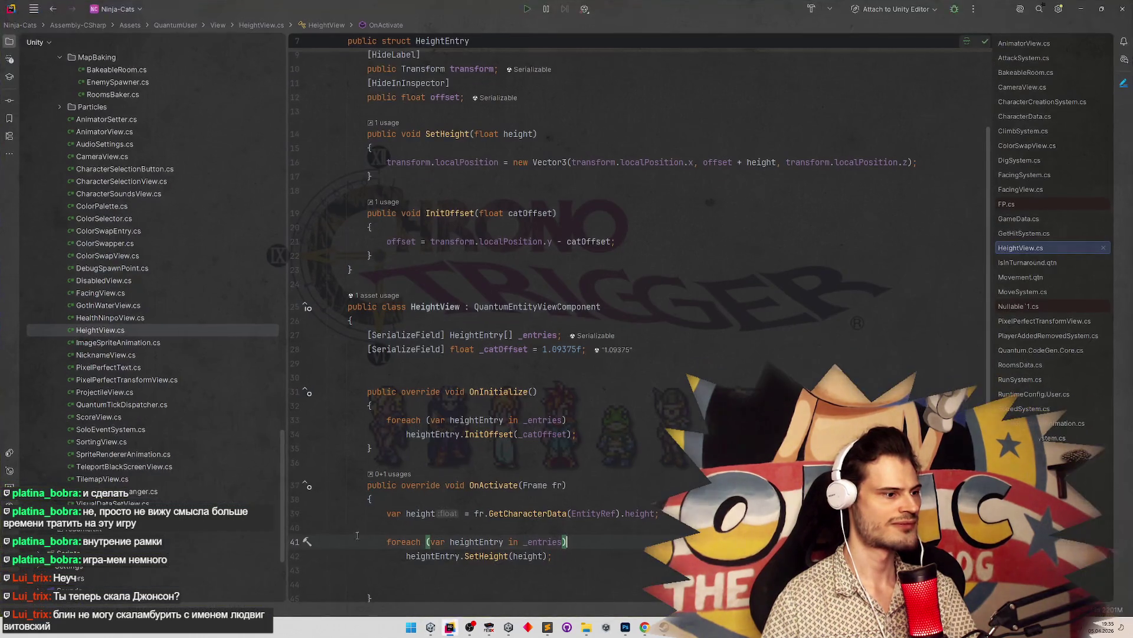
Set breakpoints on the foreach lines in OnInitialize and OnActivate
left_click(295, 422)
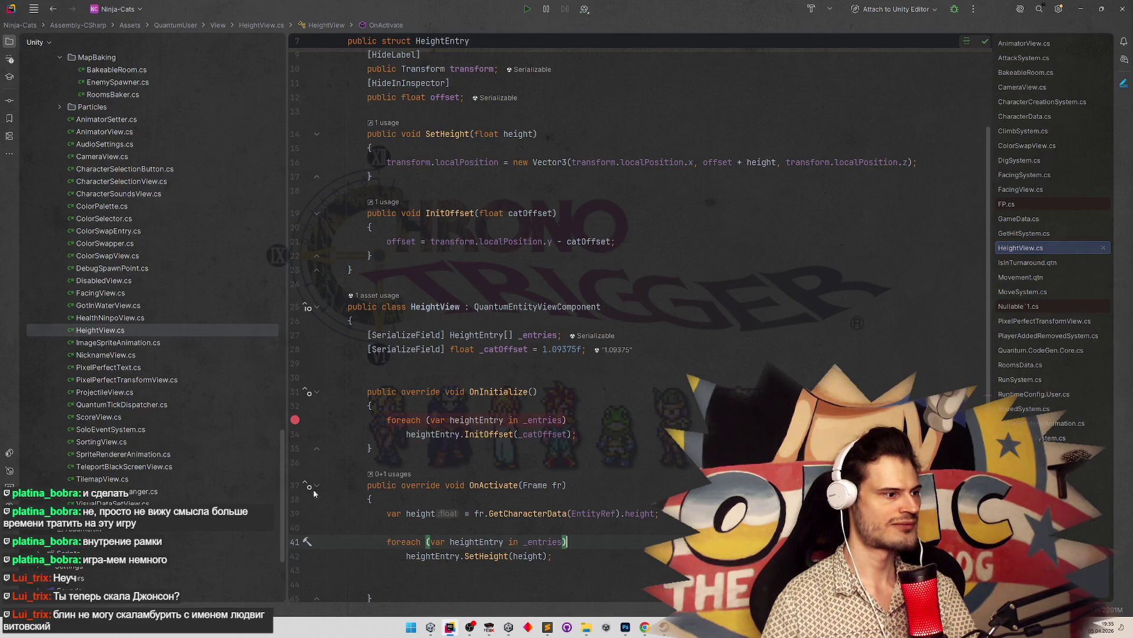
left_click(297, 543)
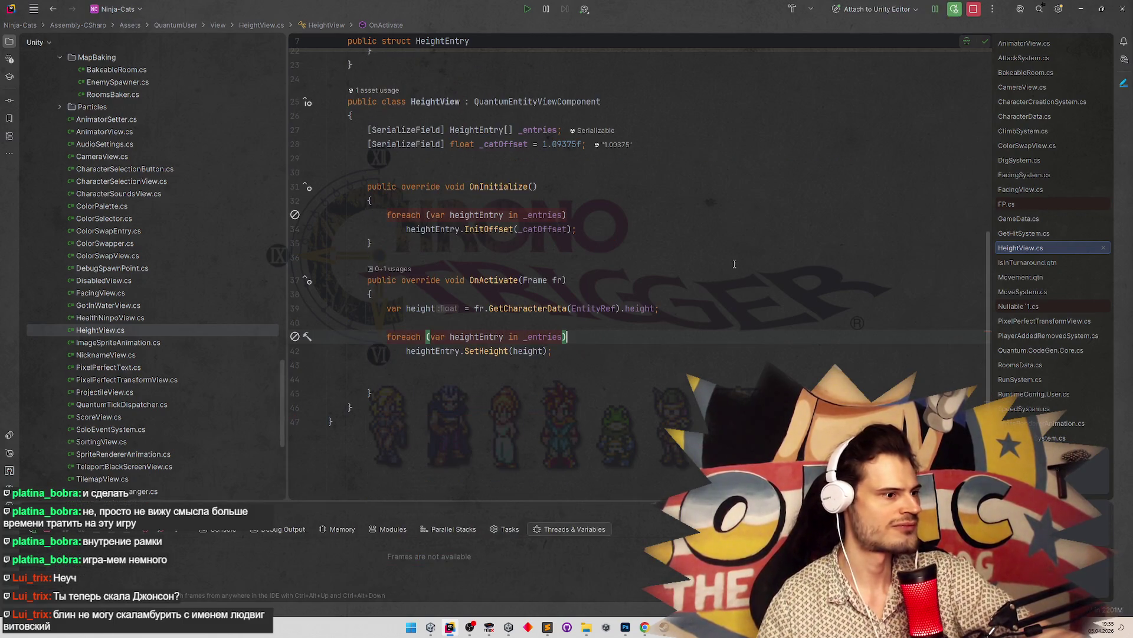
left_click(295, 217)
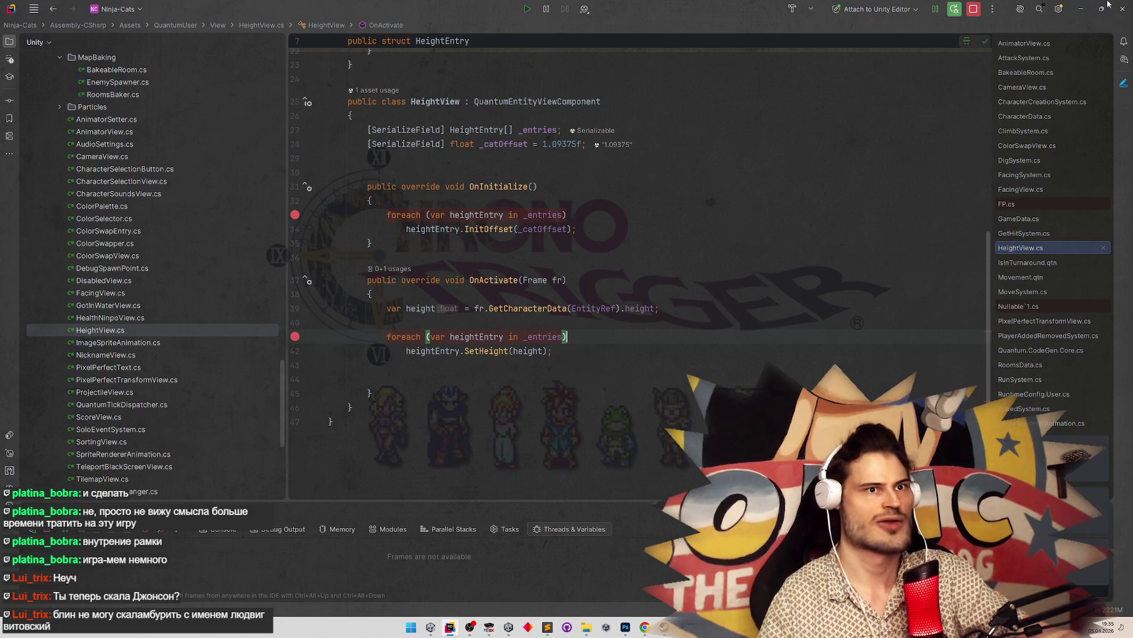
key("alt+Tab")
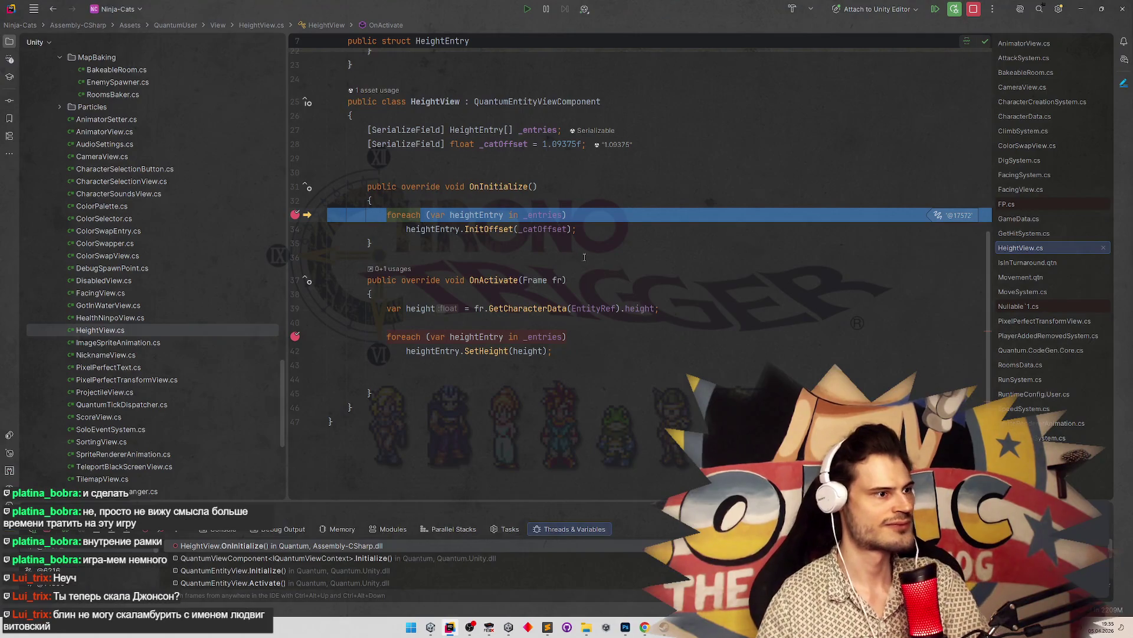
Break in OnInitialize and inspect the _entries items in the debugger
mouse_move(560, 233)
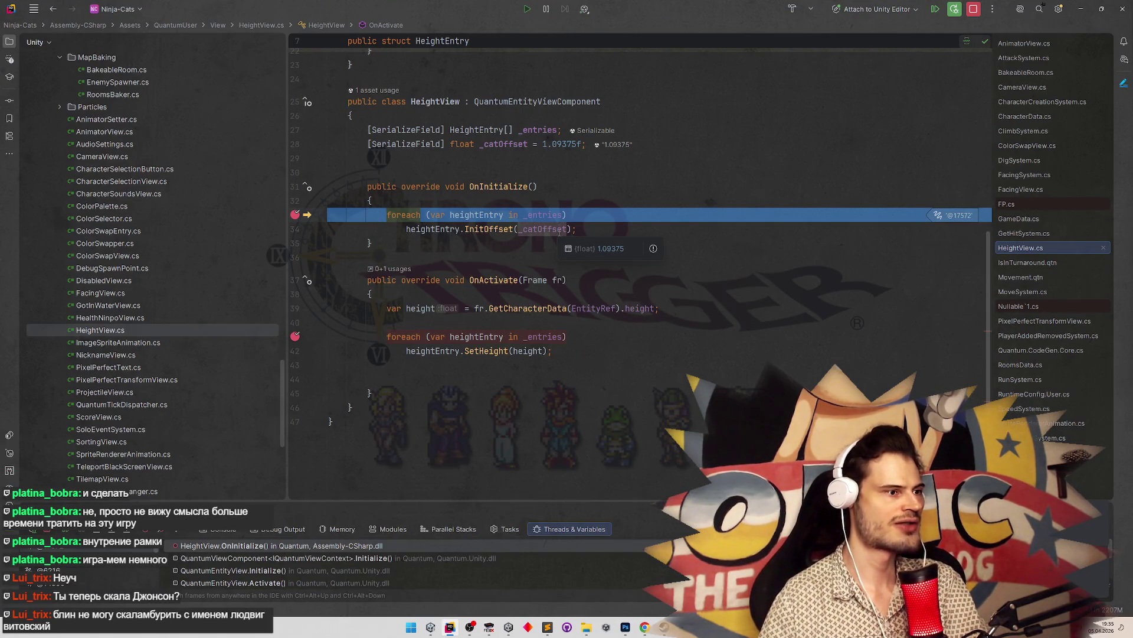
key("F9")
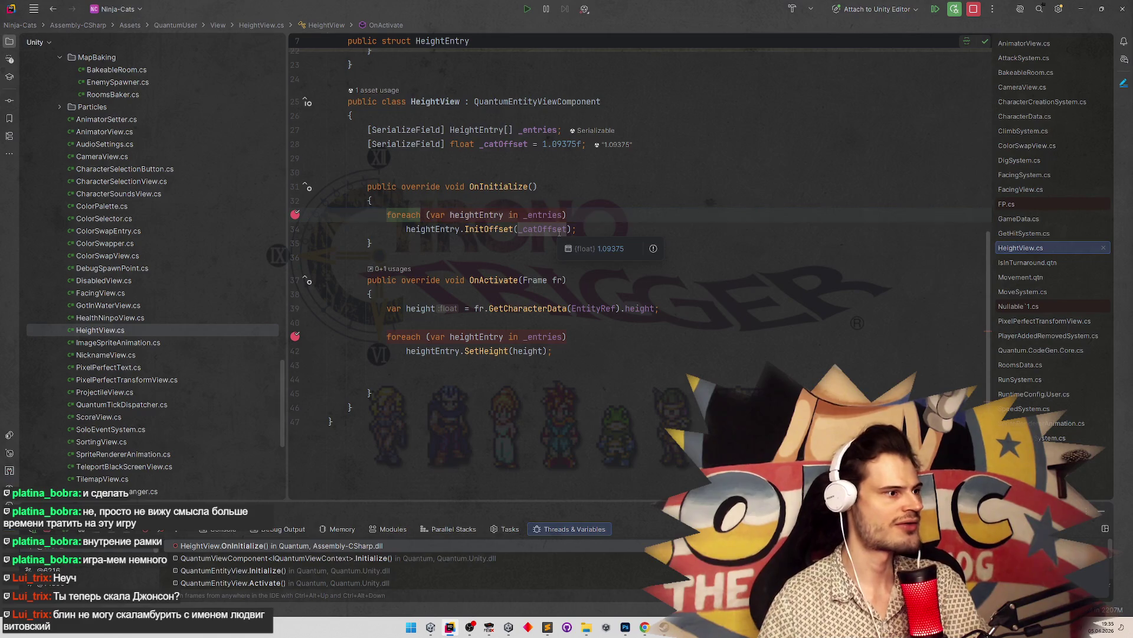
key("F9")
key("F9")
key("F8")
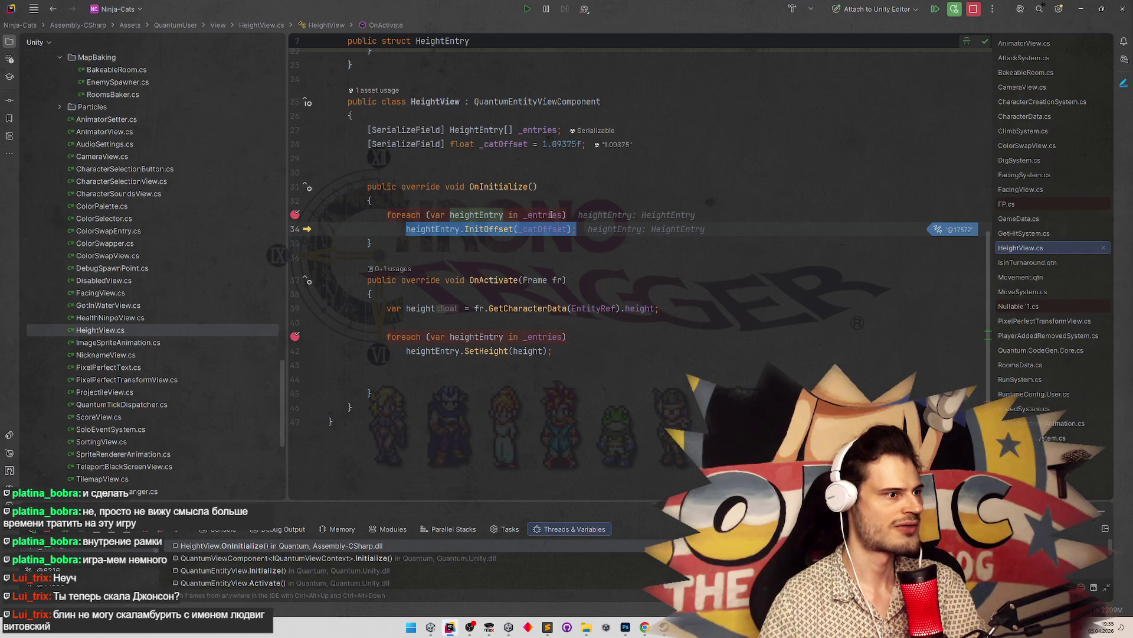
mouse_move(551, 213)
left_click(557, 234)
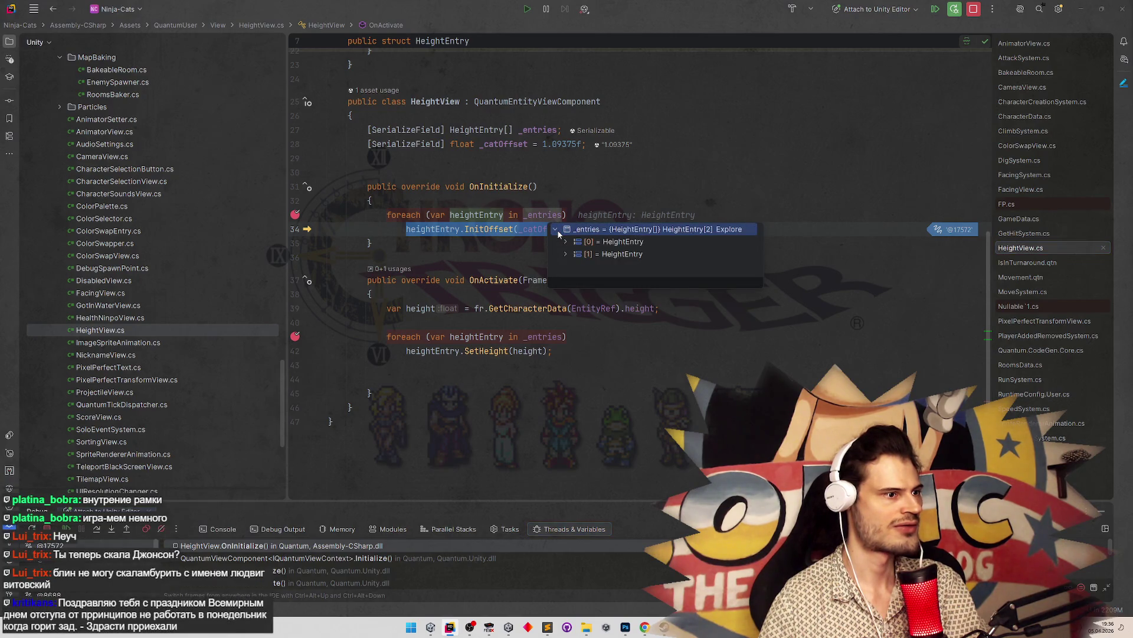
left_click(567, 255)
left_click(534, 253)
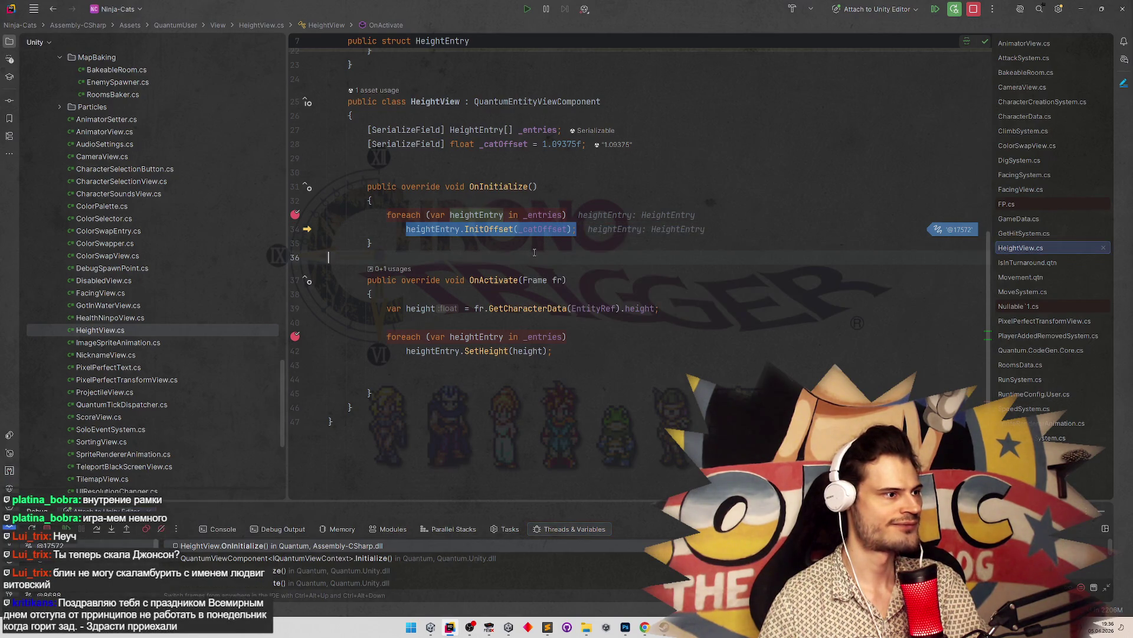
Step over InitOffset and re-inspect both HeightEntry items' offsets
key("Up")
key("Up")
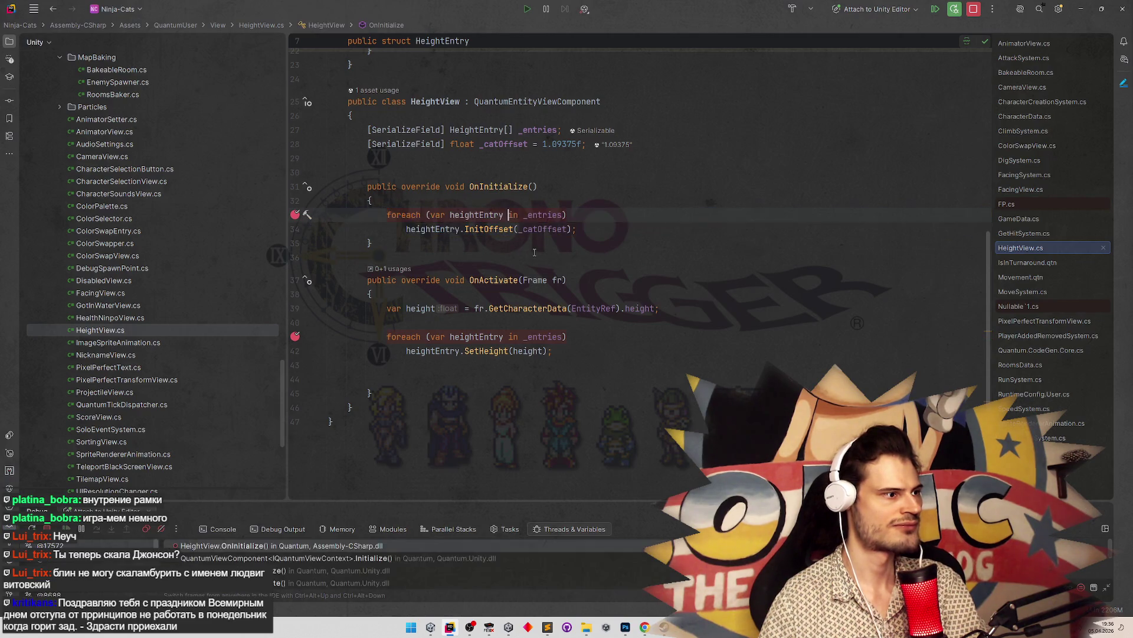
key("F10")
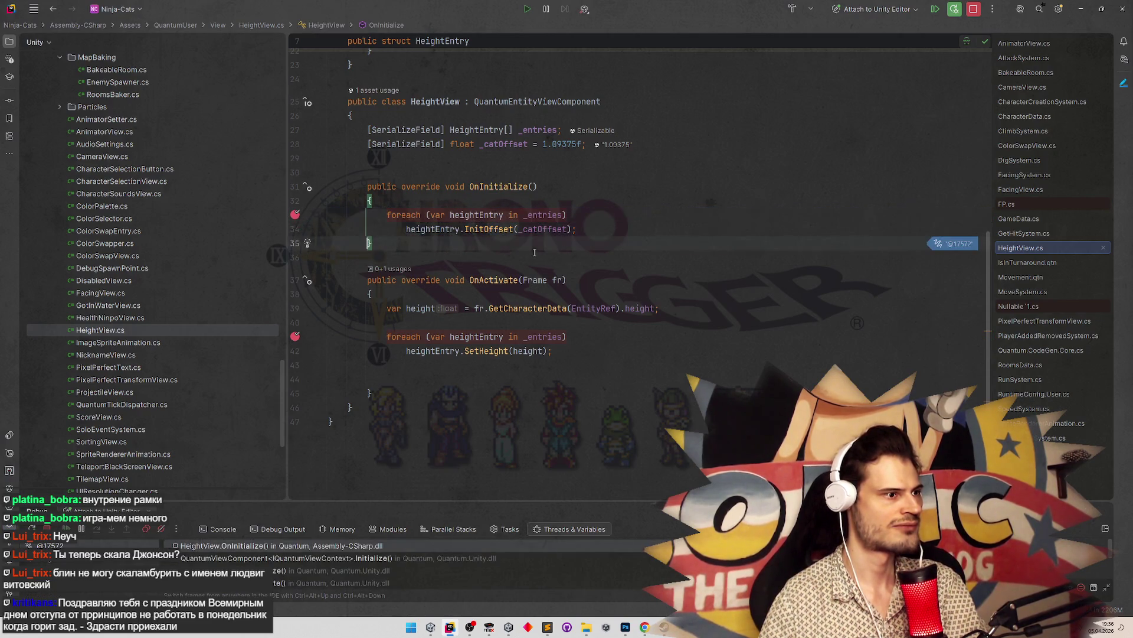
left_click(553, 234)
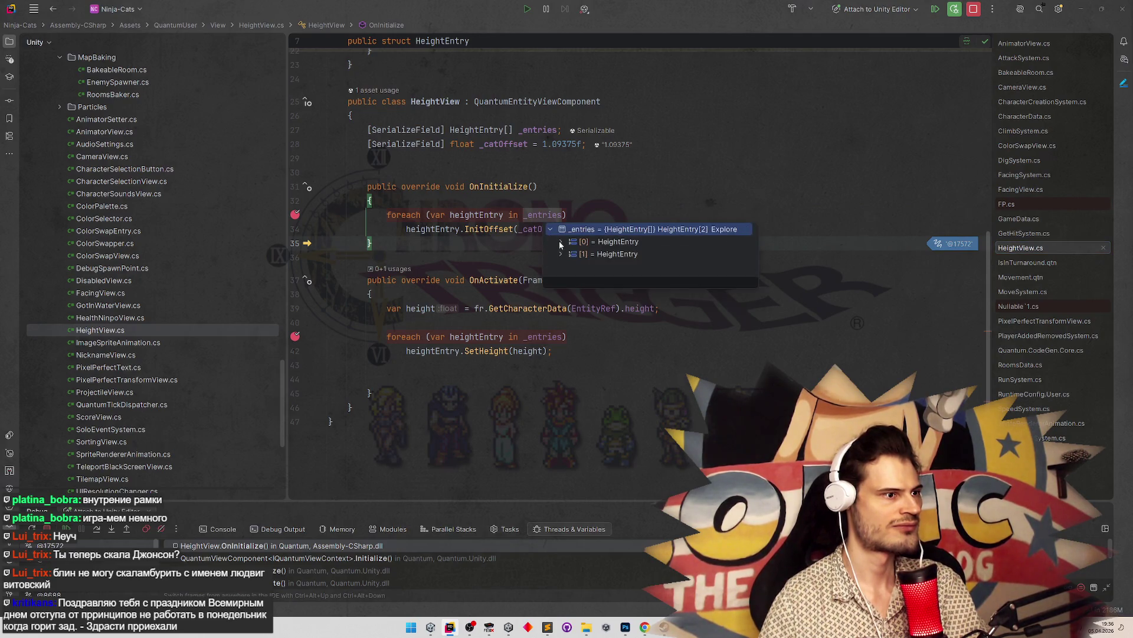
left_click(561, 243)
left_click(562, 279)
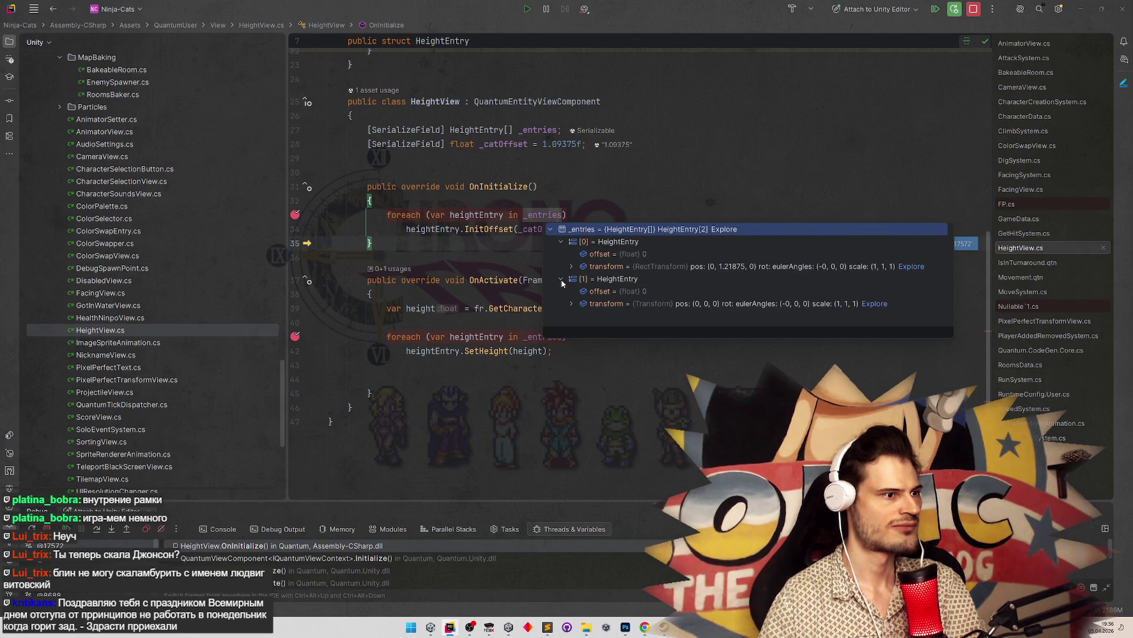
left_click(538, 186)
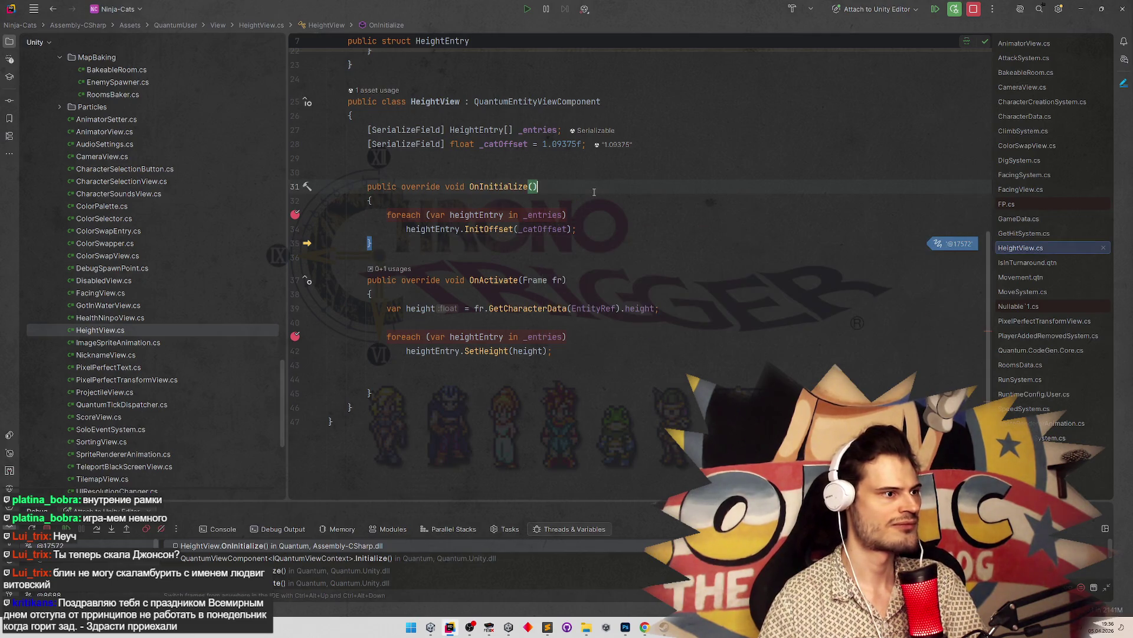
Resume the game from the breakpoint
scroll(699, 219, "up", 3)
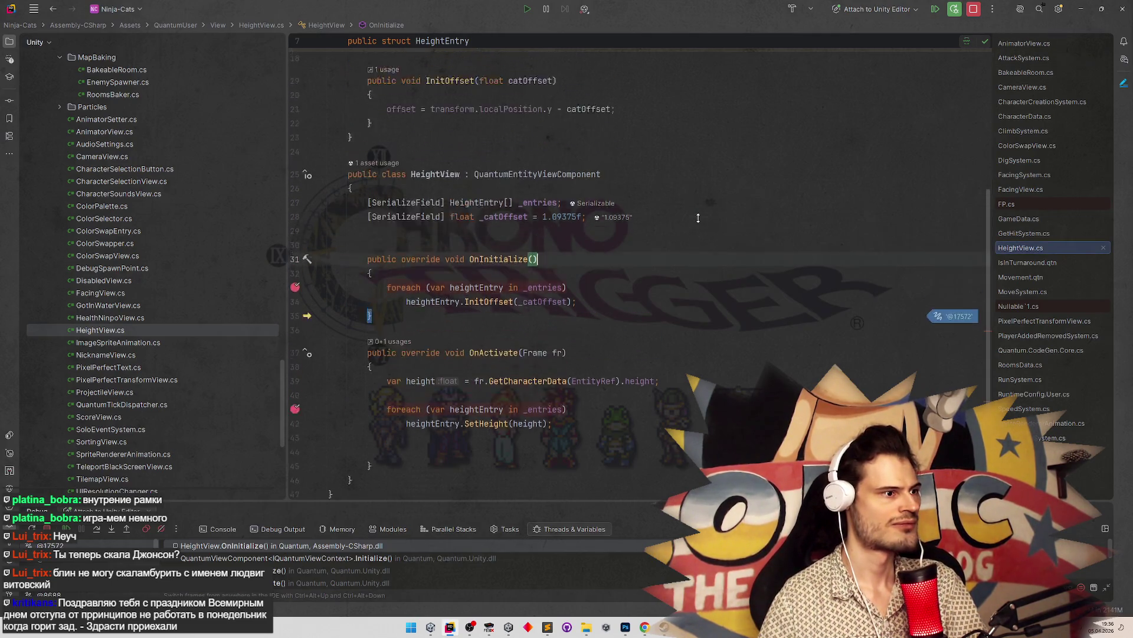
scroll(699, 218, "up", 3)
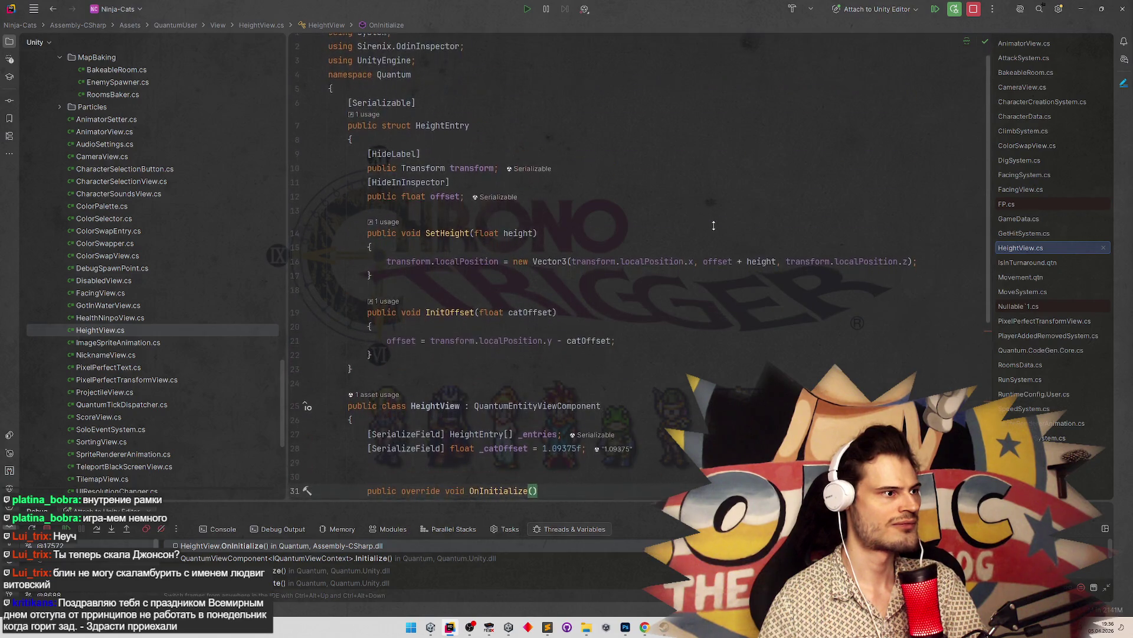
scroll(707, 219, "down", 3)
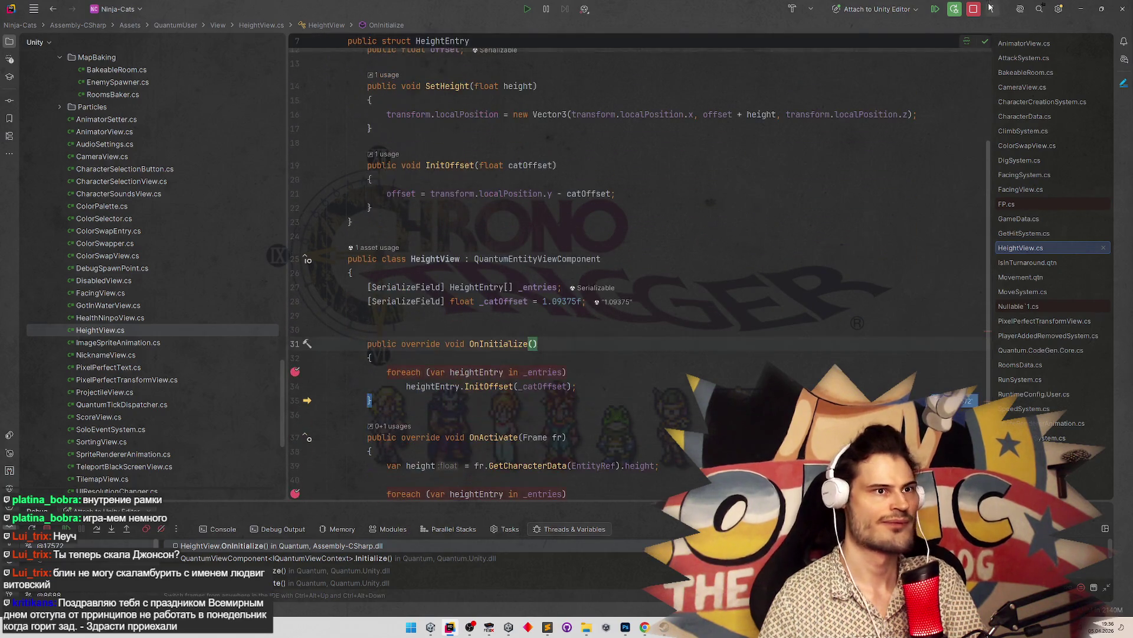
key("F5")
scroll(531, 266, "down", 2)
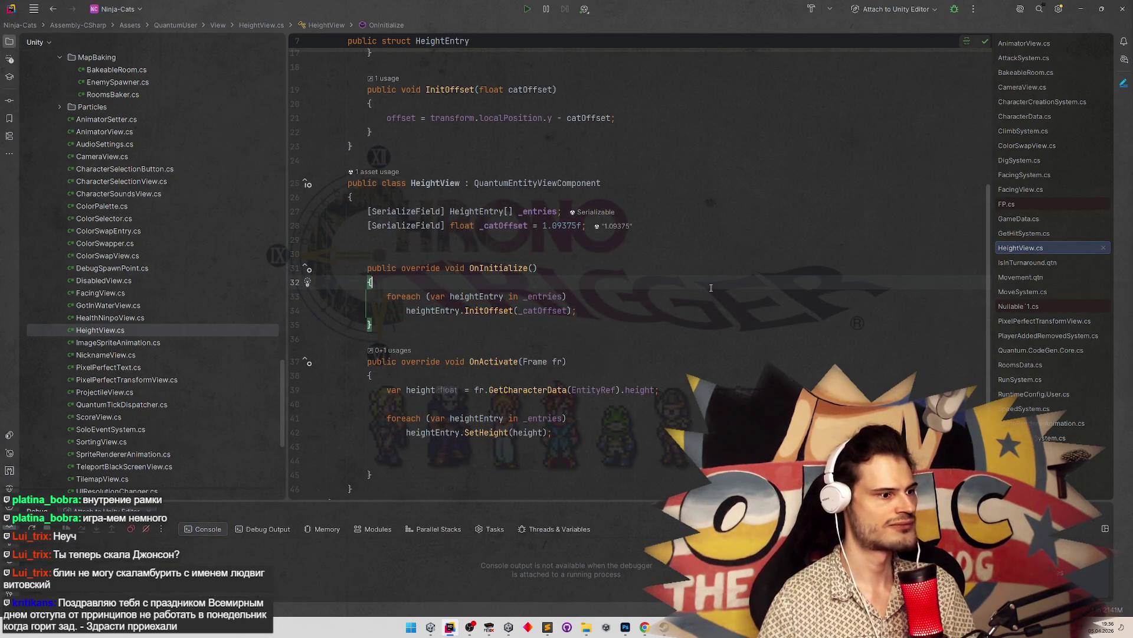
Look up the SetHeight declaration, then navigate back to its call
left_click(493, 439, "ctrl")
left_click(494, 433, "ctrl")
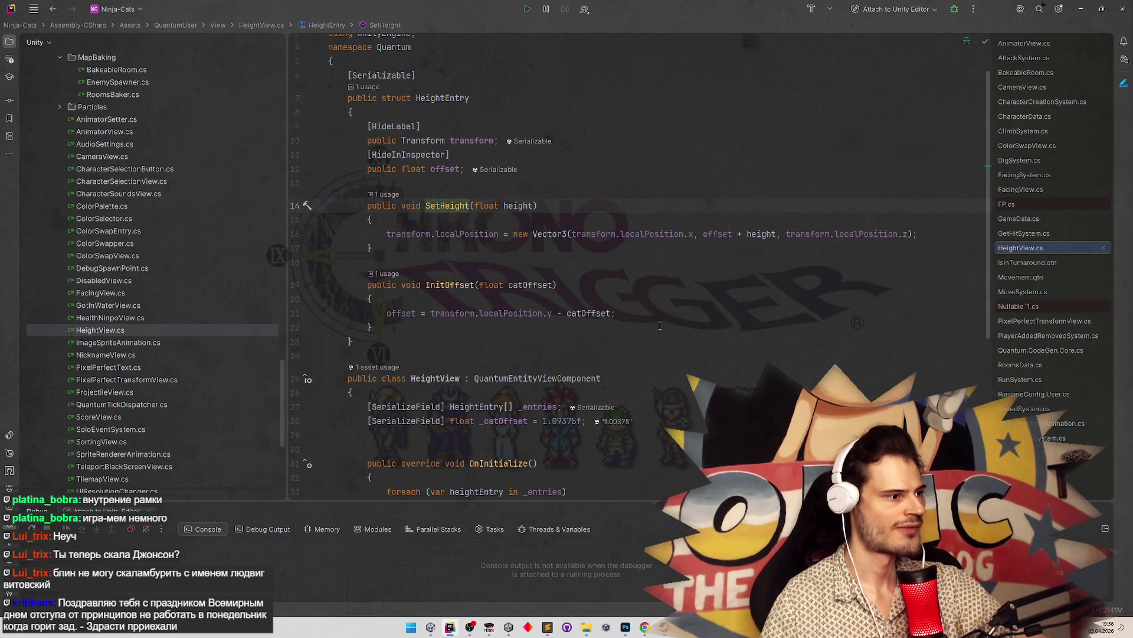
key("ctrl+alt+Left")
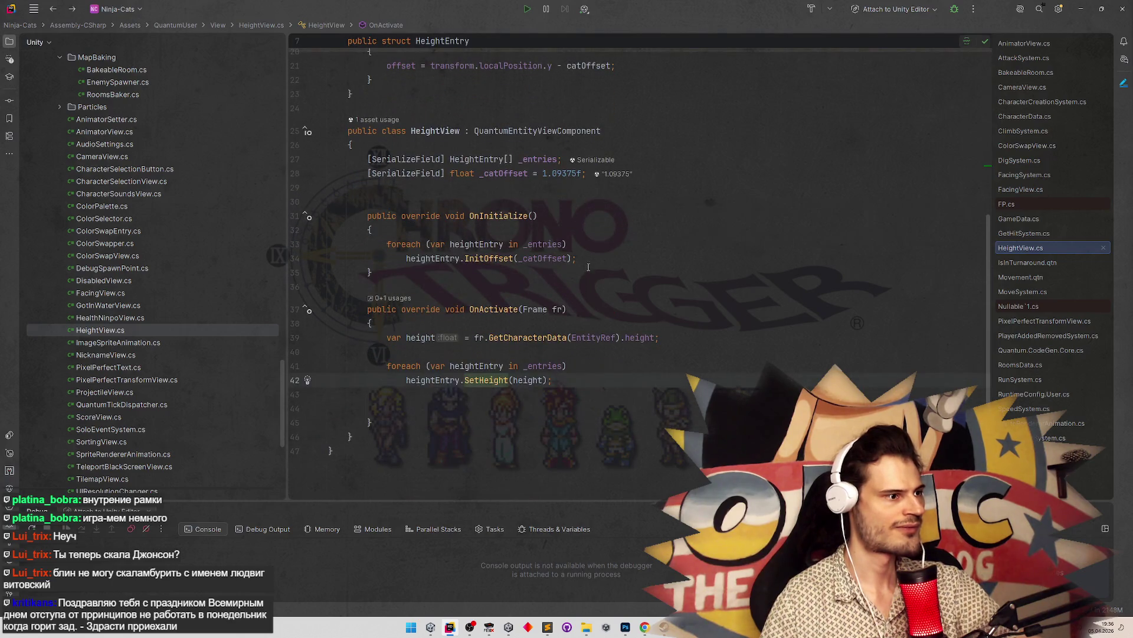
Add an indexed for-loop over _entries.Length in OnInitialize, starting its body with _entries[i]
left_click(581, 230)
key("Return")
type("for")
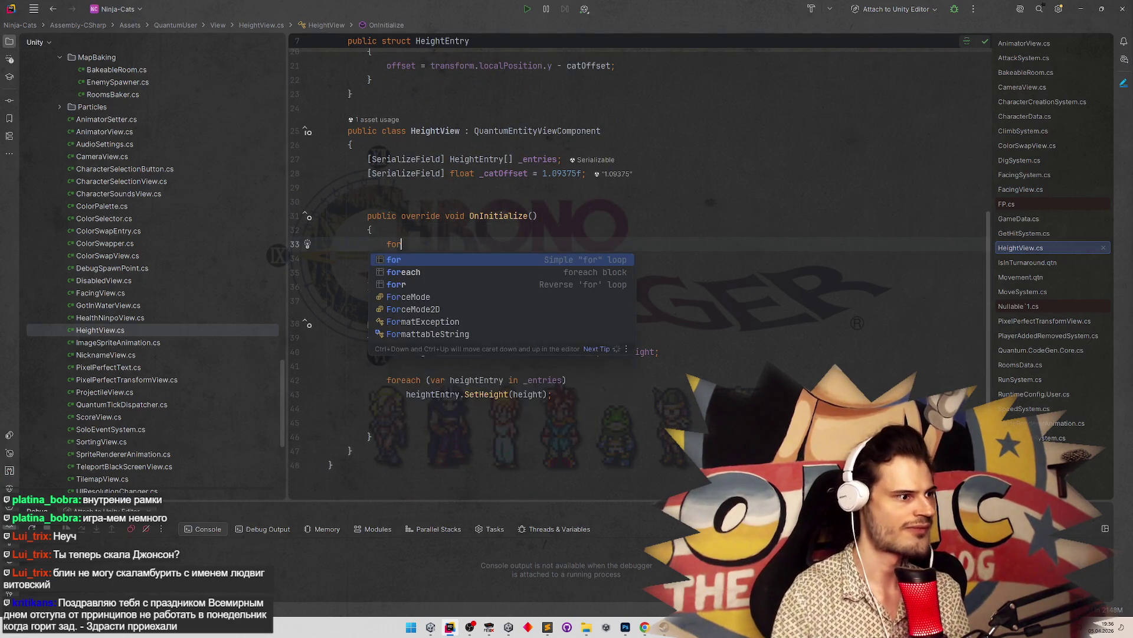
key("Return")
key("Tab")
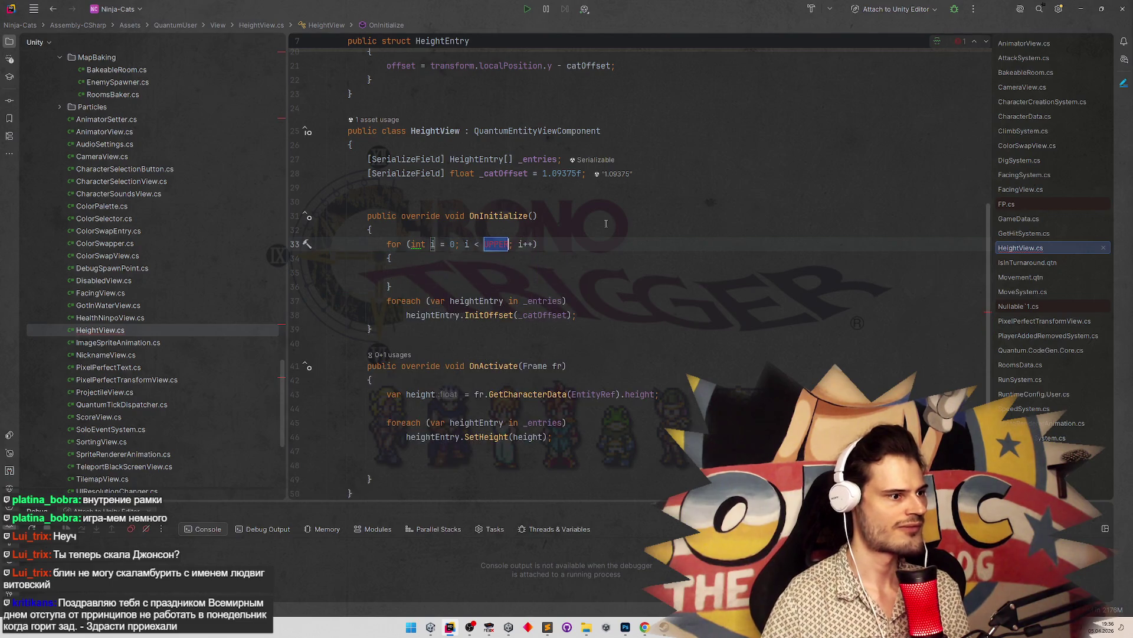
type("_entries")
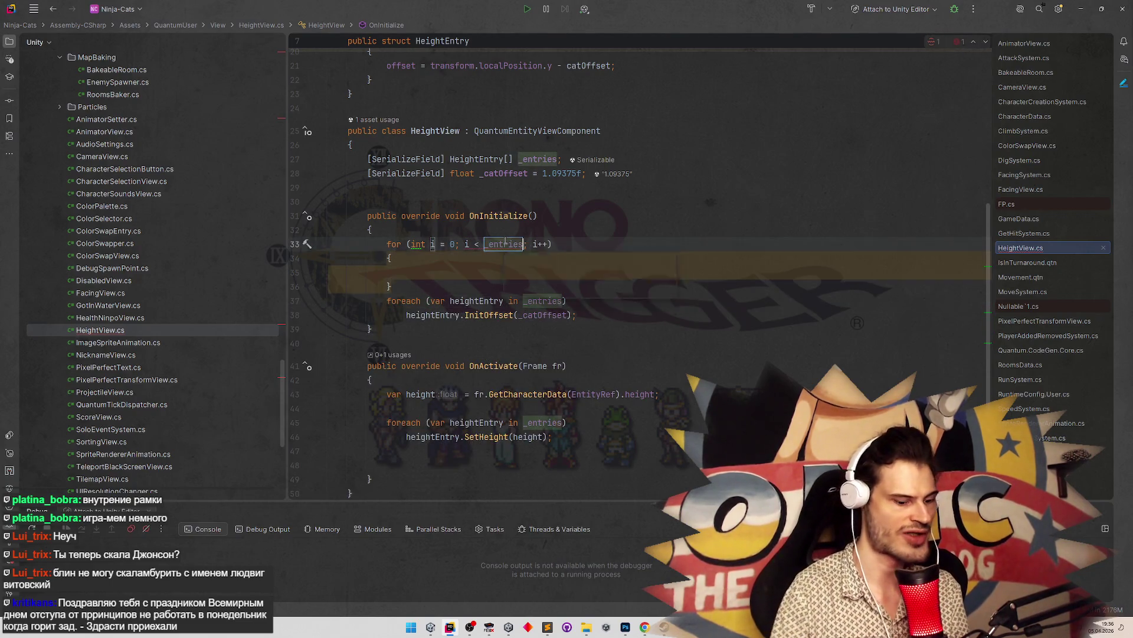
type(".")
key("Return")
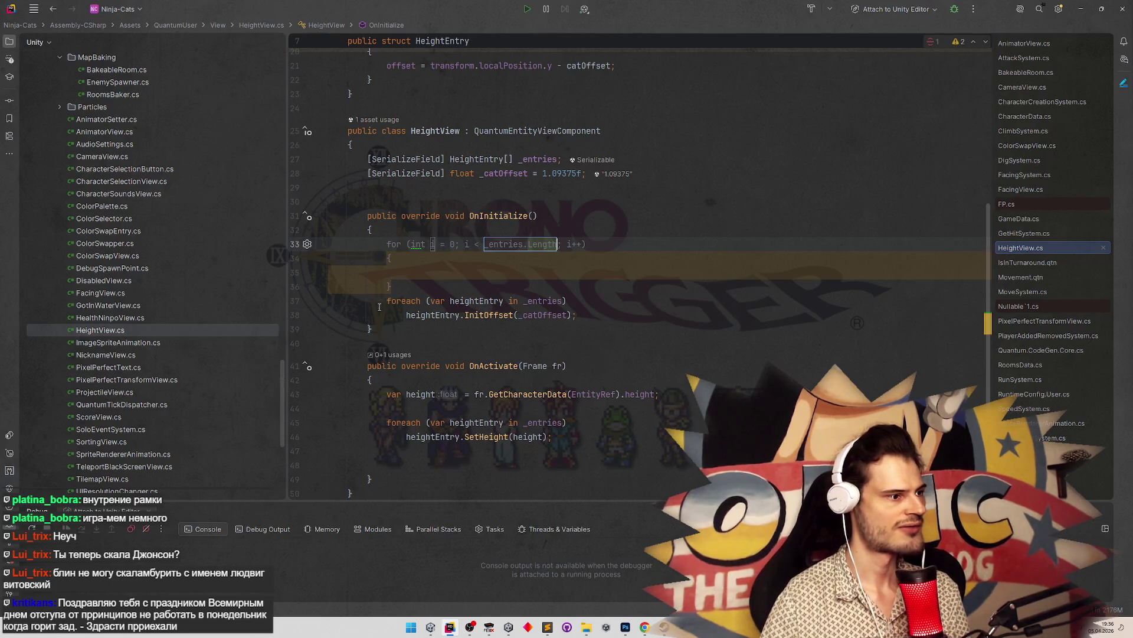
double_click(418, 315)
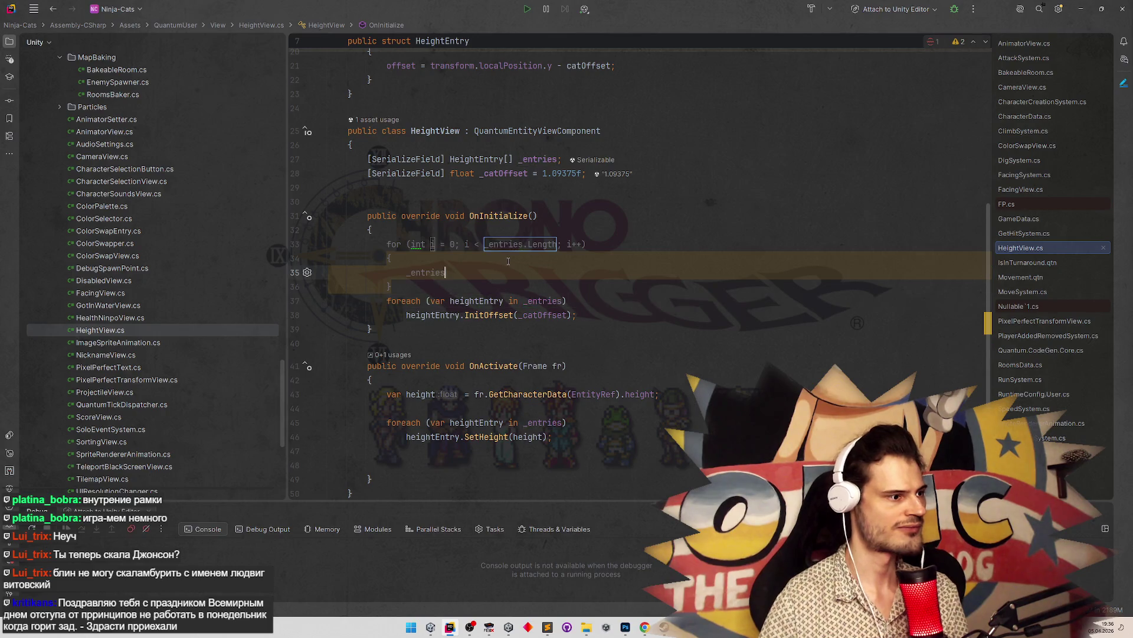
key("Return")
type("_entries[i]")
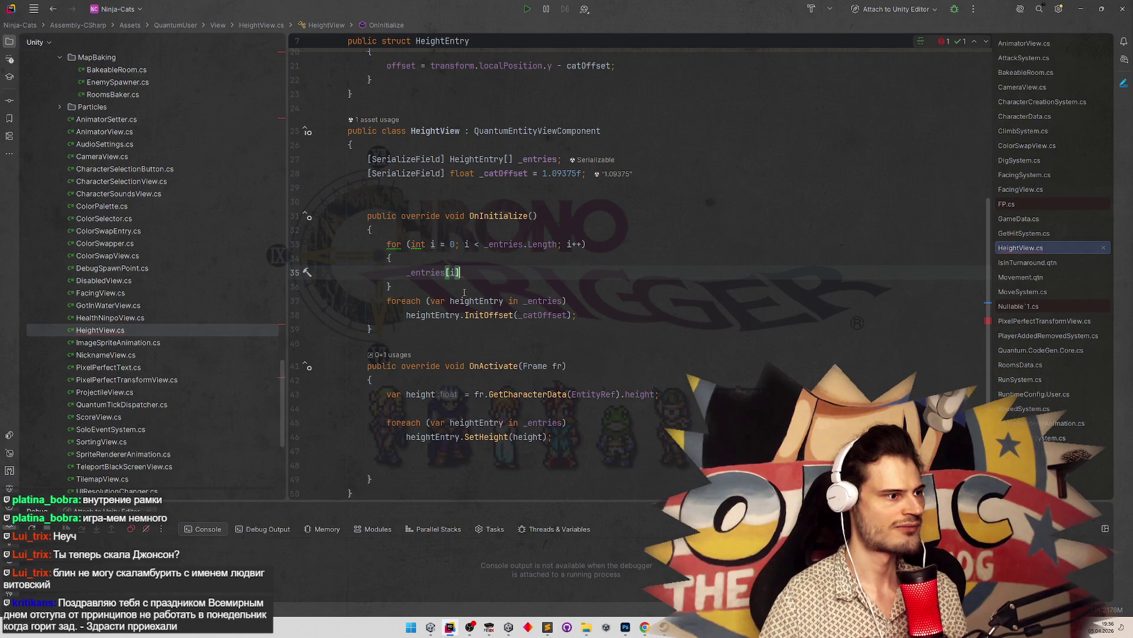
Restore the deleted for-loop and make its body call _entries[i].InitOffset(_catOffset)
left_click_drag(464, 292, 281, 253)
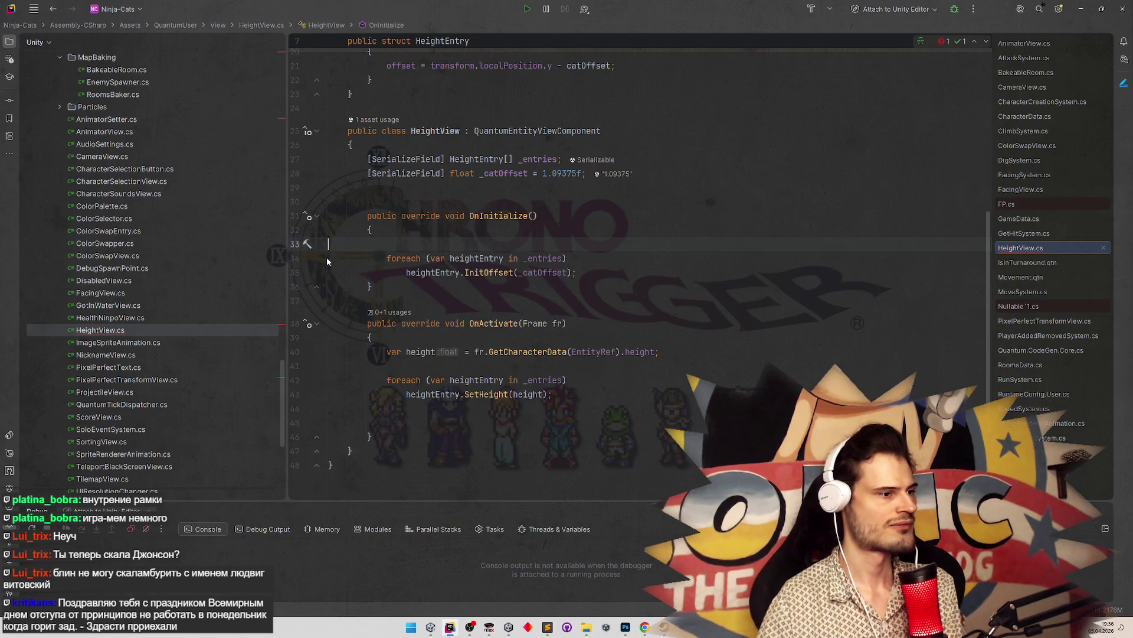
key("BackSpace")
key("BackSpace")
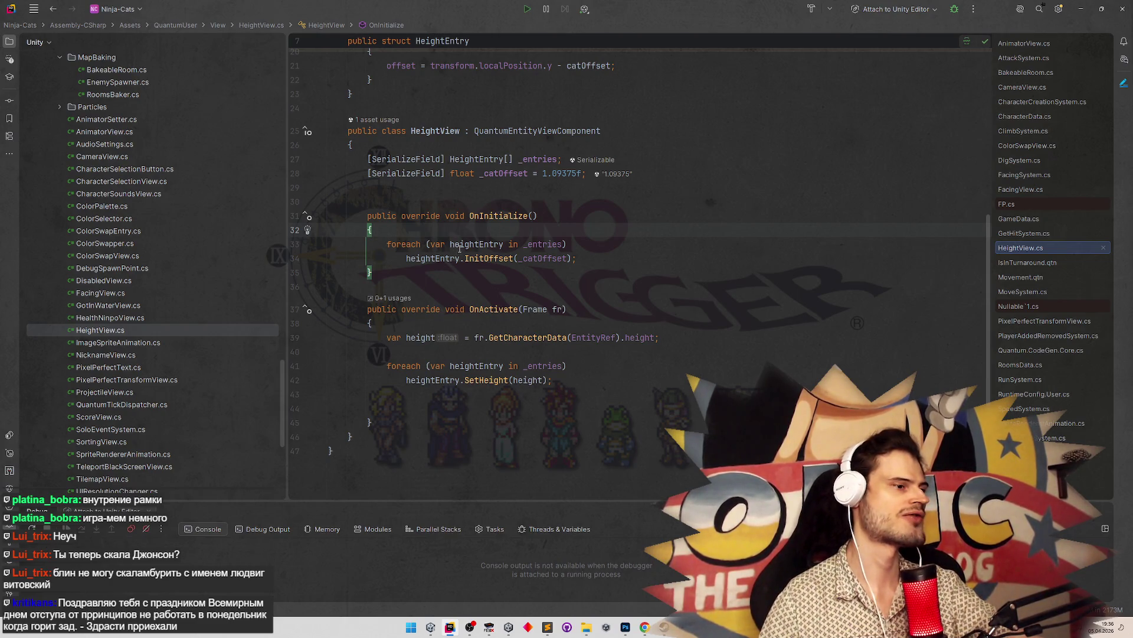
key("ctrl+z")
key("ctrl+z")
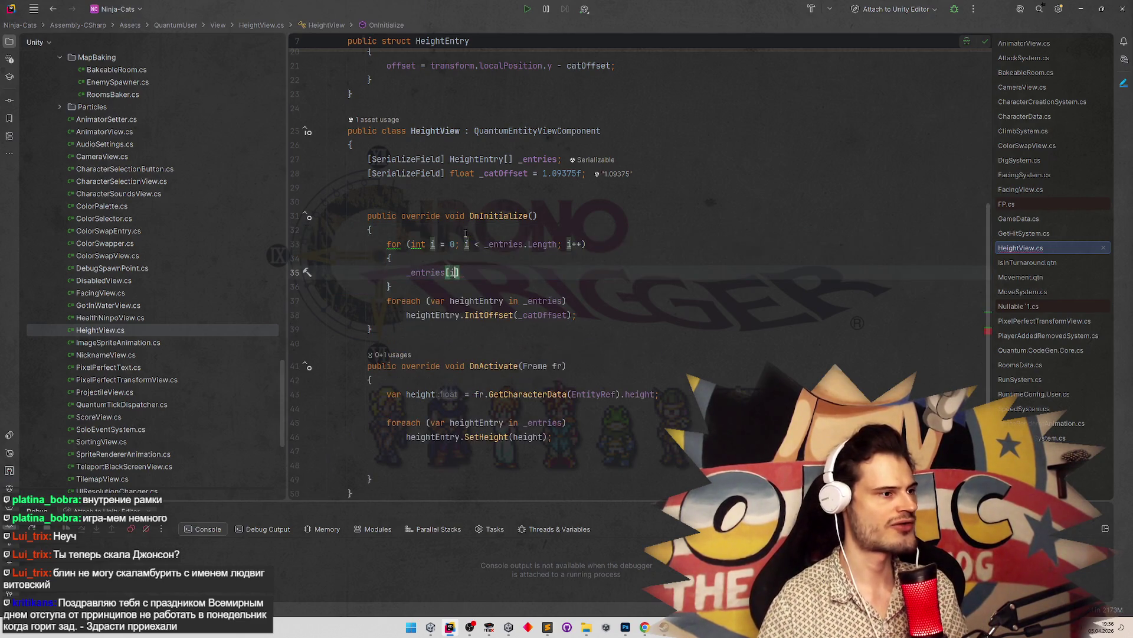
type("i")
left_click(480, 273)
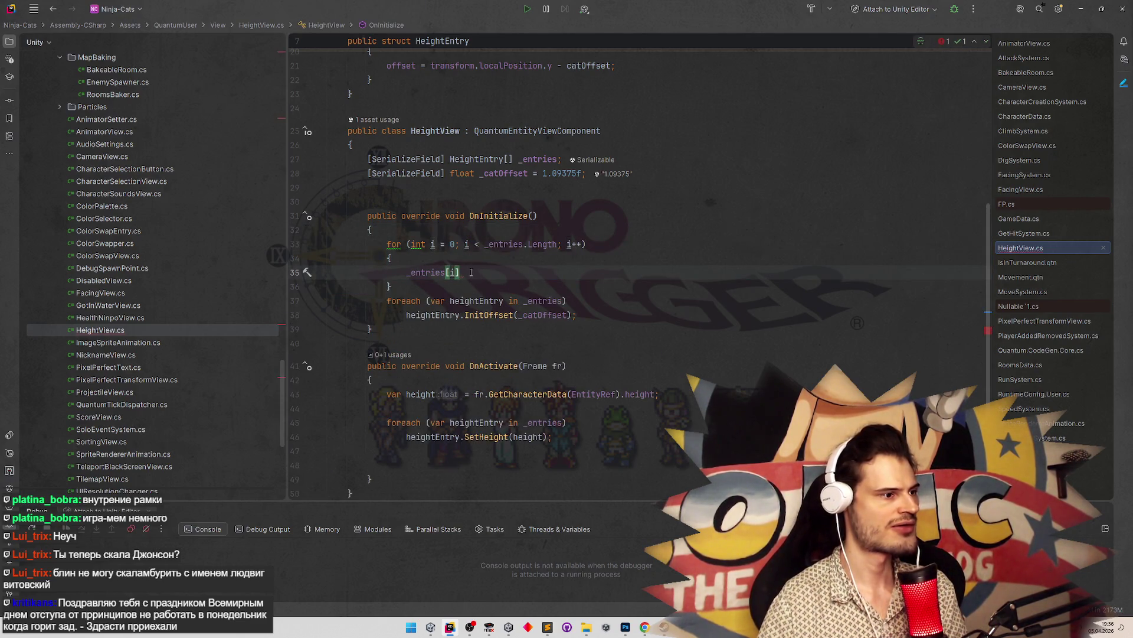
type(".Init")
key("Return")
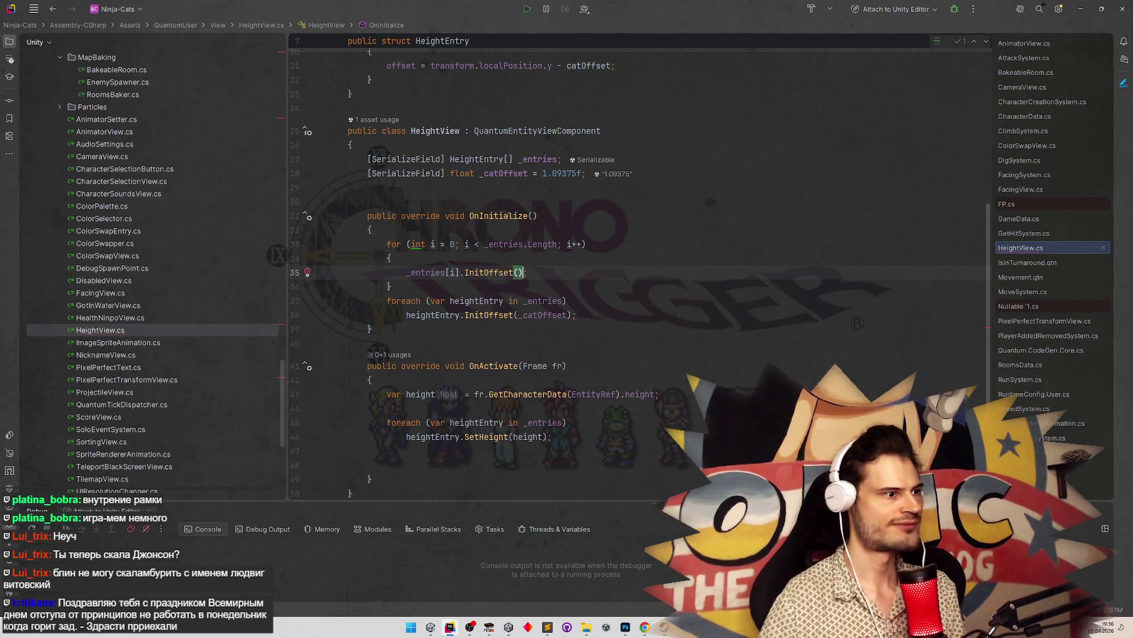
double_click(535, 317)
key("ctrl+c")
left_click(519, 272)
key("ctrl+v")
Delete the old foreach, tidy the loop with var, and set a breakpoint on the InitOffset line
left_click_drag(577, 317, 313, 302)
key("BackSpace")
key("BackSpace")
key("ctrl+alt+l")
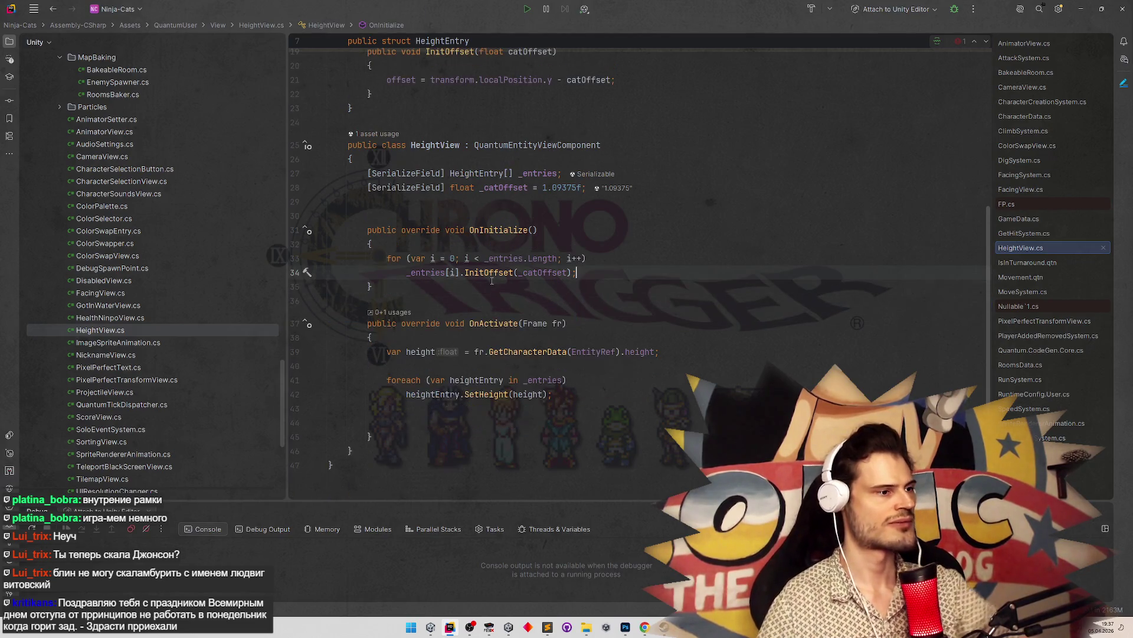
left_click(295, 272)
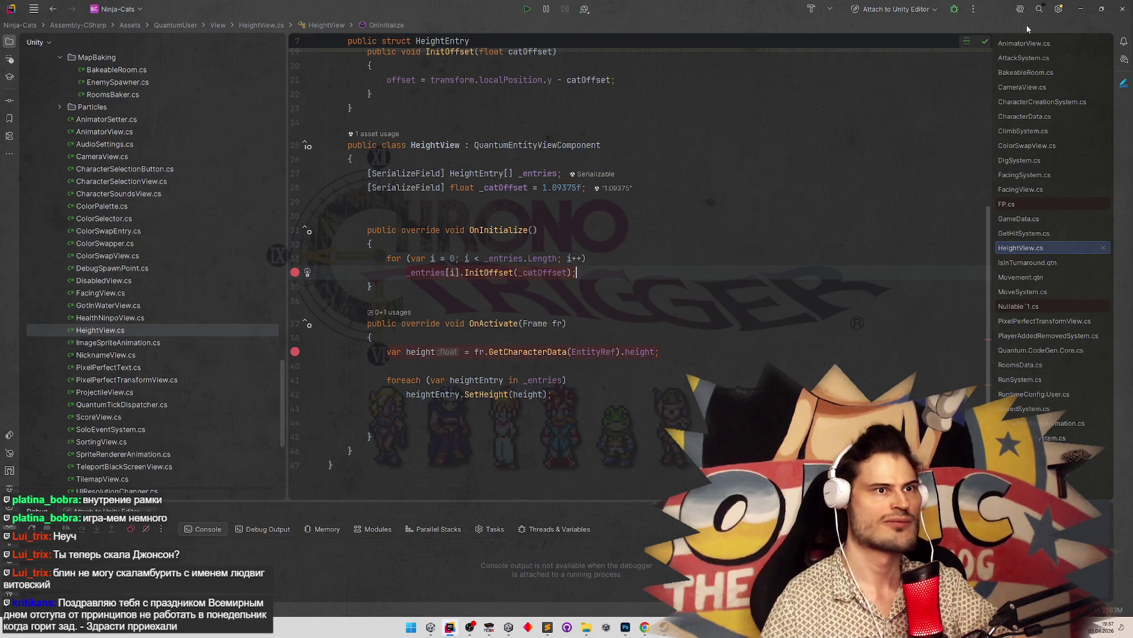
Back in Unity, stop the game, save the Gameplay scene, and restart play mode so the code recompiles
key("alt+Tab")
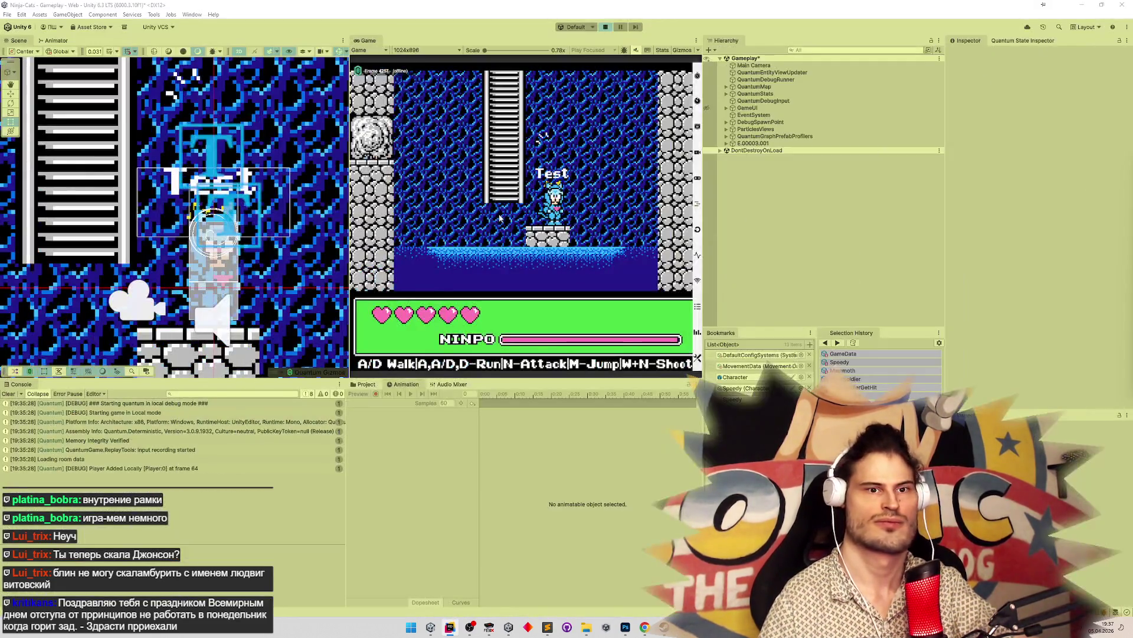
key("n")
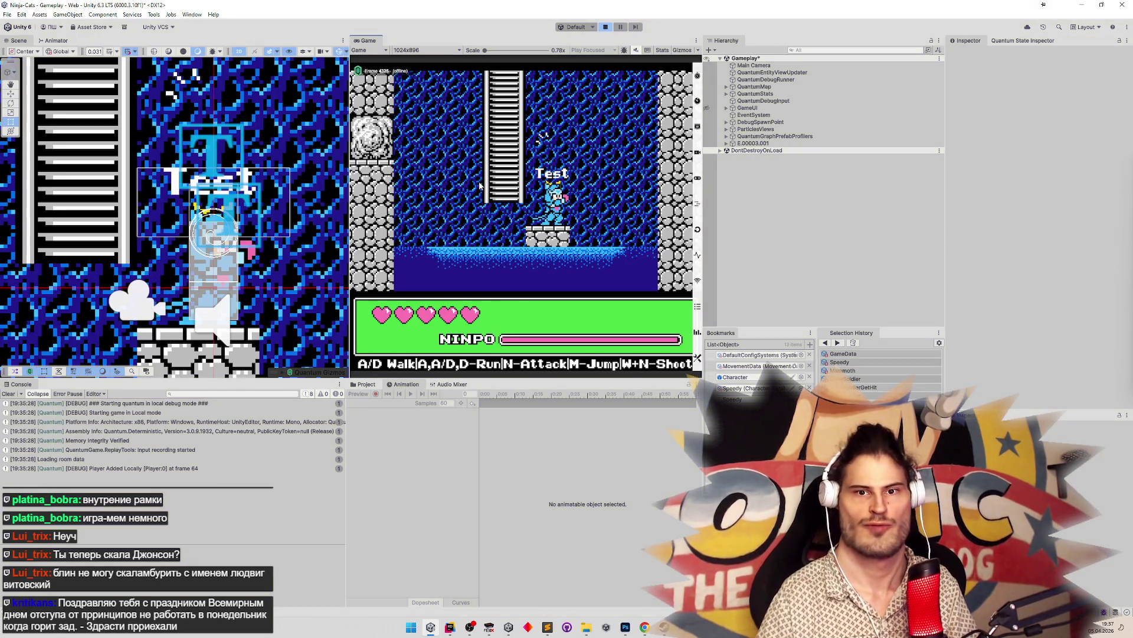
key("ctrl+p")
key("ctrl+s")
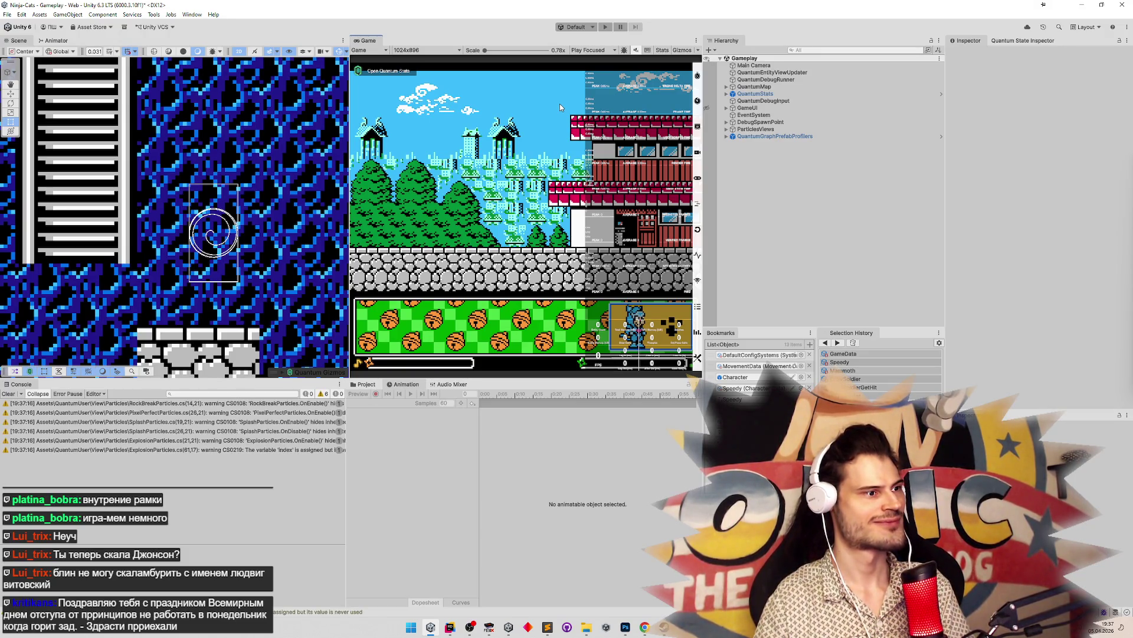
key("ctrl+p")
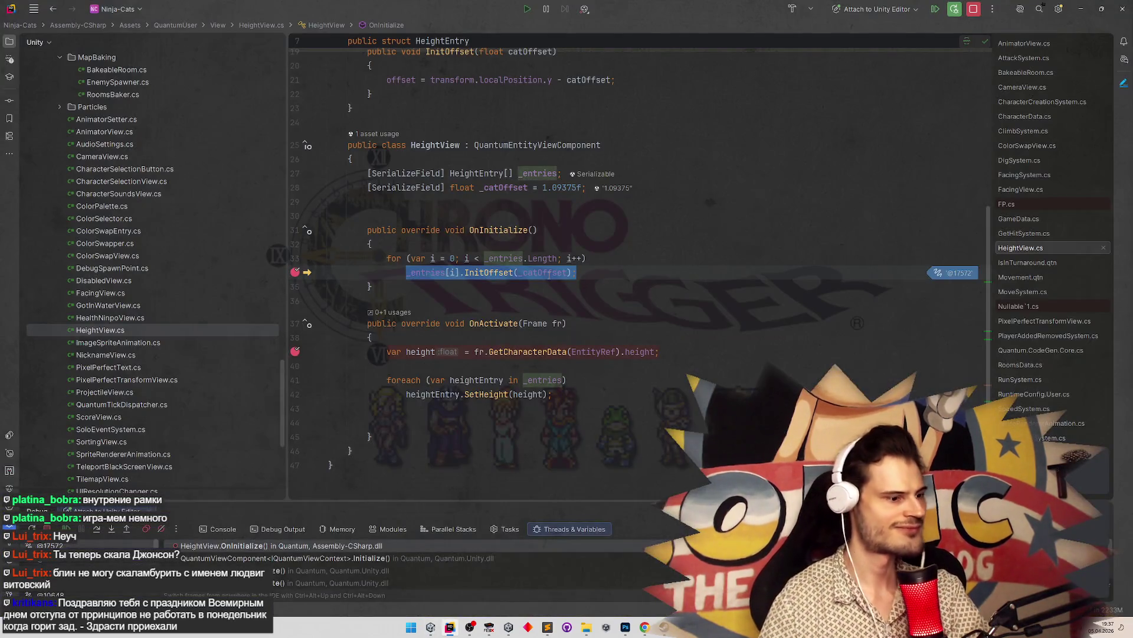
Step through the InitOffset loop and inspect _entries, confirming offsets 0.125 and -1.09375
key("F10")
key("F10")
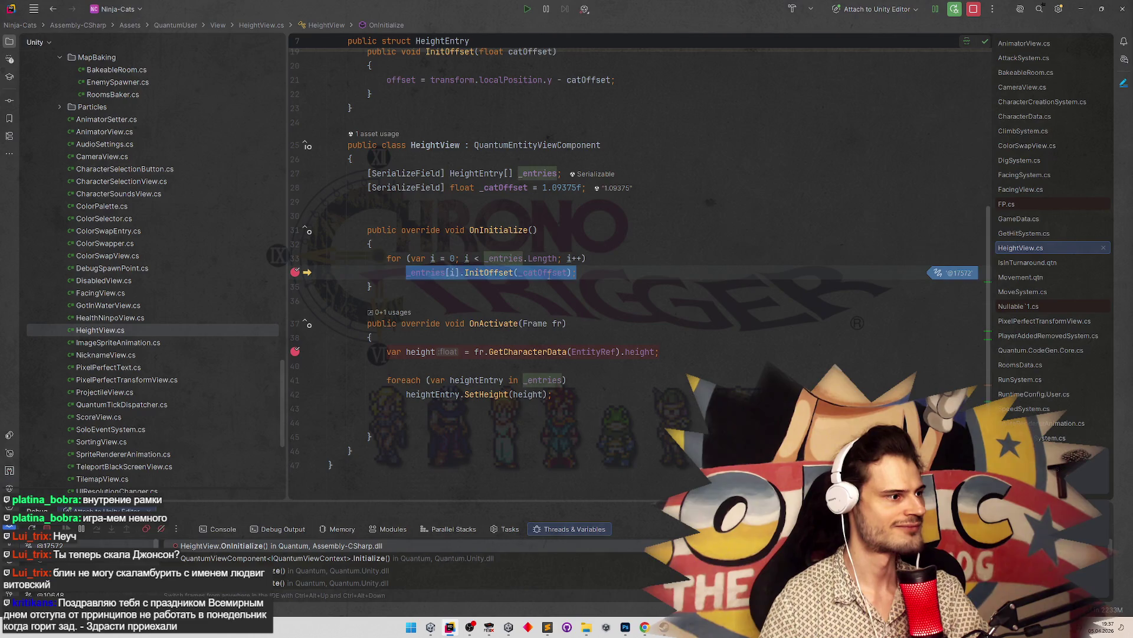
key("F10")
key("F10")
key("F10")
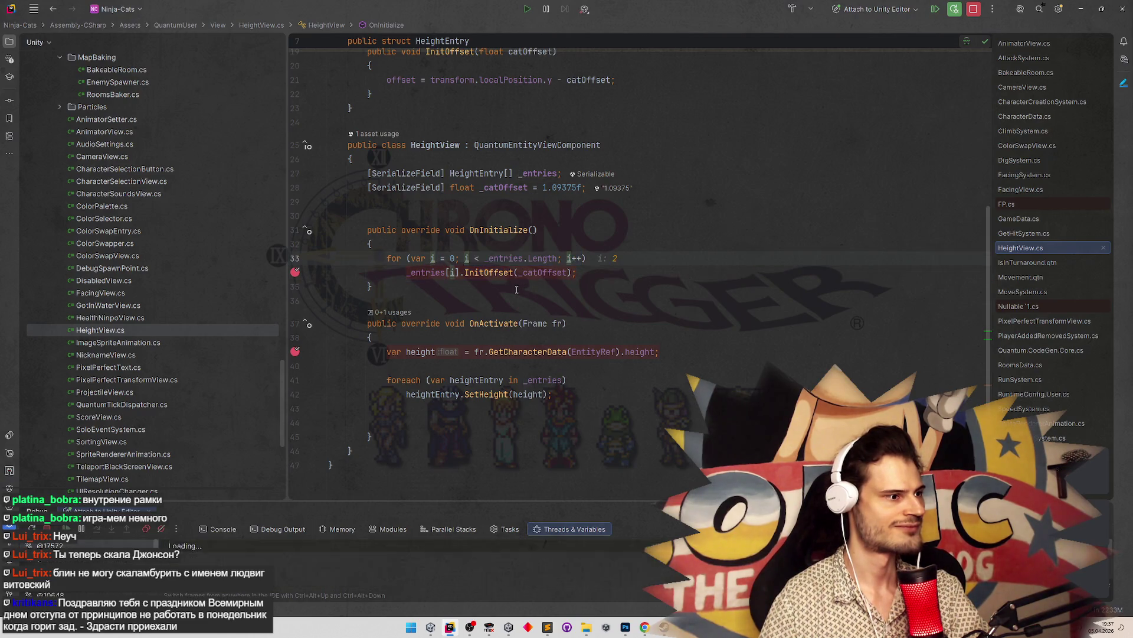
key("F10")
mouse_move(430, 273)
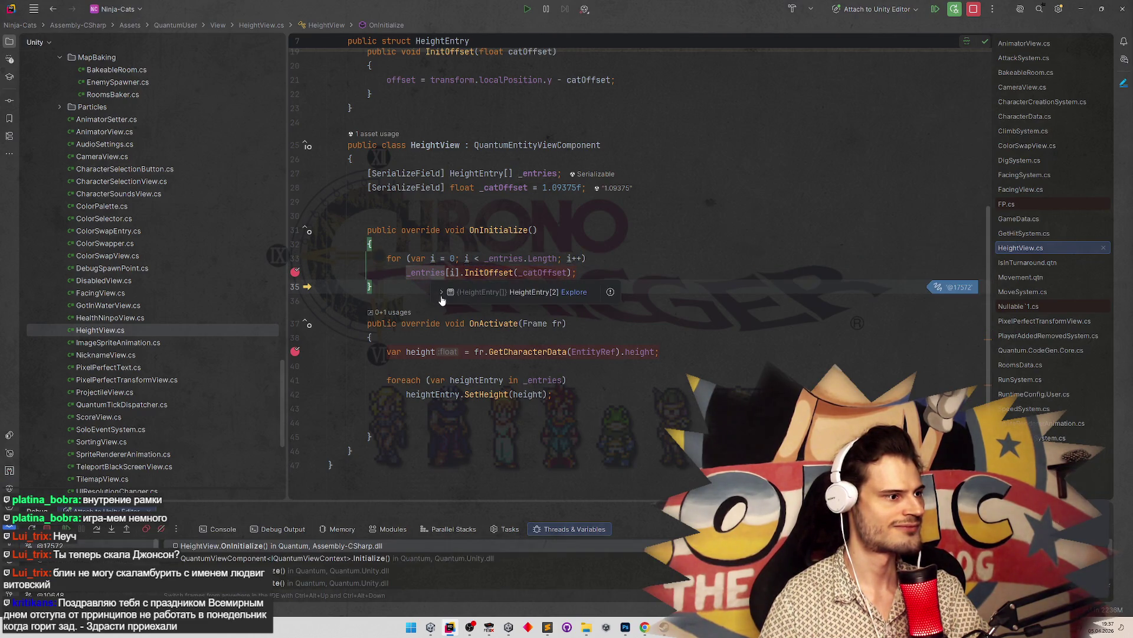
left_click(441, 292)
left_click(449, 298)
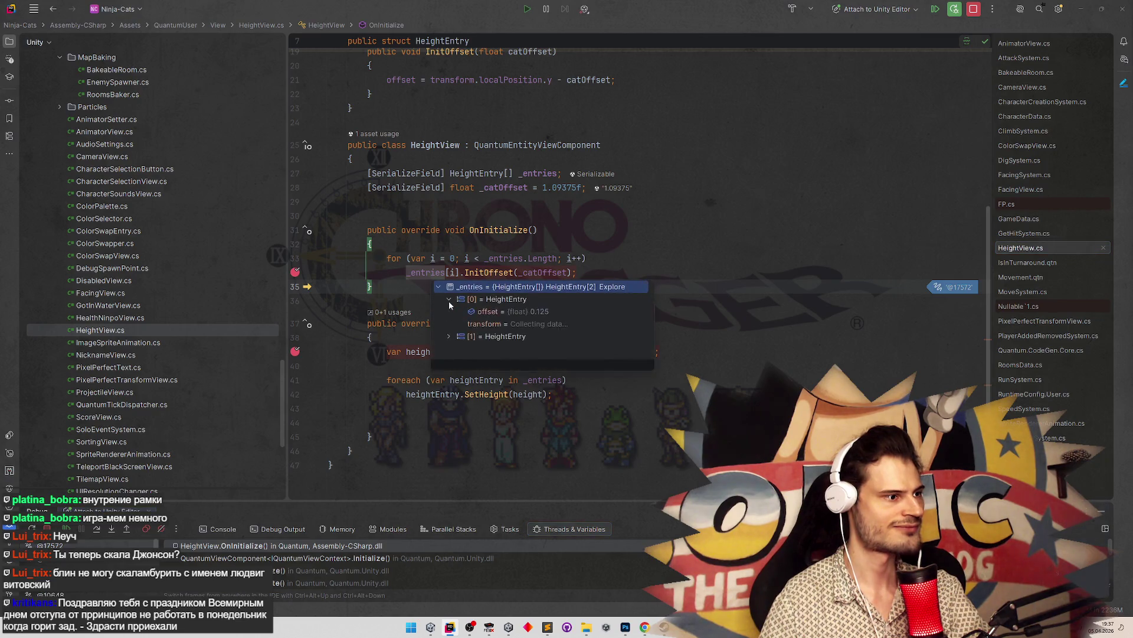
left_click(449, 336)
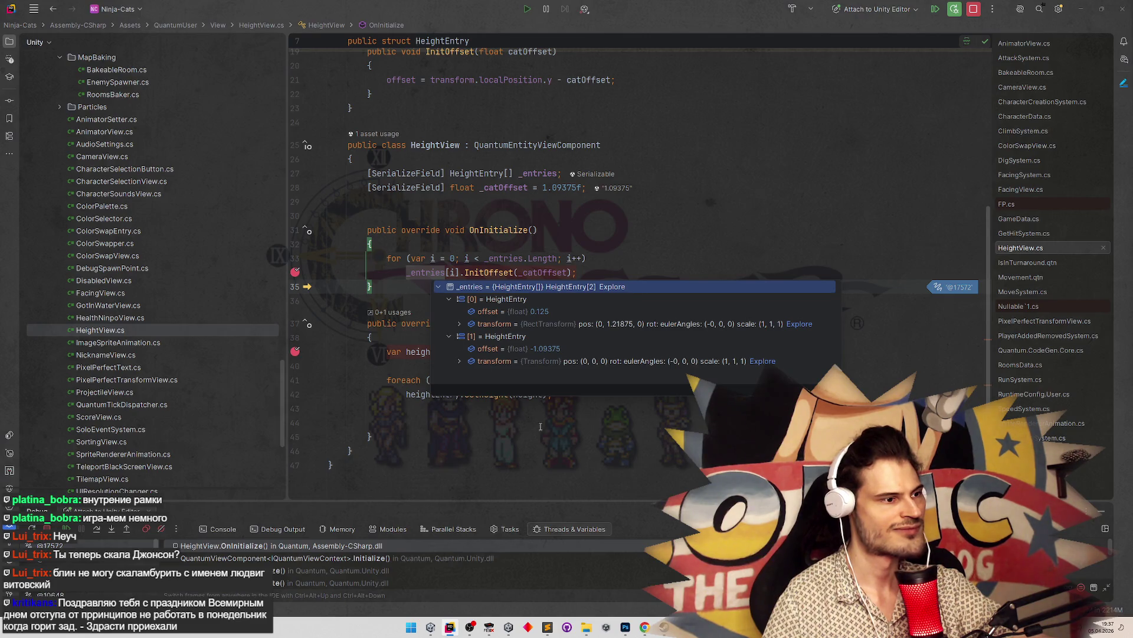
left_click(549, 451)
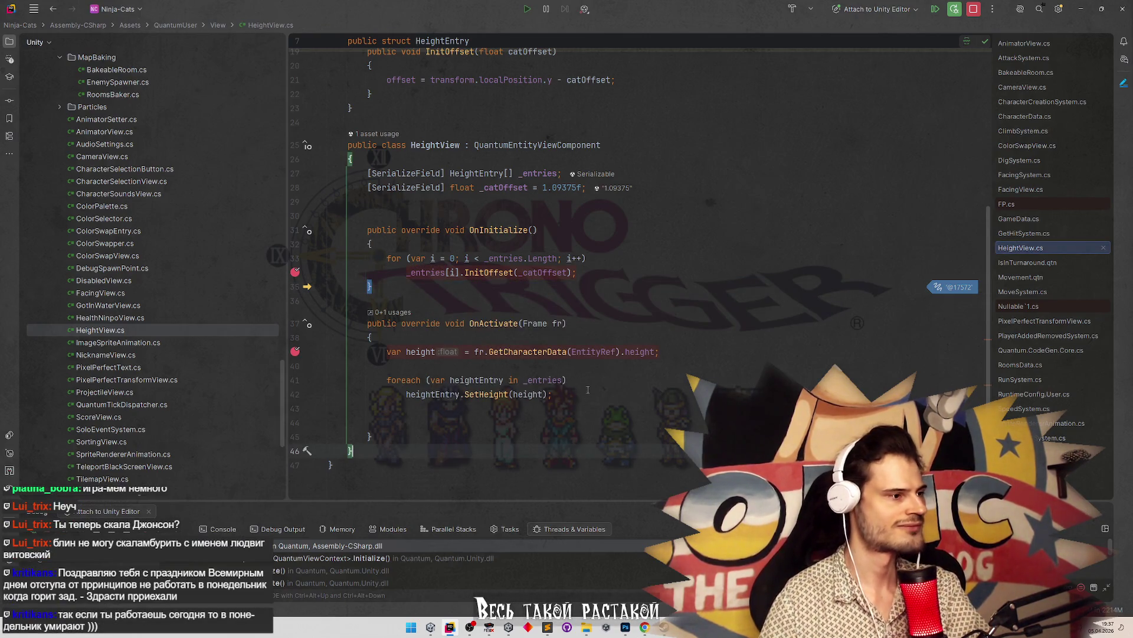
Resume to the OnActivate breakpoint, check that height reads 1, then let the game continue
key("F10")
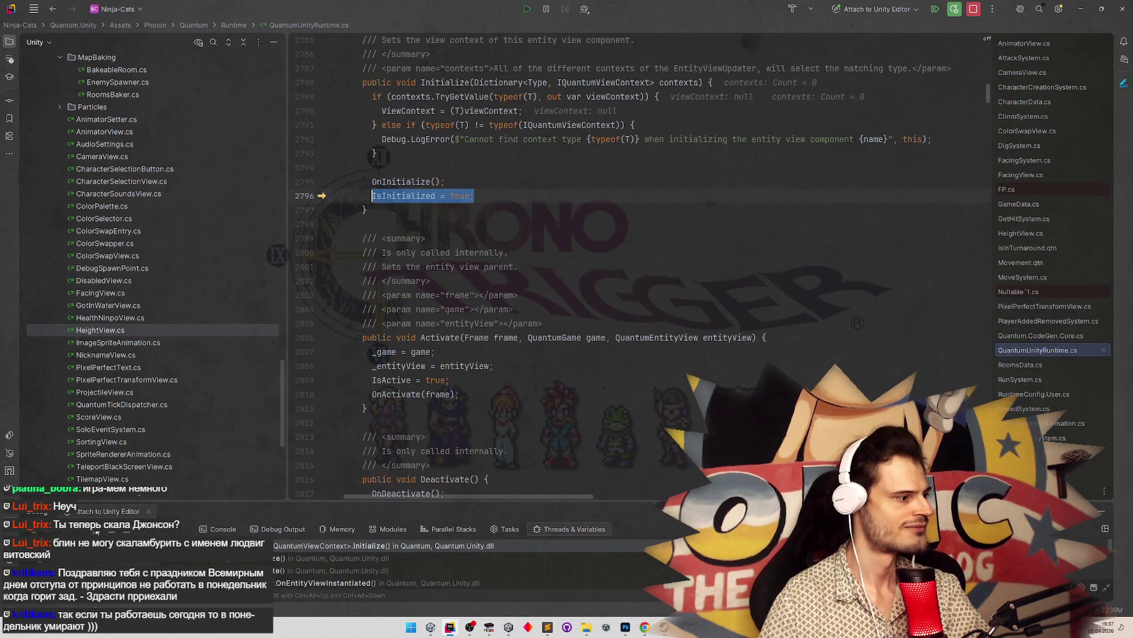
key("F5")
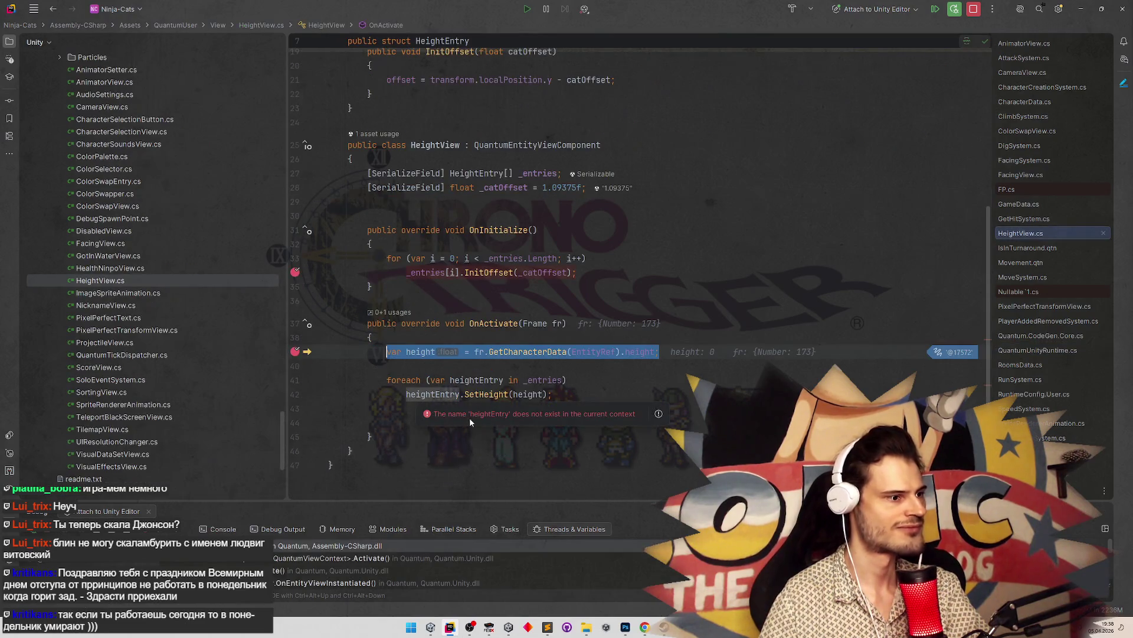
key("F10")
mouse_move(433, 353)
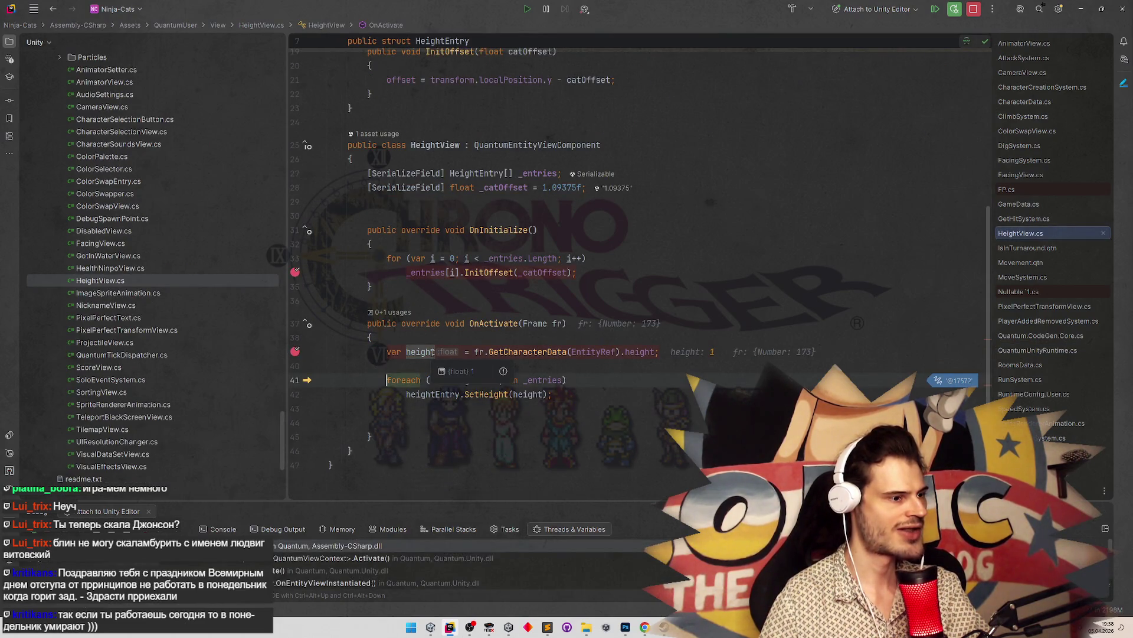
mouse_move(640, 351)
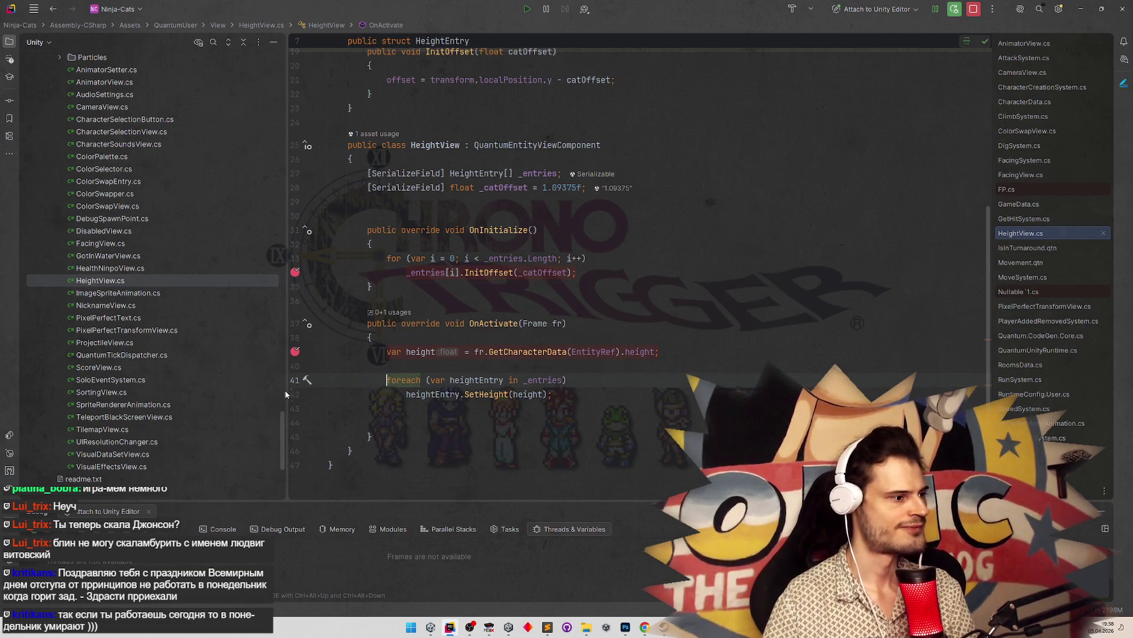
key("F5")
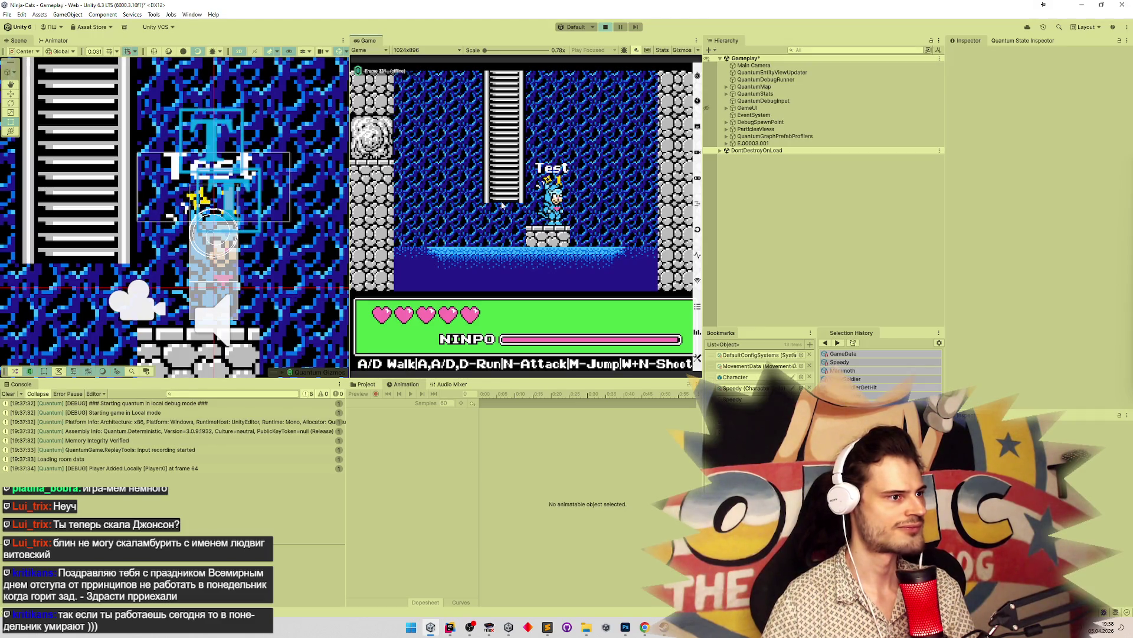
Make the cat jump twice to watch the Test label, then switch back to Rider
key("m")
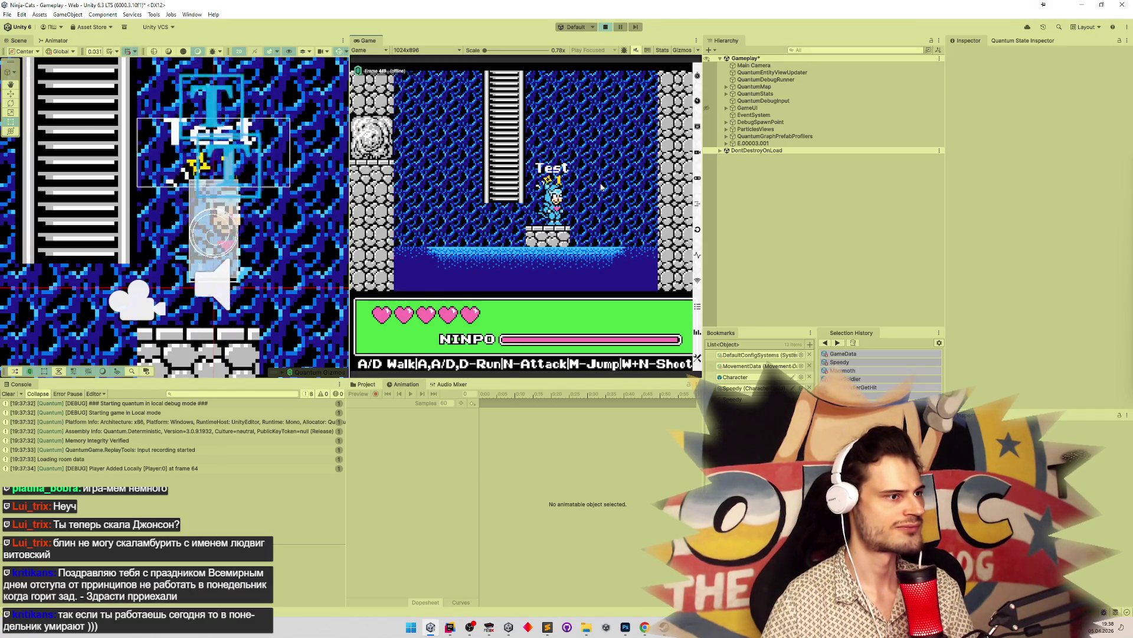
key("m")
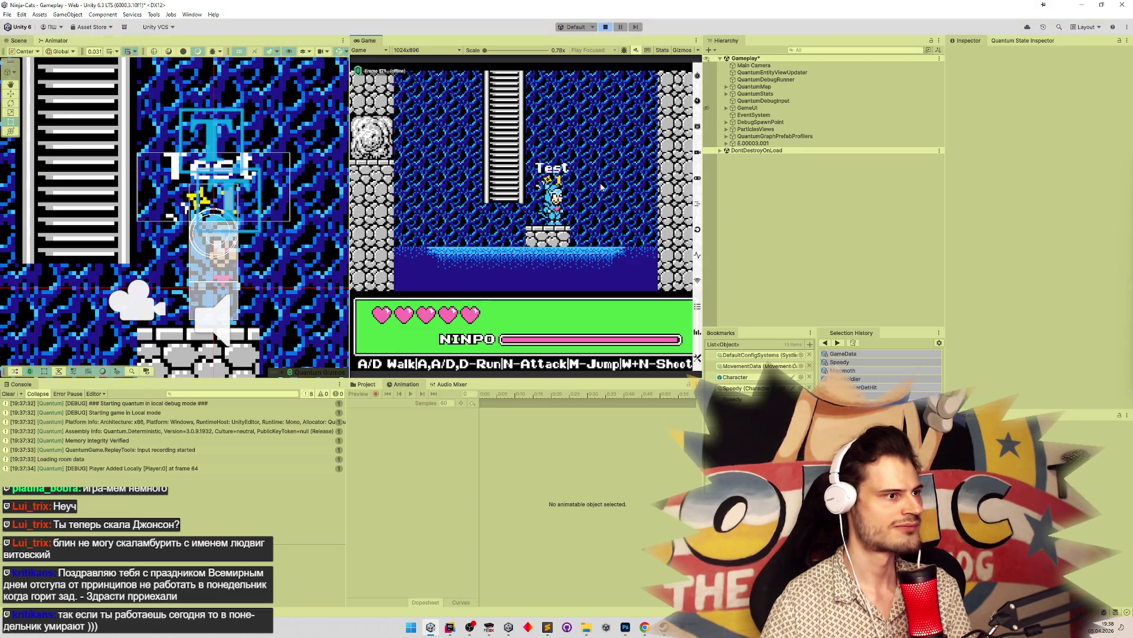
left_click(450, 627)
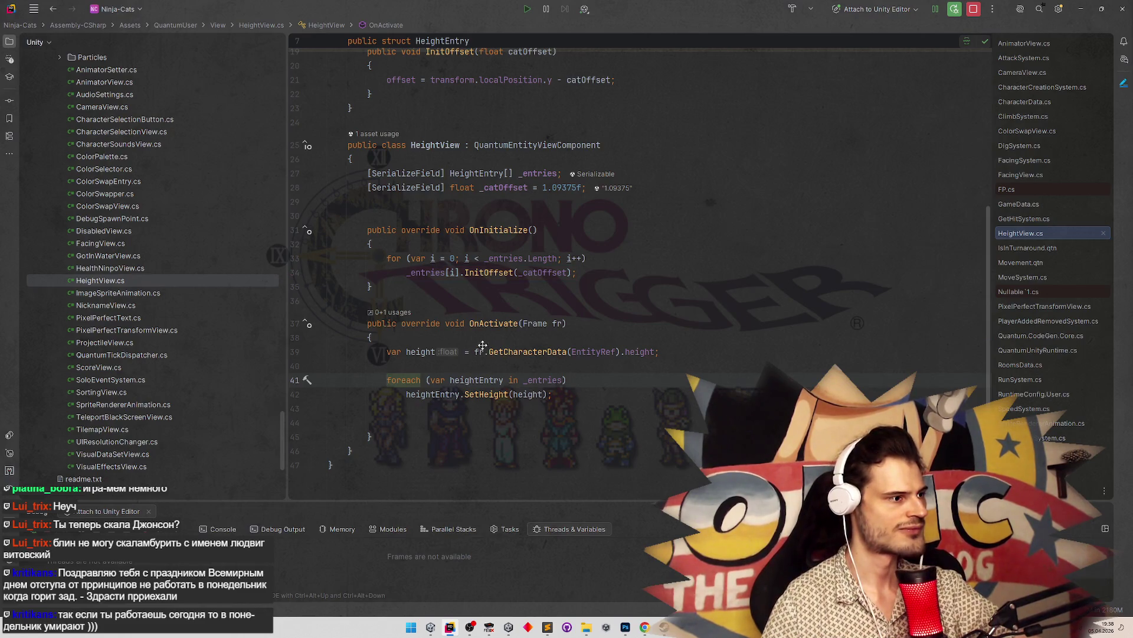
Trim _catOffset's default on line 28 from 1.09375f to 1f, then return to Unity
scroll(482, 345, "up", 2)
left_click_drag(552, 247, 579, 247)
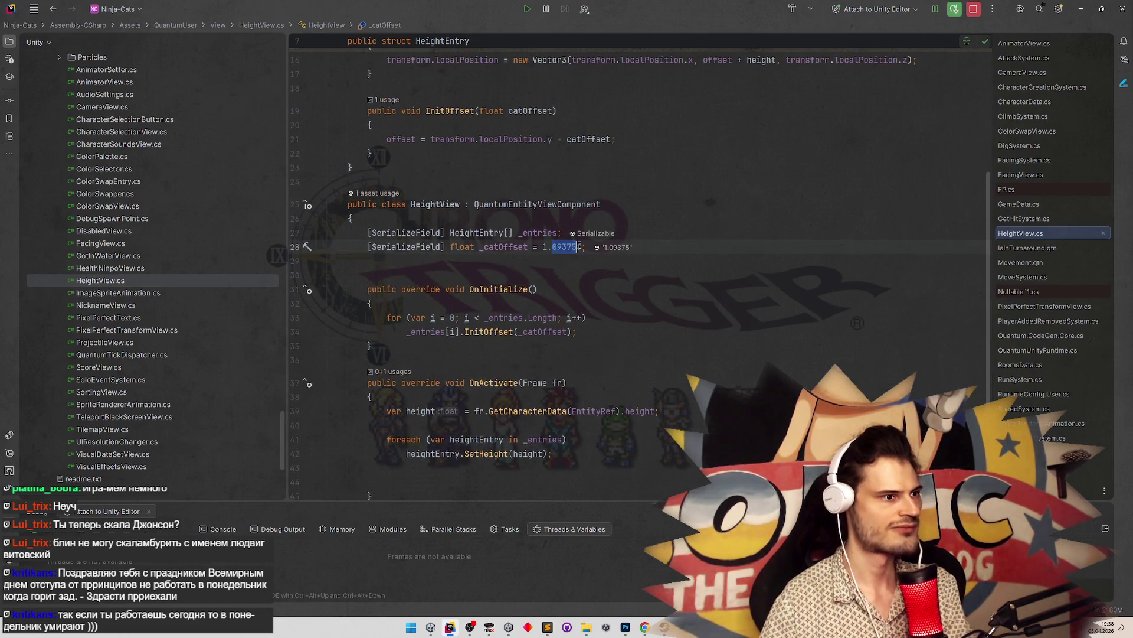
key("BackSpace")
key("BackSpace")
left_click(684, 210)
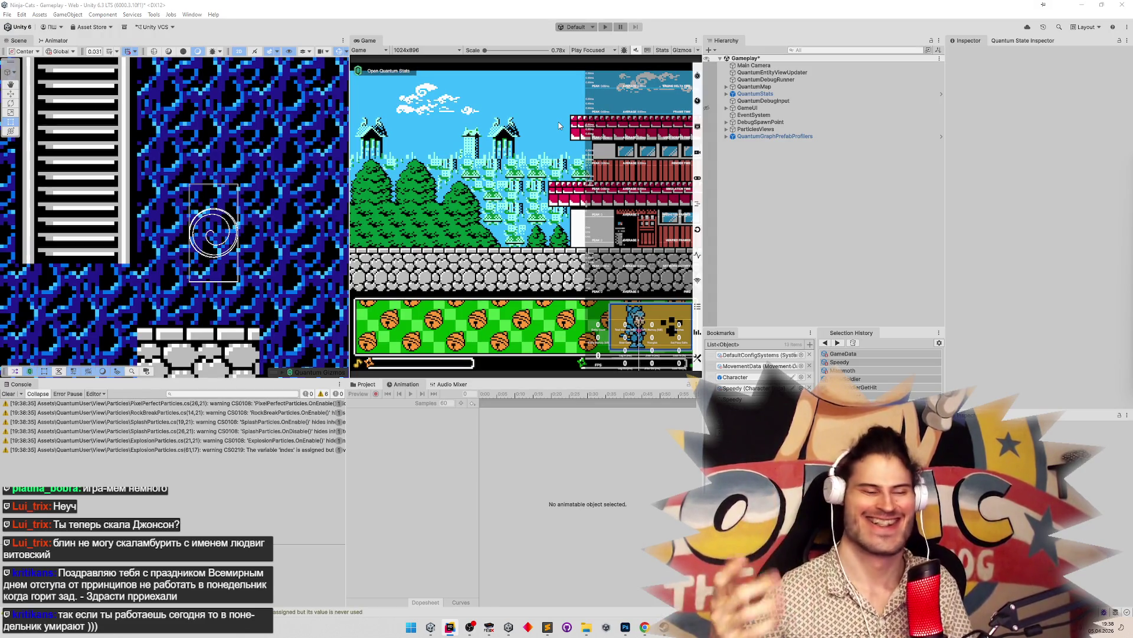
Clear the console, save the Gameplay scene, start play mode and maximize the Game view
left_click(9, 395)
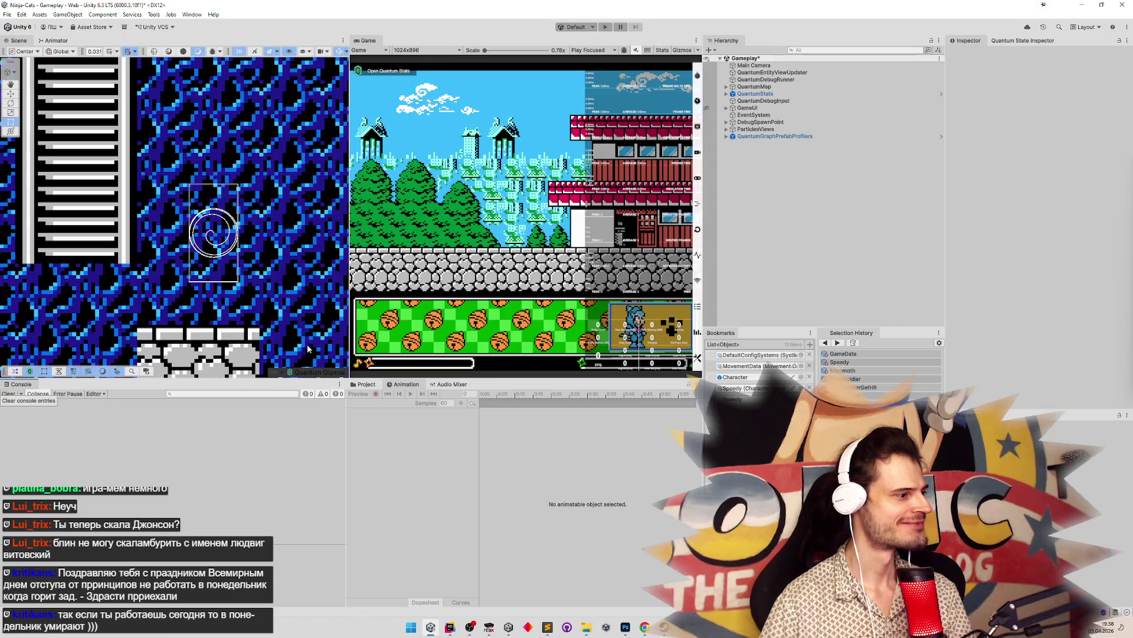
key("ctrl+s")
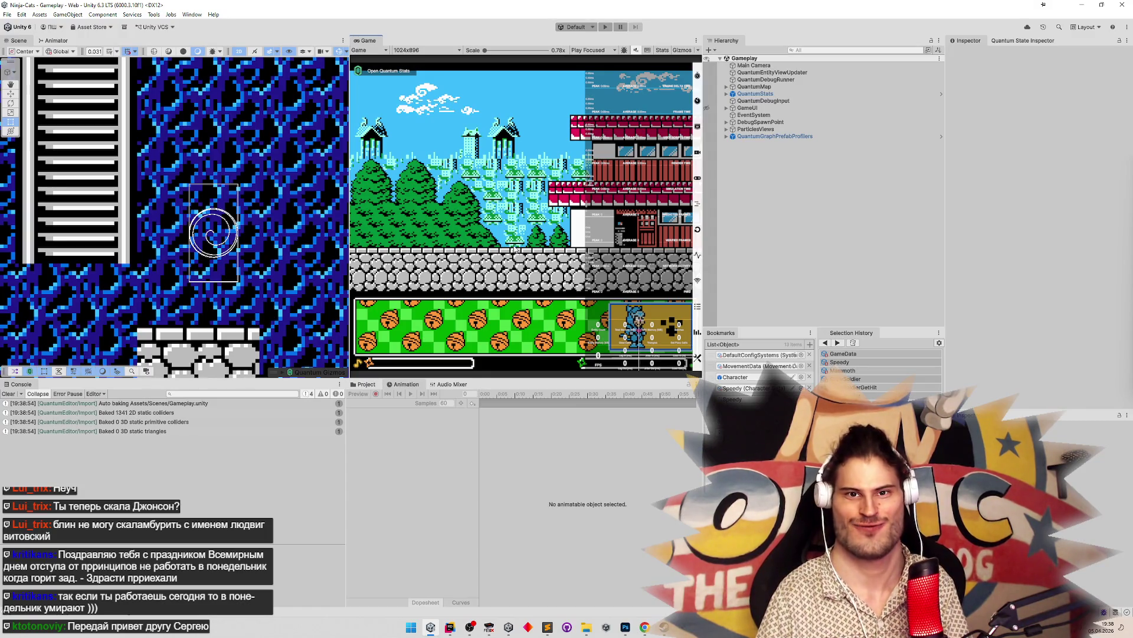
key("ctrl+p")
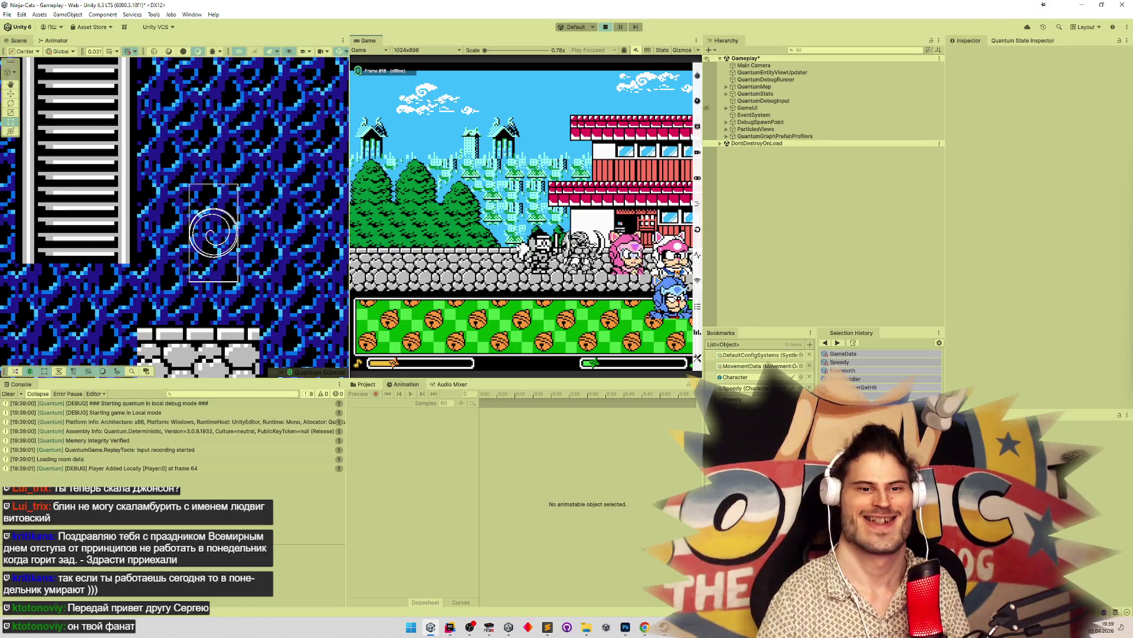
key("shift+space")
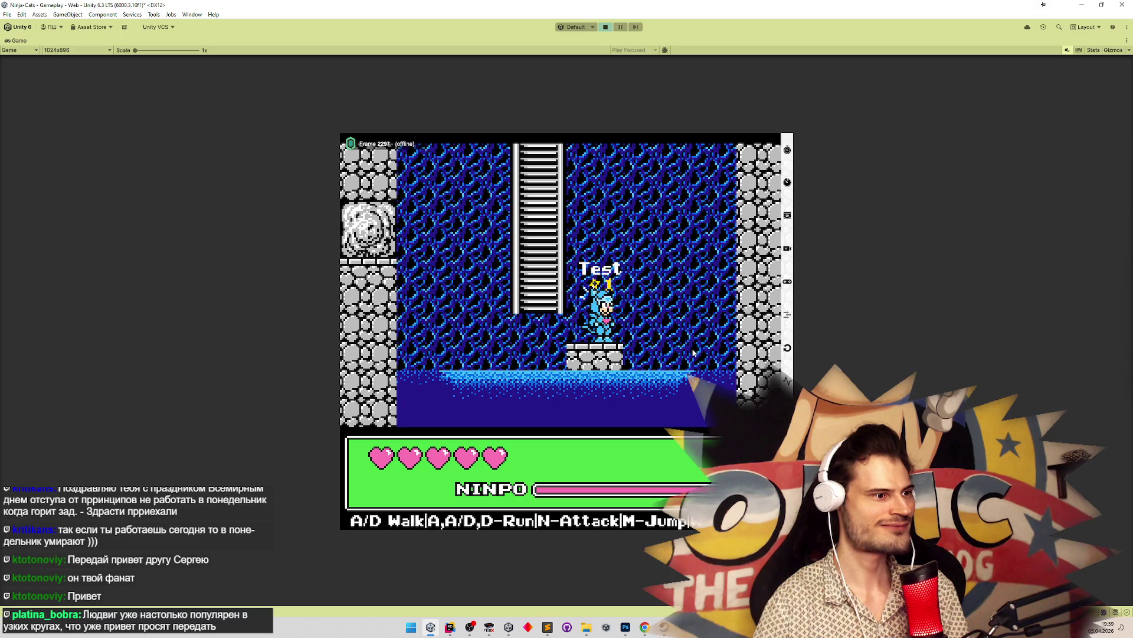
Walk the cat left and right with A/D several times, then stop play mode
key("a")
key("d")
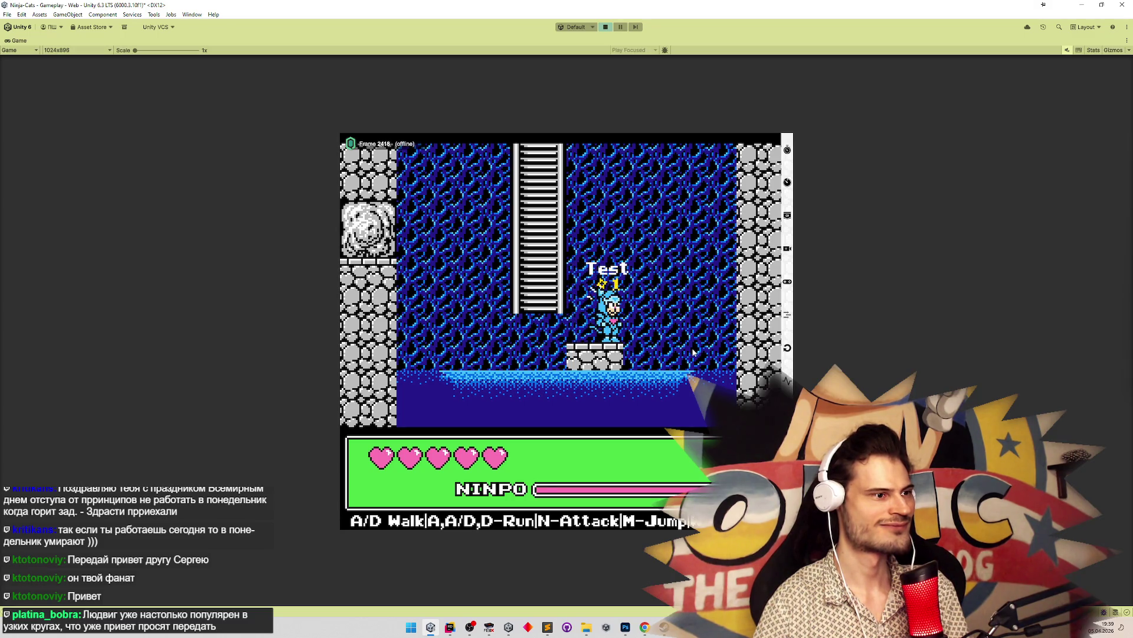
key("a")
key("d")
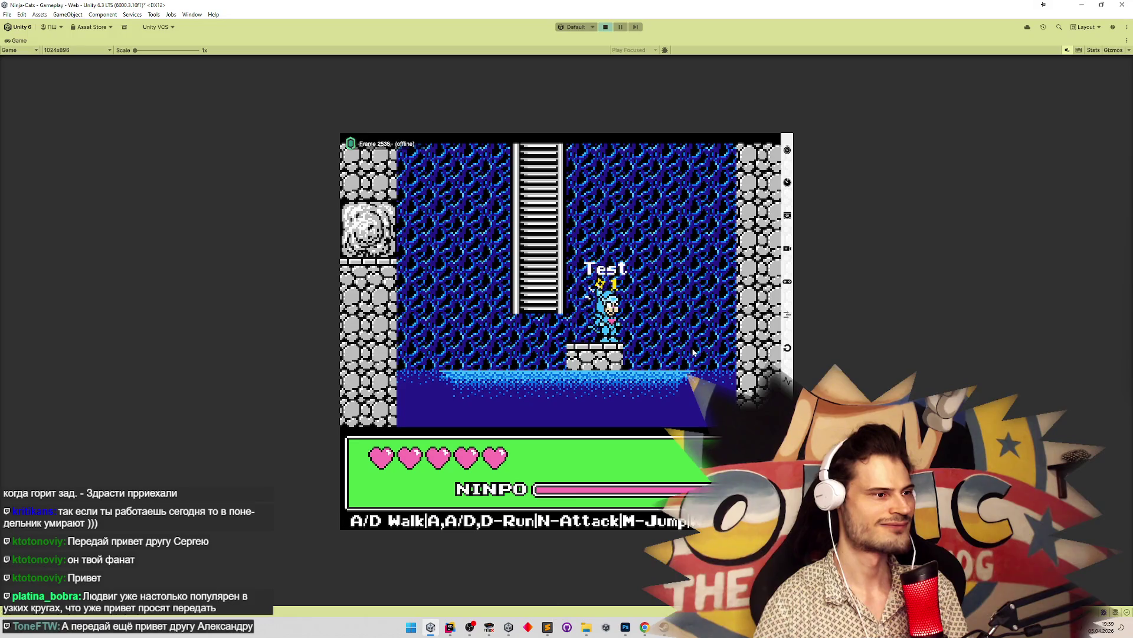
key("a")
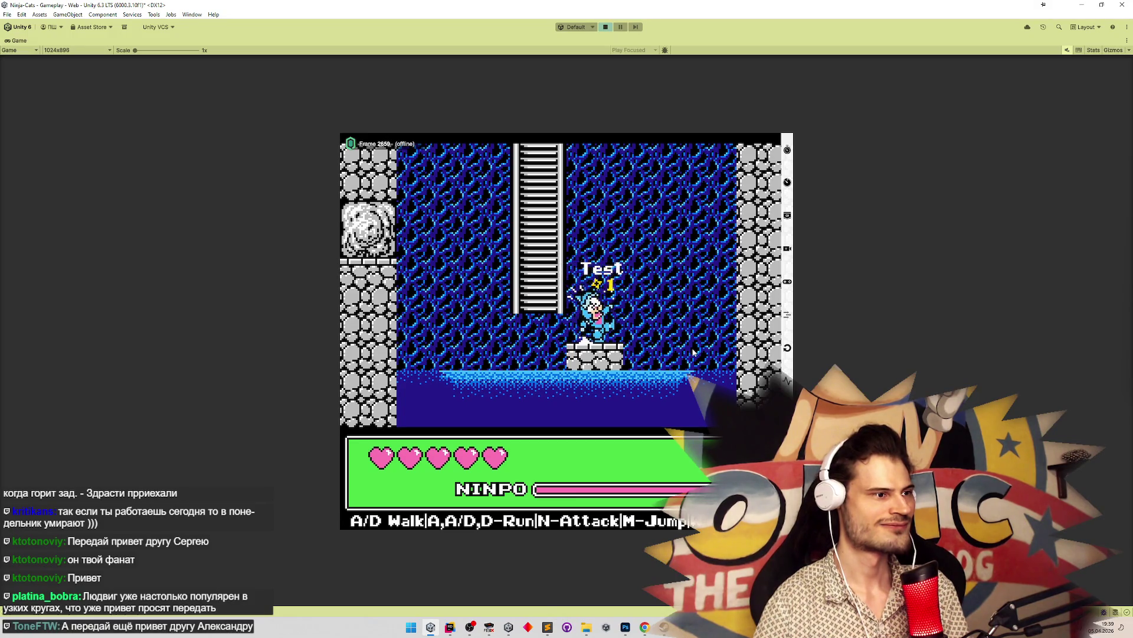
key("d")
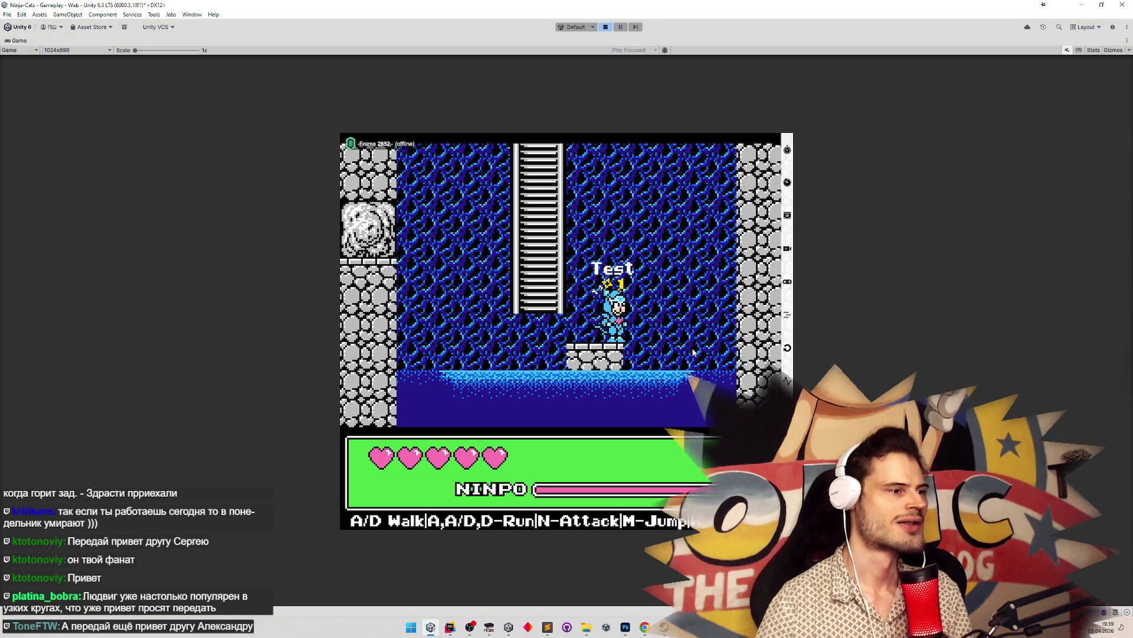
key("ctrl+p")
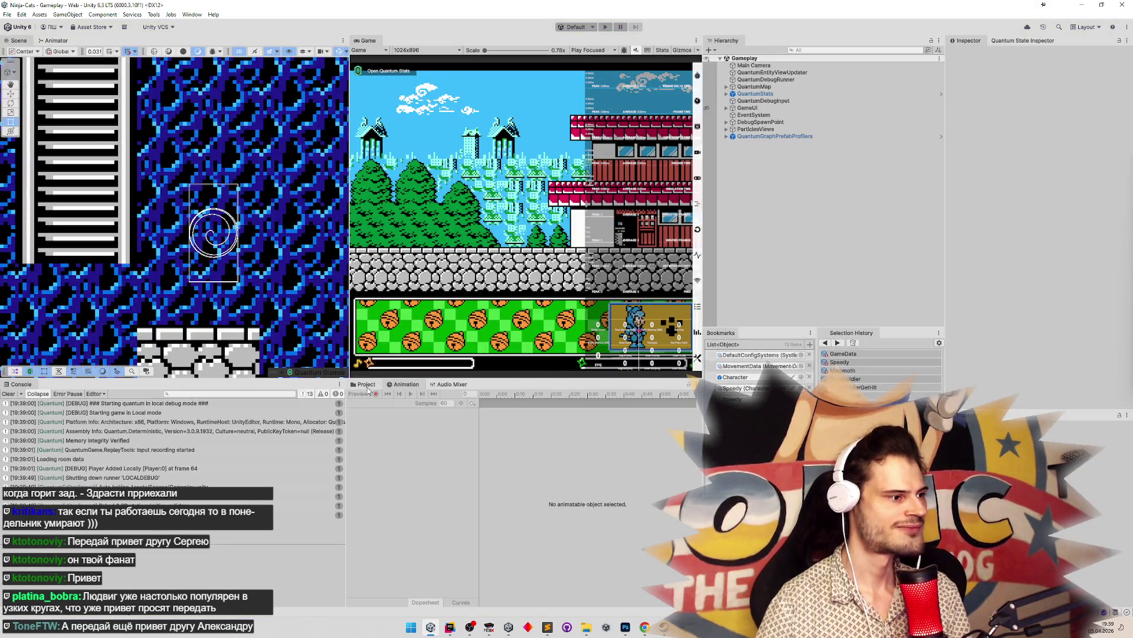
Open the Character prefab and switch MainSprite's Sprite Resolver category to Idle
left_click(367, 384)
left_click(735, 377)
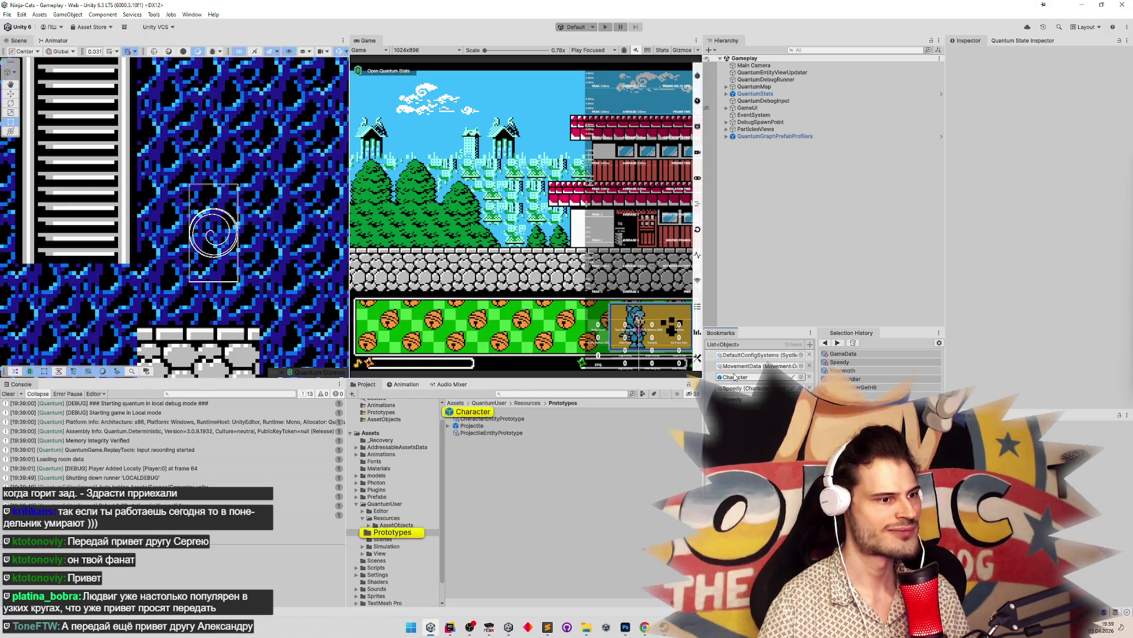
double_click(735, 376)
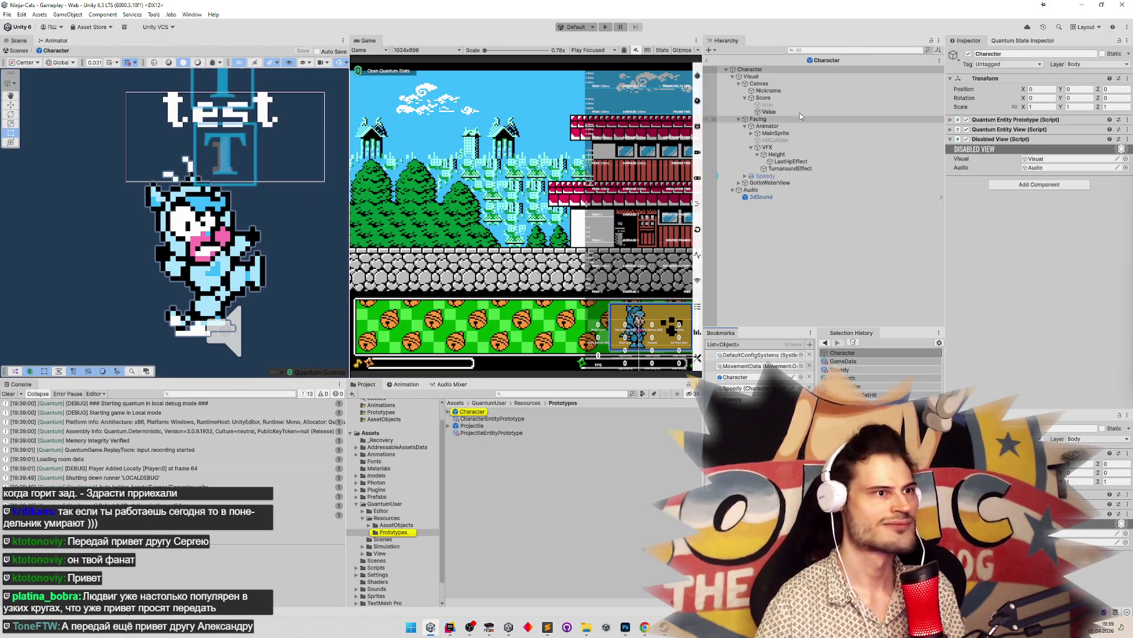
left_click(771, 84)
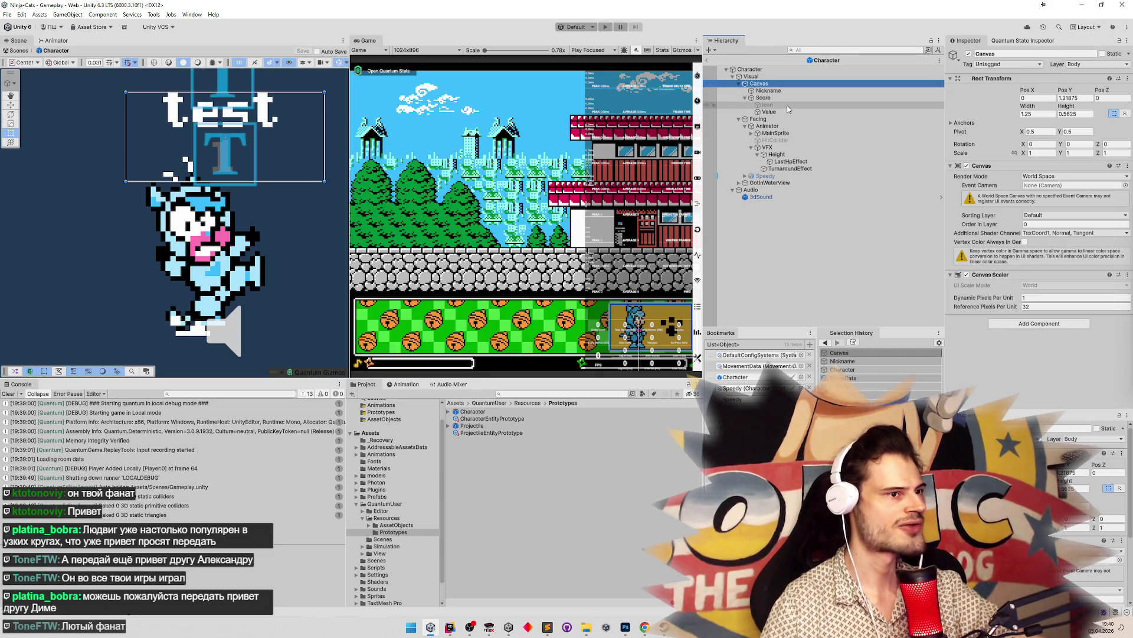
left_click(785, 134)
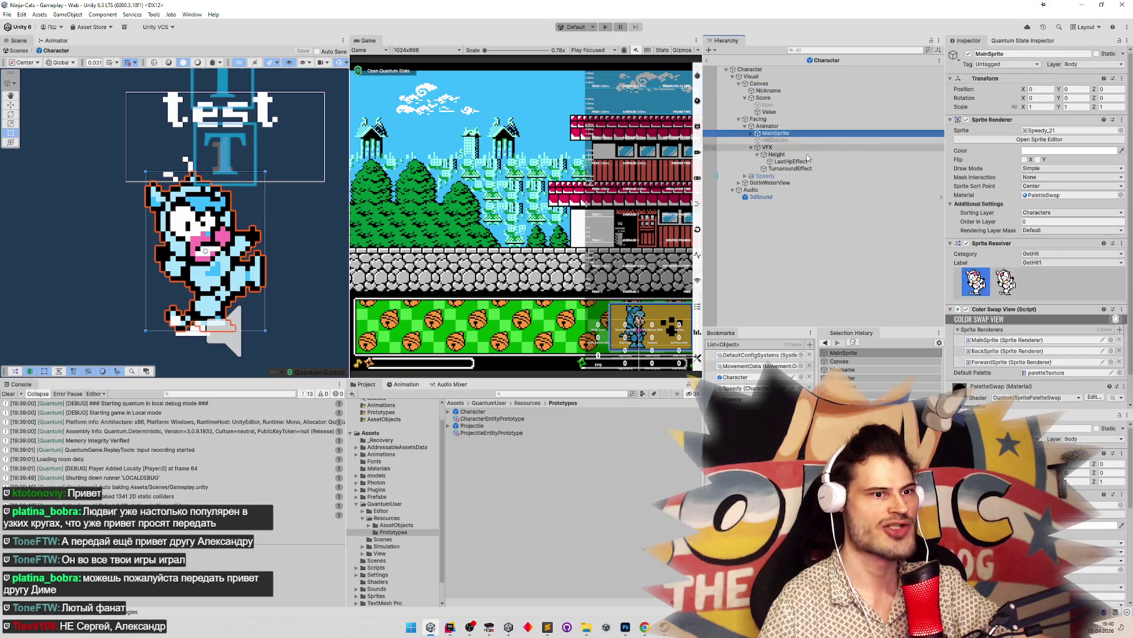
left_click(1039, 253)
left_click(1027, 277)
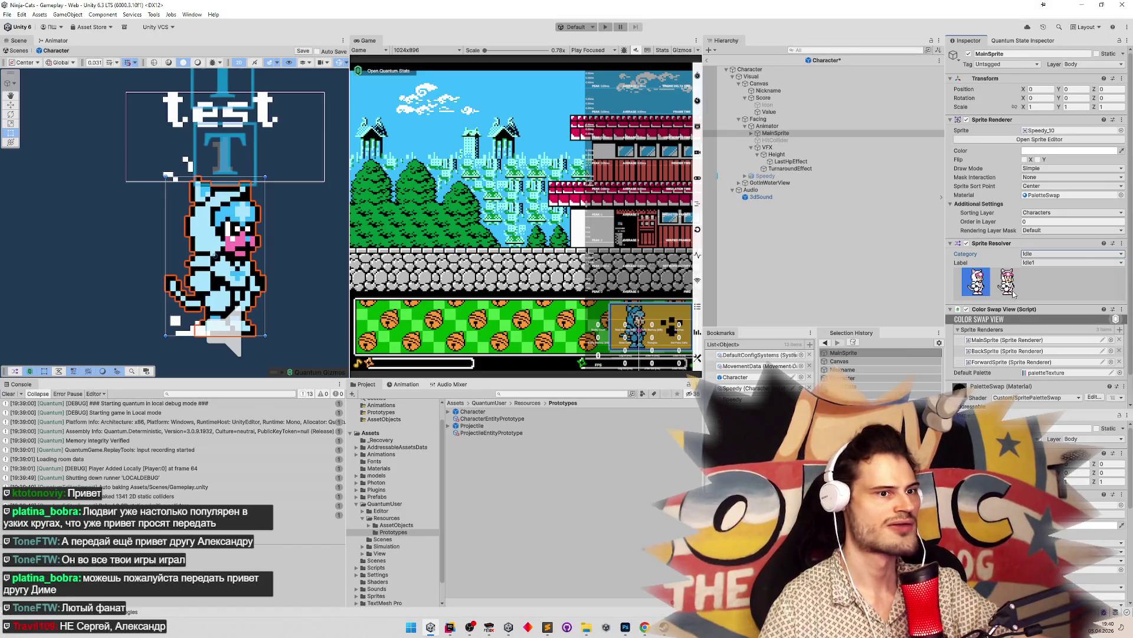
Select the Canvas's Pos Y field, then start the game, accepting the play mode warning
left_click(796, 133)
left_click(788, 83)
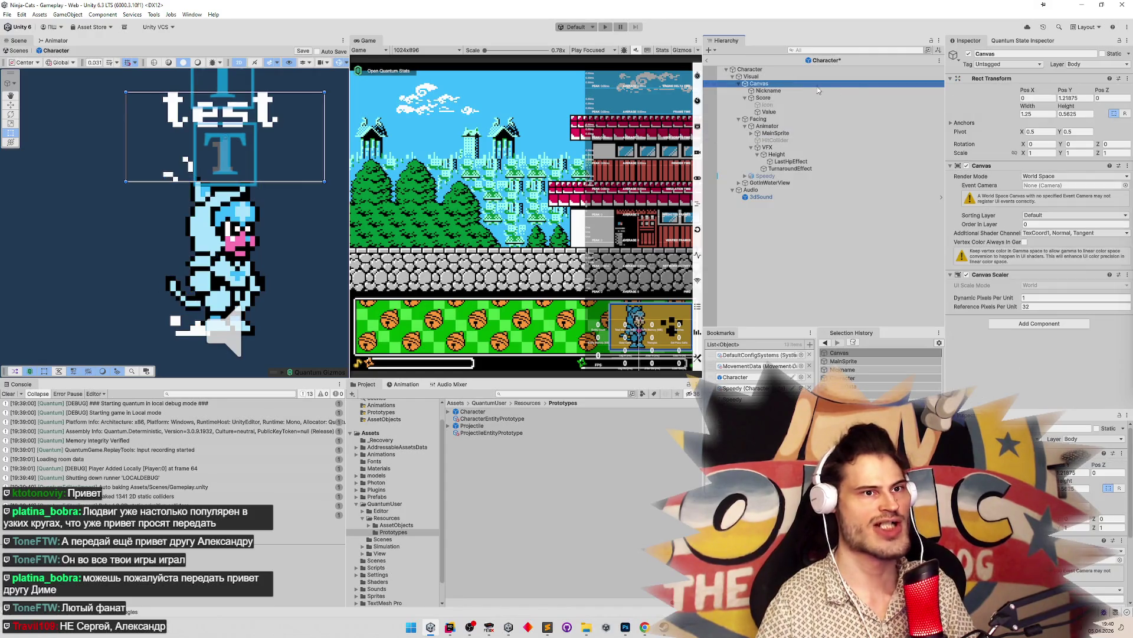
left_click(1074, 98)
key("ctrl+p")
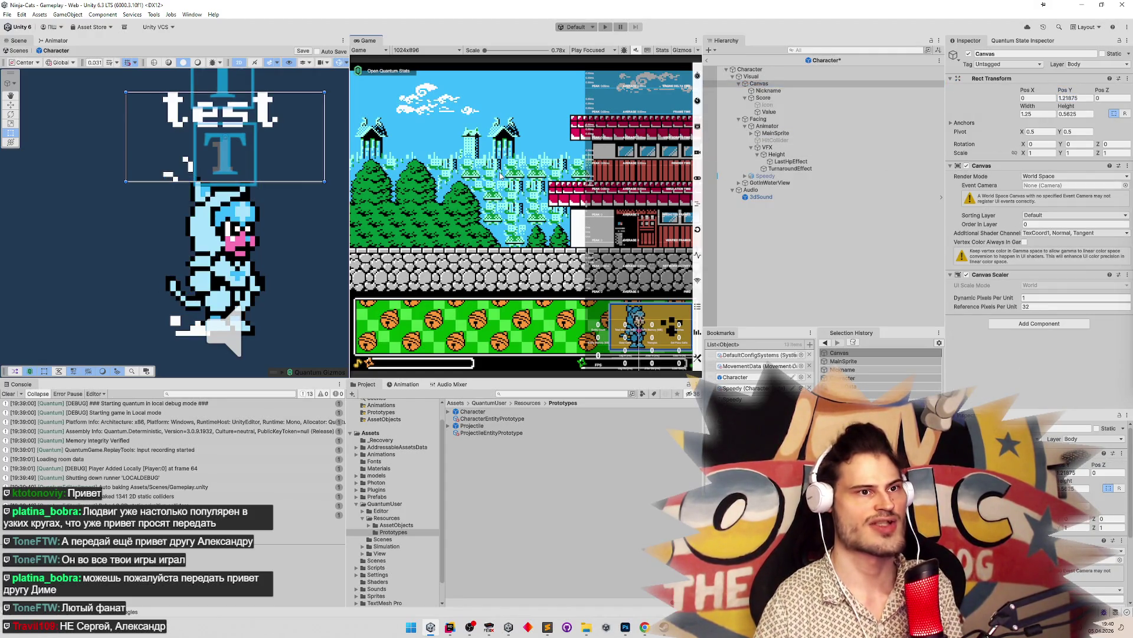
left_click(639, 267)
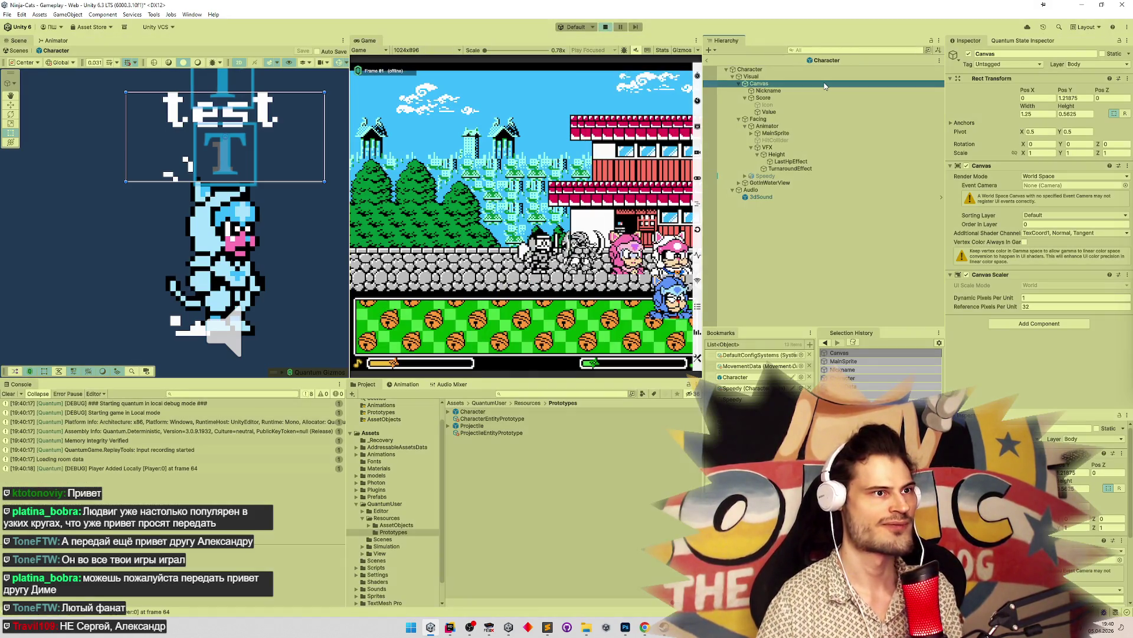
Restart play mode and set the spawned character's Canvas Pos Y to 1.21875
key("ctrl+p")
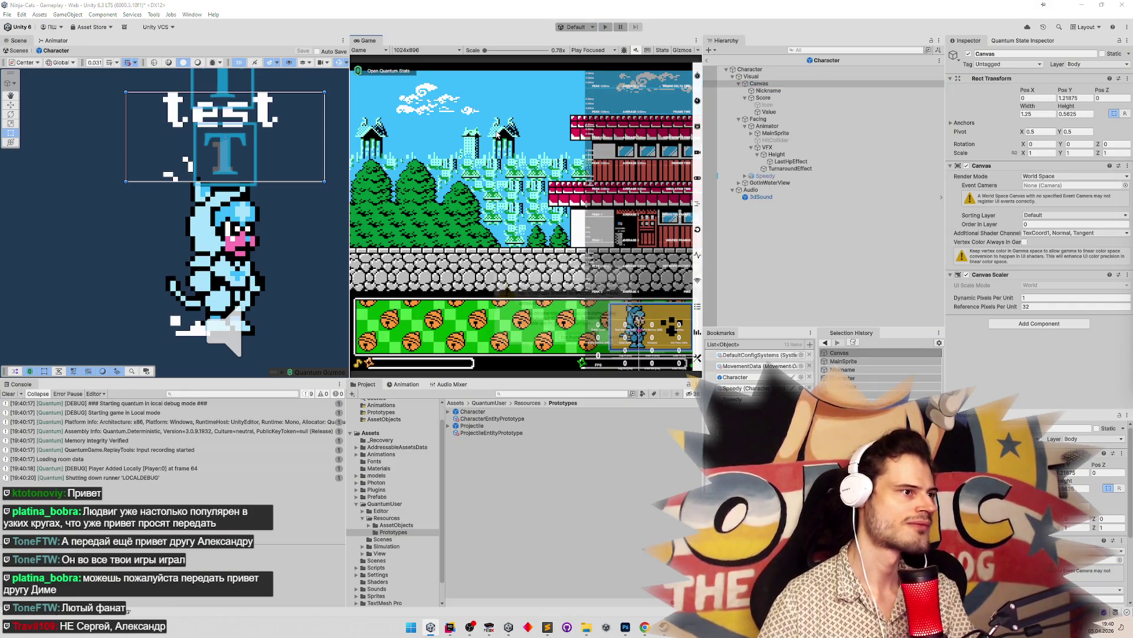
left_click(575, 346)
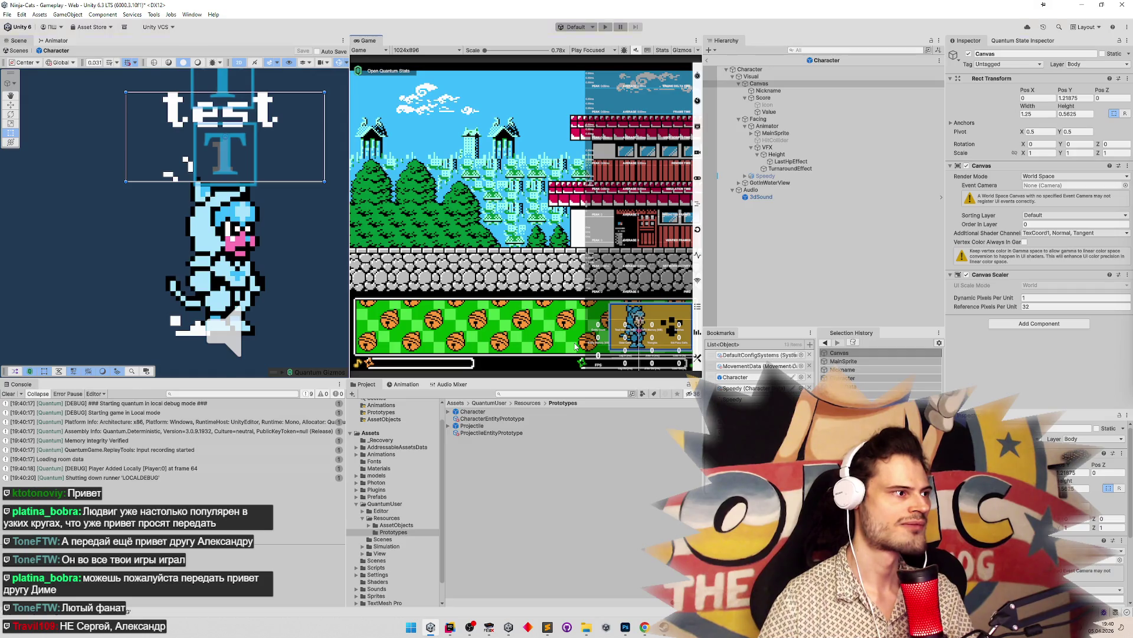
key("ctrl+p")
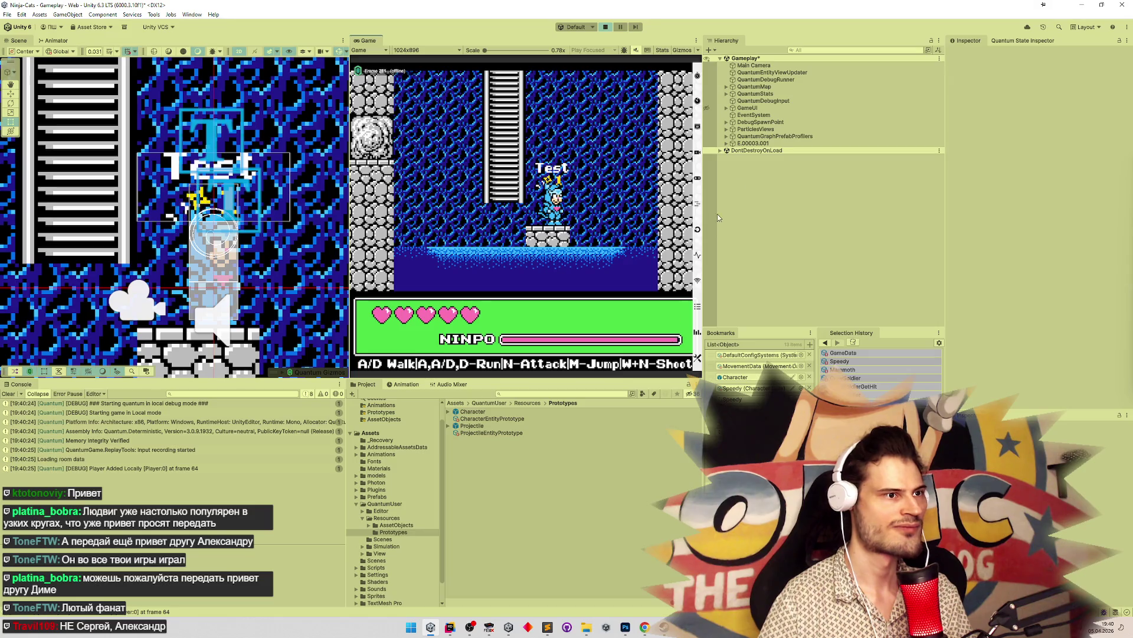
left_click(726, 144)
left_click(732, 151)
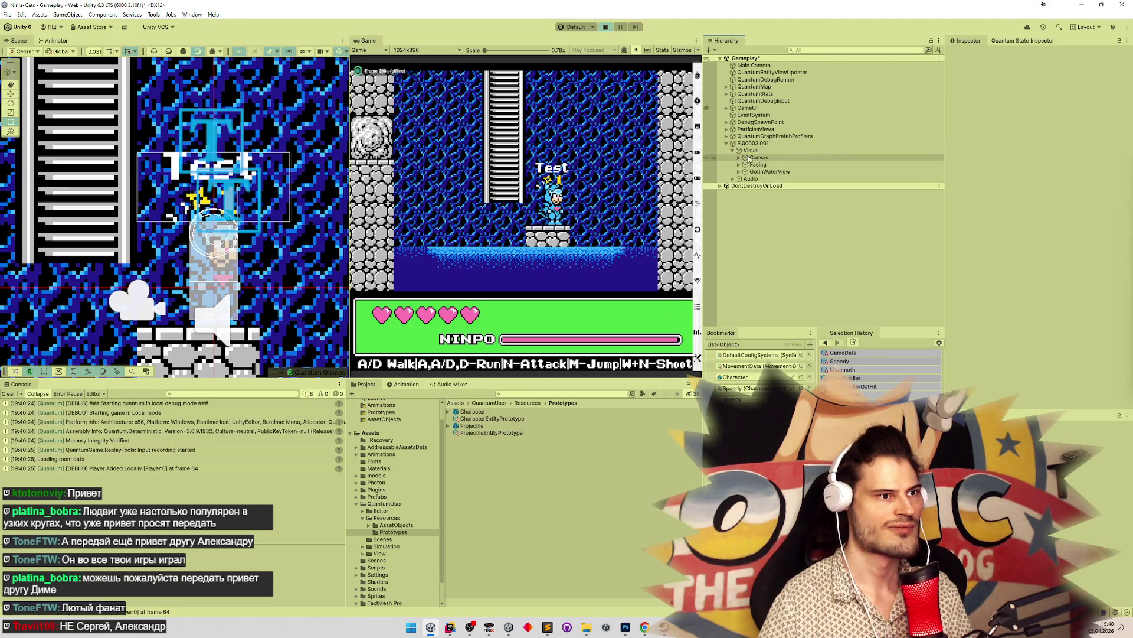
left_click(739, 158)
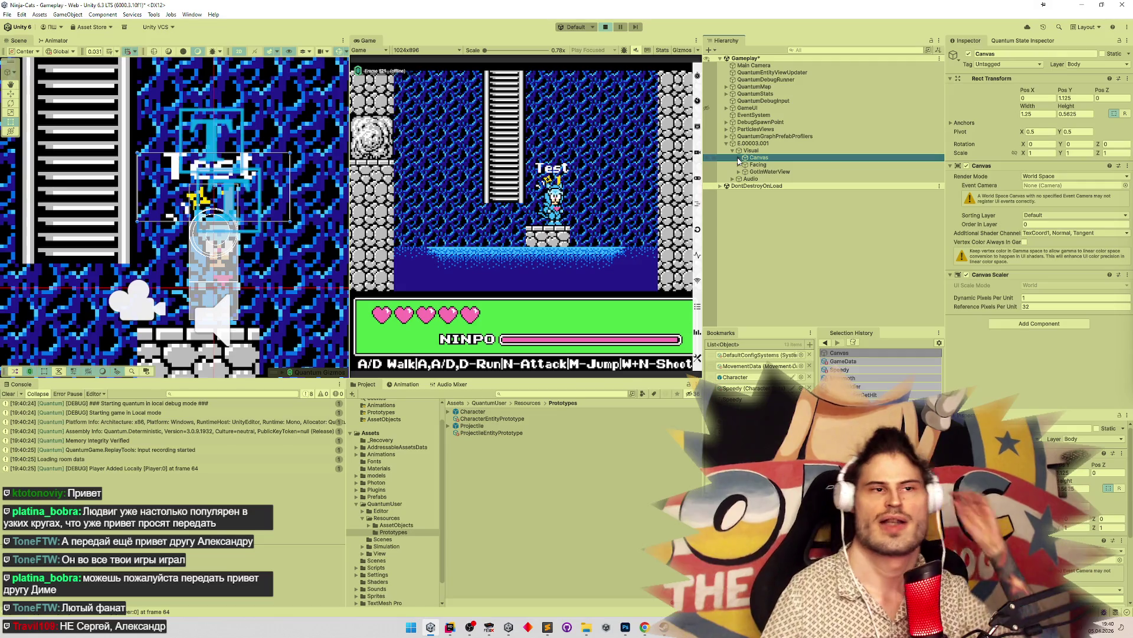
left_click(1089, 98)
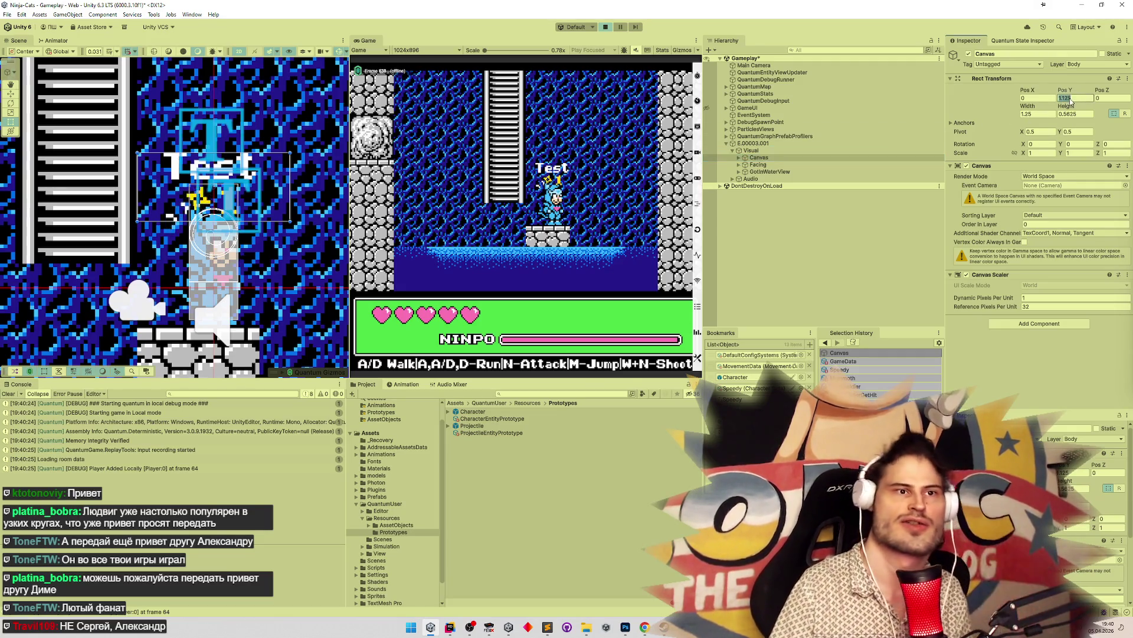
type("1.21875")
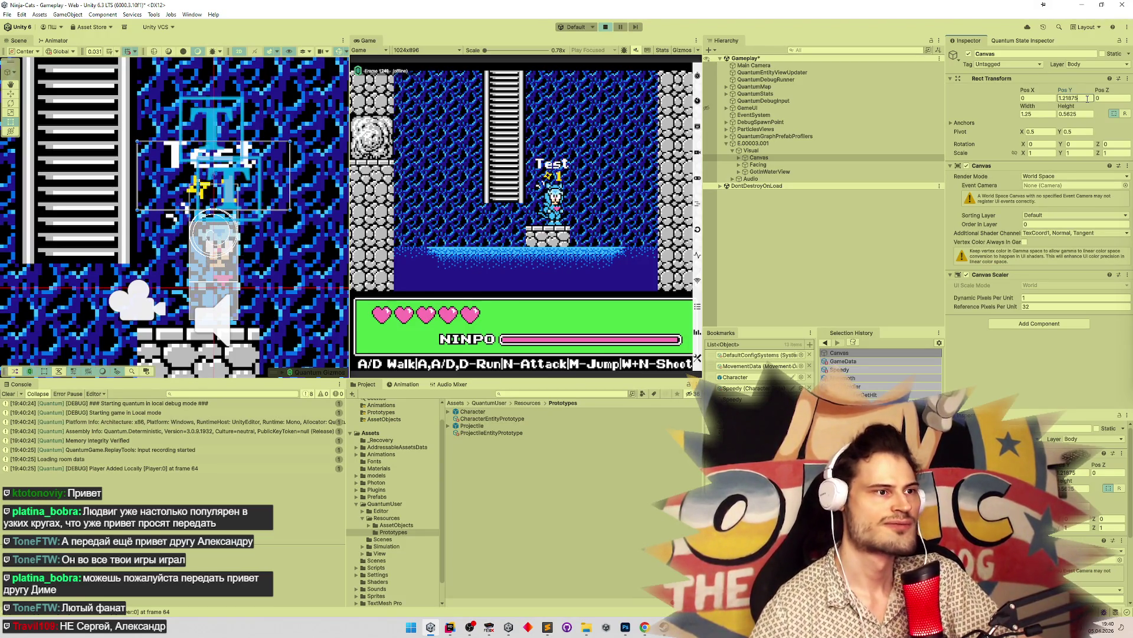
Expand Facing > Animator > MainSprite > VFX and inspect the Height object's transform
left_click(738, 166)
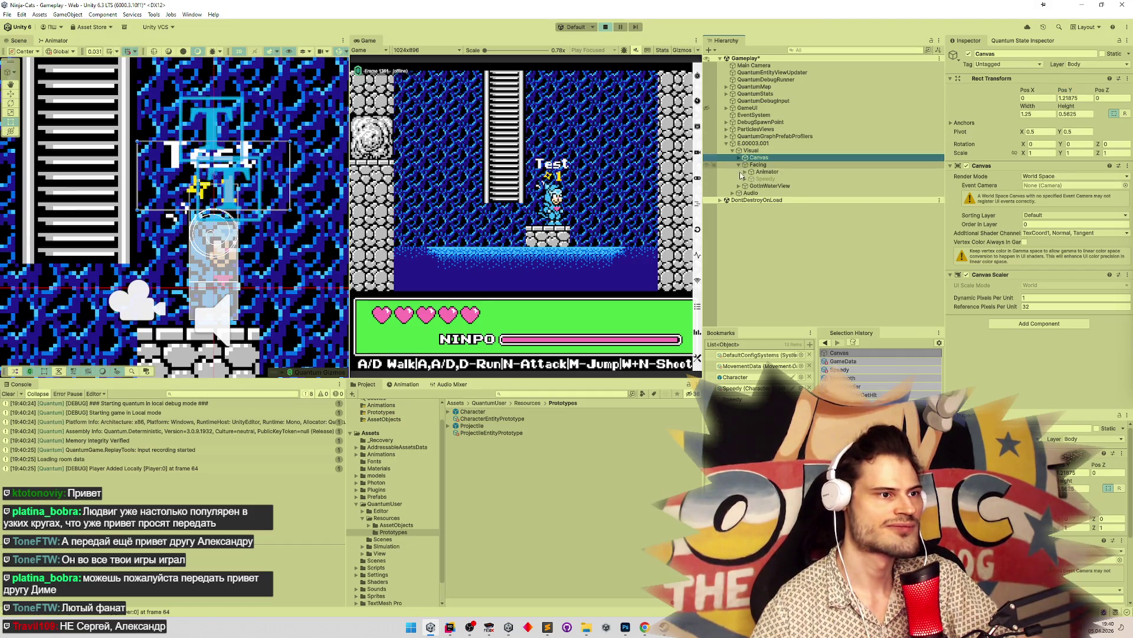
left_click(745, 171)
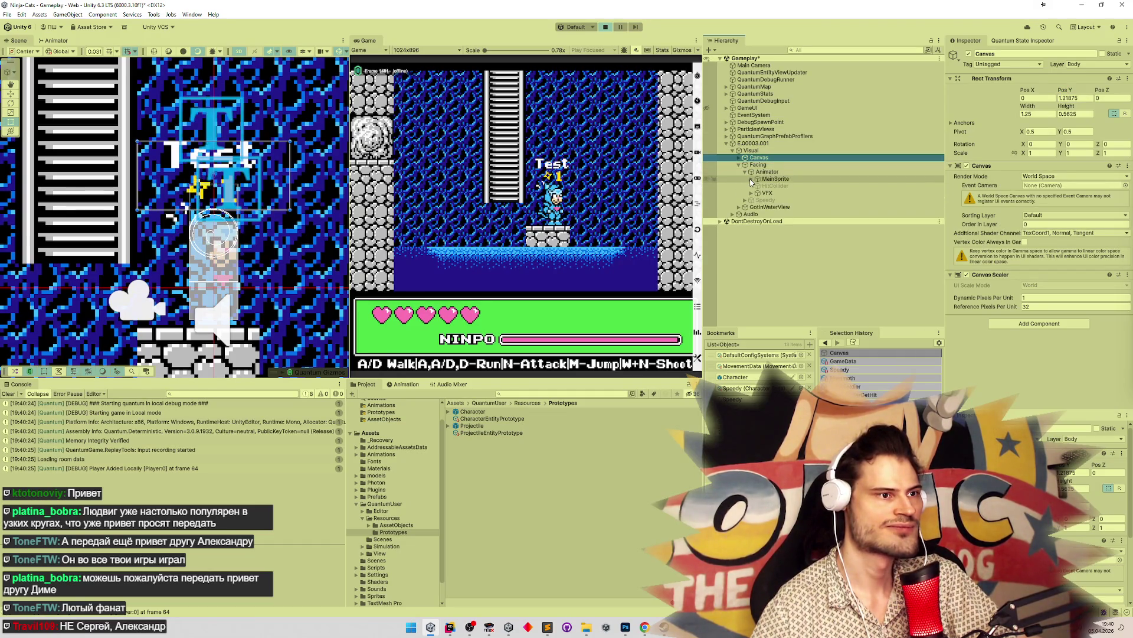
left_click(751, 179)
left_click(751, 207)
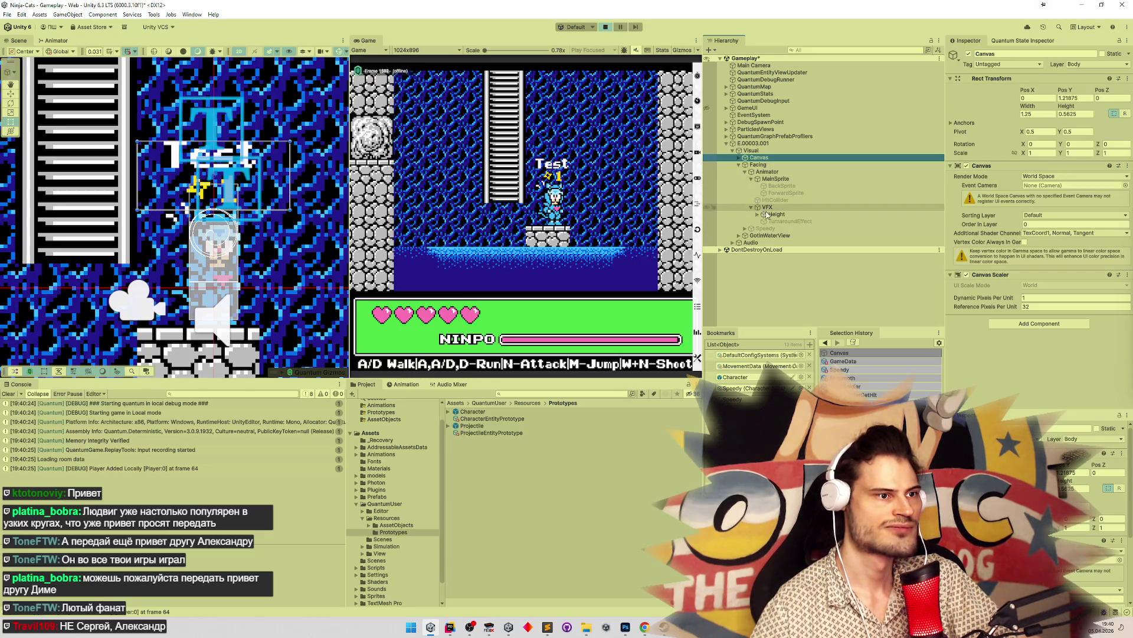
left_click(771, 215)
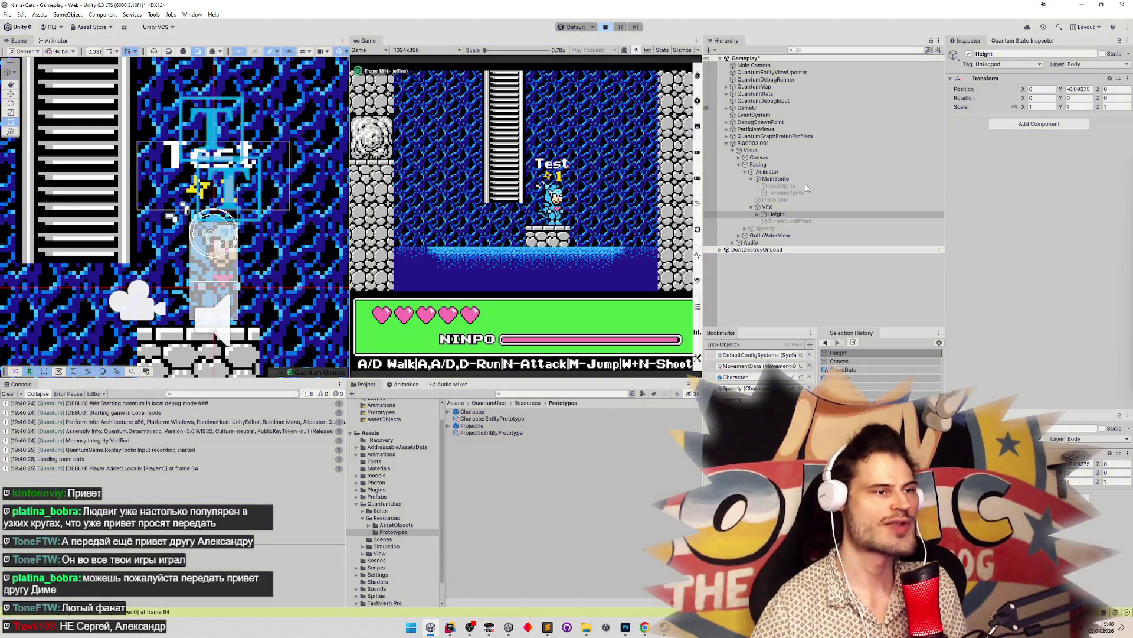
Open the Character prefab, set Visual's Height View Cat Offset to 1, then exit prefab mode and play
left_click(741, 378)
double_click(741, 378)
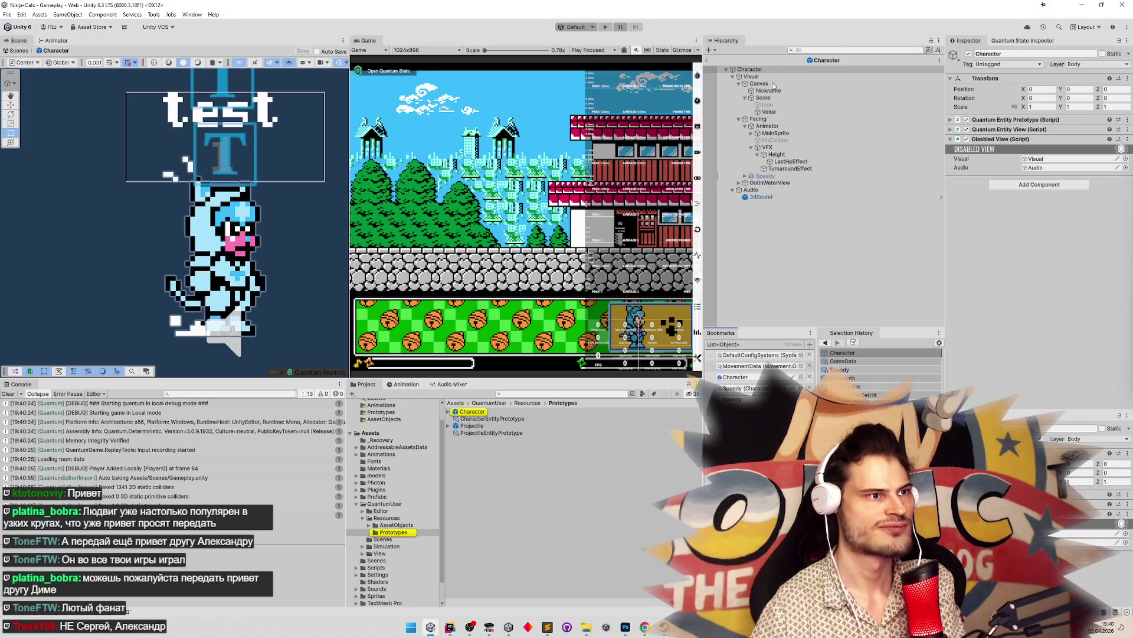
left_click(755, 77)
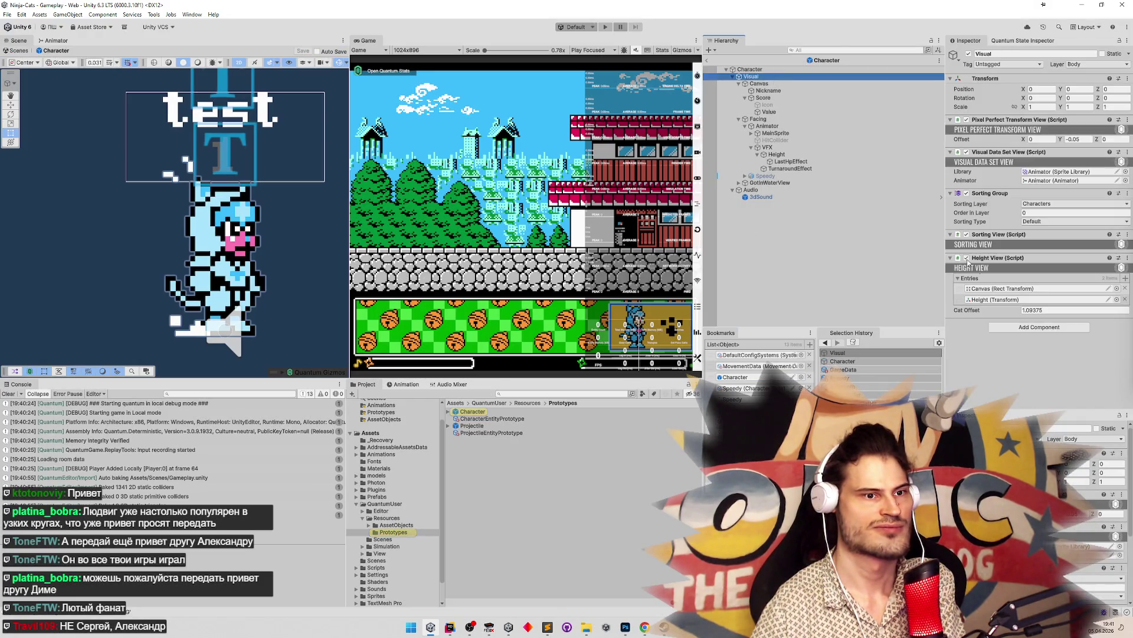
left_click(1045, 310)
type("1")
key("Return")
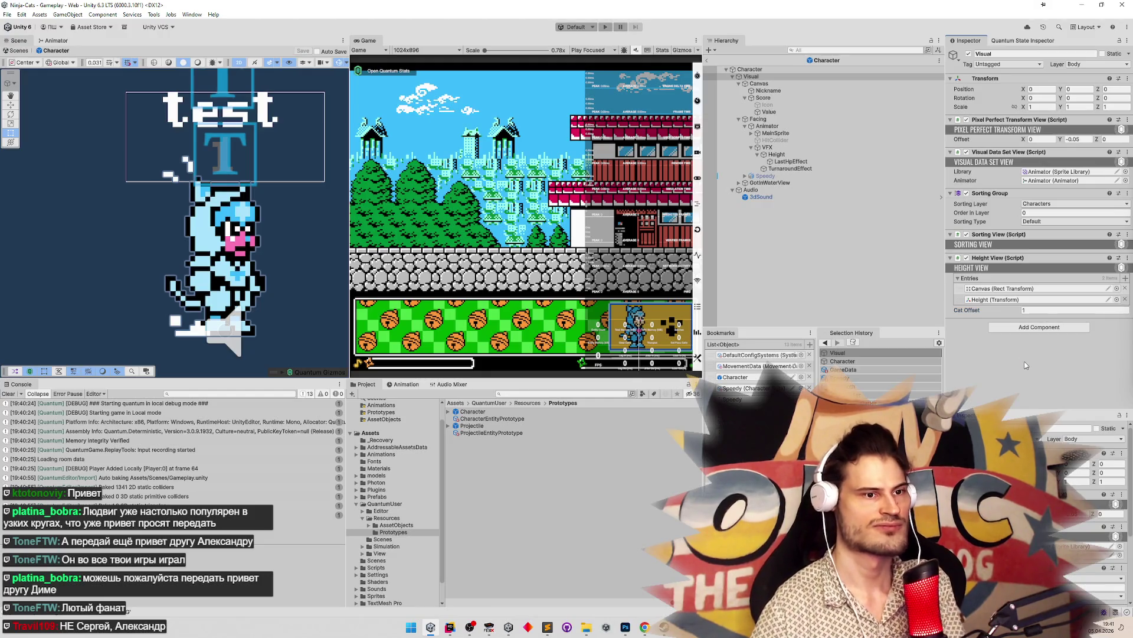
left_click(572, 340)
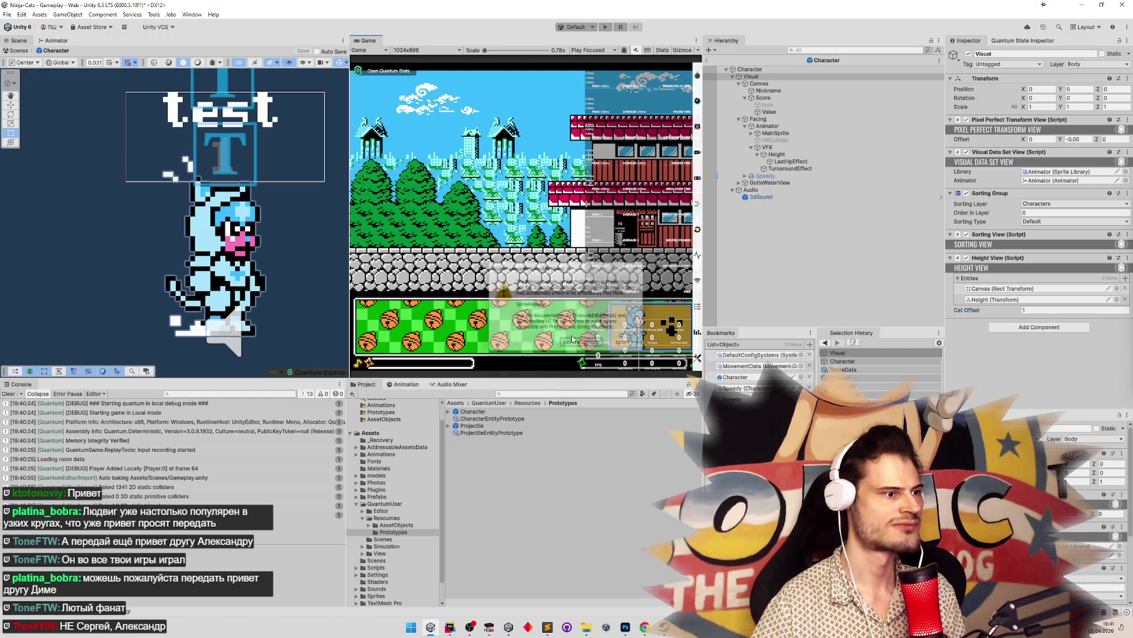
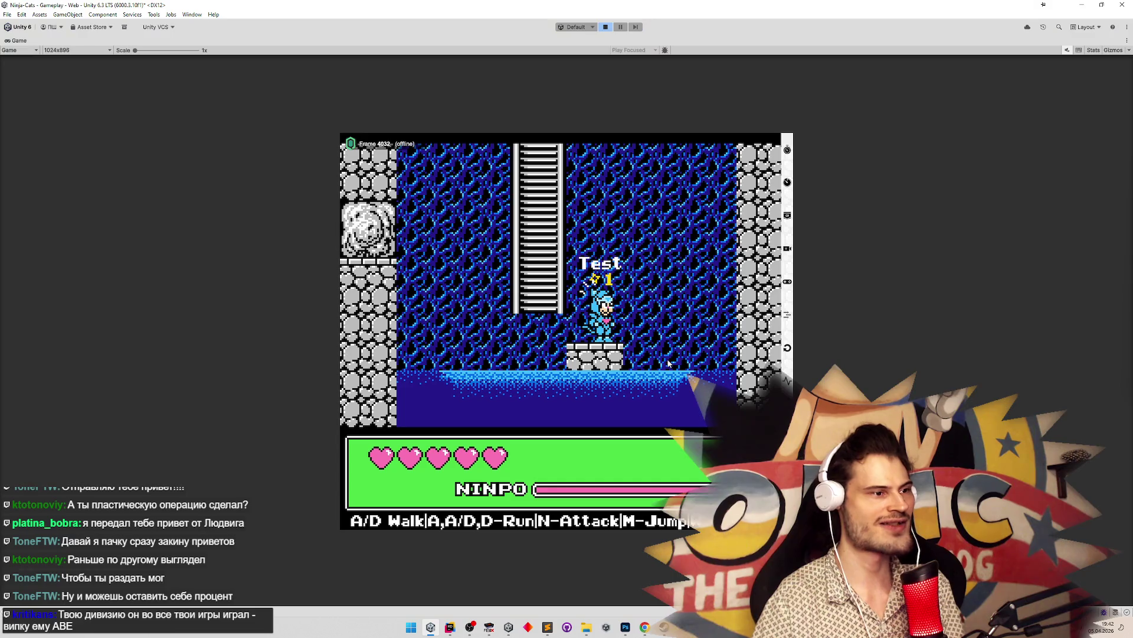
Restart play mode, test the character's turnaround in the maximized Game view, then stop playing
key("ctrl+p")
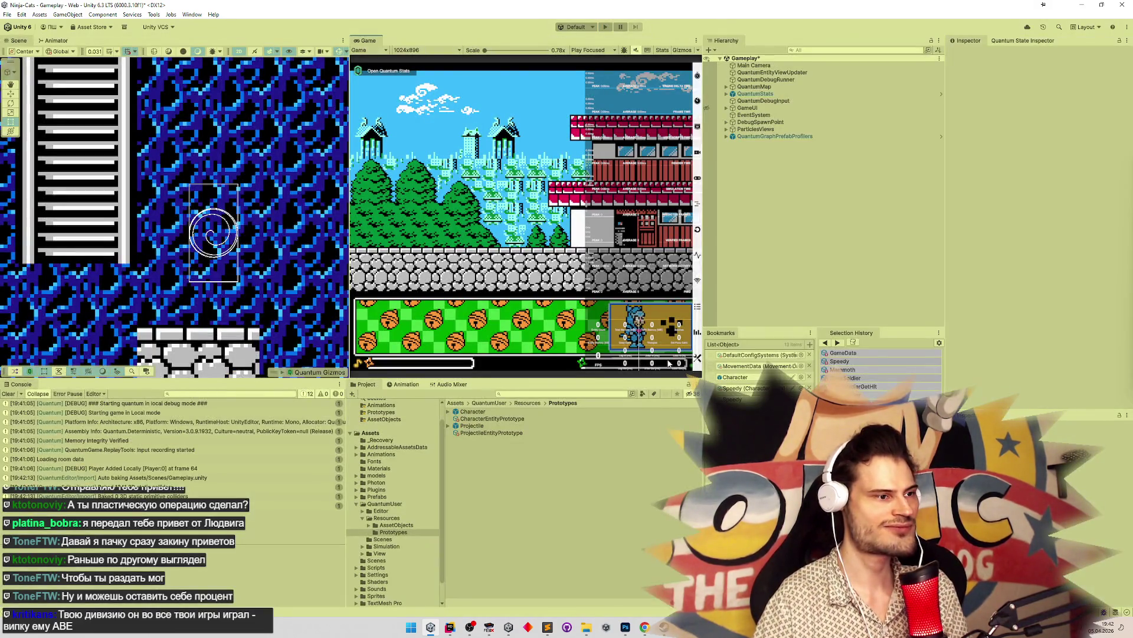
key("ctrl+p")
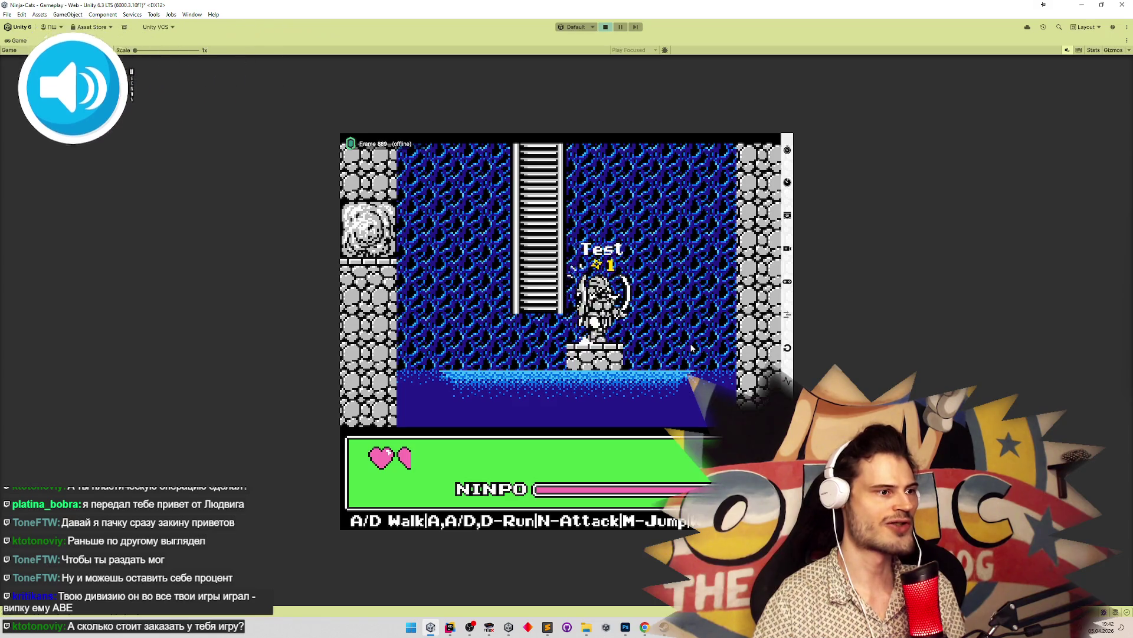
key("ctrl+p")
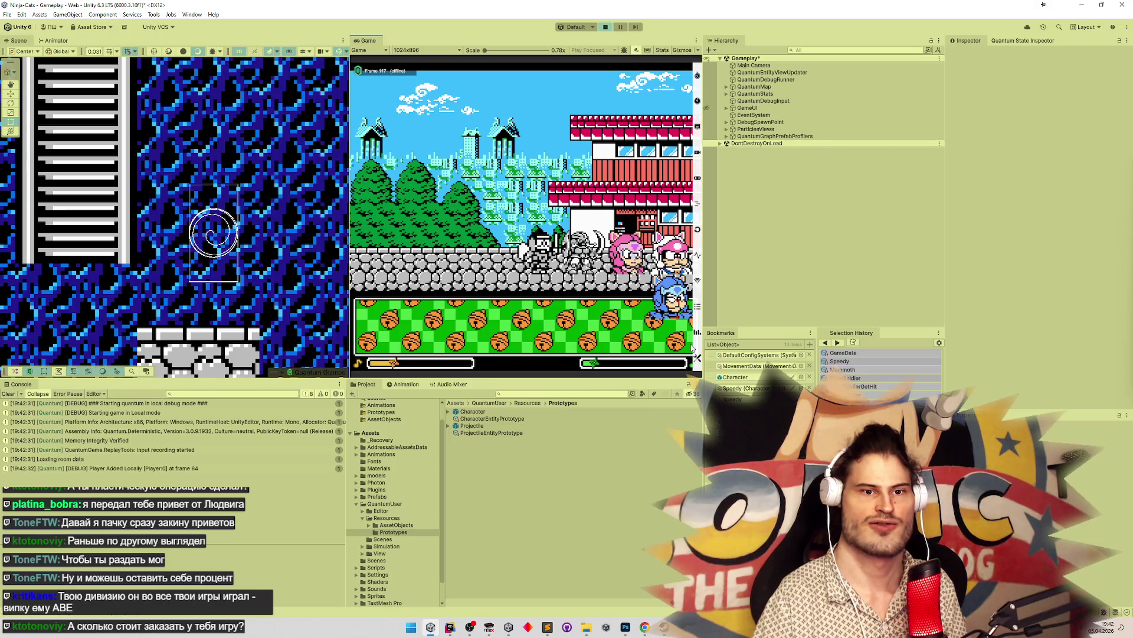
key("shift+space")
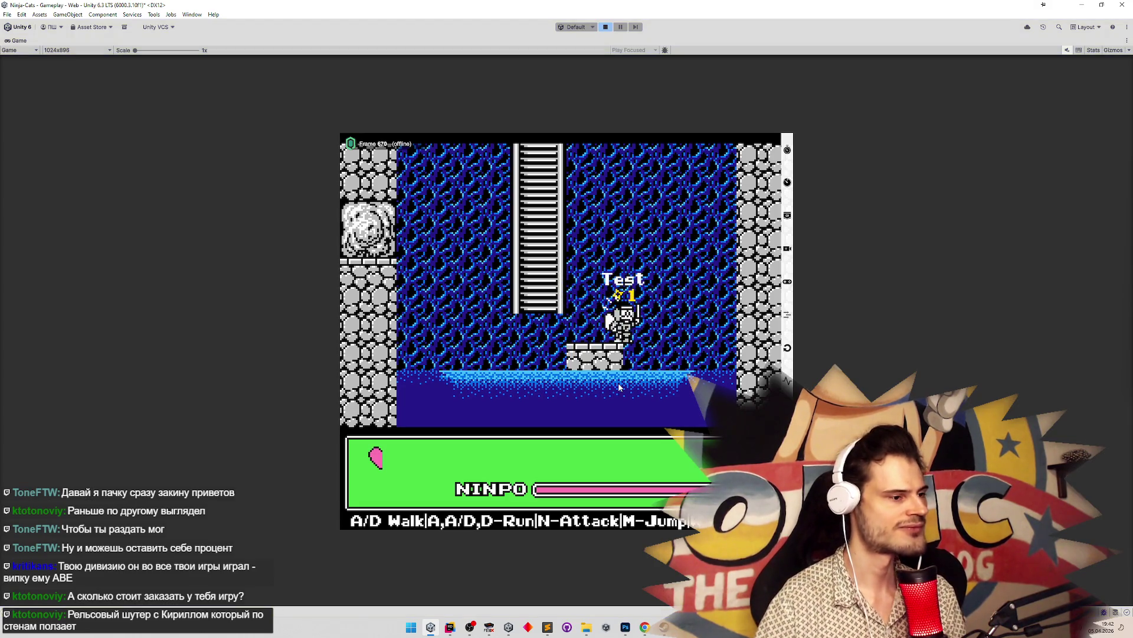
key("ctrl+p")
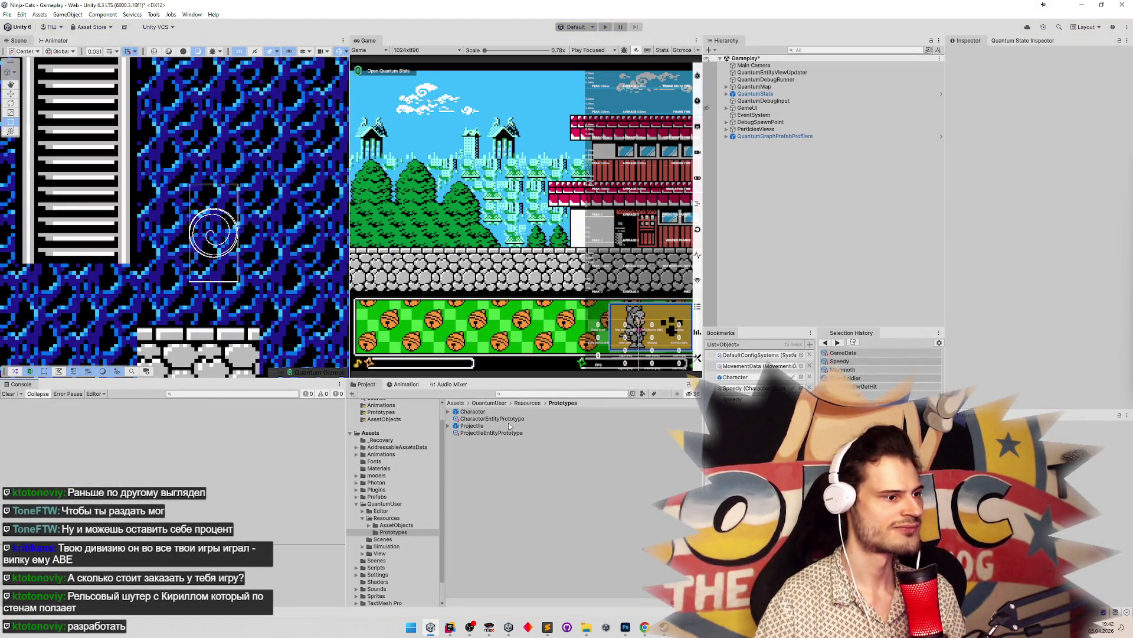
Delete the LastHpEffect Anchored Position track from CrowSoldierGetHit, found by searching 'crows', and save
left_click(569, 394)
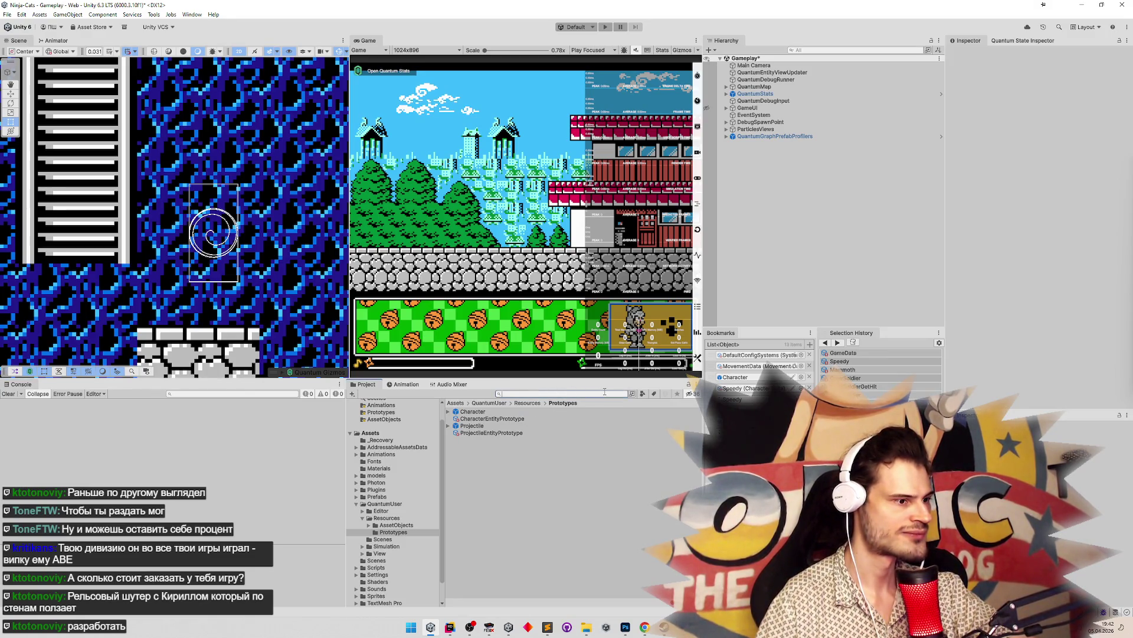
left_click(456, 402)
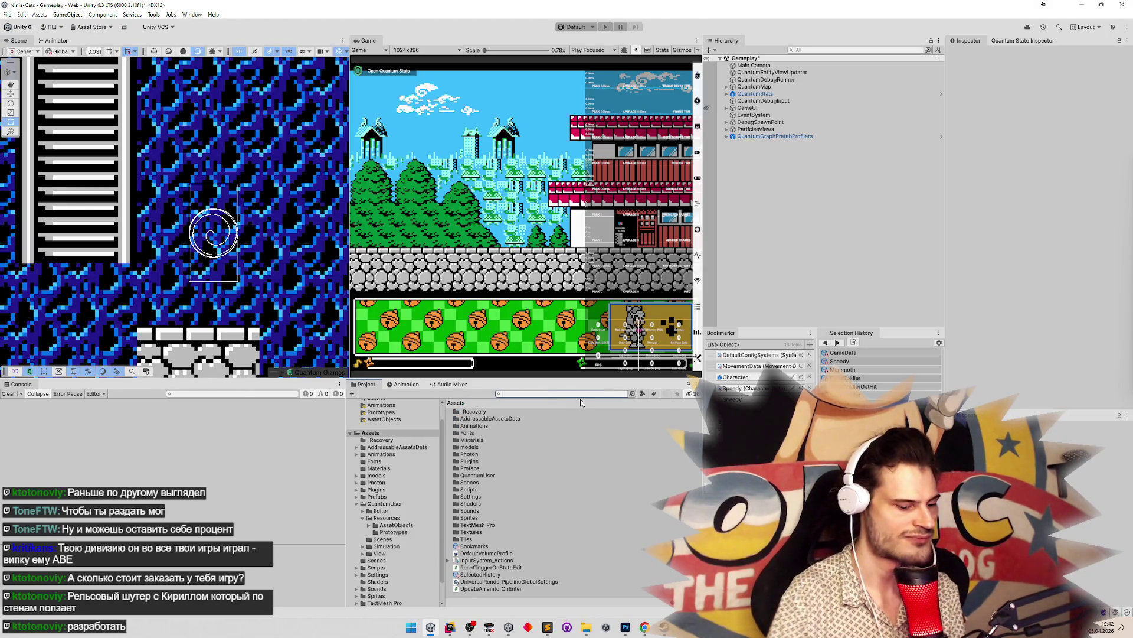
type("crows")
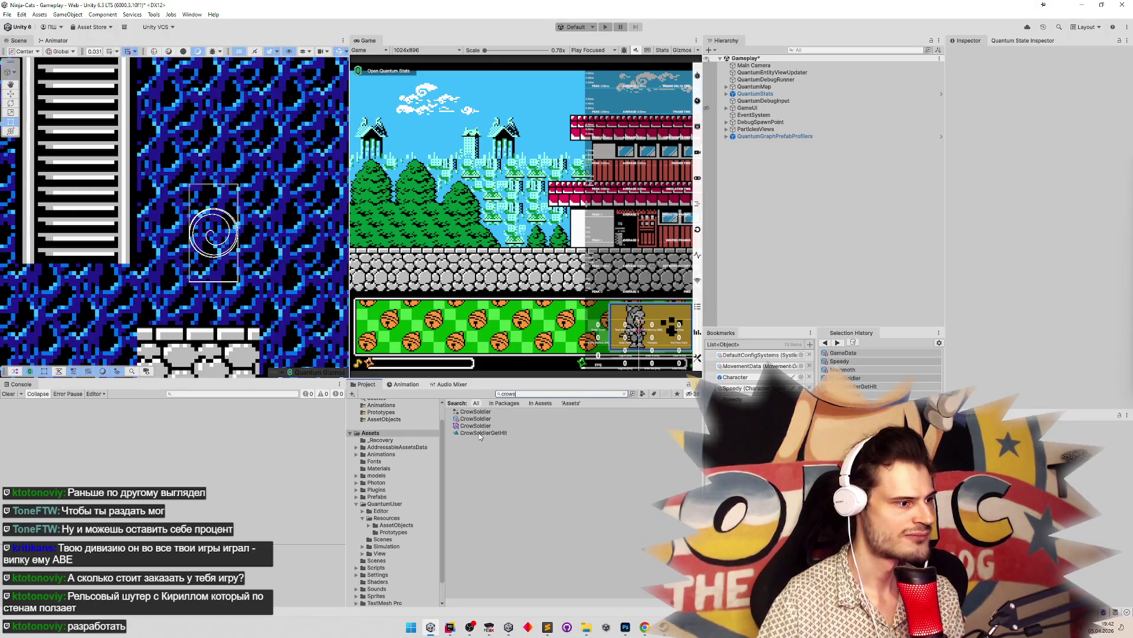
left_click(480, 433)
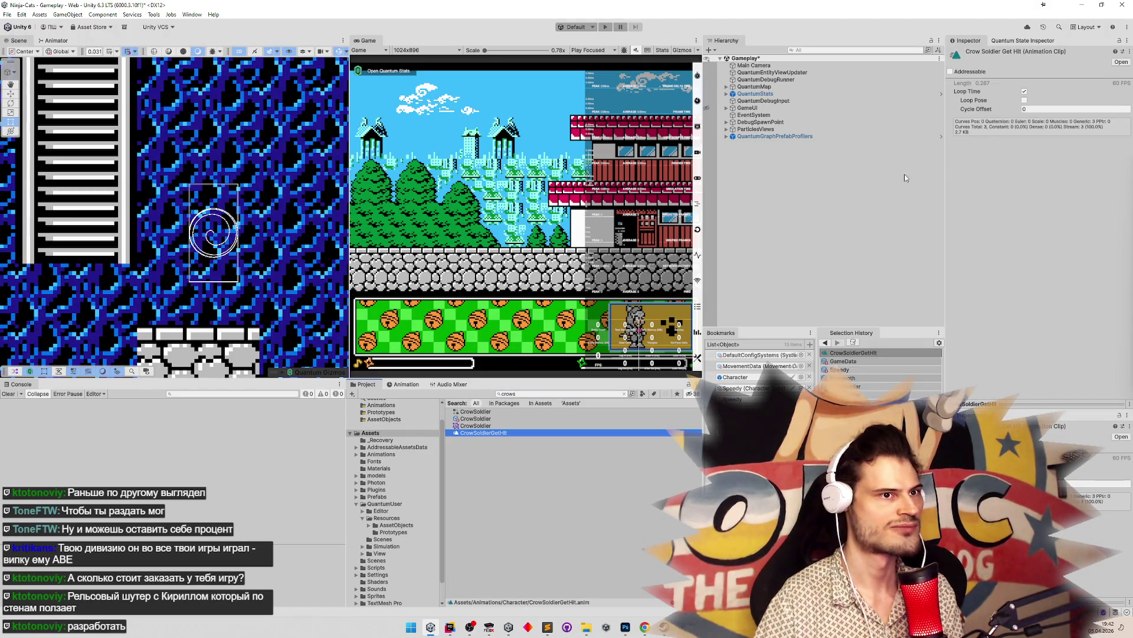
left_click(406, 384)
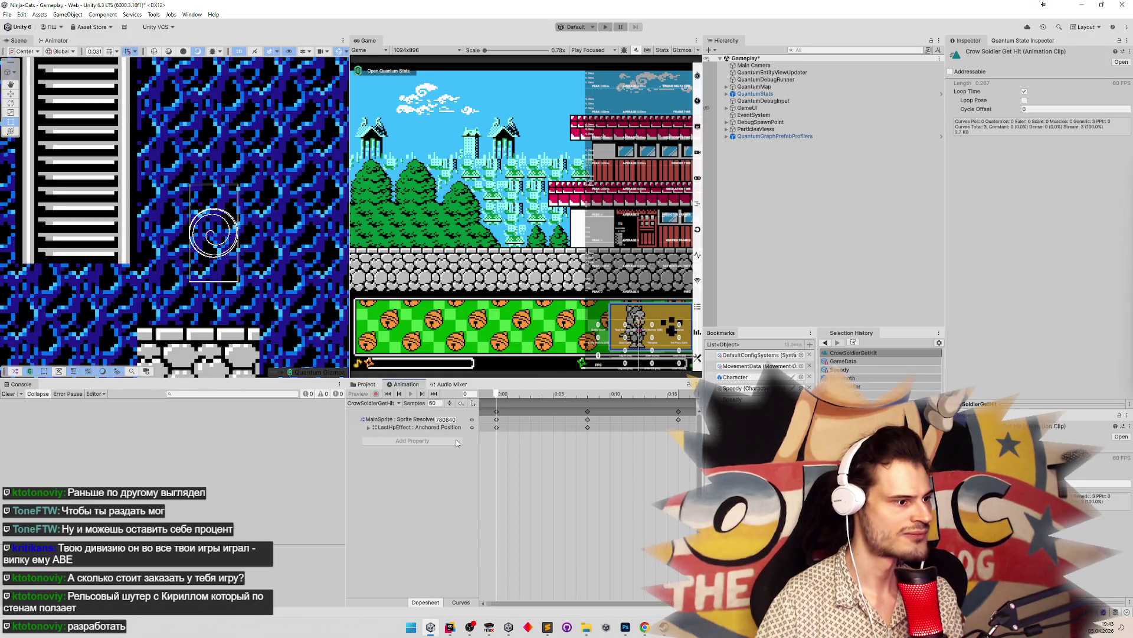
left_click(439, 427)
key("Delete")
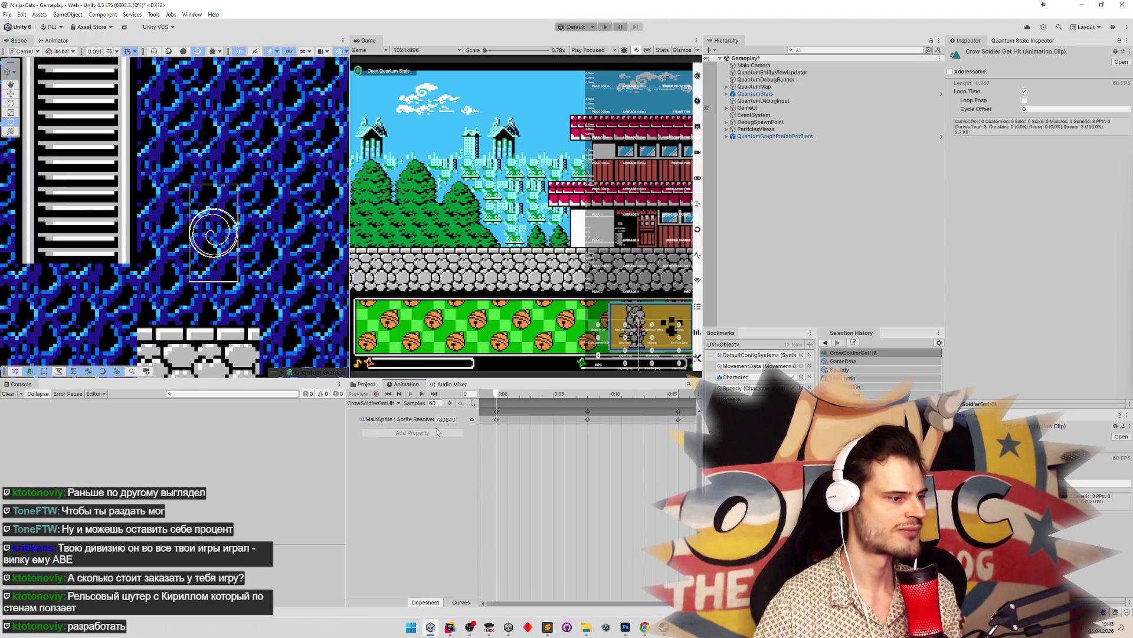
key("ctrl+s")
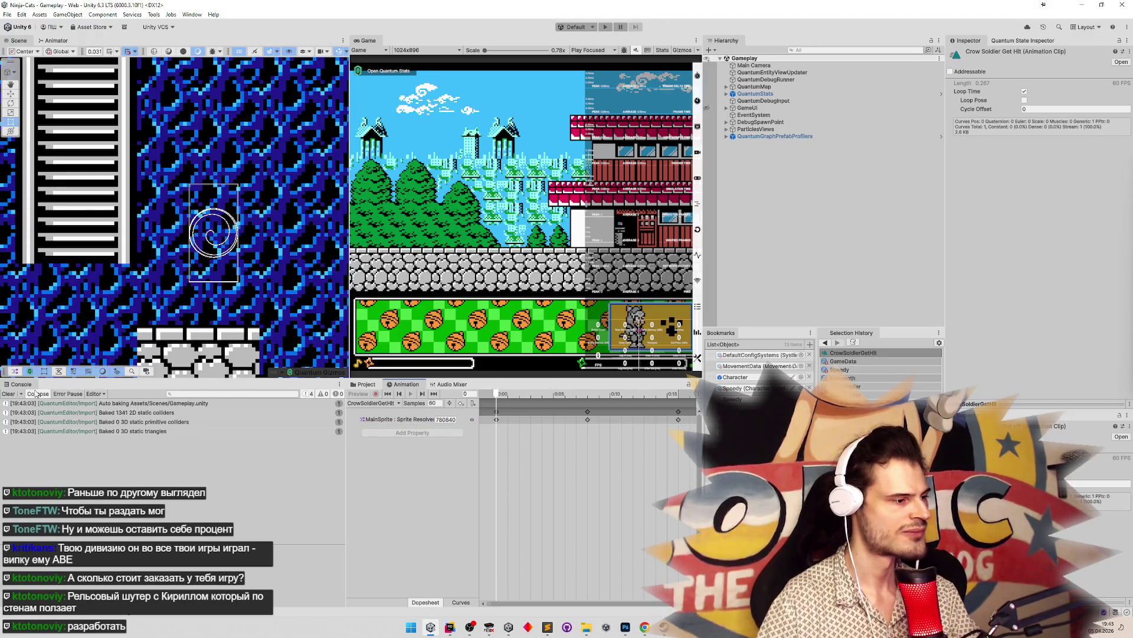
Clear the console and search, then reselect CrowSoldierGetHit in the Character folder
left_click(12, 394)
left_click(367, 385)
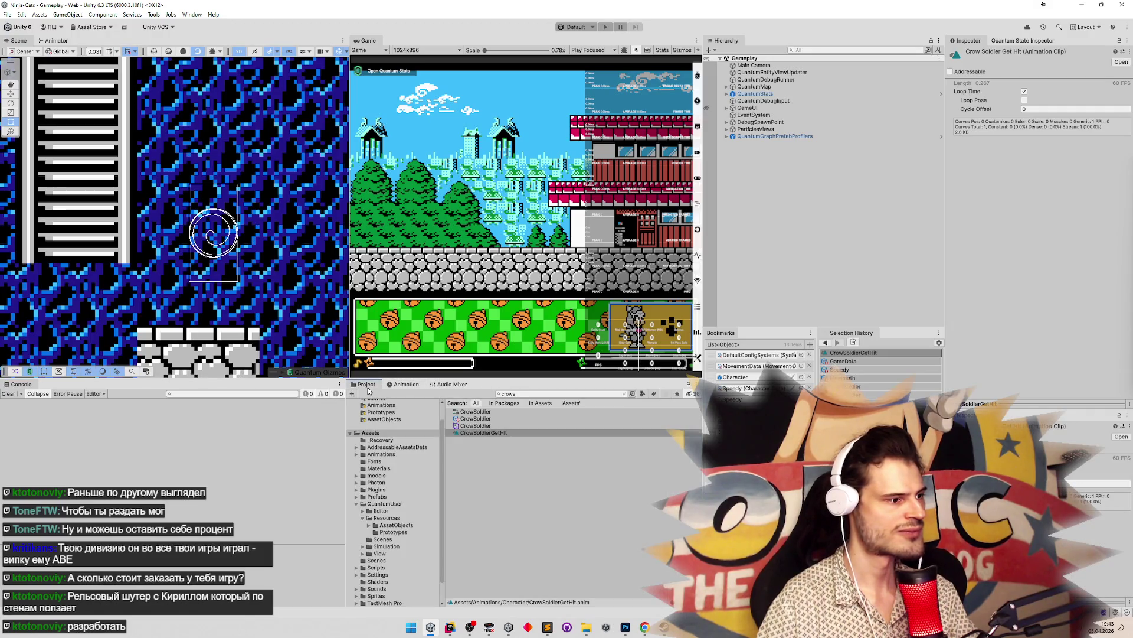
left_click(978, 43)
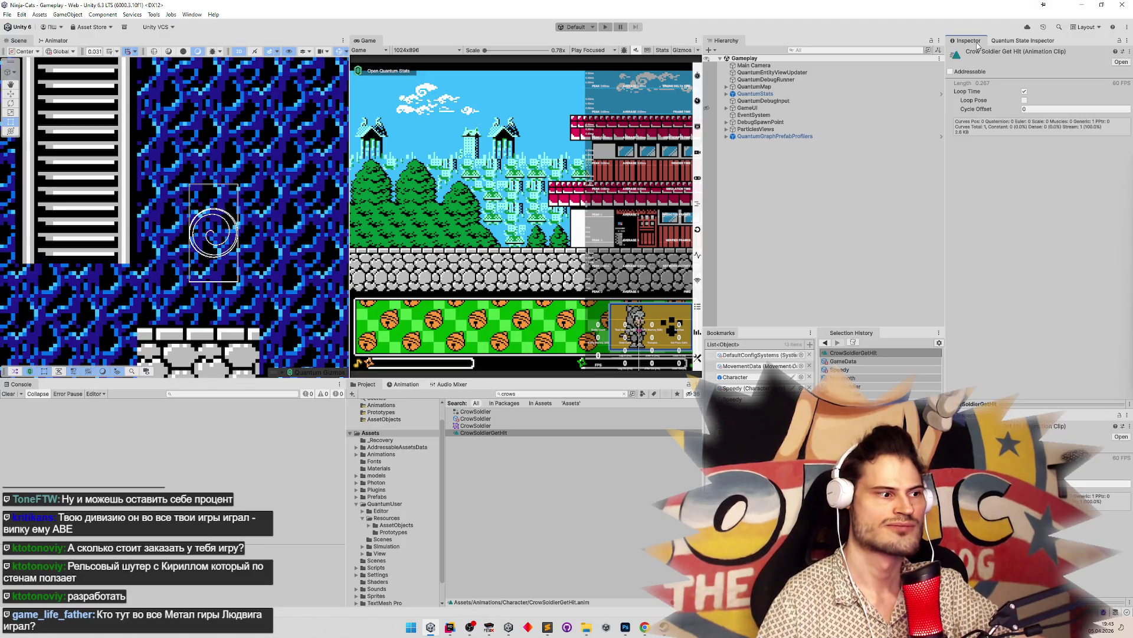
left_click(624, 394)
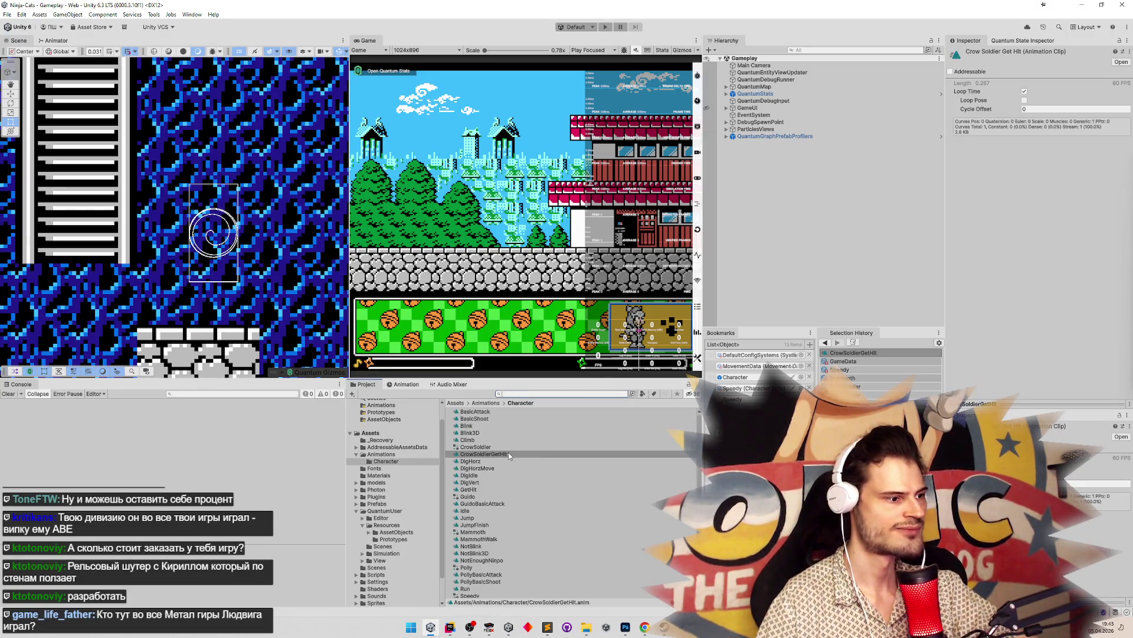
left_click(508, 453)
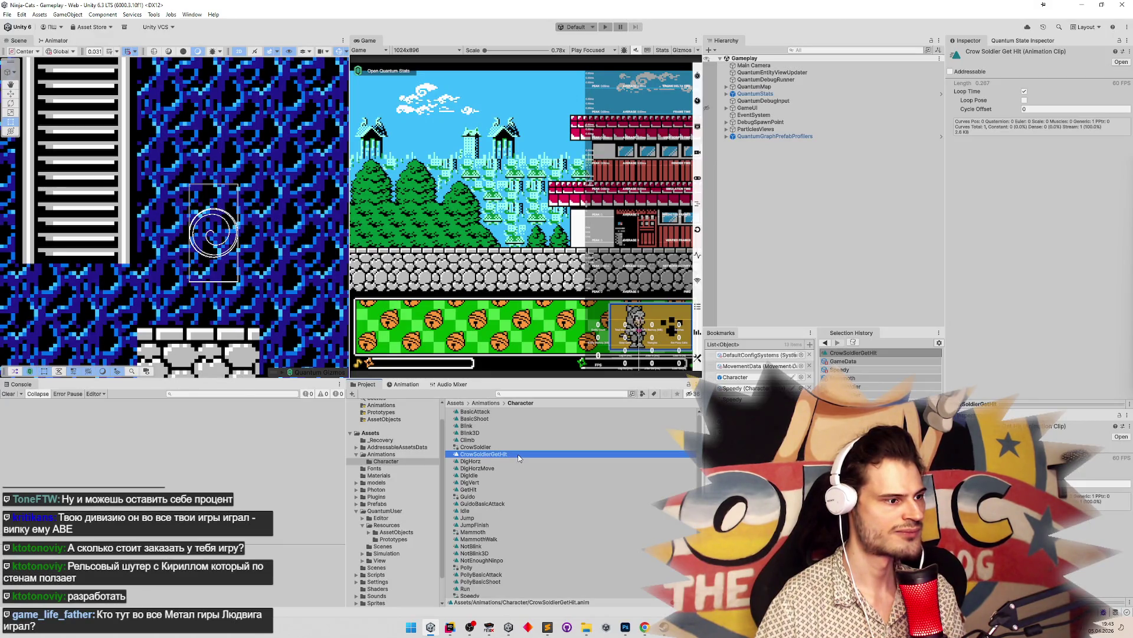
Duplicate the GetHit clip and name the copy NoSweatOffsetGetHit
left_click(491, 491)
key("ctrl+d")
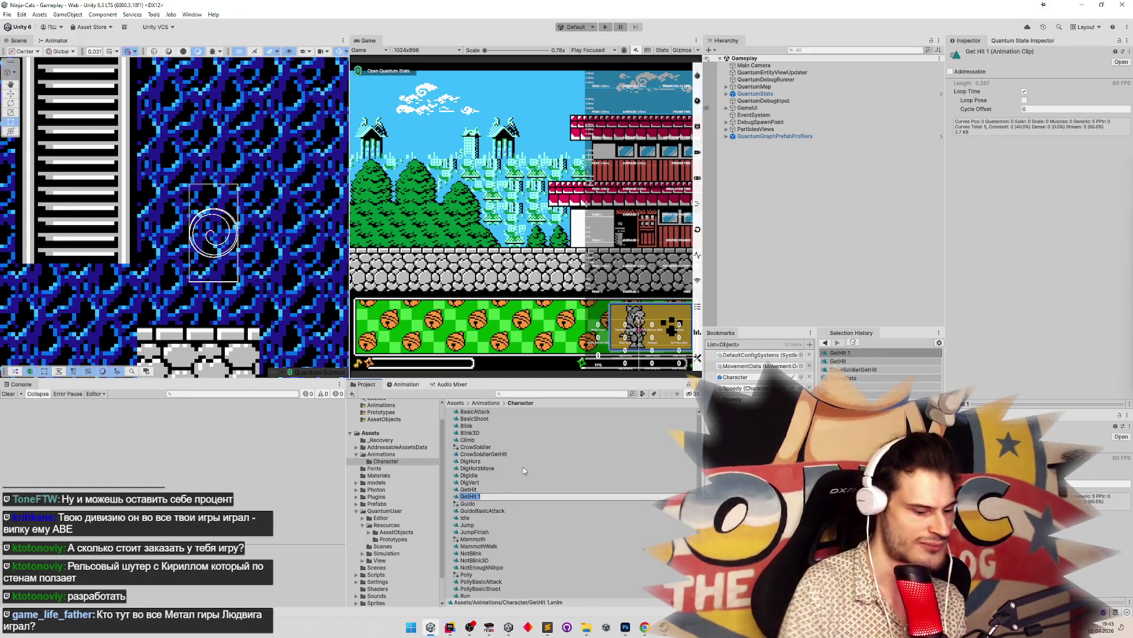
type("Enem")
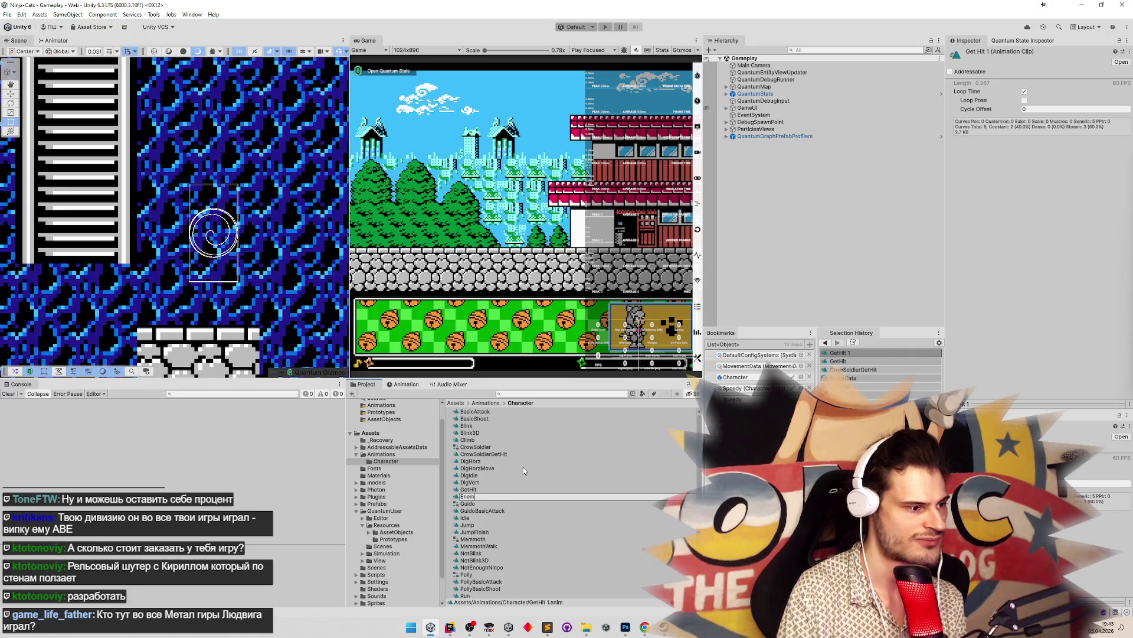
key("BackSpace")
key("BackSpace")
key("BackSpace")
type("N")
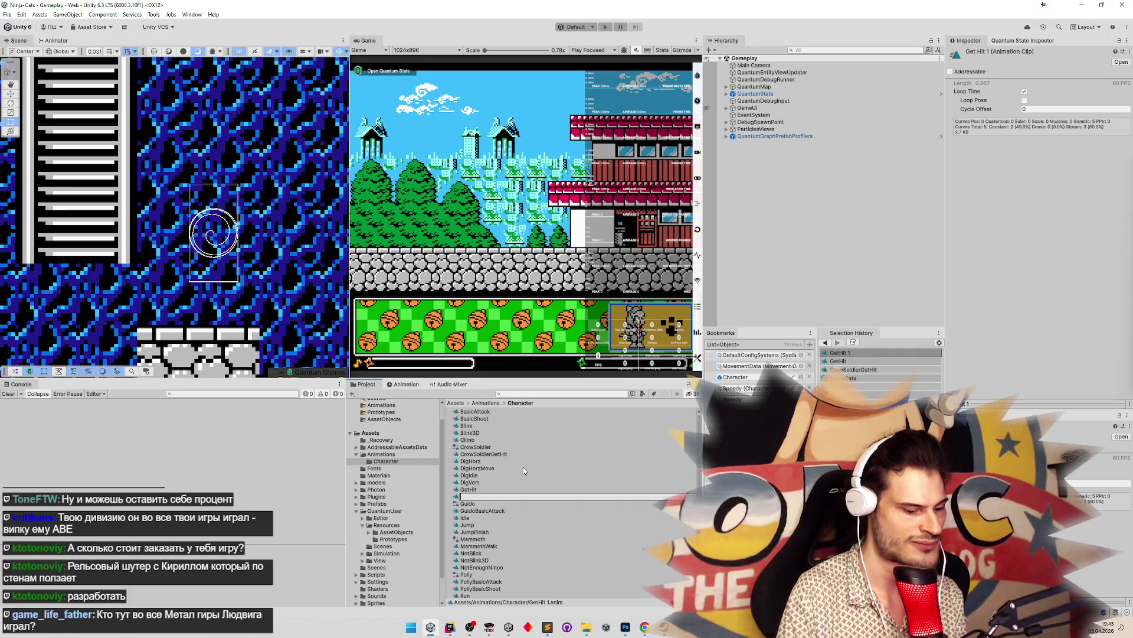
type("oDo")
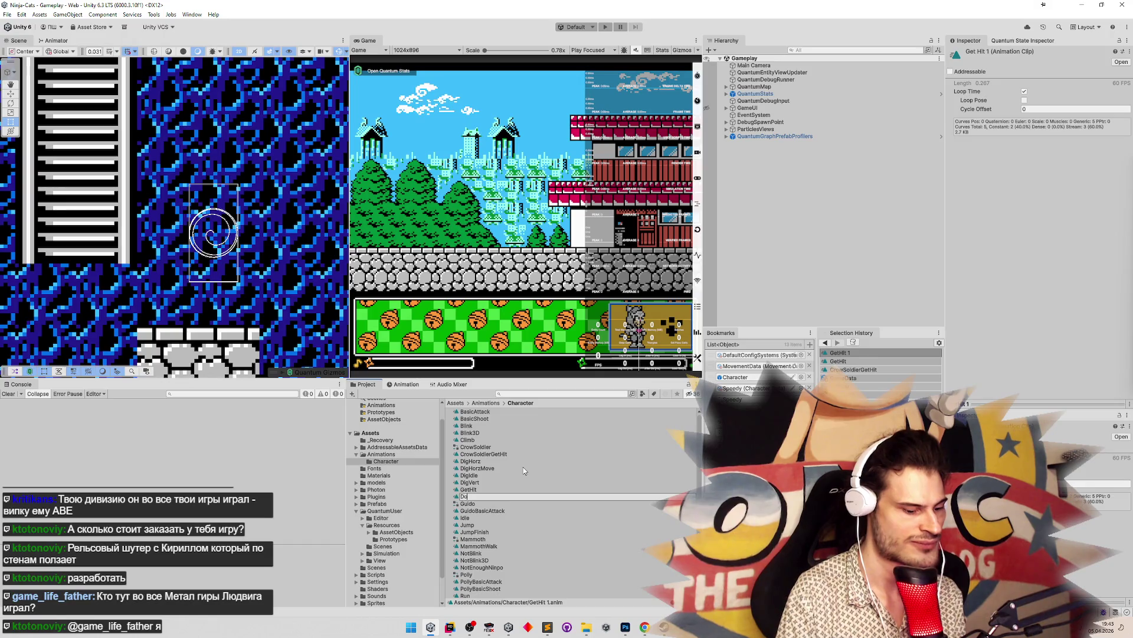
type("ntMove")
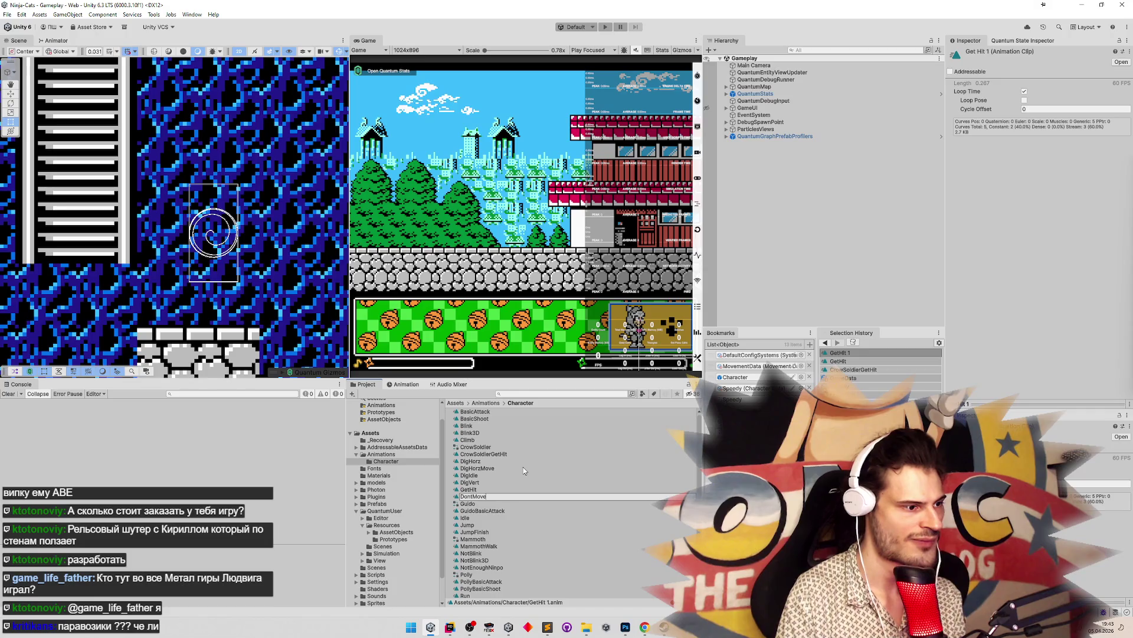
key("BackSpace")
key("BackSpace")
key("BackSpace")
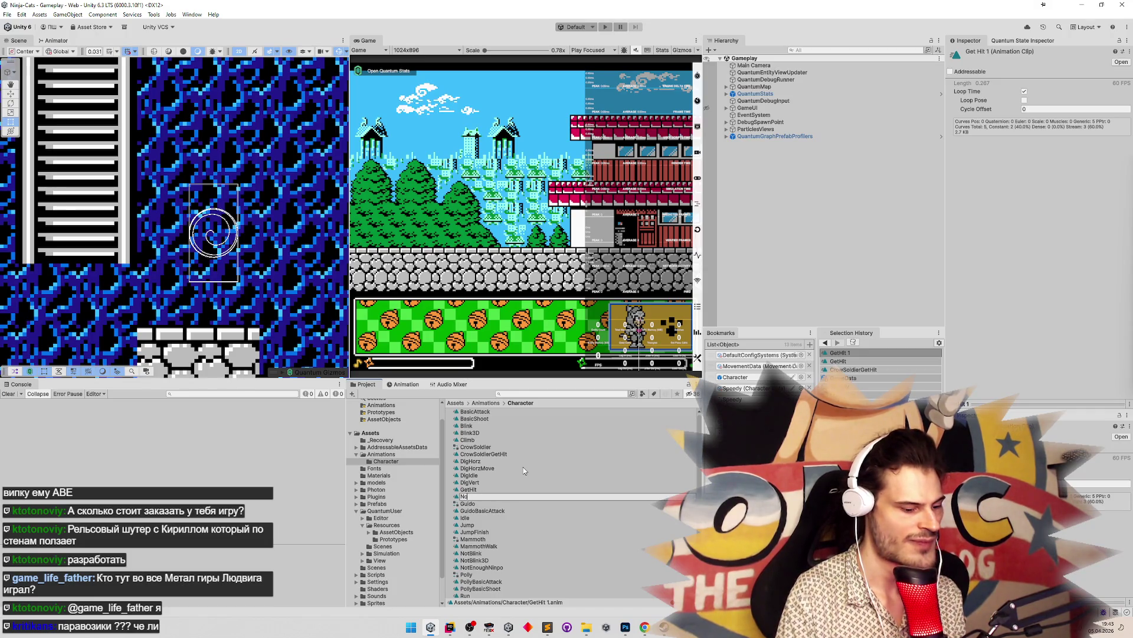
type("SweatOff")
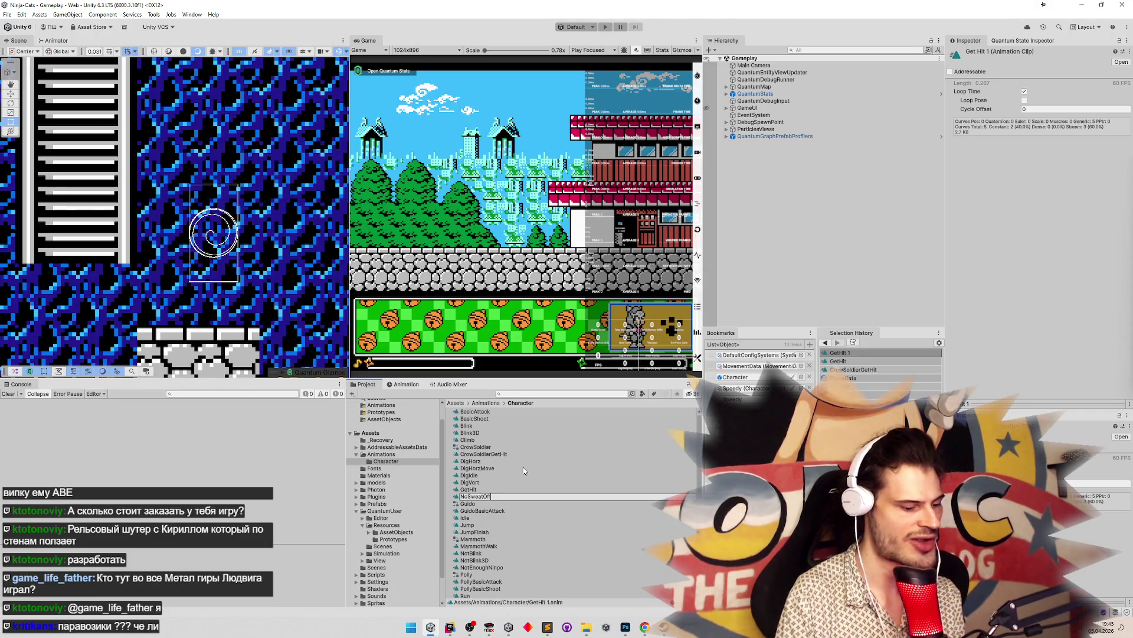
type("setGetHit")
key("Return")
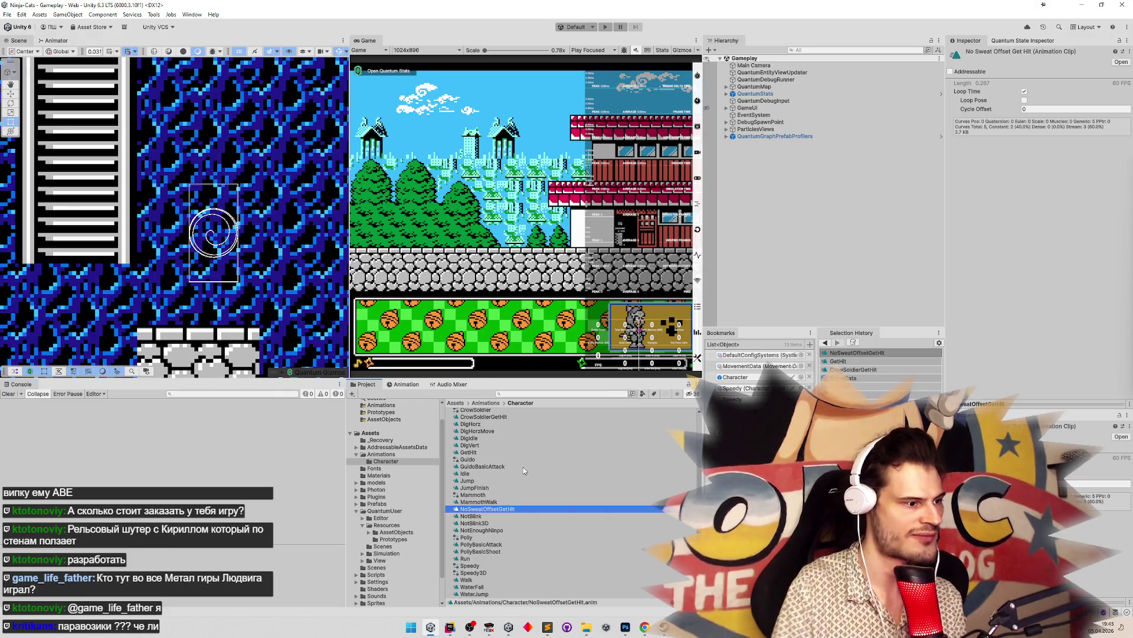
Remove the LastHpEffect Anchored Position track from NoSweatOffsetGetHit
double_click(504, 509)
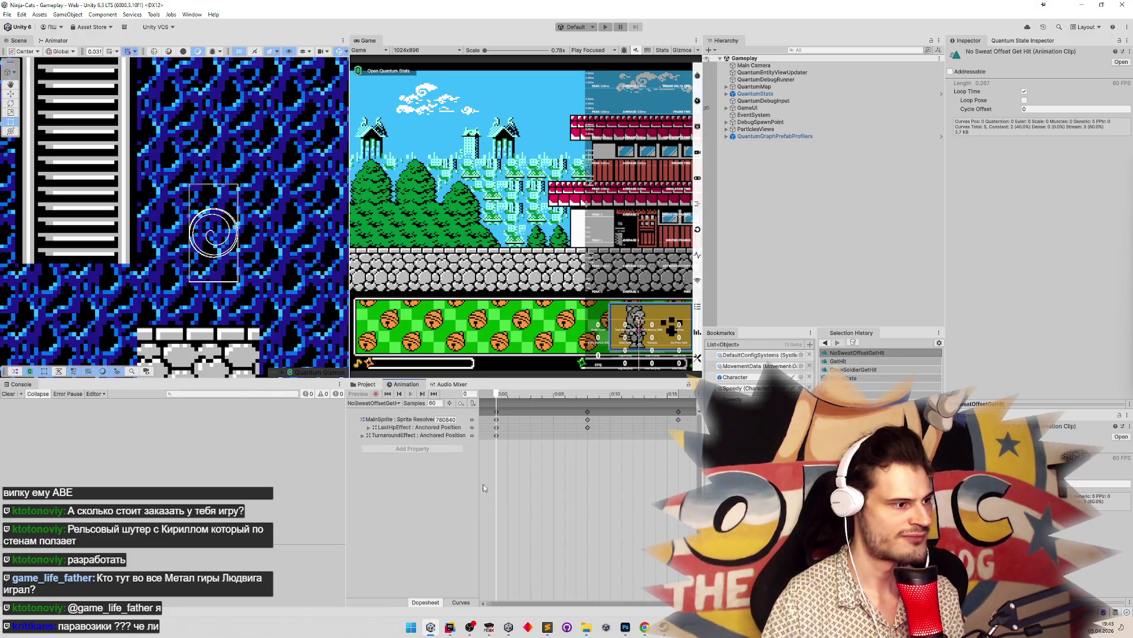
left_click(420, 427)
key("Delete")
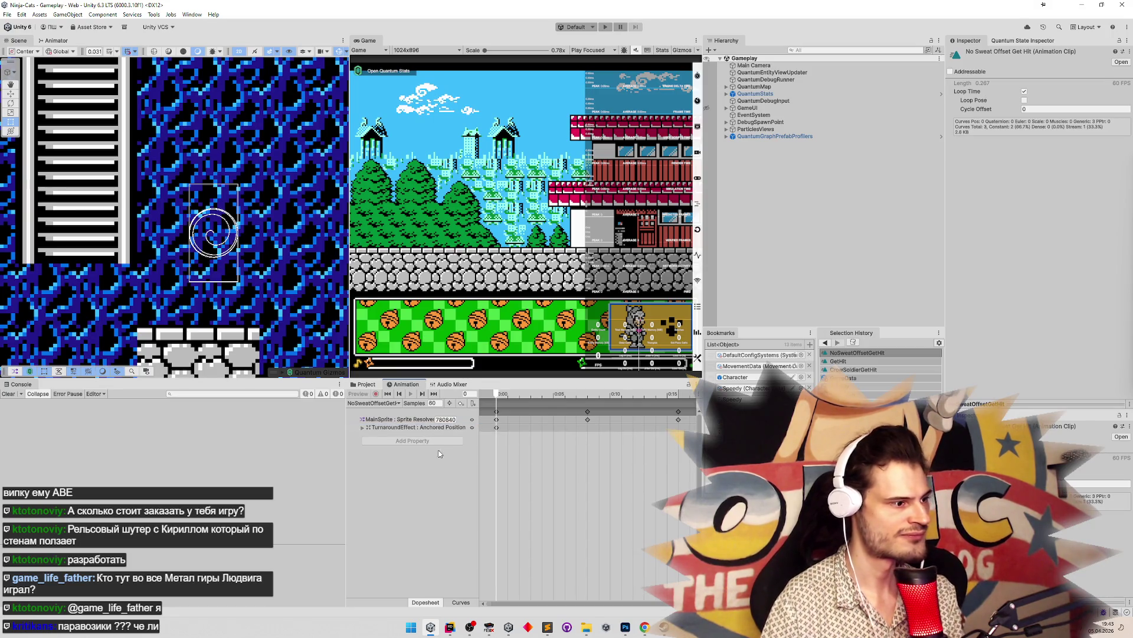
left_click(366, 384)
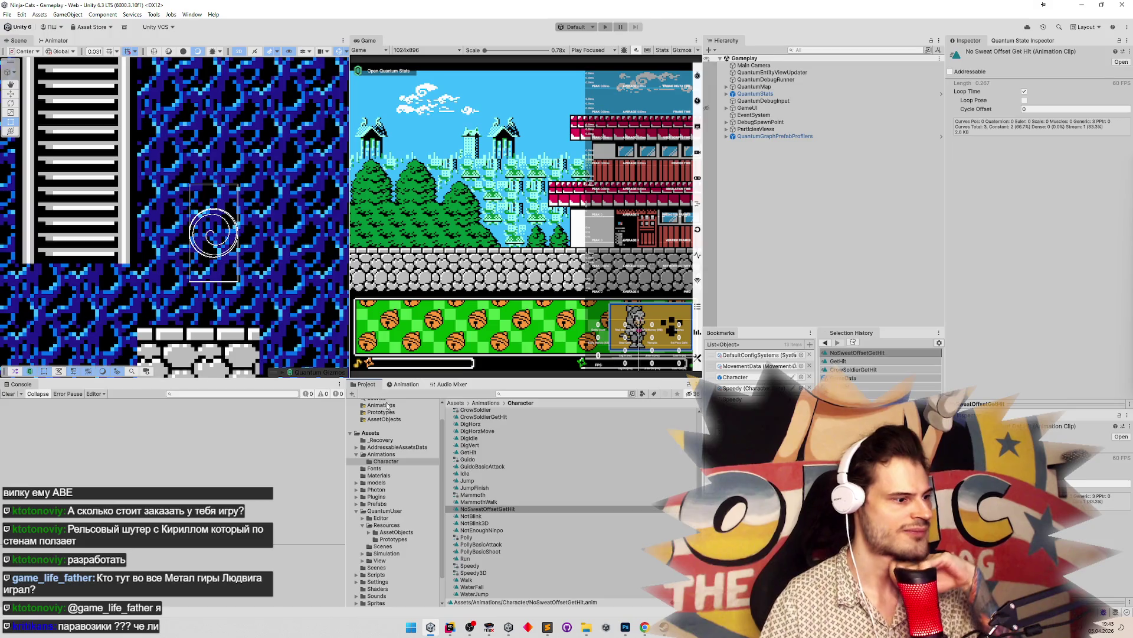
Set the Mammoth override controller's GetHit override to NoSweatOffsetGetHit
left_click(533, 390)
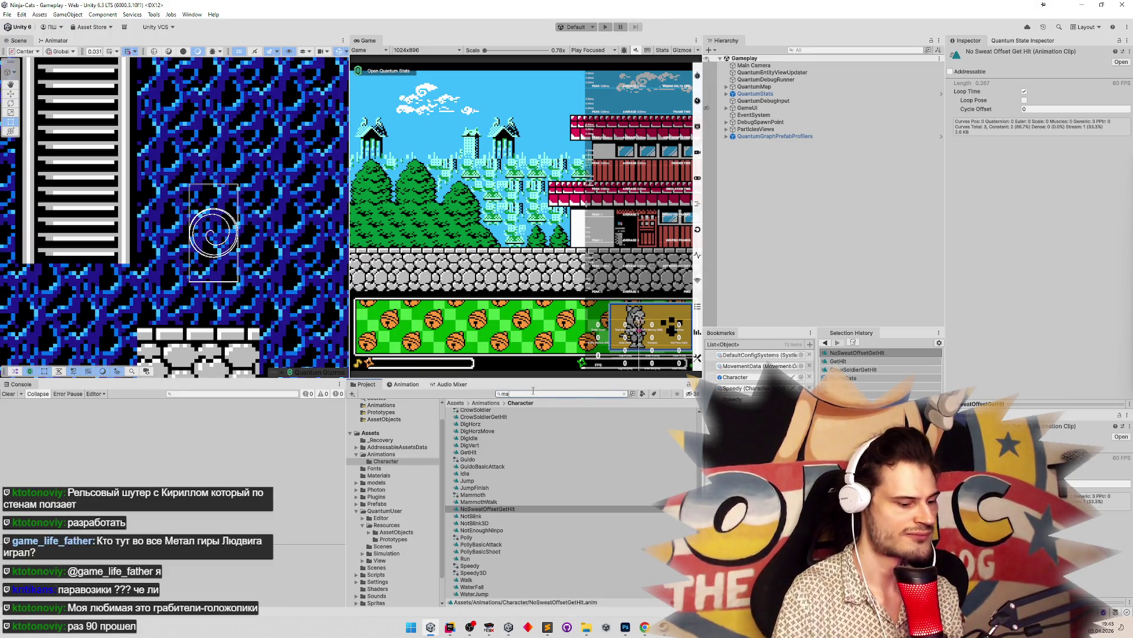
type("mam")
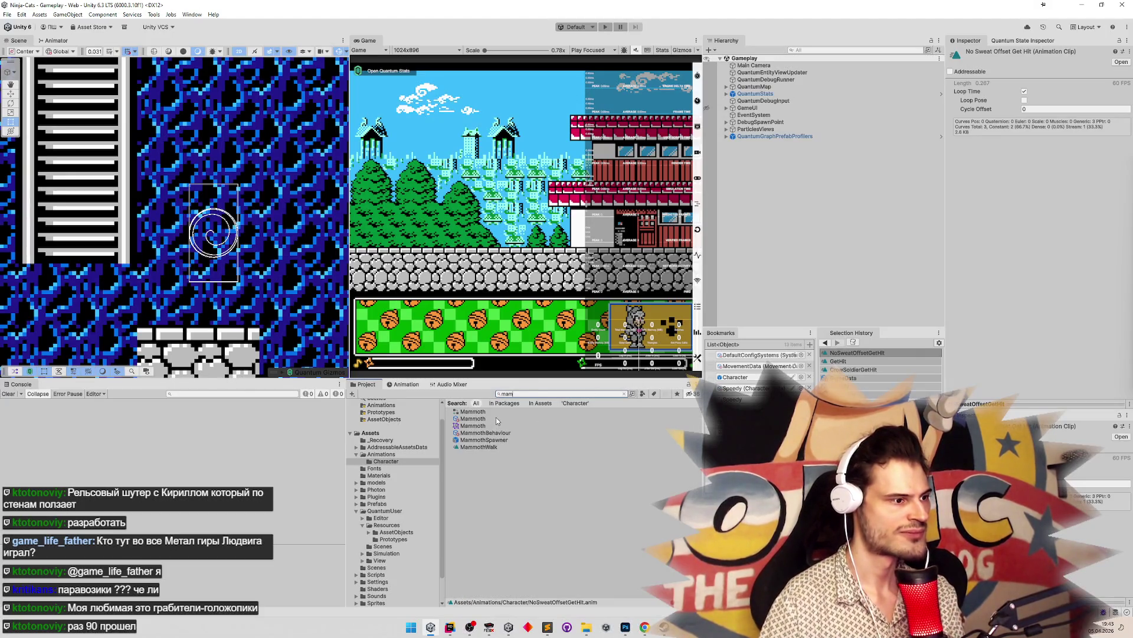
left_click(497, 419)
left_click(473, 412)
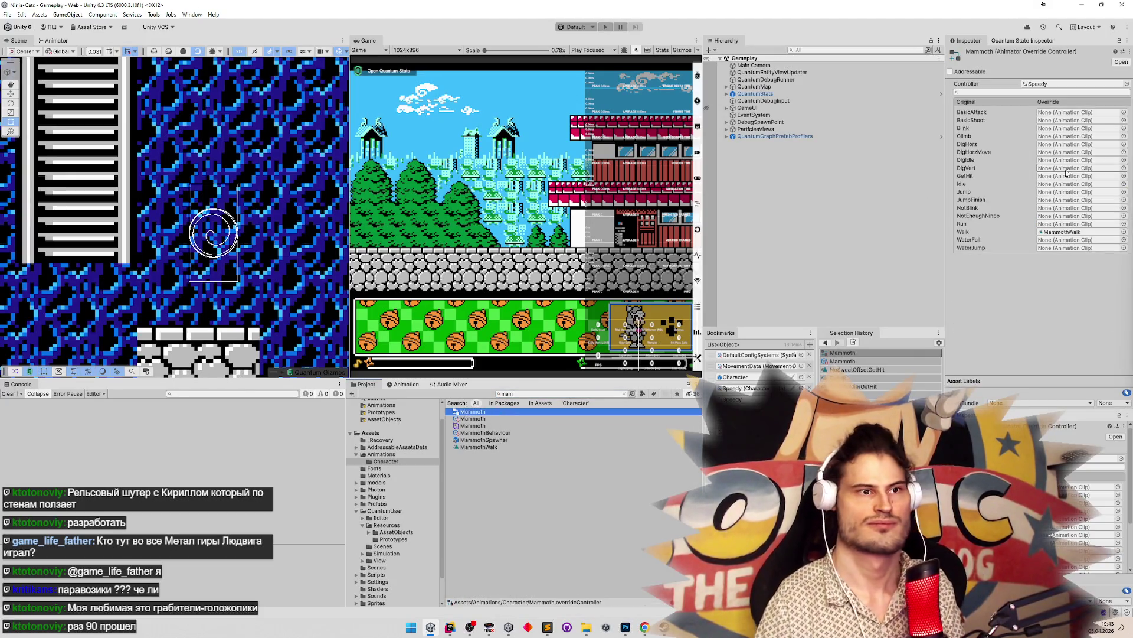
left_click(1124, 176)
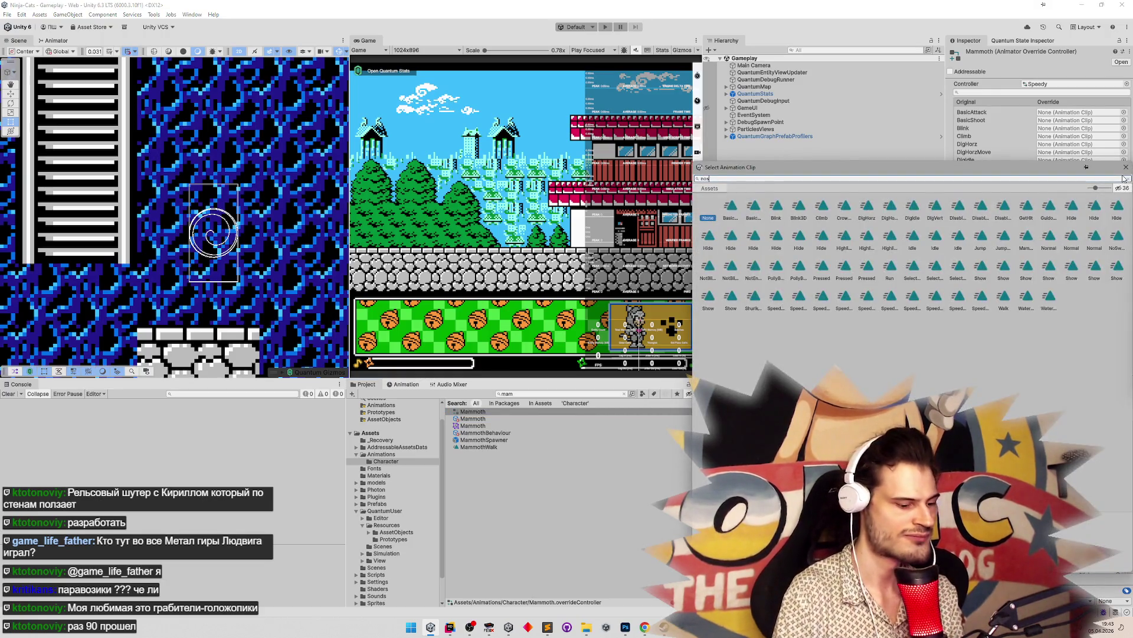
type("we")
double_click(730, 207)
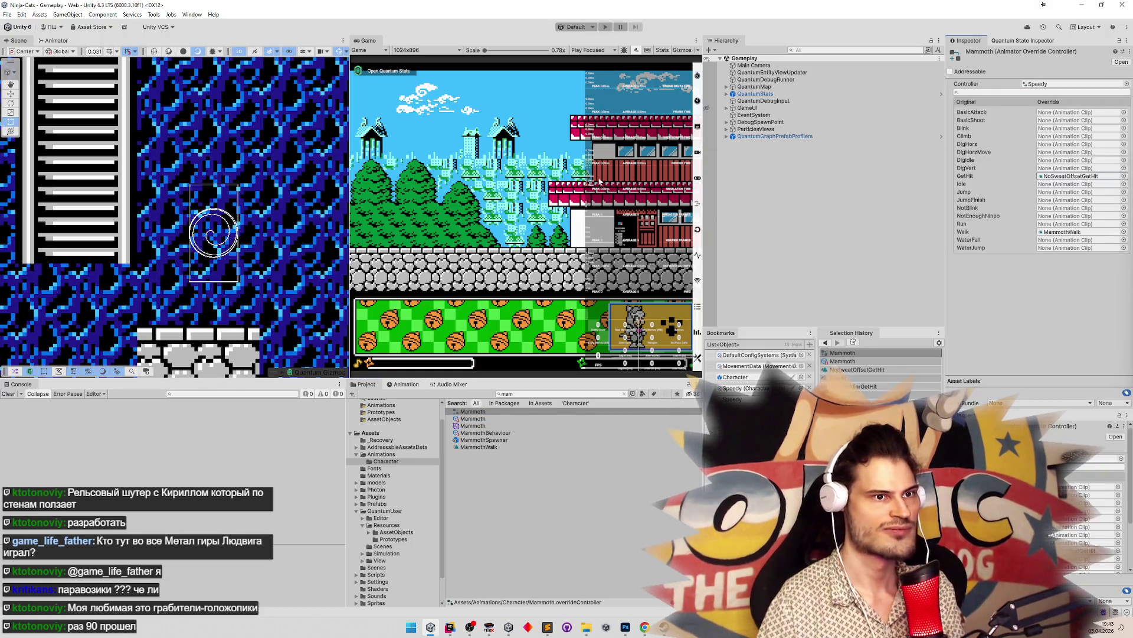
Start play mode and turn the character left in the maximized Game view
key("ctrl+p")
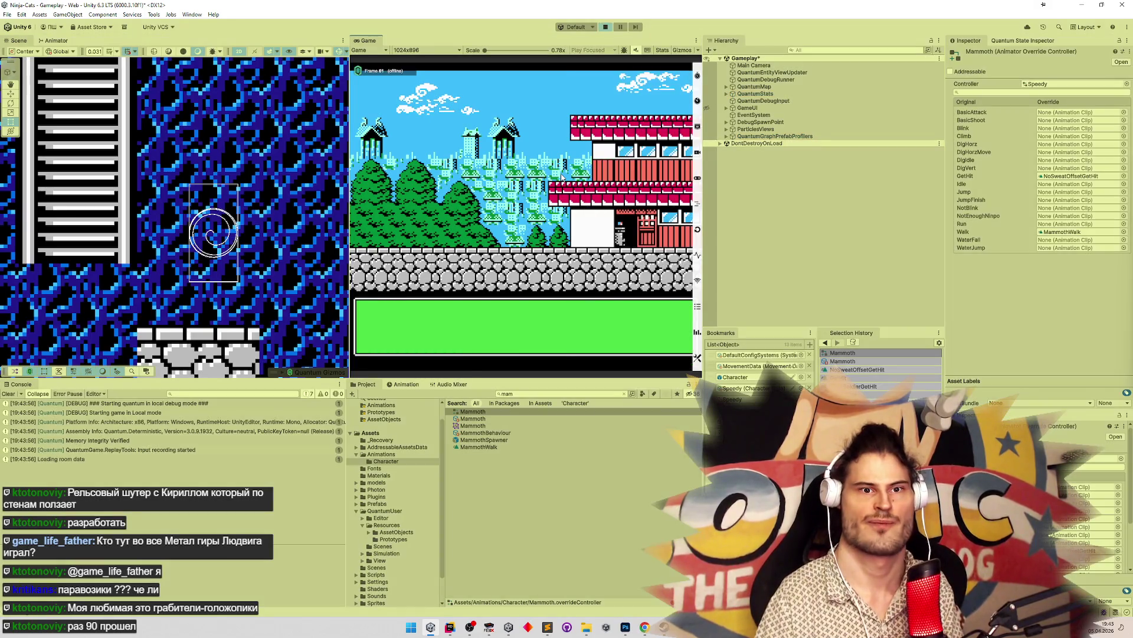
key("shift+space")
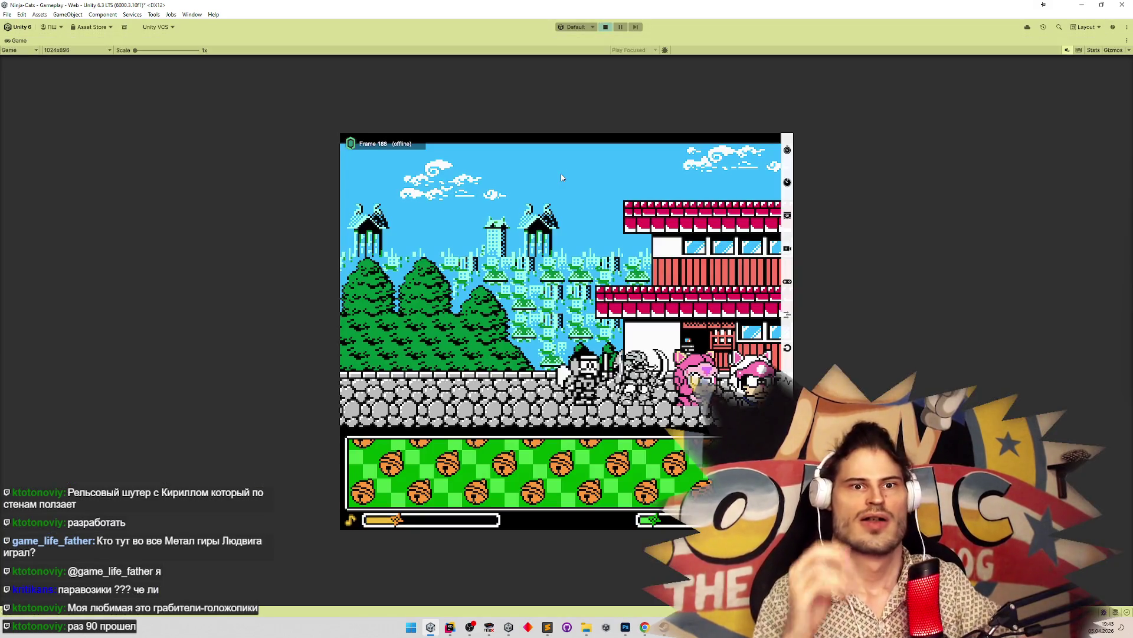
key("a")
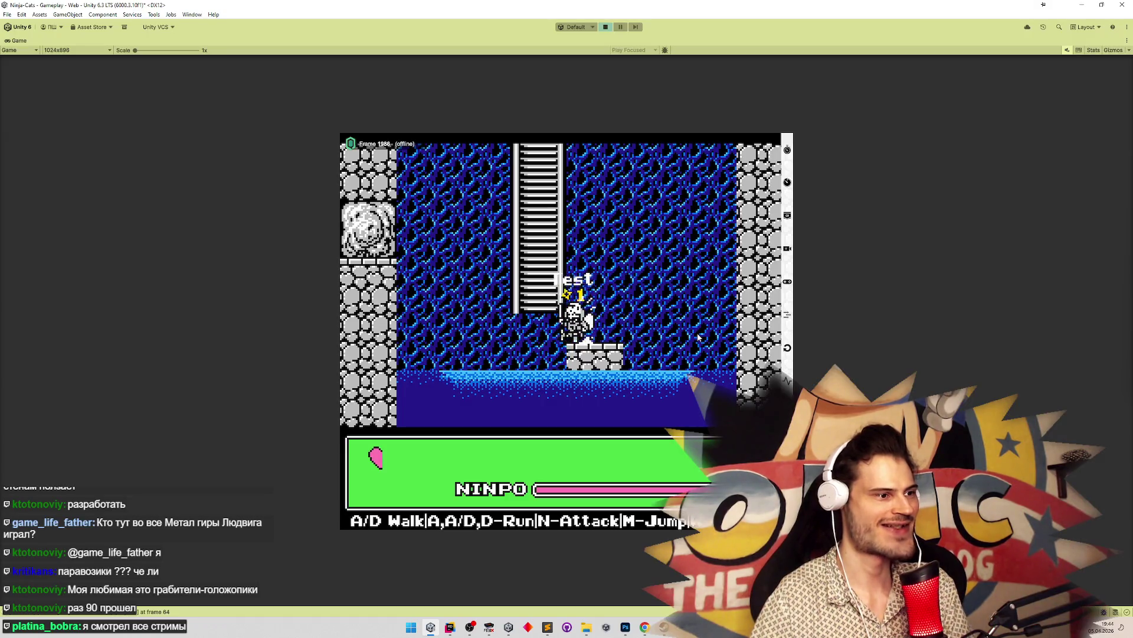
key("shift+space")
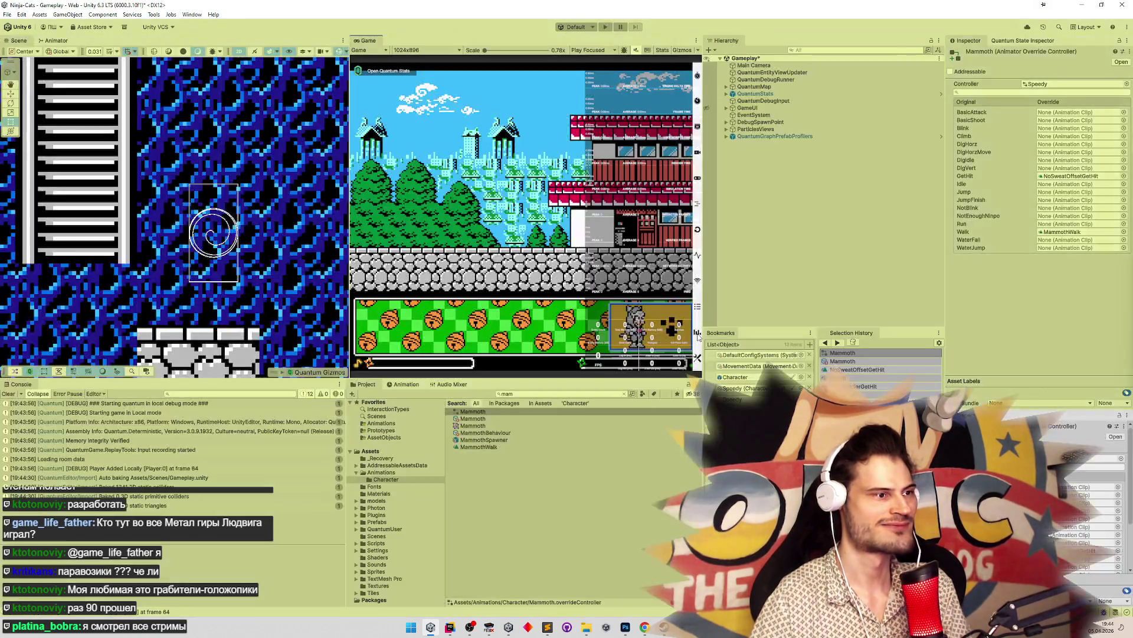
key("shift+space")
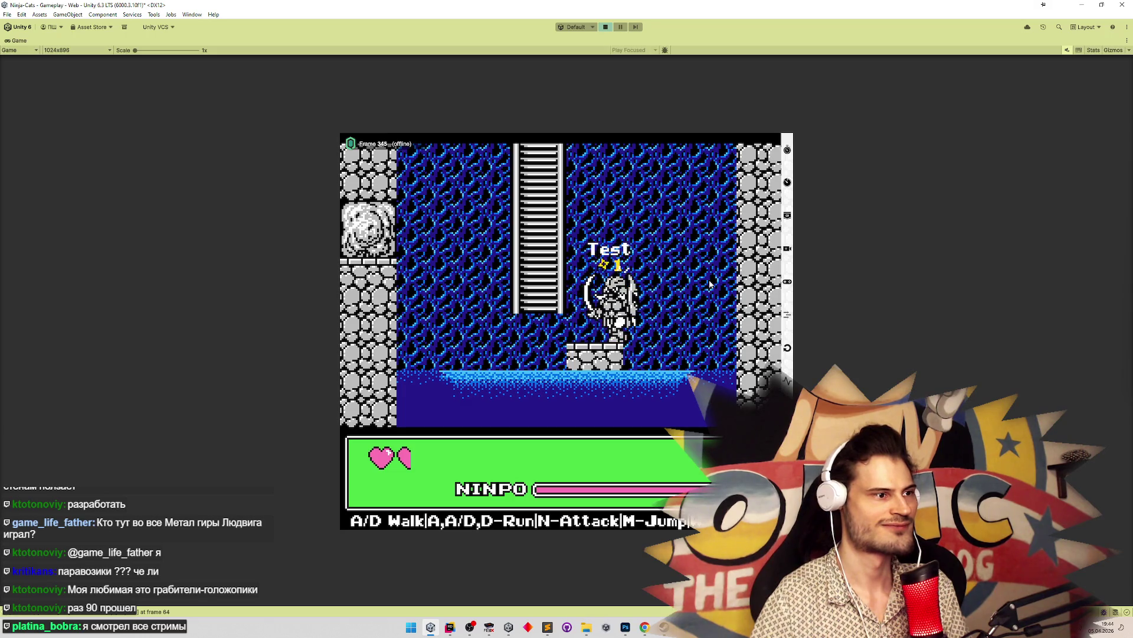
Walk the character left and right beside the ladder, testing repeated turnarounds
key("a")
key("d")
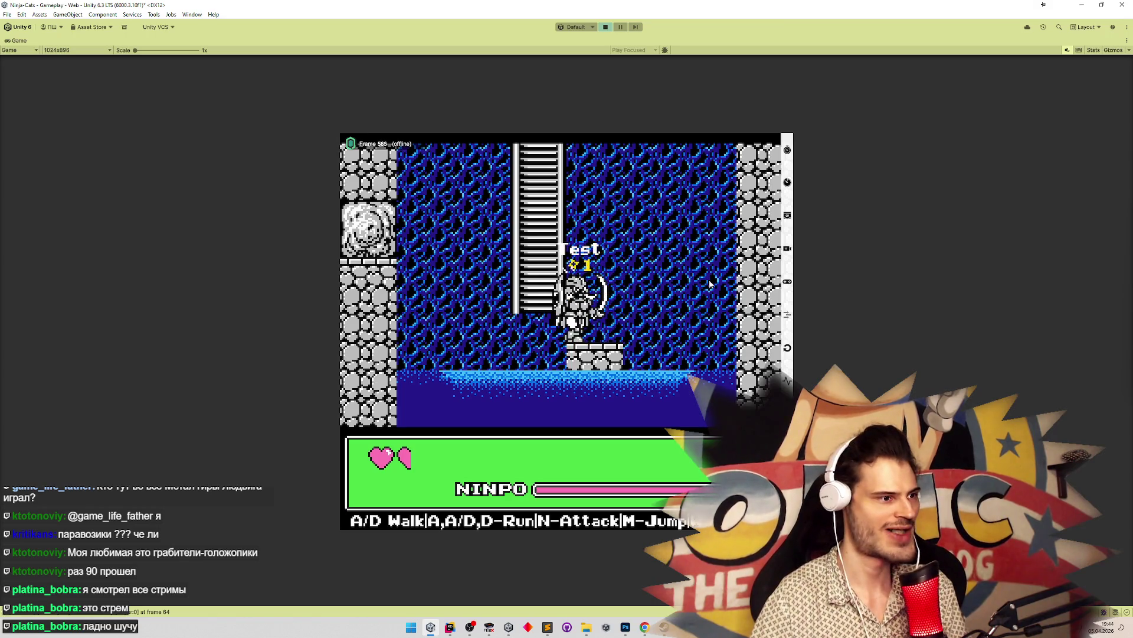
key("d")
key("a")
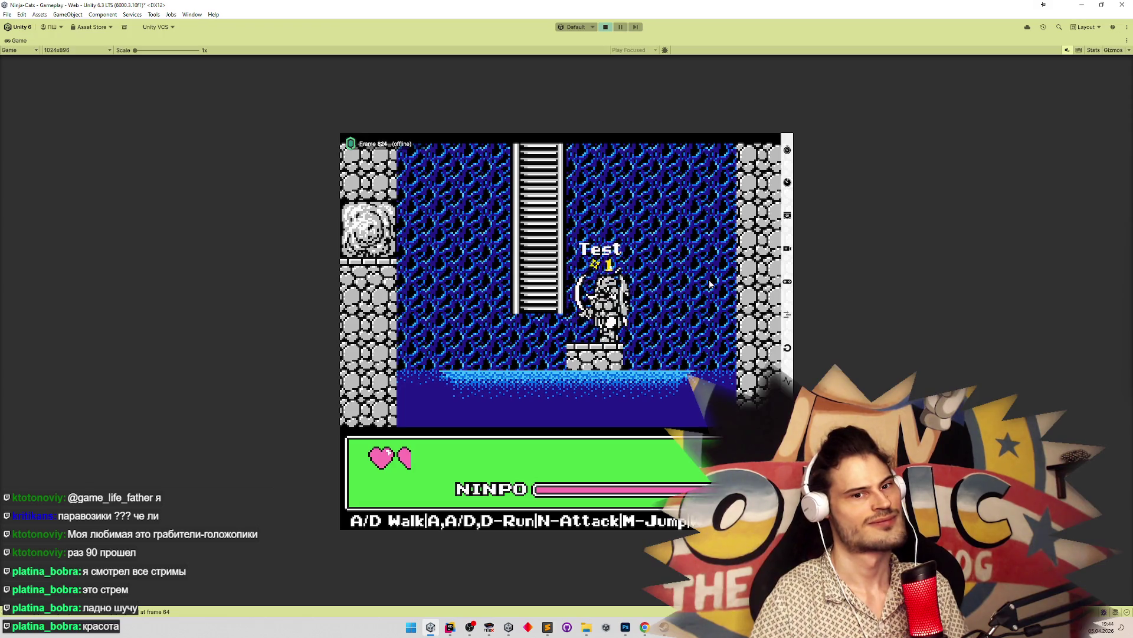
key("a")
key("d")
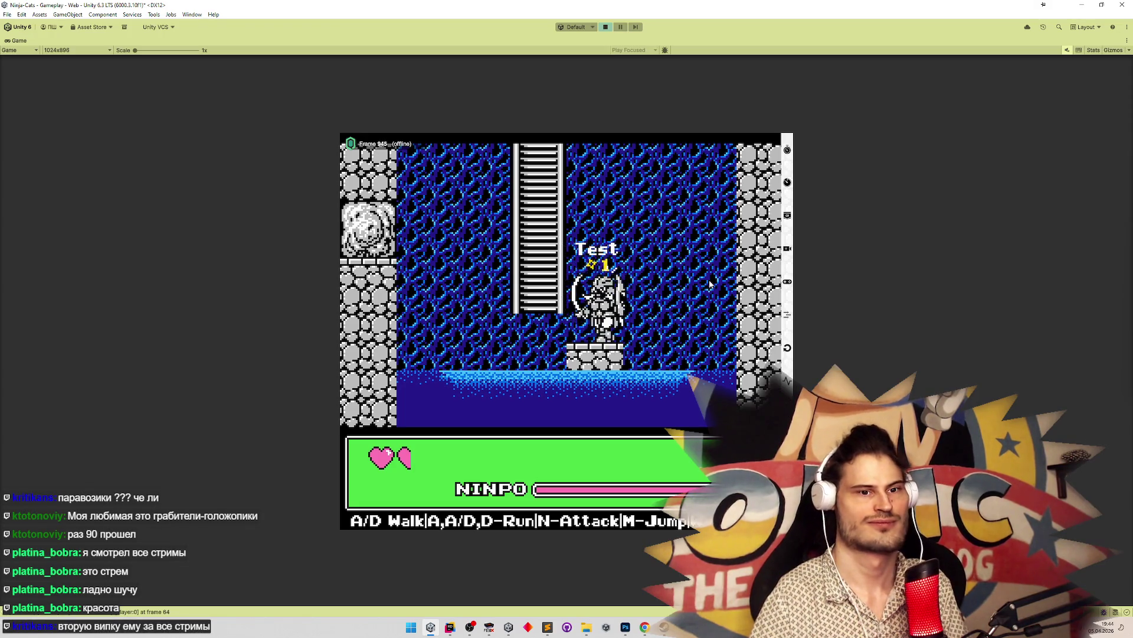
key("a")
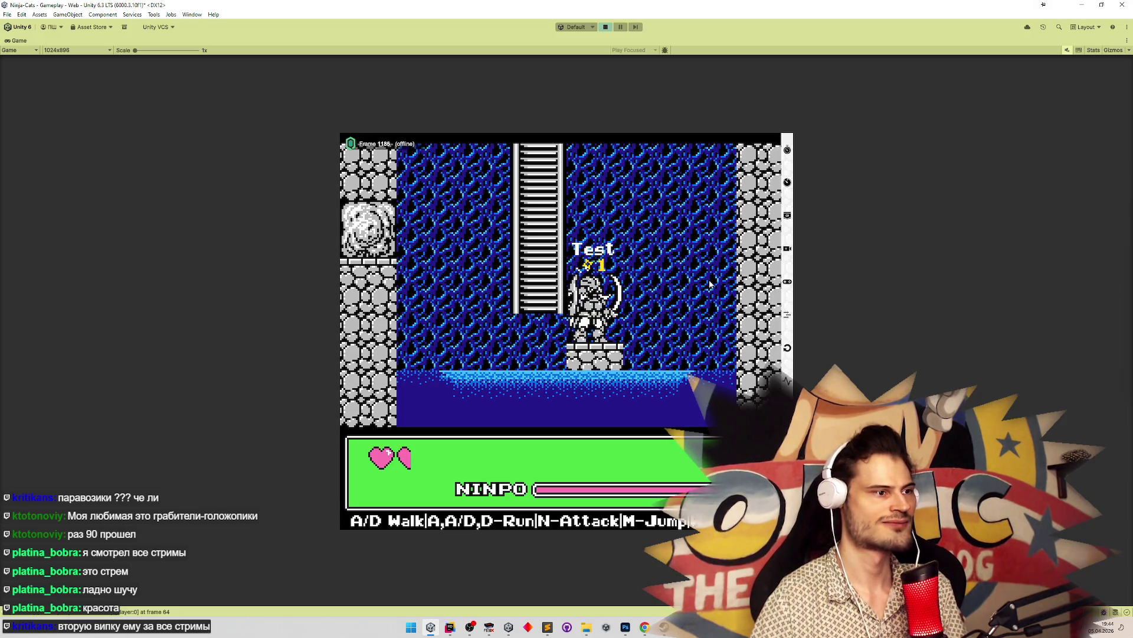
left_click(547, 626)
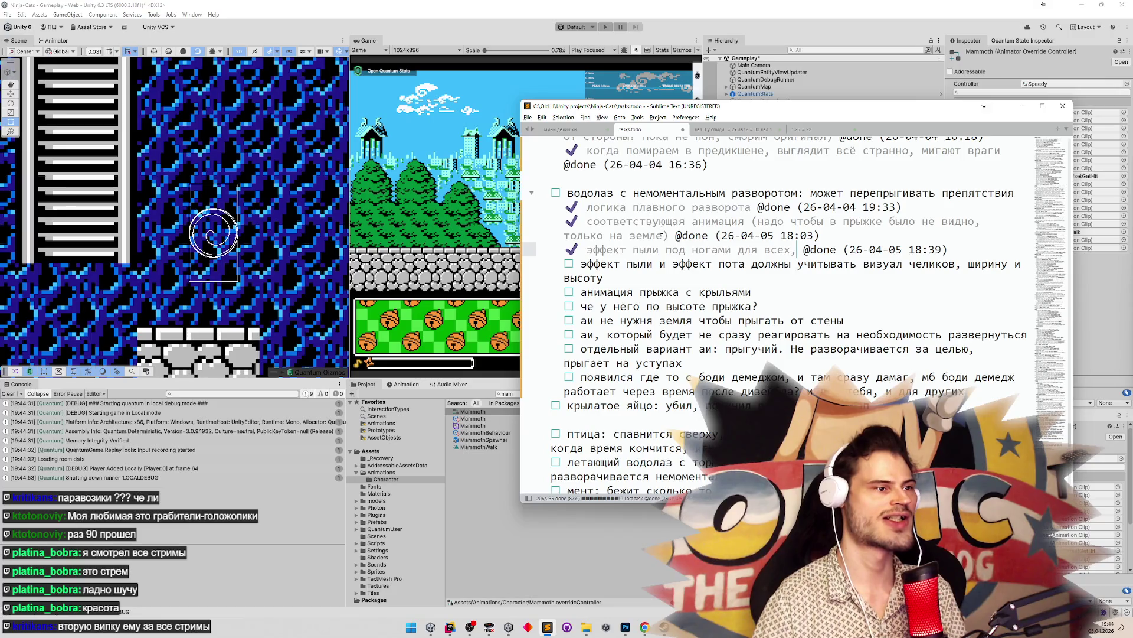
left_click(672, 263)
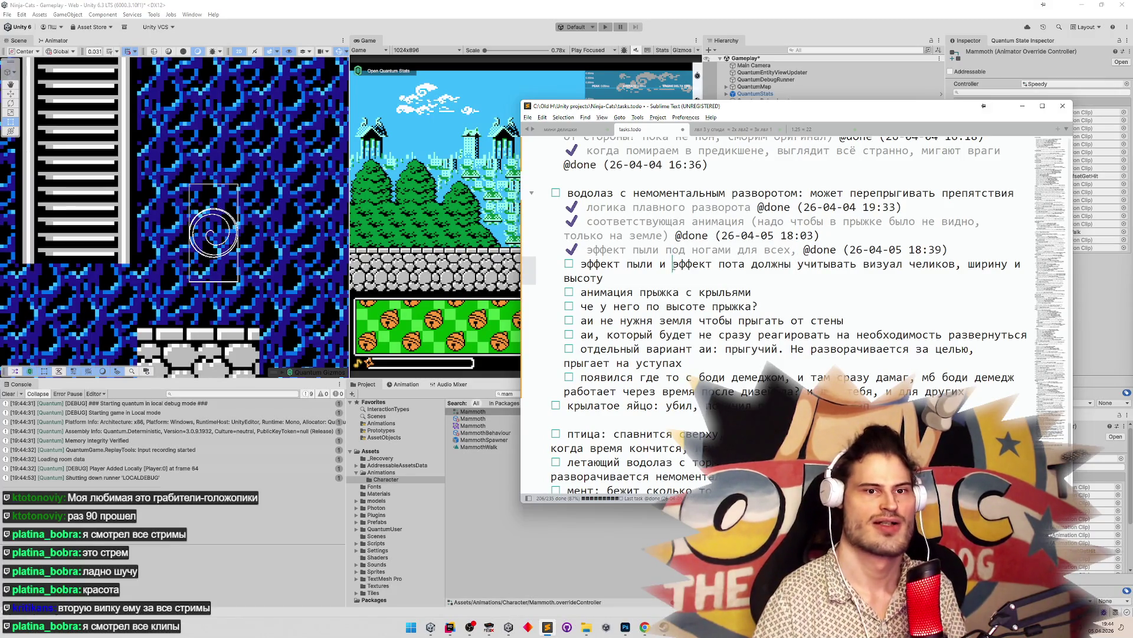
key("ctrl+d")
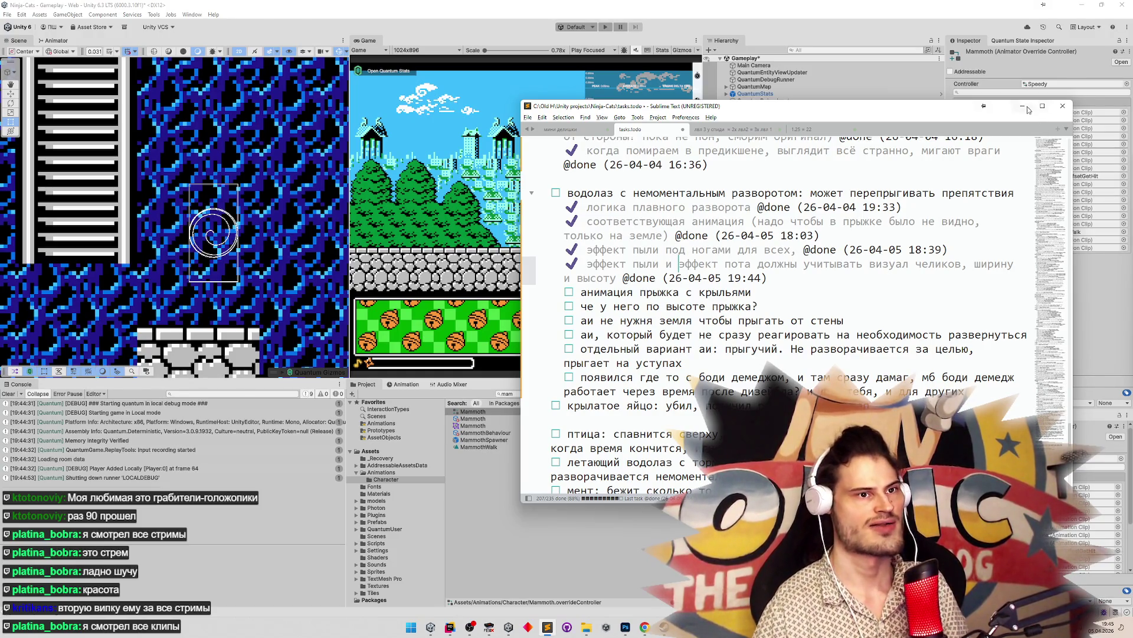
key("alt+Tab")
left_click(622, 393)
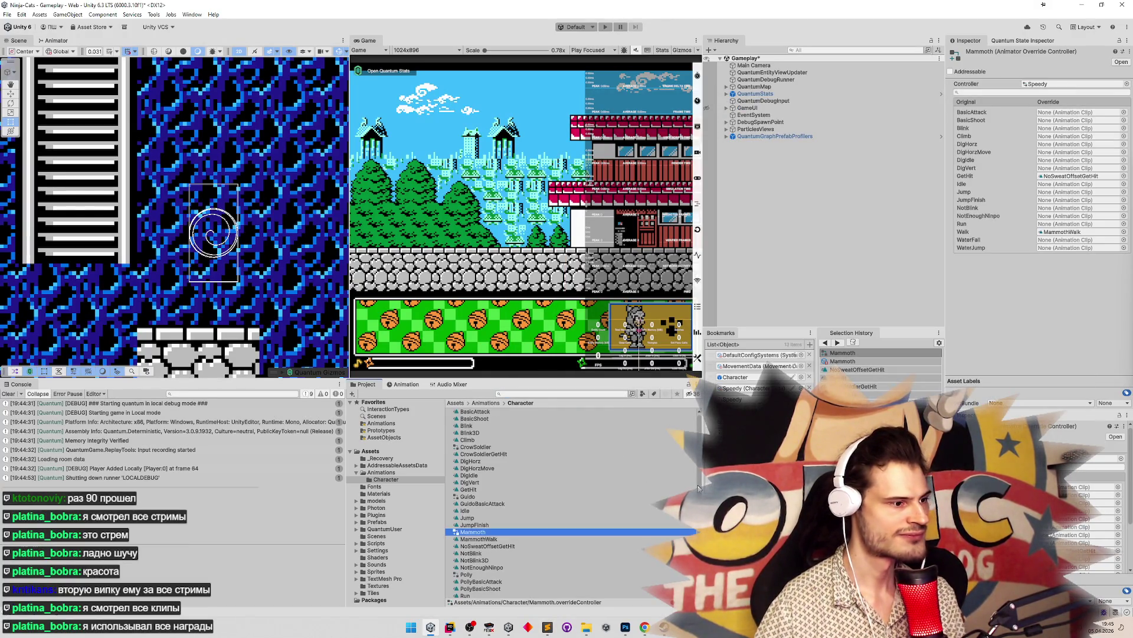
Clear the Project search text so the Character folder is listed, then switch to FCEUX
scroll(561, 514, "down", 1)
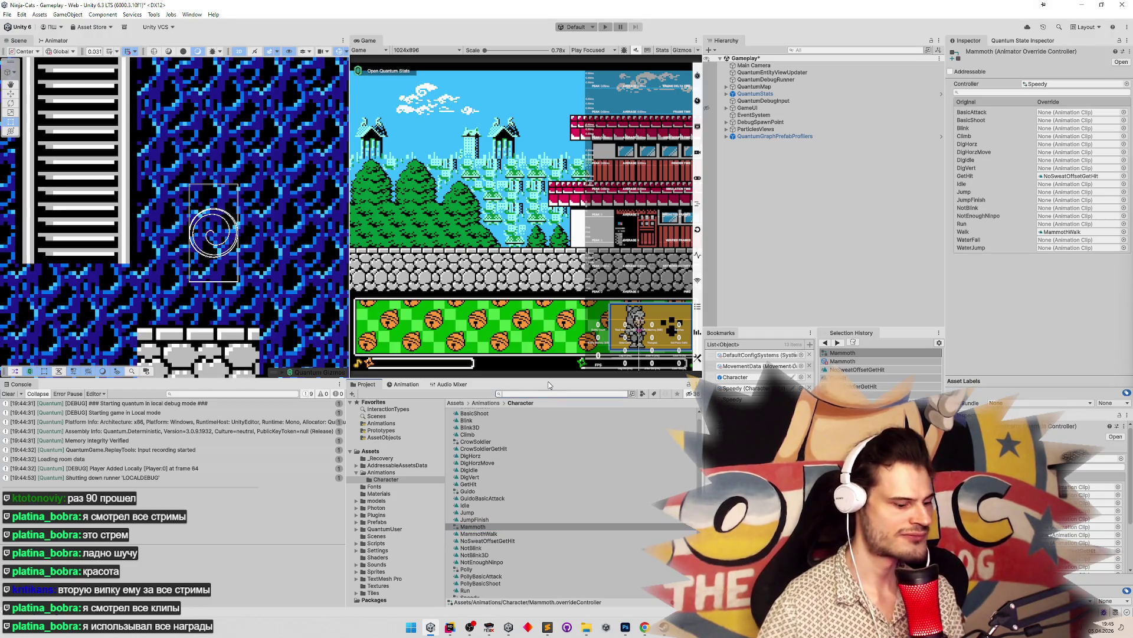
type("crows")
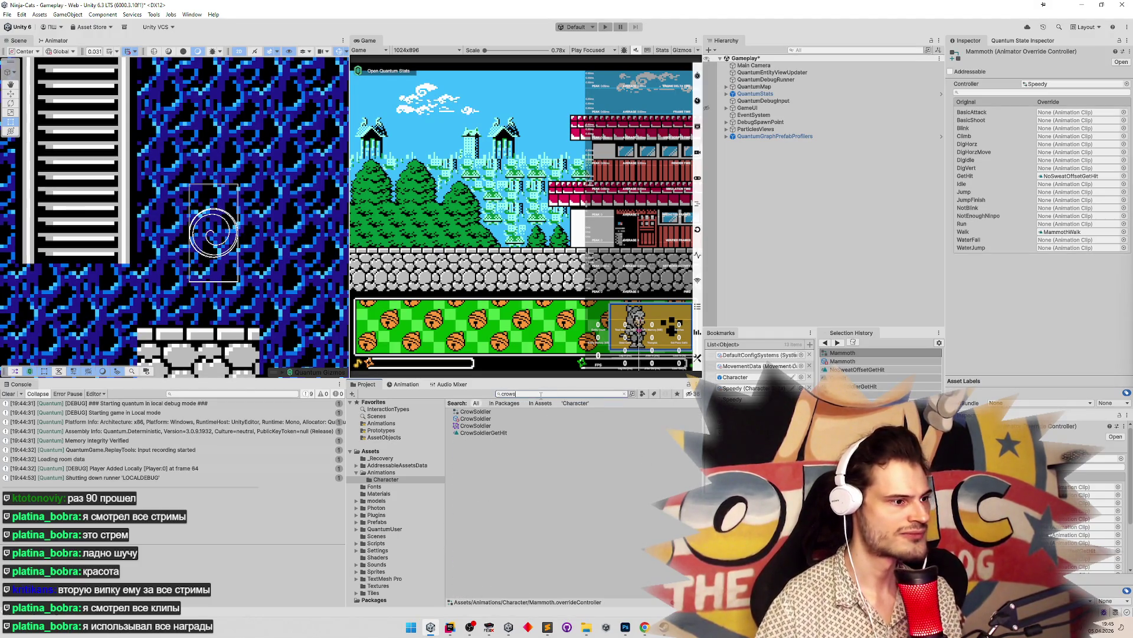
key("ctrl+a")
key("BackSpace")
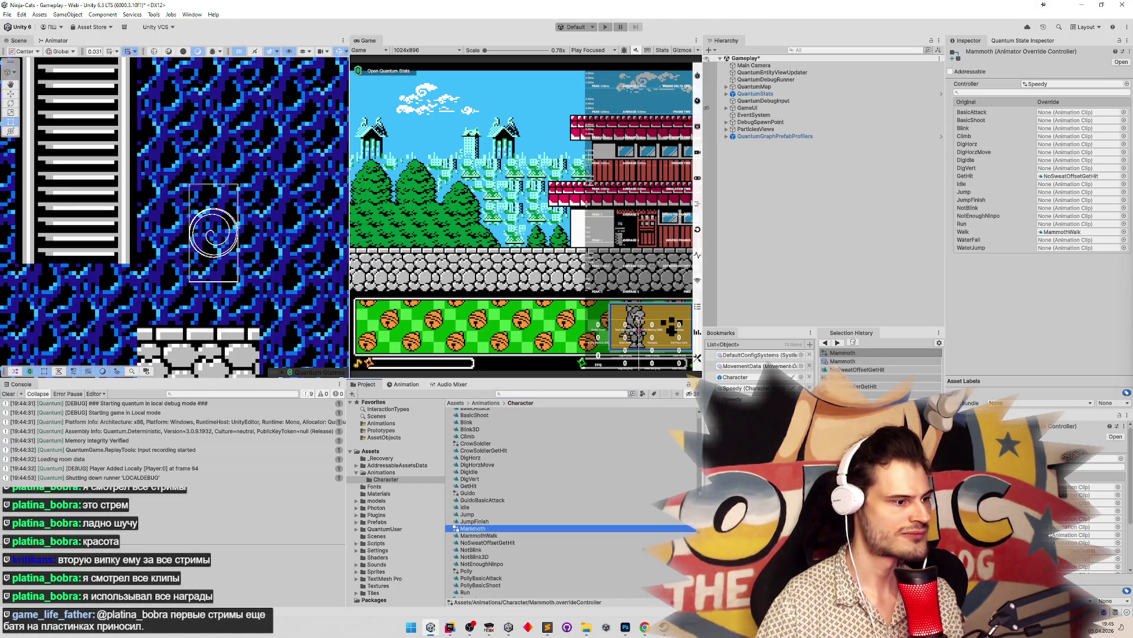
left_click(489, 627)
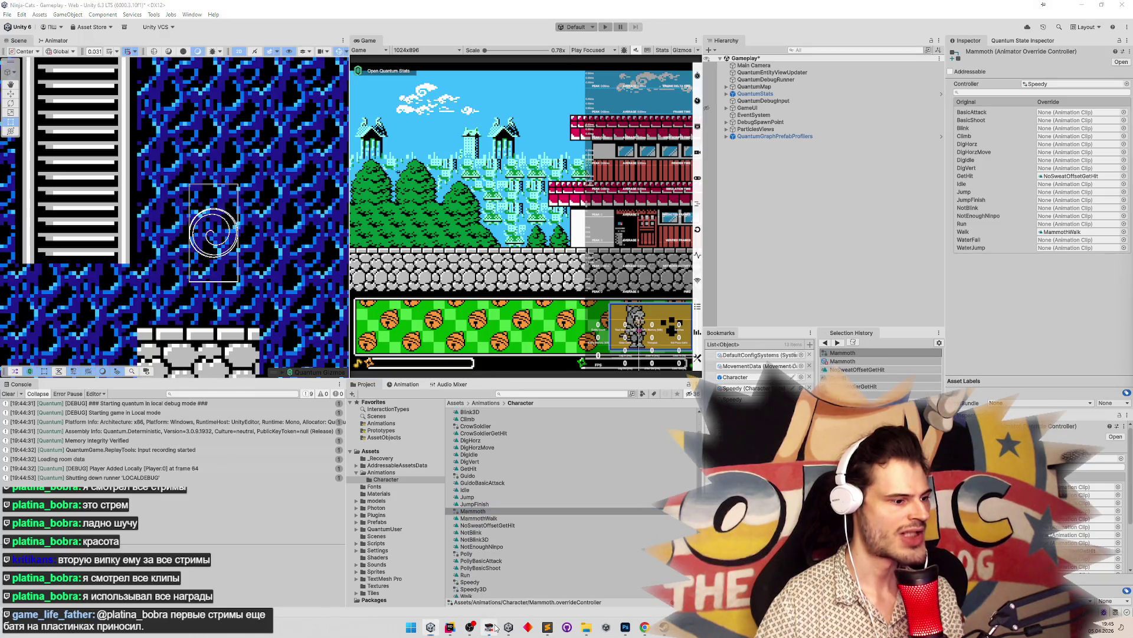
Move the FCEUX window and enlarge its display size
left_click_drag(520, 199, 576, 218)
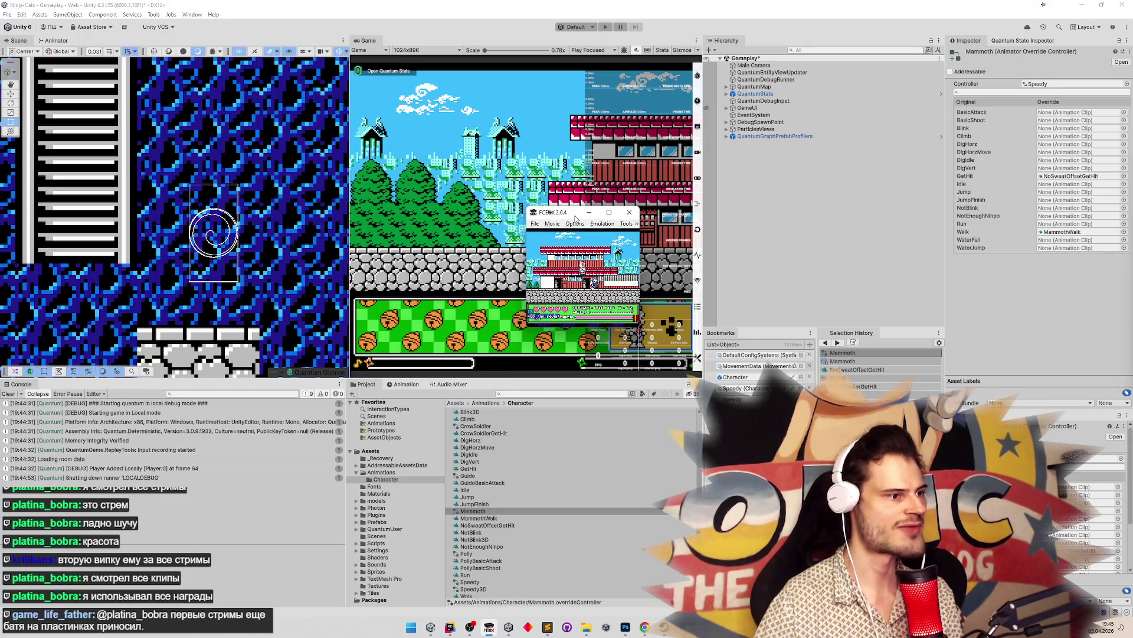
left_click(575, 224)
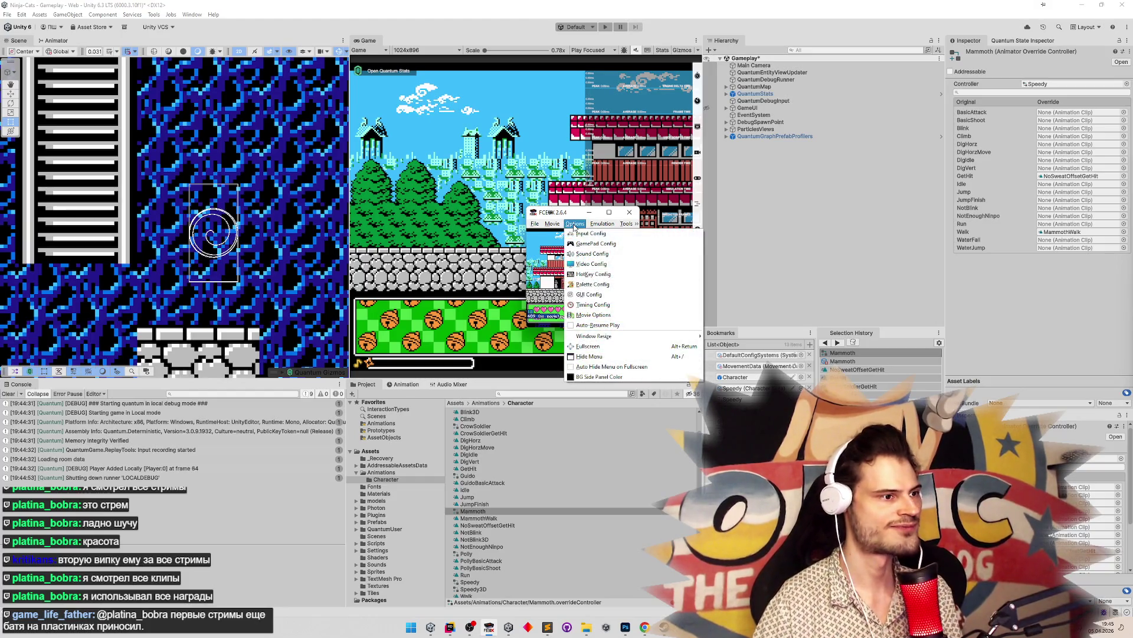
left_click(574, 224)
left_click(570, 224)
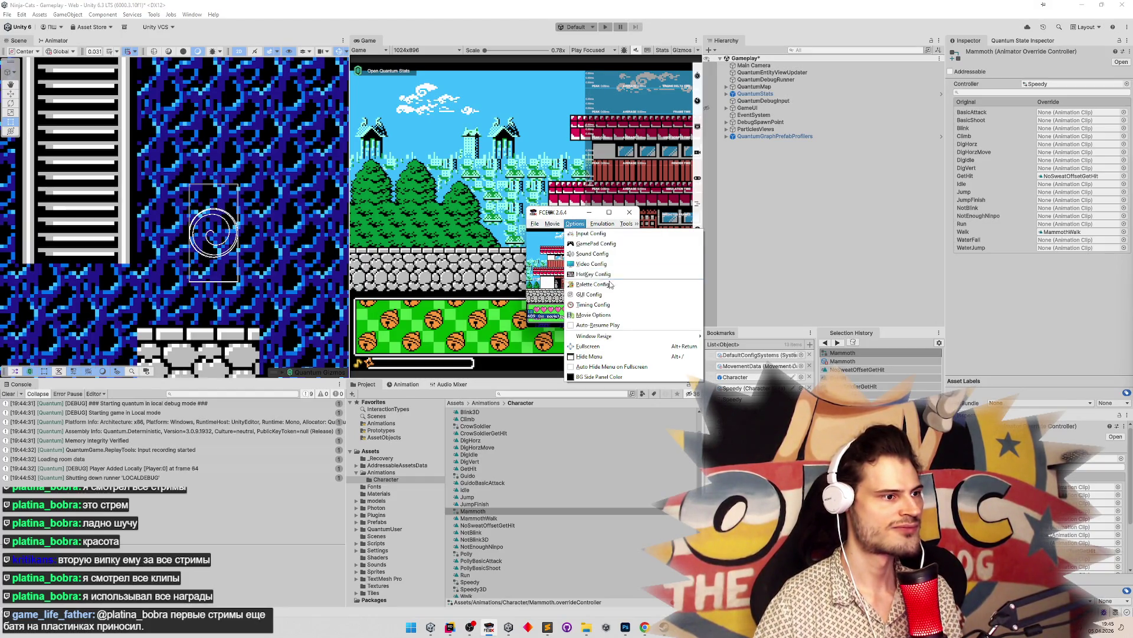
mouse_move(649, 336)
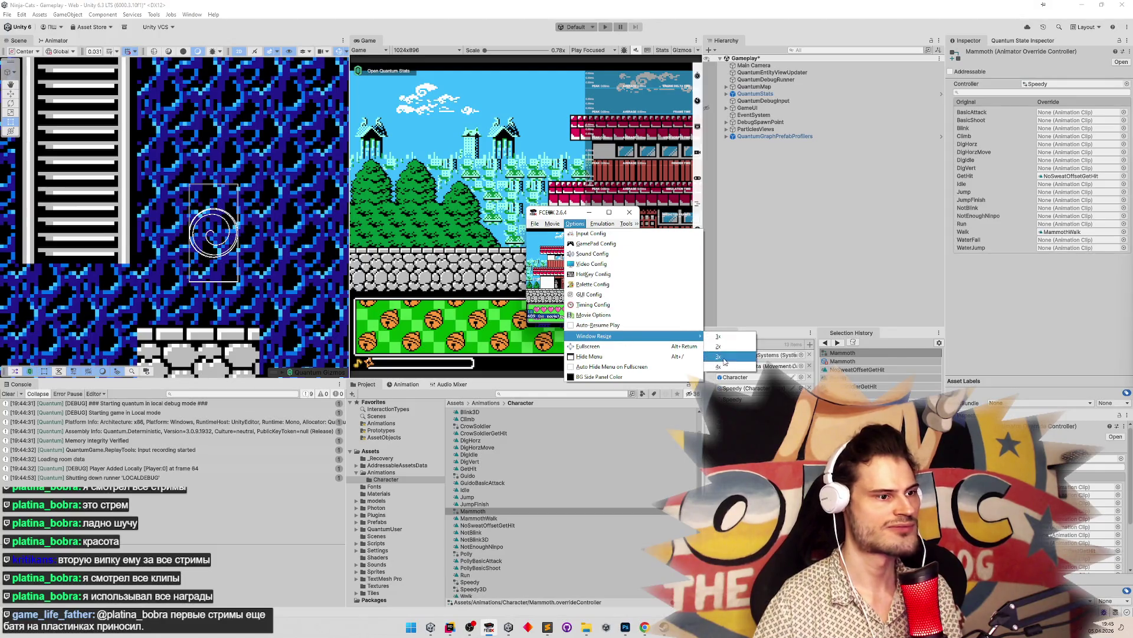
left_click(725, 370)
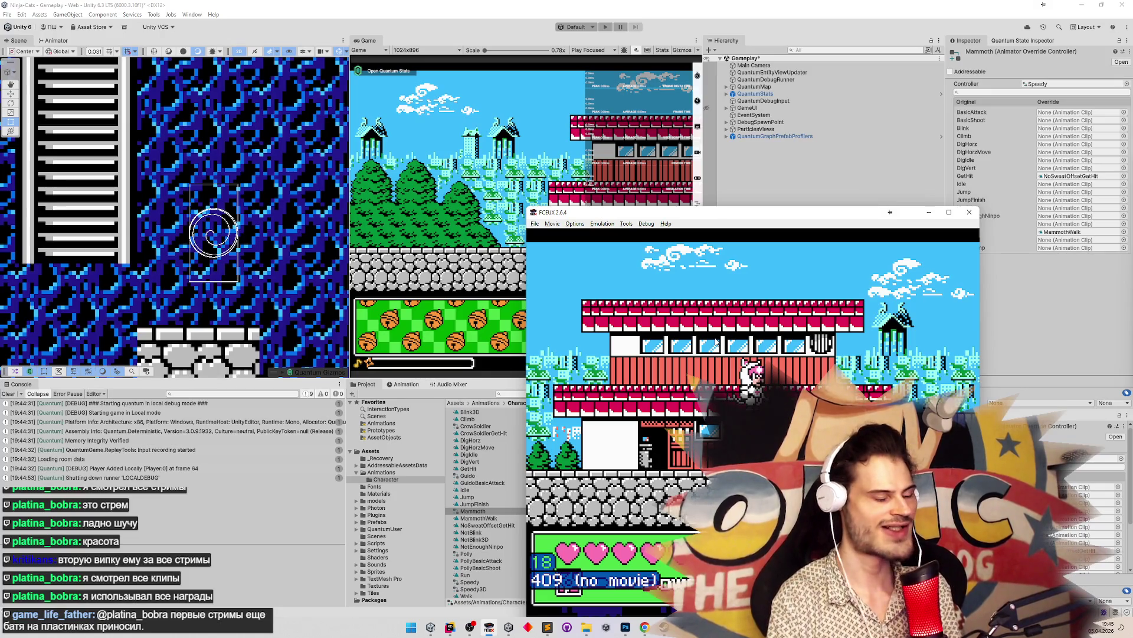
Pause the reference game and frame-advance through the ninja's leap to frame 1303
key("1")
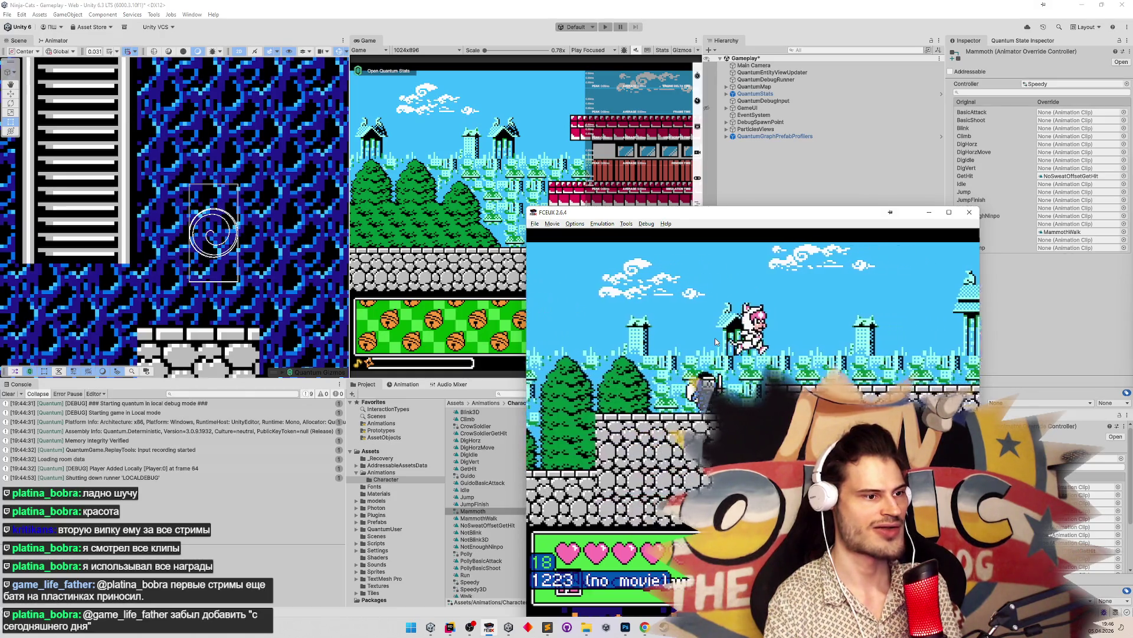
key("Pause")
key("backslash")
key("backslash")
key("backslash")
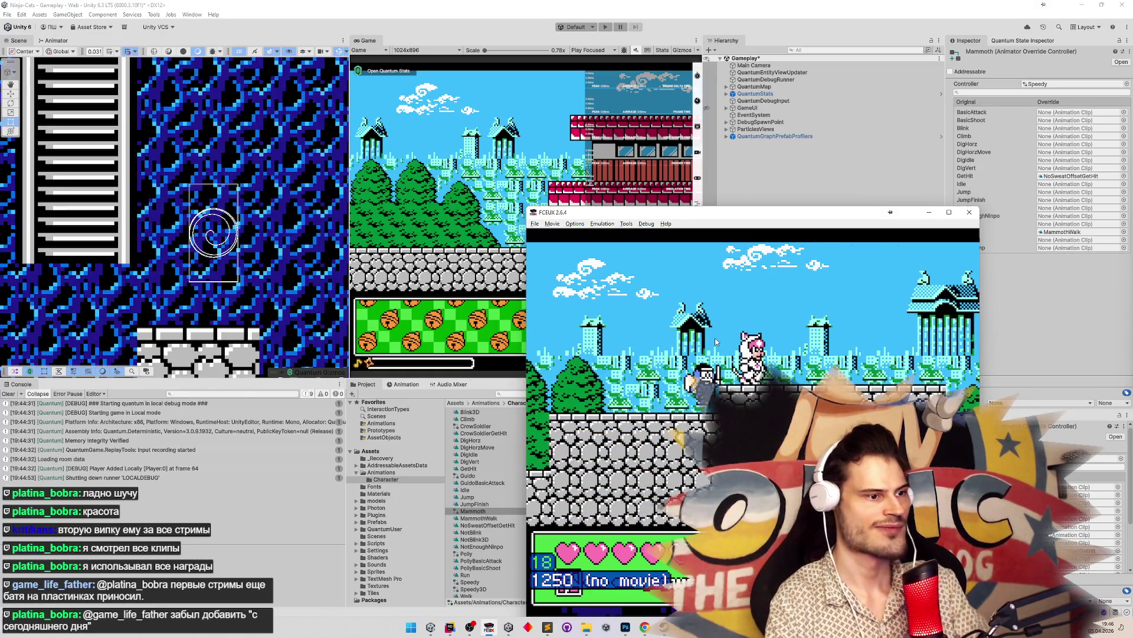
key("backslash")
key("backslash")
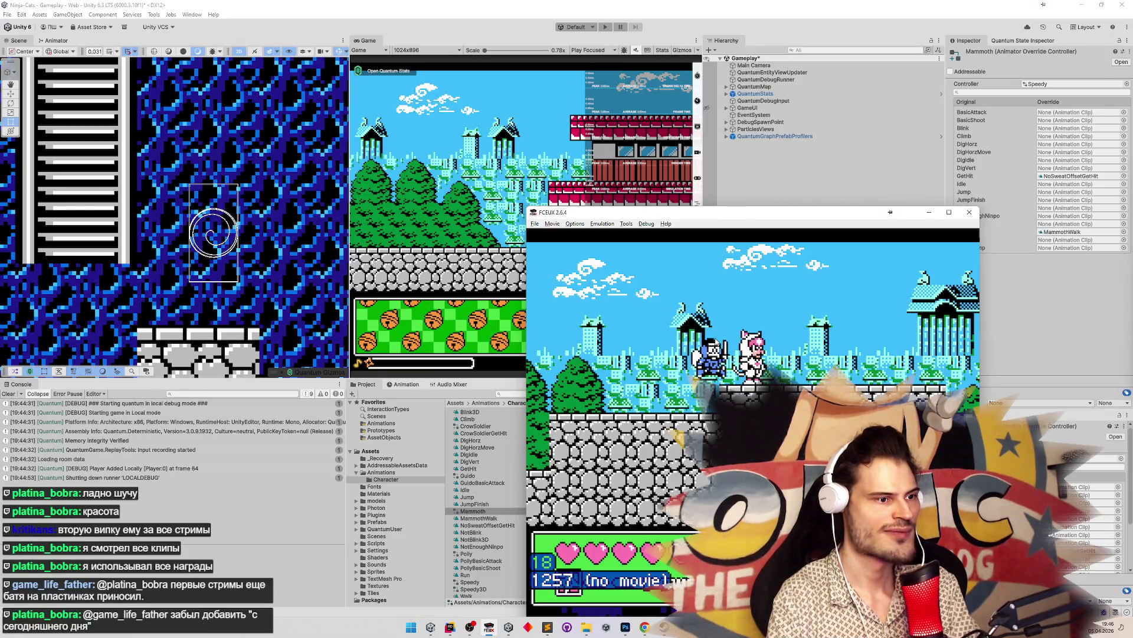
key("backslash")
key("backslash")
key("backslash")
key("backslash")
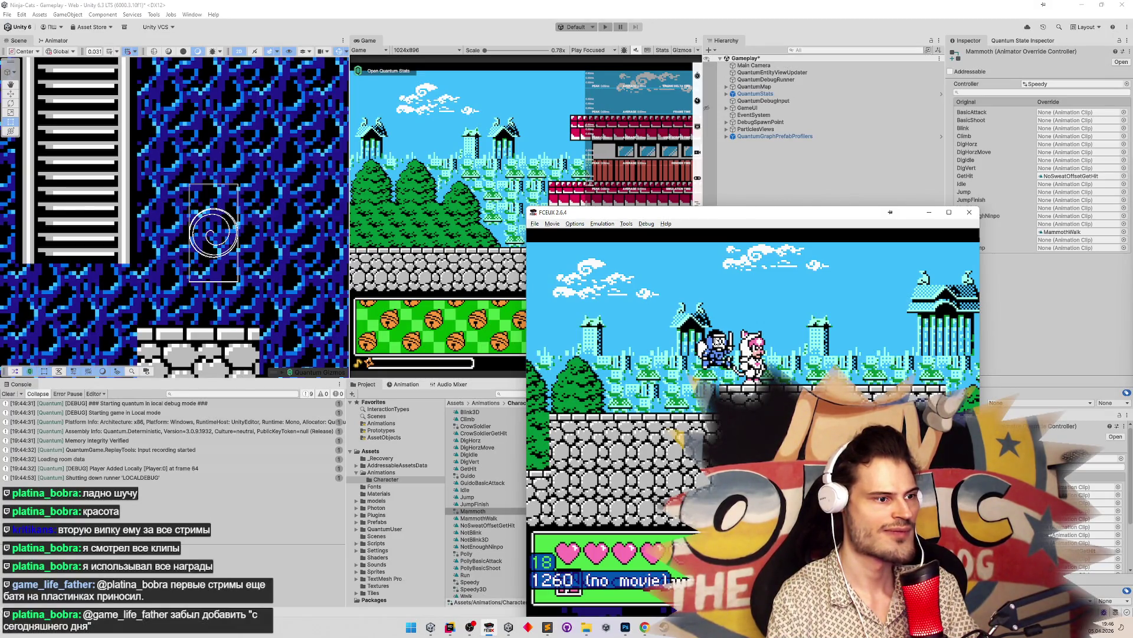
key("backslash")
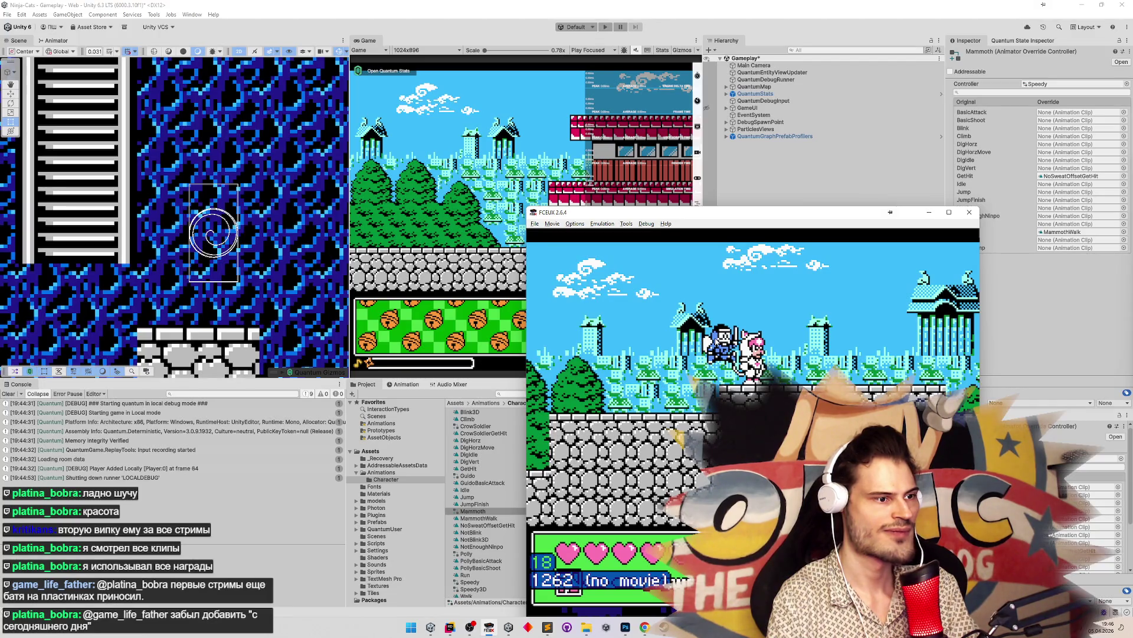
key("backslash")
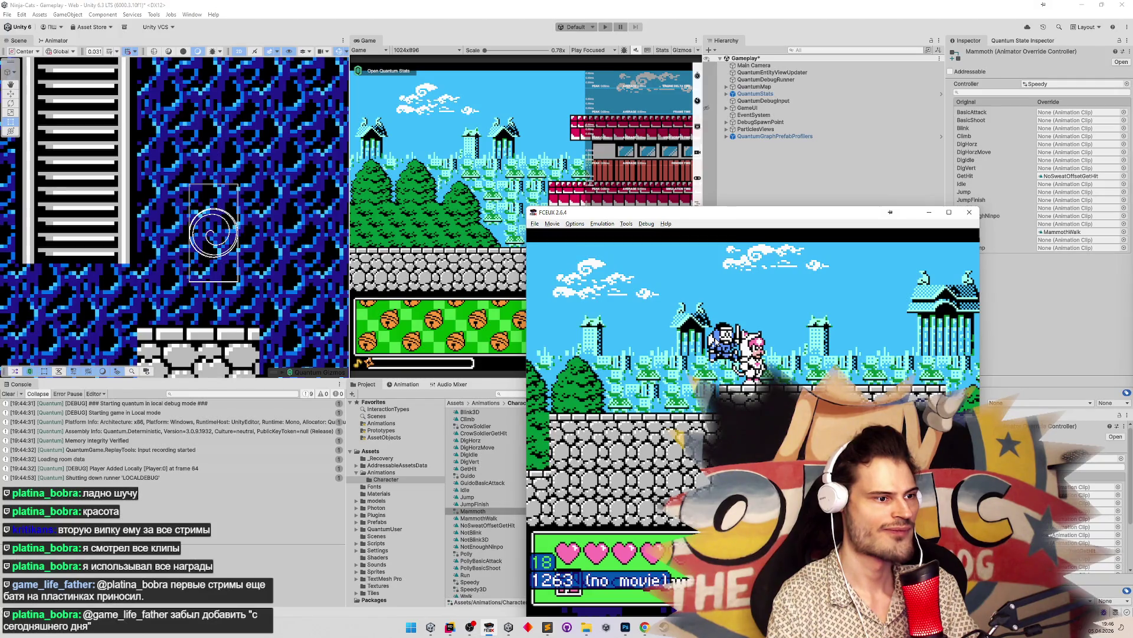
key("backslash")
key("backslash")
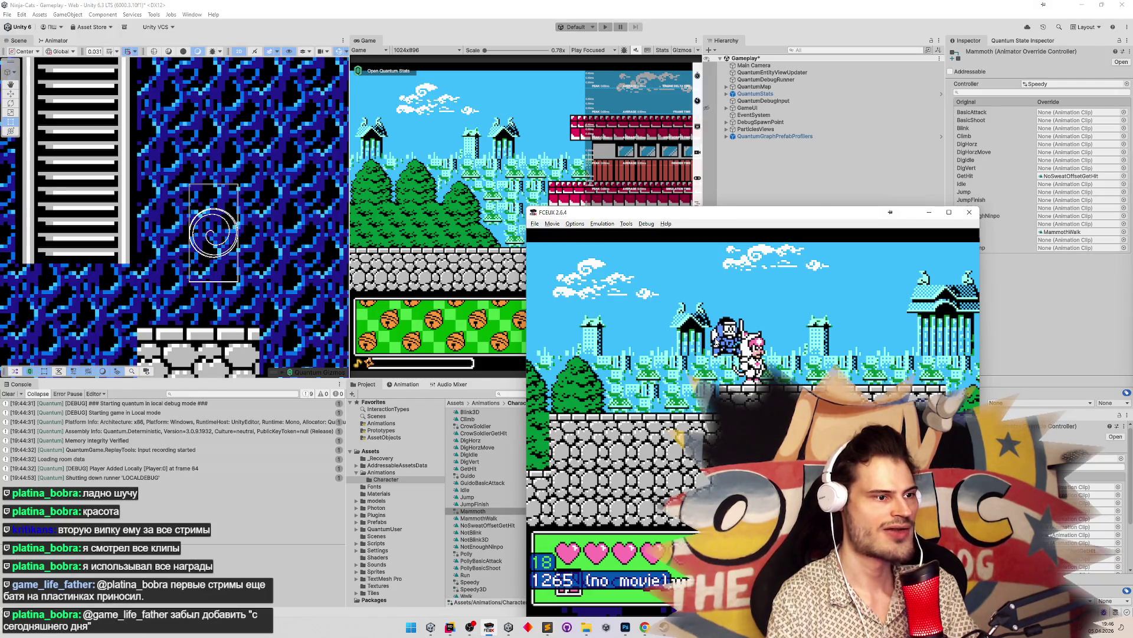
key("backslash")
key("backslash")
key("backslash")
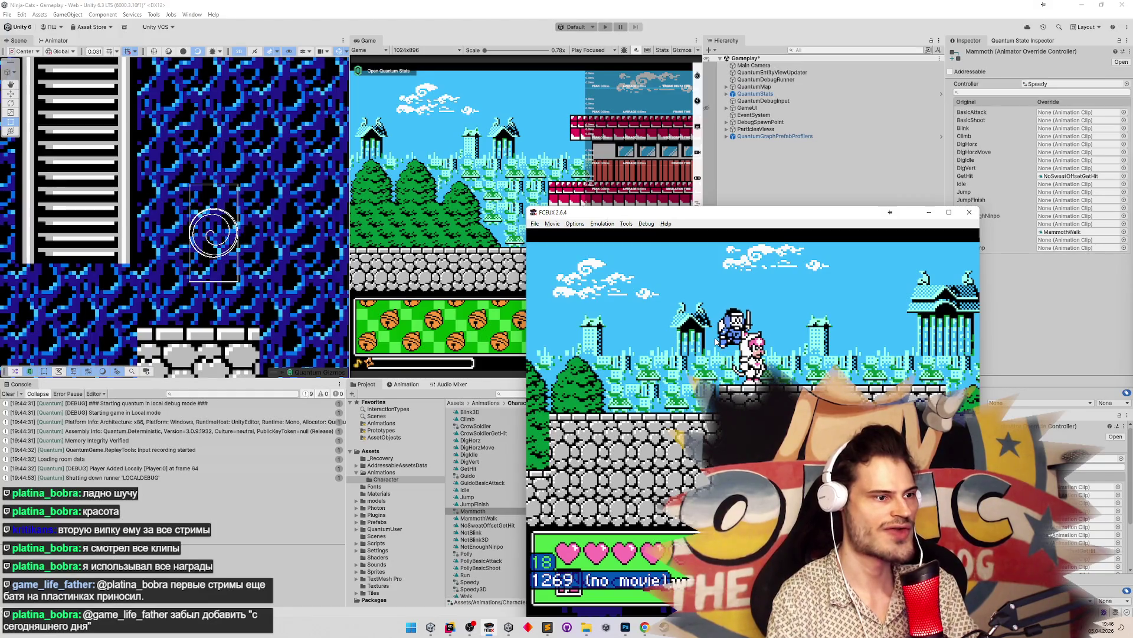
key("backslash")
key("backslash")
key("backslash")
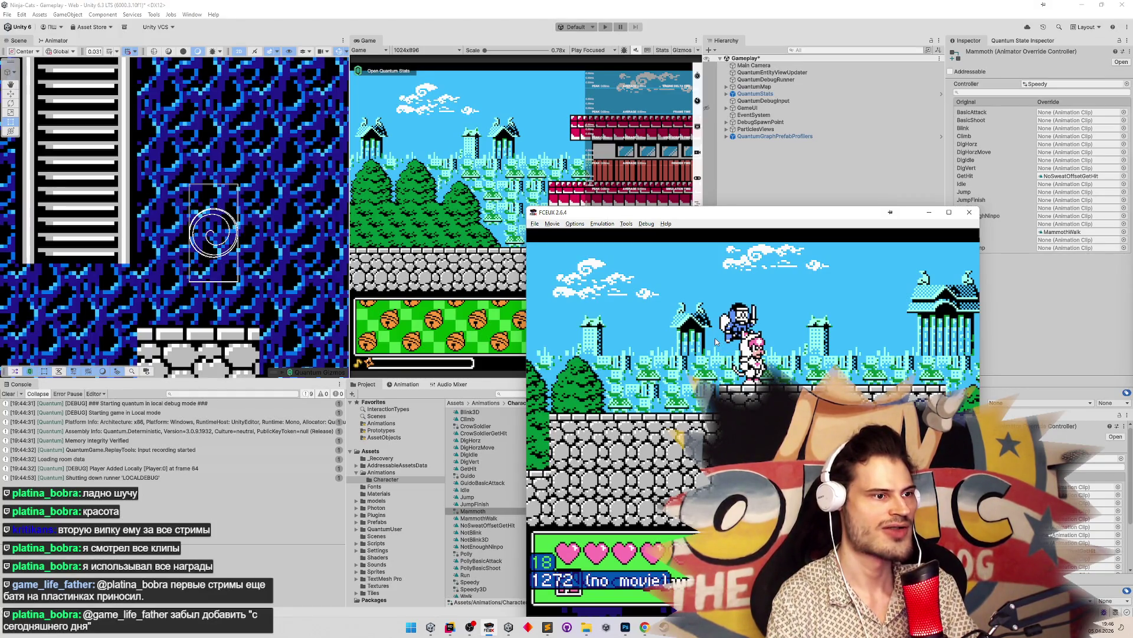
key("backslash")
key("backslash")
key("backslash")
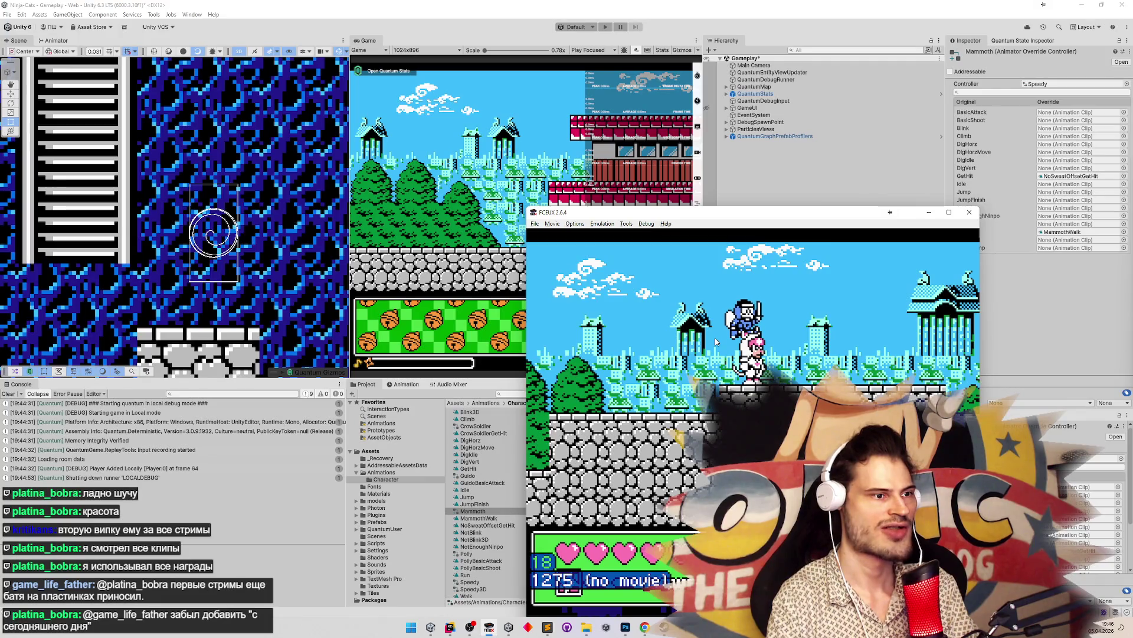
key("backslash")
key("backslash")
key("backslash")
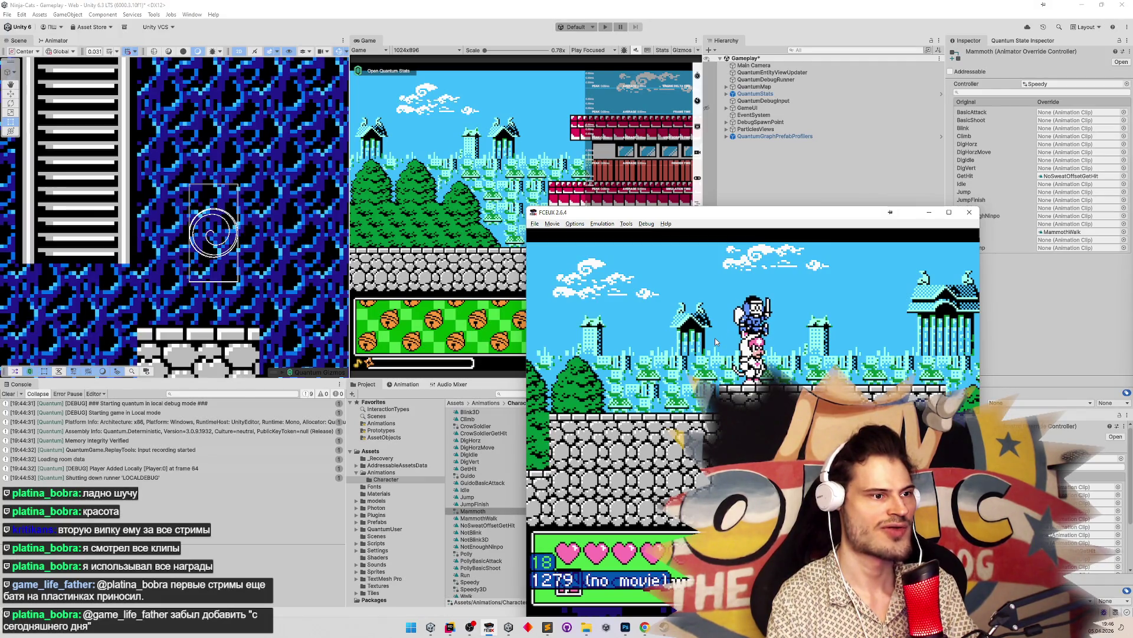
key("backslash")
key("backslash")
key("backslash")
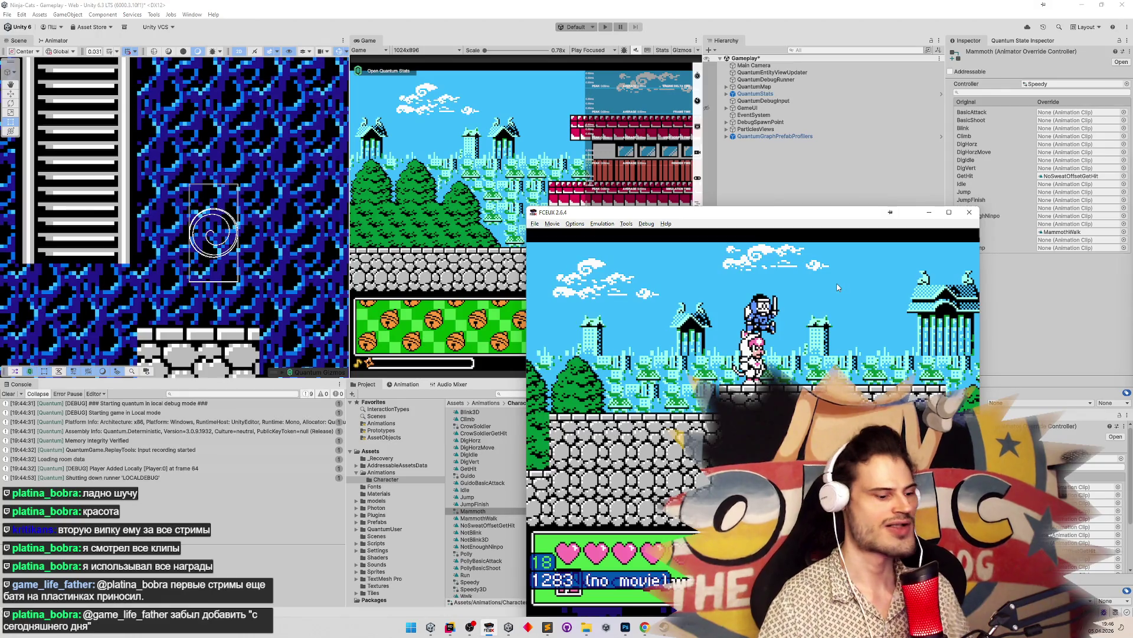
key("backslash")
key("backslash")
key("backslash")
key("backslash")
key("backslash")
key("backslash")
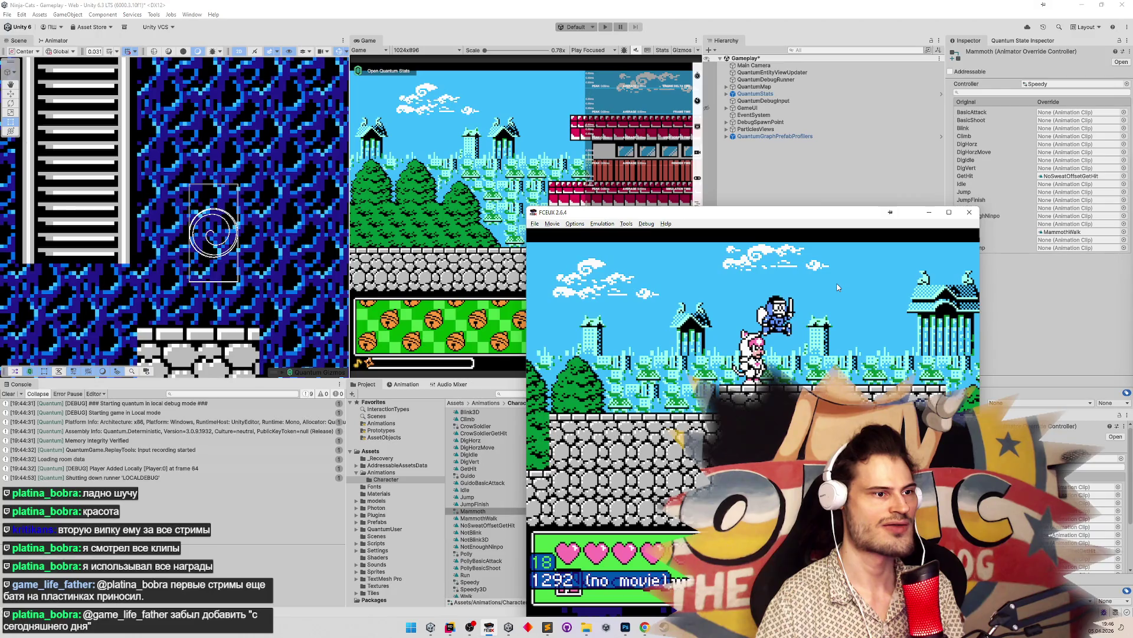
key("backslash")
key("backslash")
key("backslash")
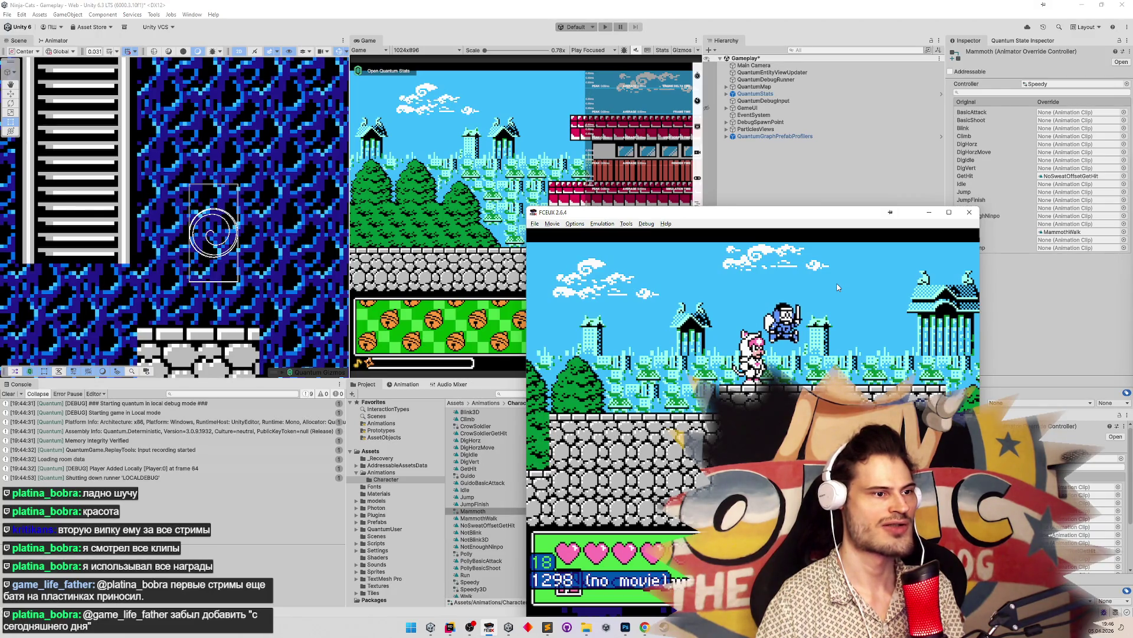
key("backslash")
key("backslash")
key("backslash")
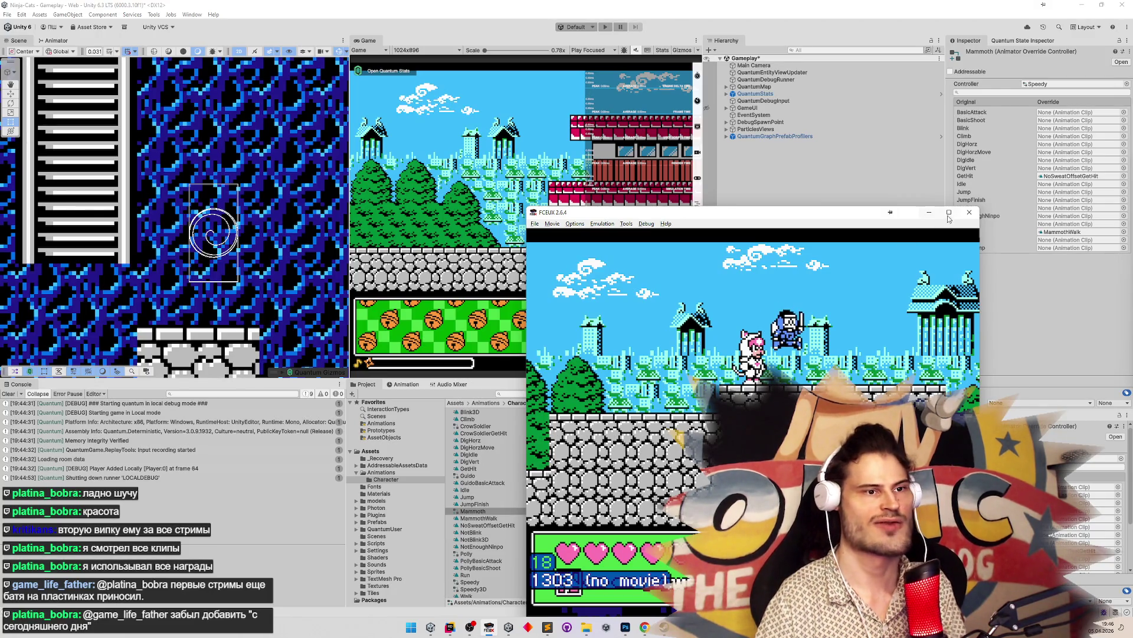
key("alt+Tab")
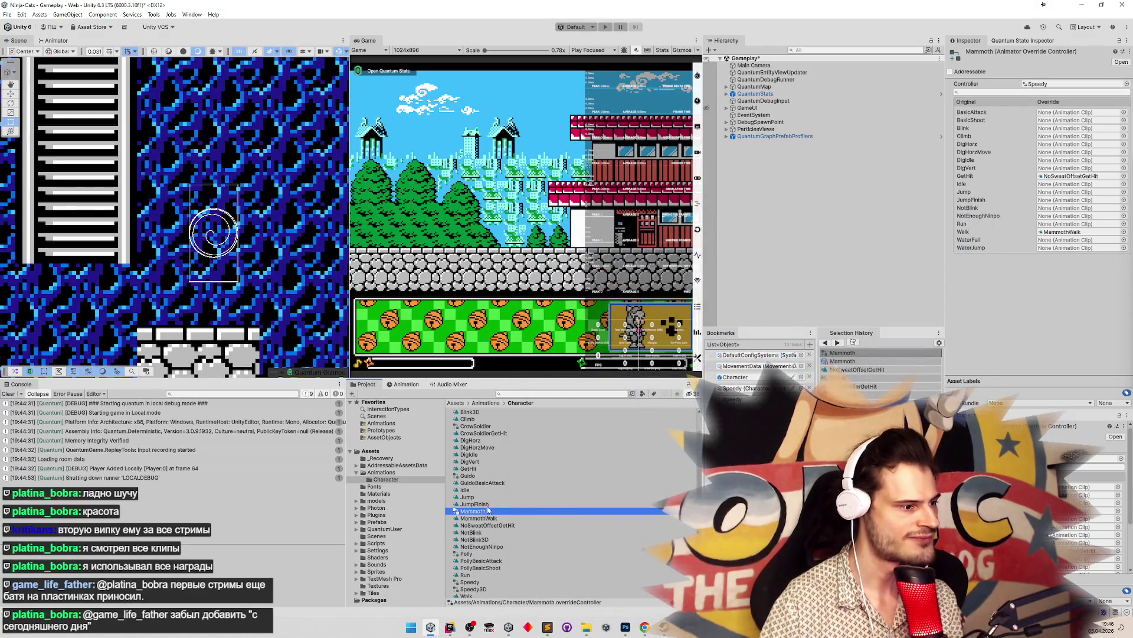
Duplicate the Jump clip as CrowSoldierJump and show its dopesheet in the Animation window
left_click(481, 496)
key("ctrl+d")
type("CrowSoldierJump")
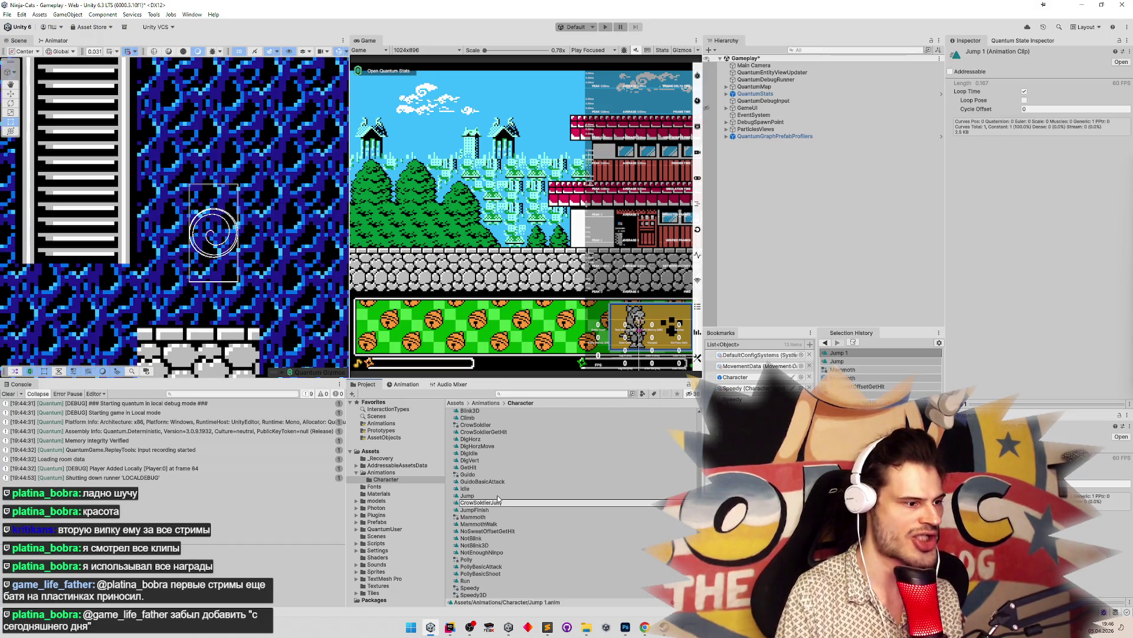
key("Return")
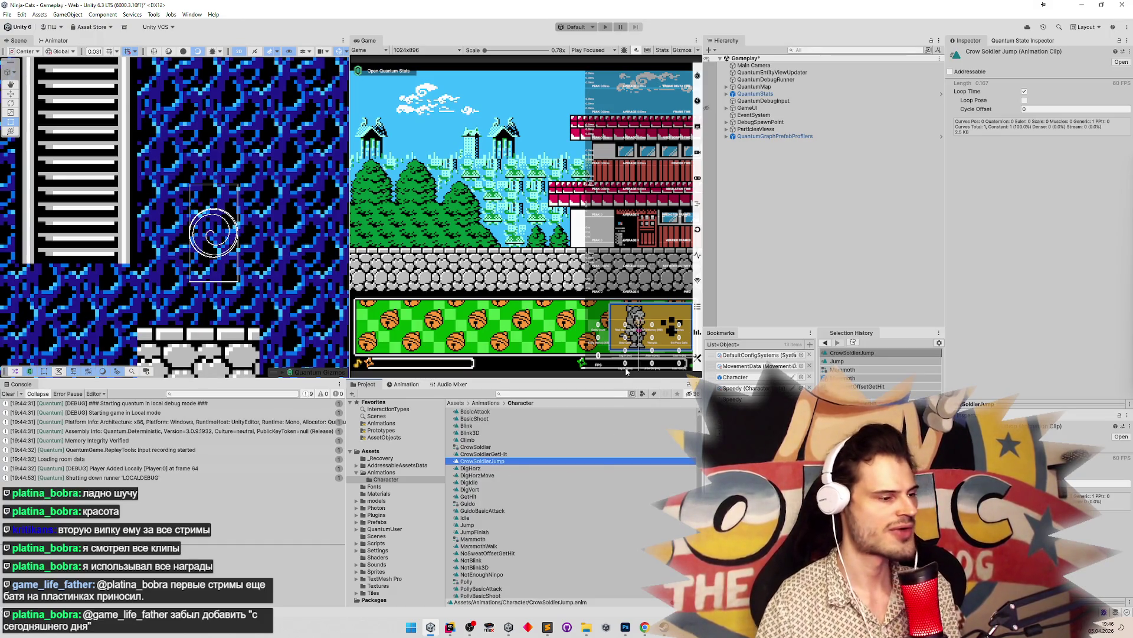
key("ctrl+6")
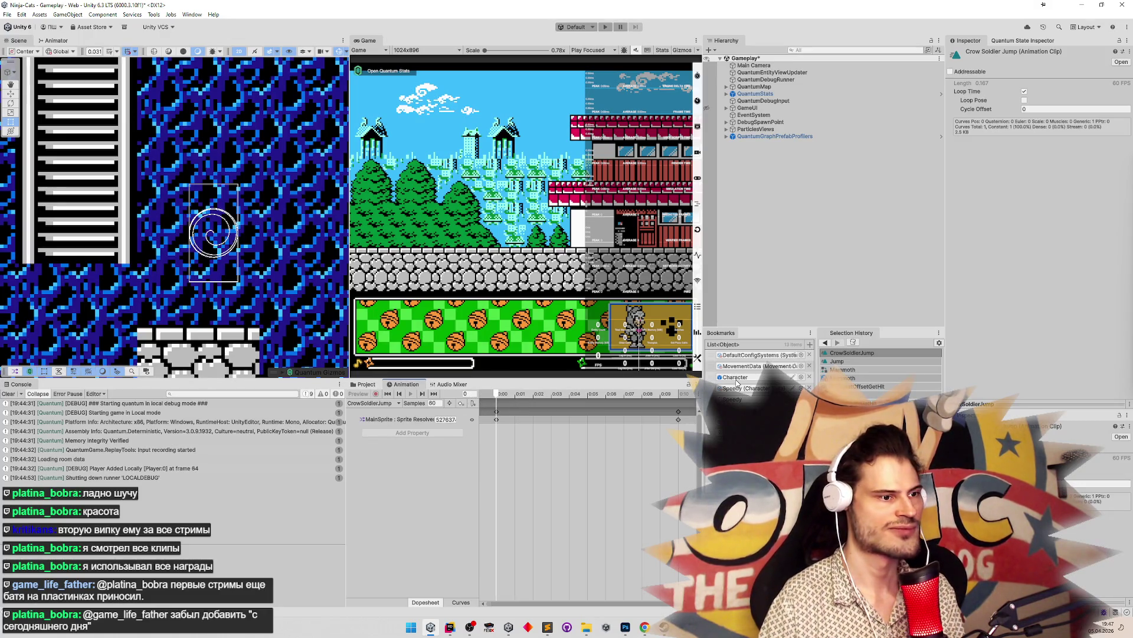
In the Character prefab, set the Animator Controller and Sprite Library Asset to CrowSoldier
double_click(736, 378)
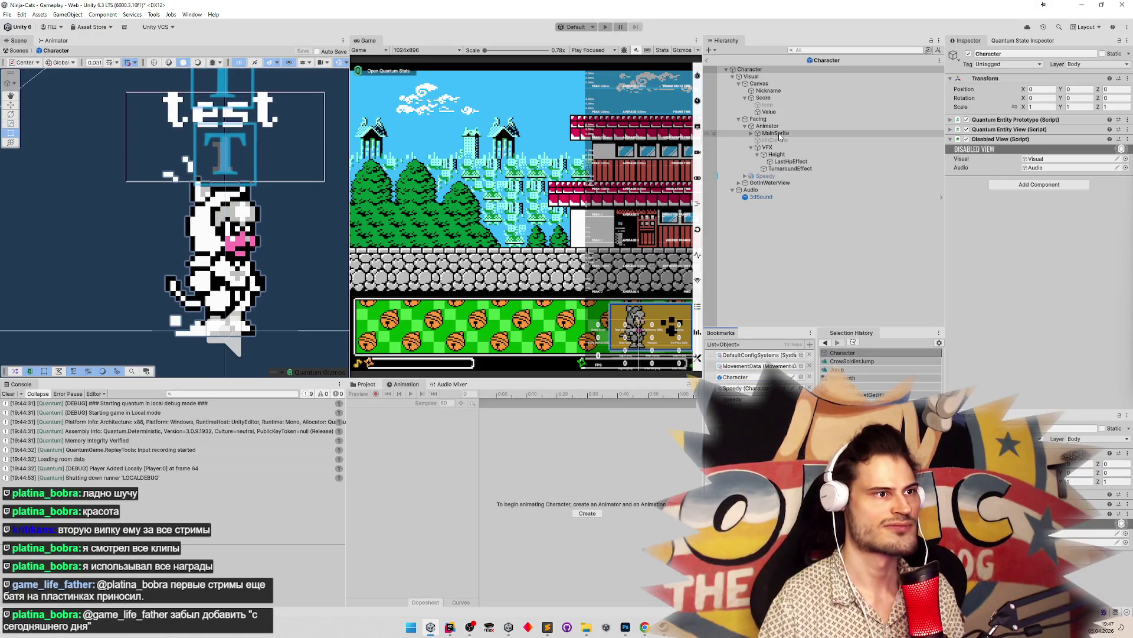
left_click(785, 127)
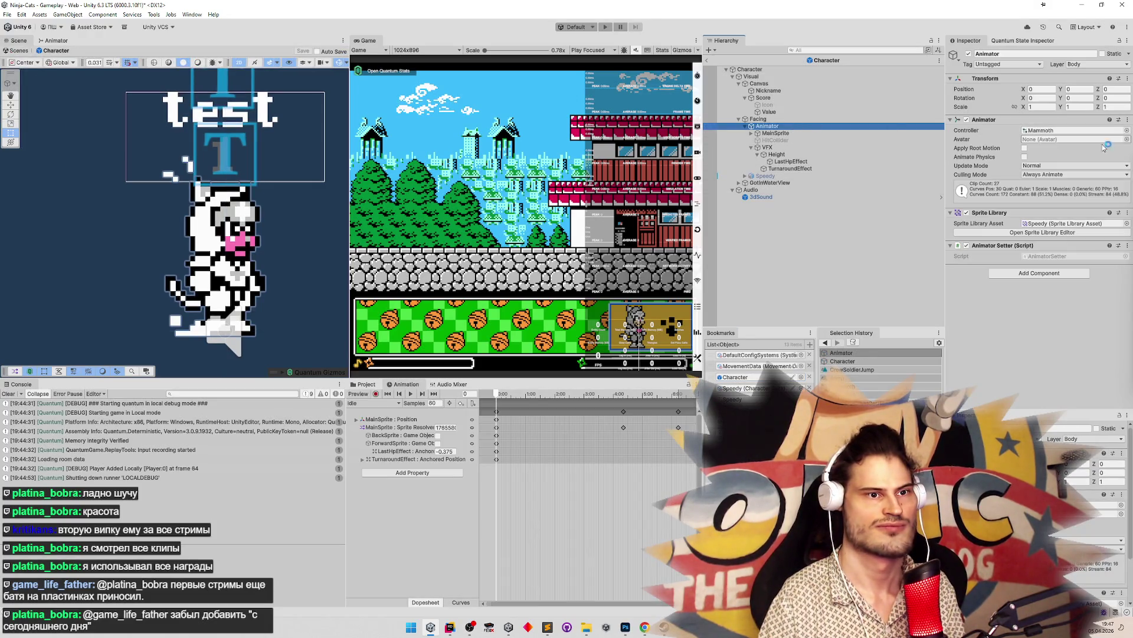
left_click(1126, 130)
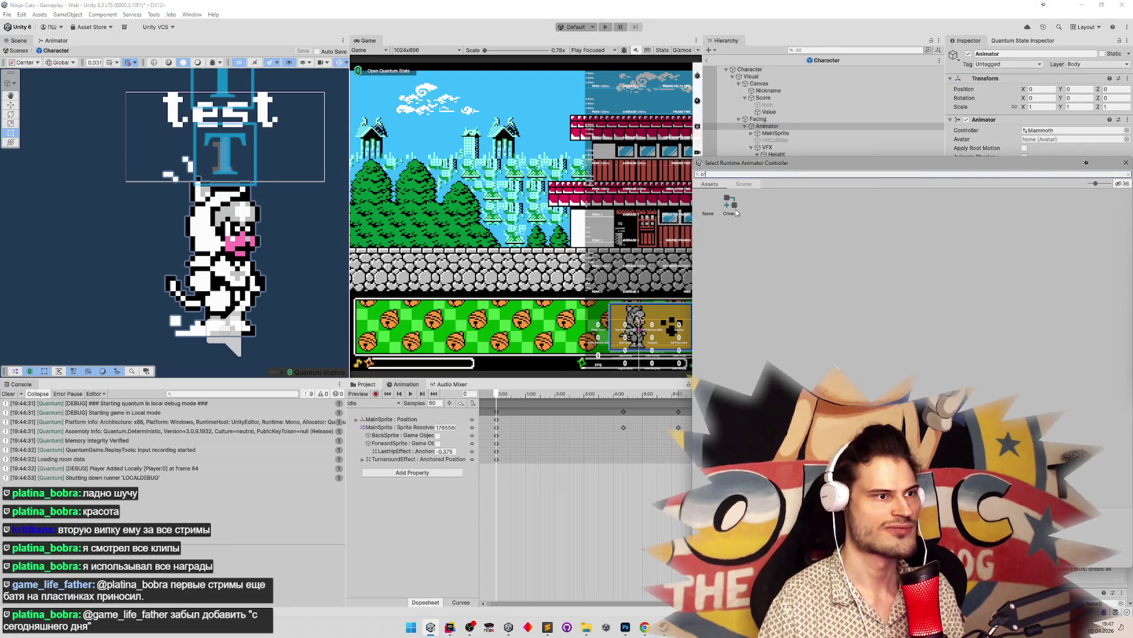
double_click(864, 192)
left_click(1127, 228)
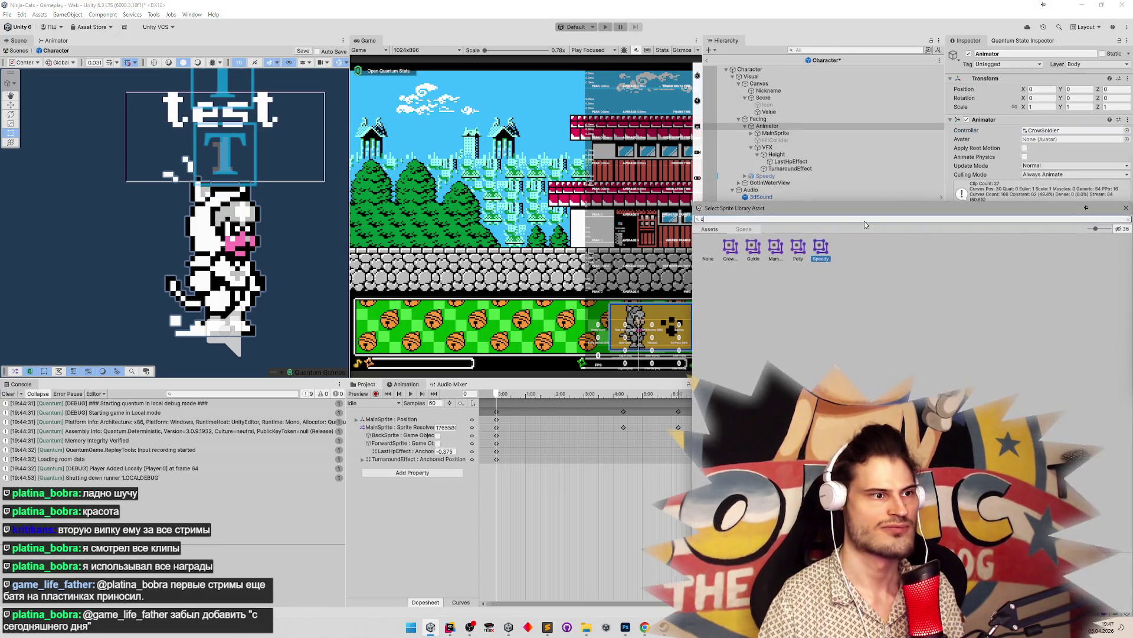
type("cr")
double_click(726, 250)
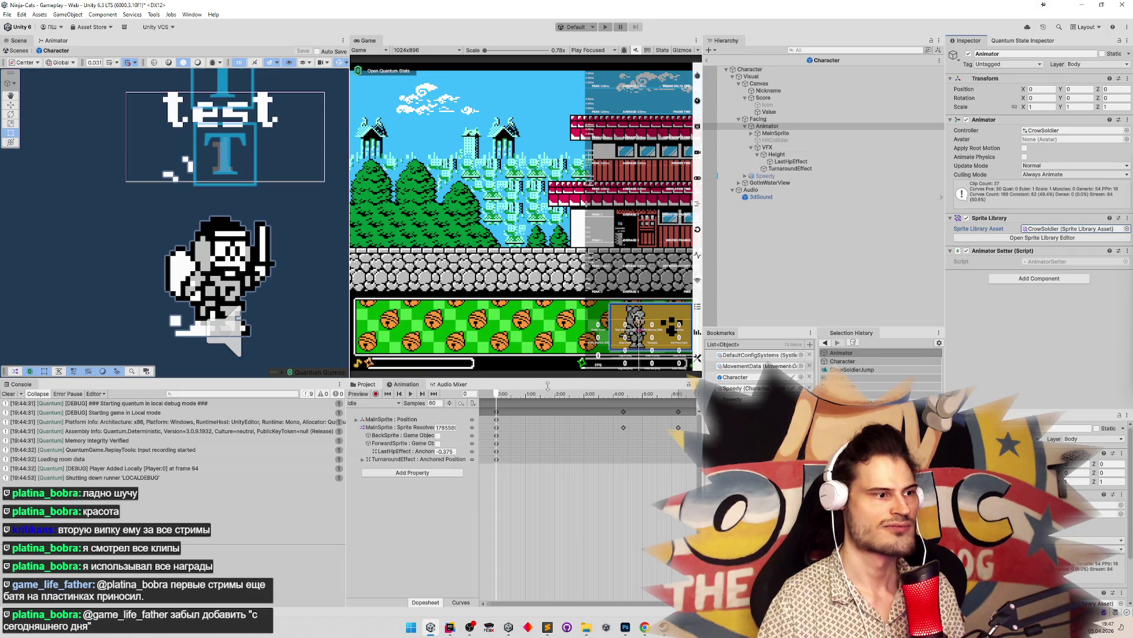
Set the CrowSoldier override controller's Jump override to CrowSoldierJump
left_click(1047, 129)
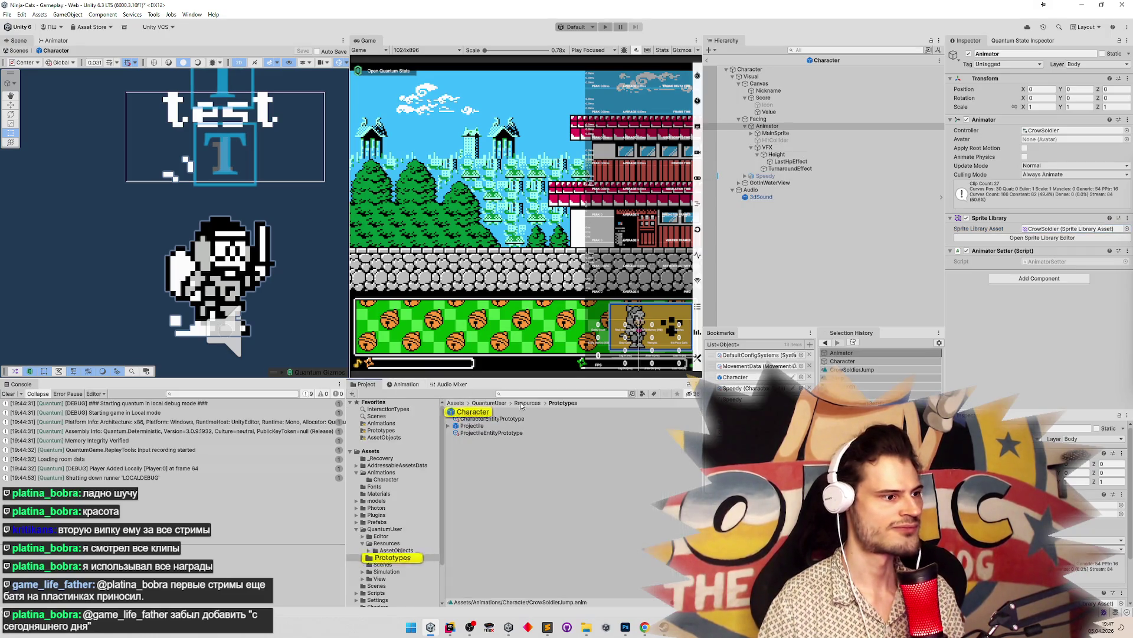
double_click(1046, 130)
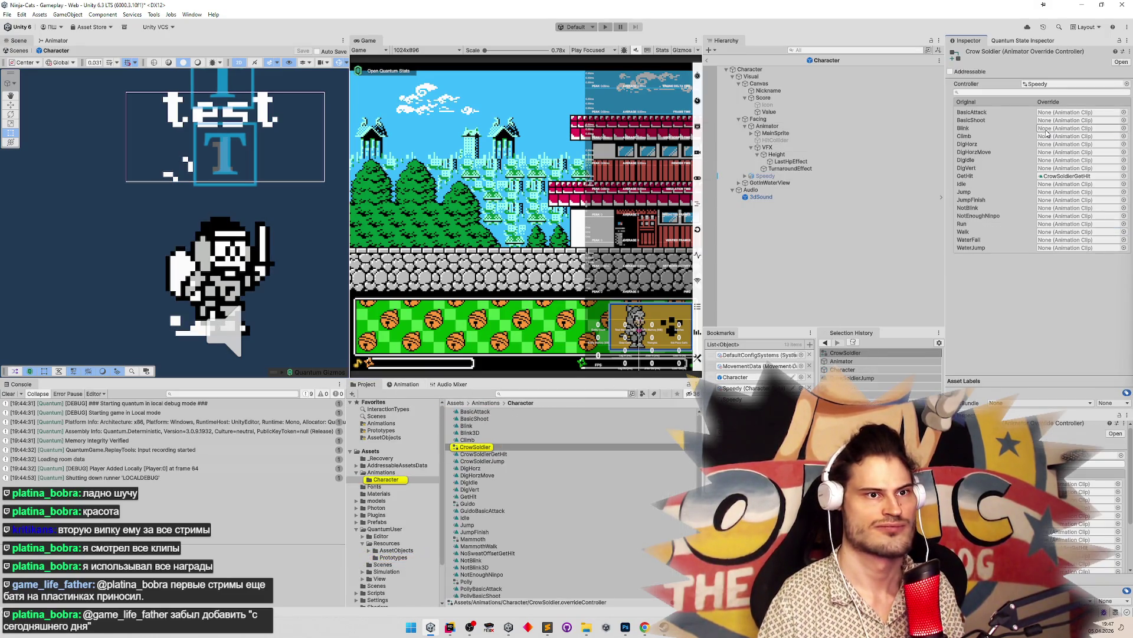
left_click(1124, 192)
type("cr")
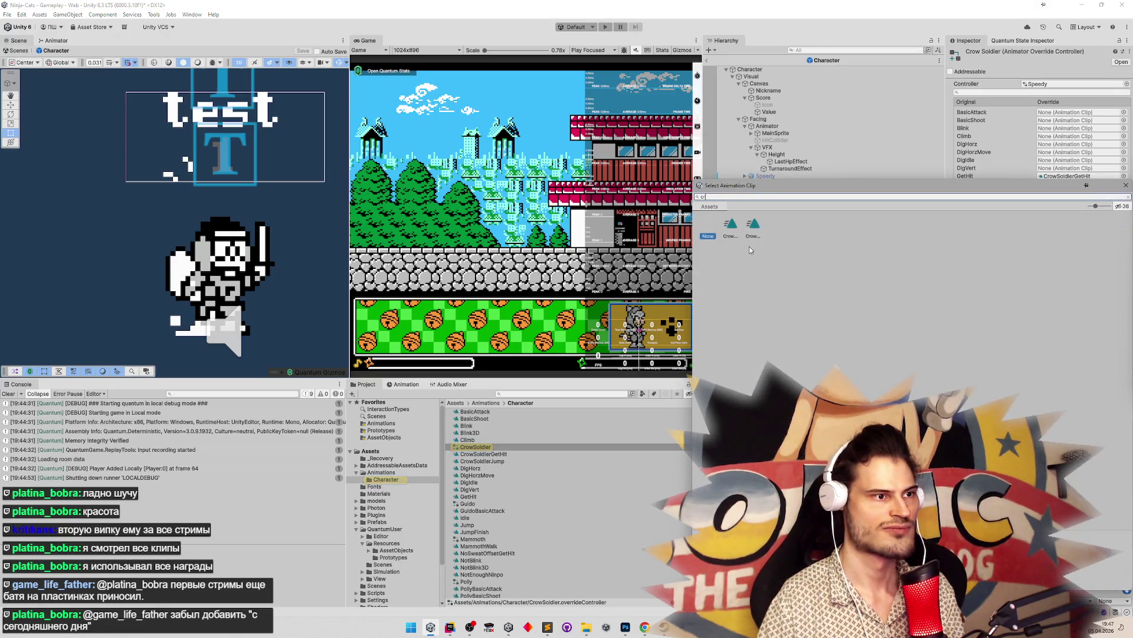
left_click(734, 235)
double_click(754, 229)
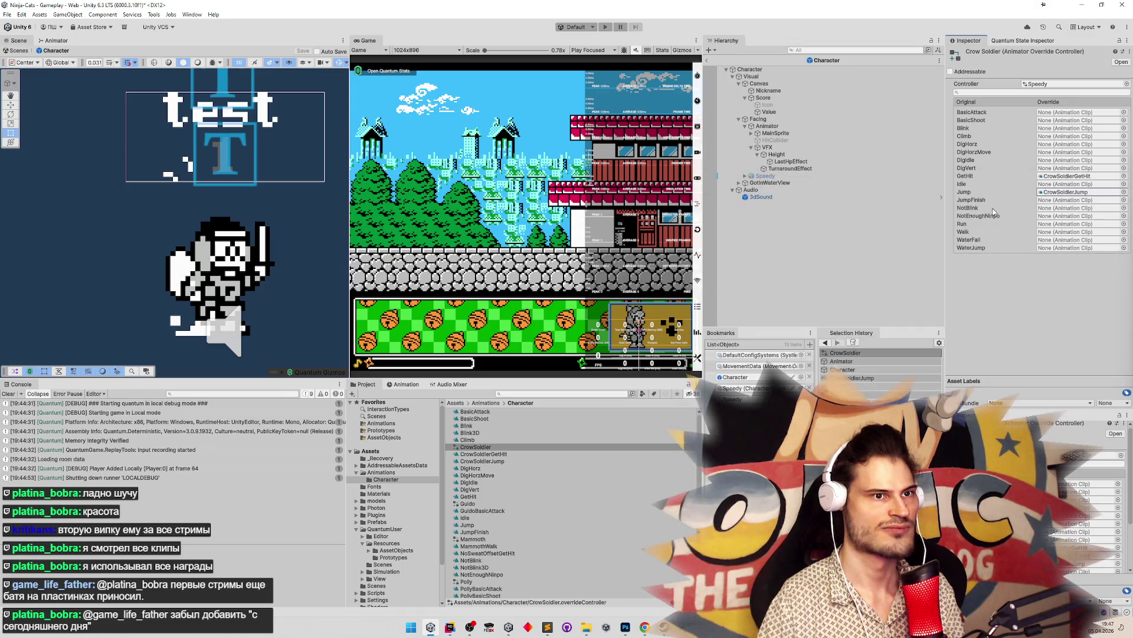
Pick CrowSoldierJump in the Animation window, rewind to frame 0, clear the console, and start recording
left_click(407, 384)
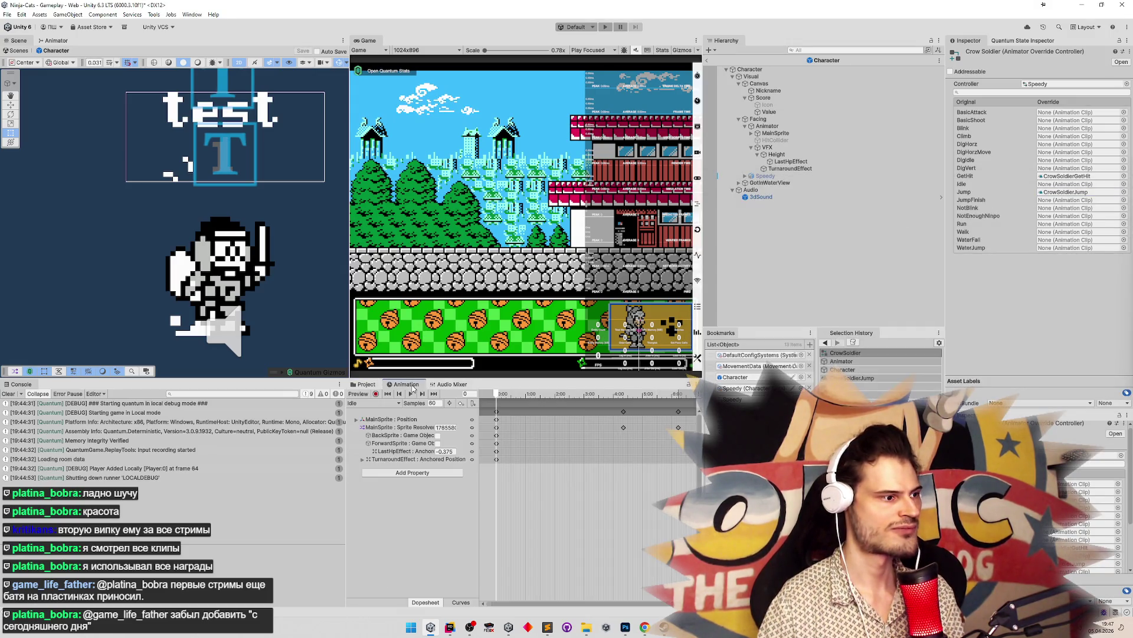
left_click(385, 403)
left_click(393, 459)
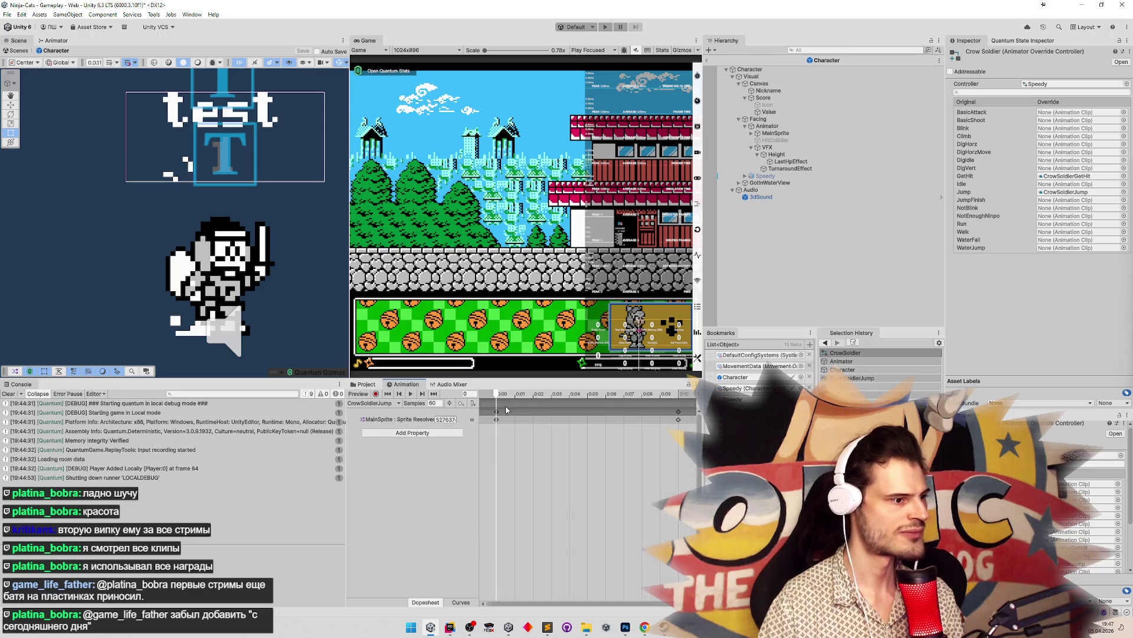
left_click(519, 394)
left_click_drag(526, 397, 2, 388)
left_click(7, 394)
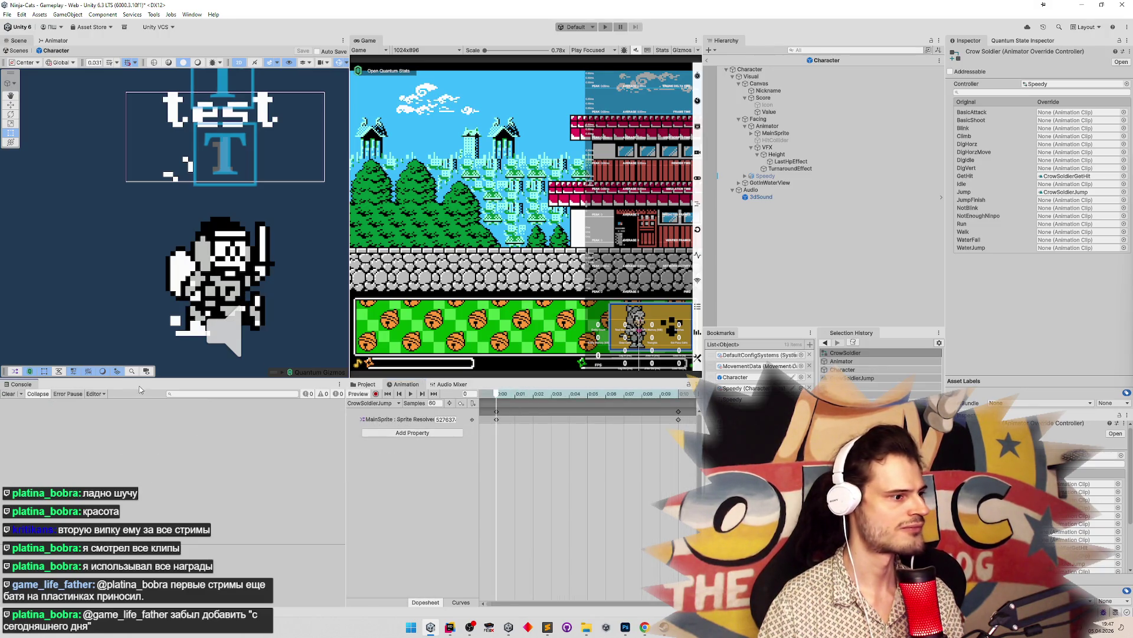
left_click(376, 394)
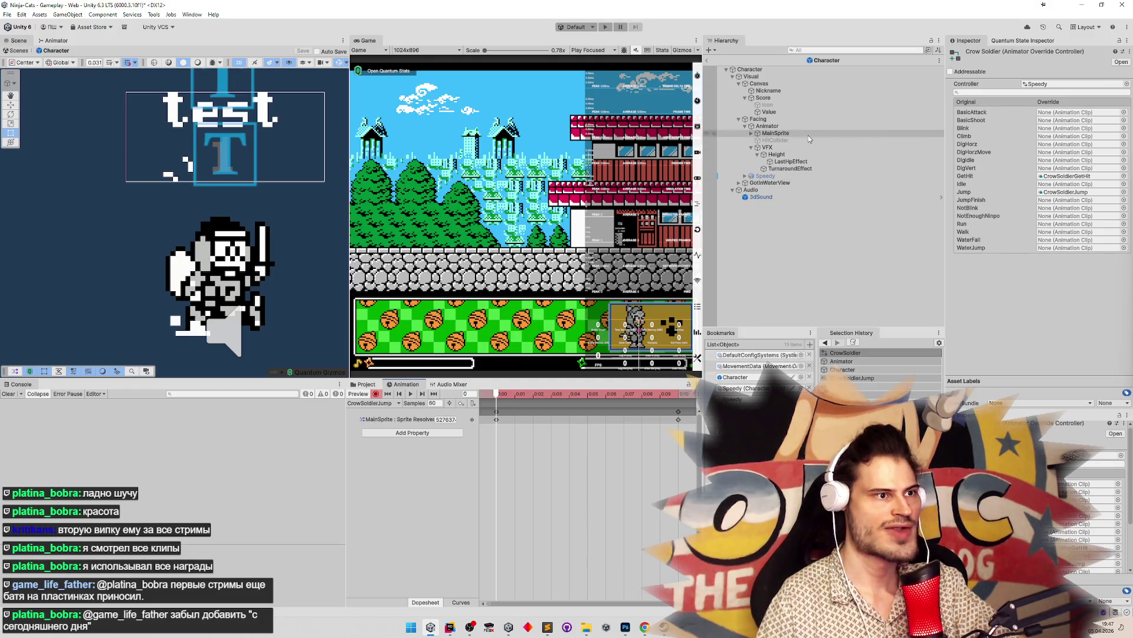
Set MainSprite's Sprite Resolver category to Run and key the Run2 sprite at frame 9
left_click(790, 134)
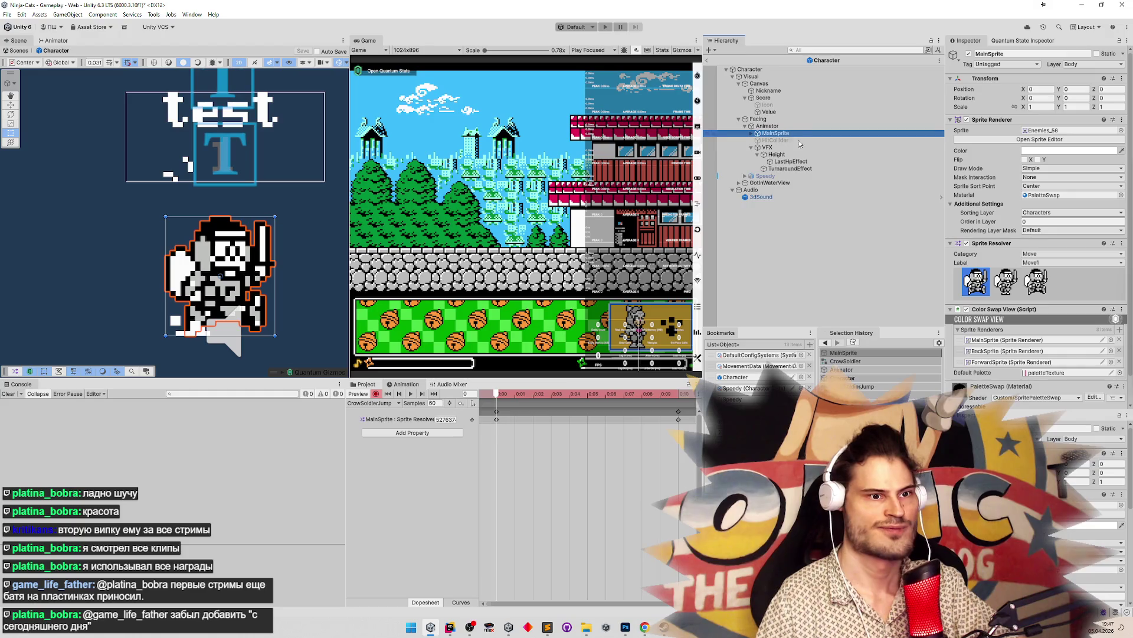
left_click(1049, 254)
left_click(1055, 298)
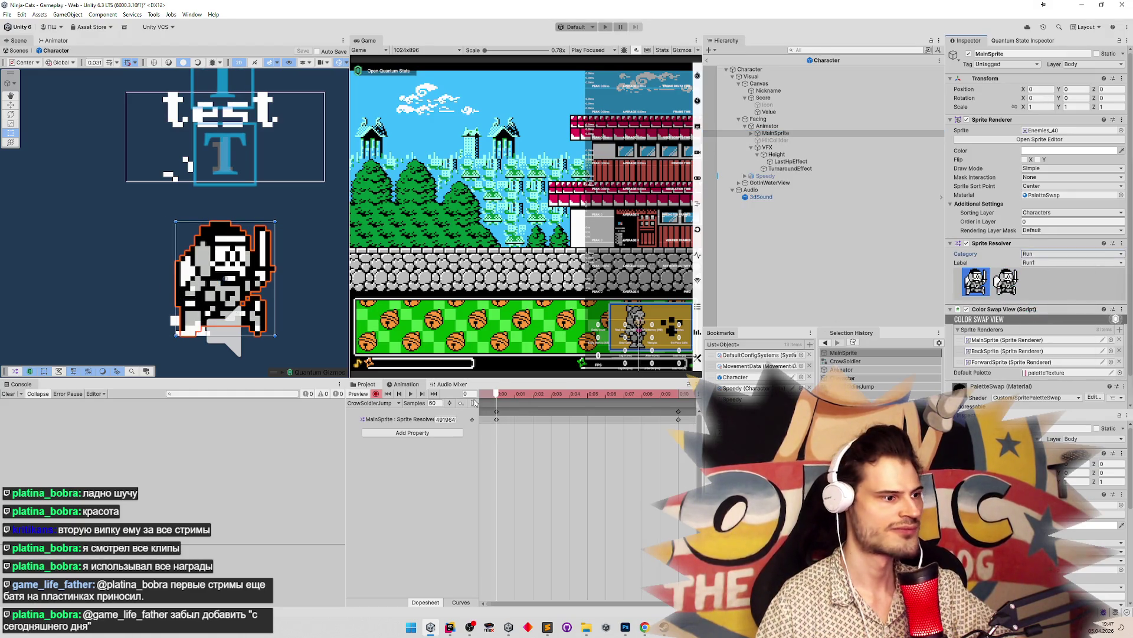
left_click_drag(501, 394, 660, 394)
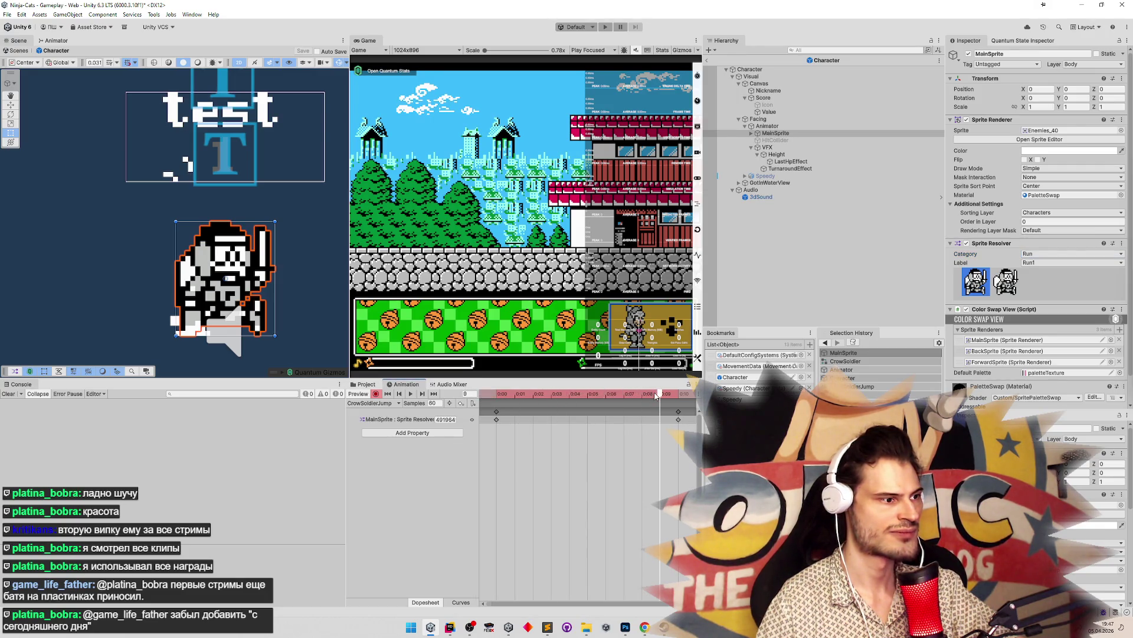
left_click(1006, 282)
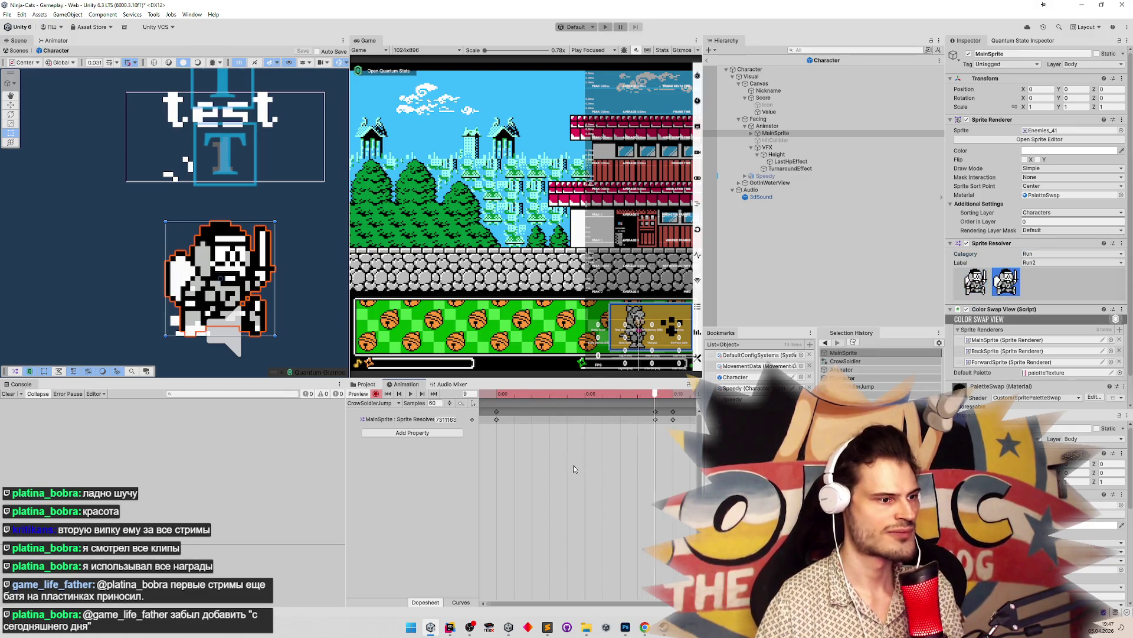
Check the frame 9 keys, scrub ahead to frame 28, and select the CrowSoldierJump clip in Project
scroll(561, 455, "down", 5)
left_click(542, 430)
left_click(542, 431)
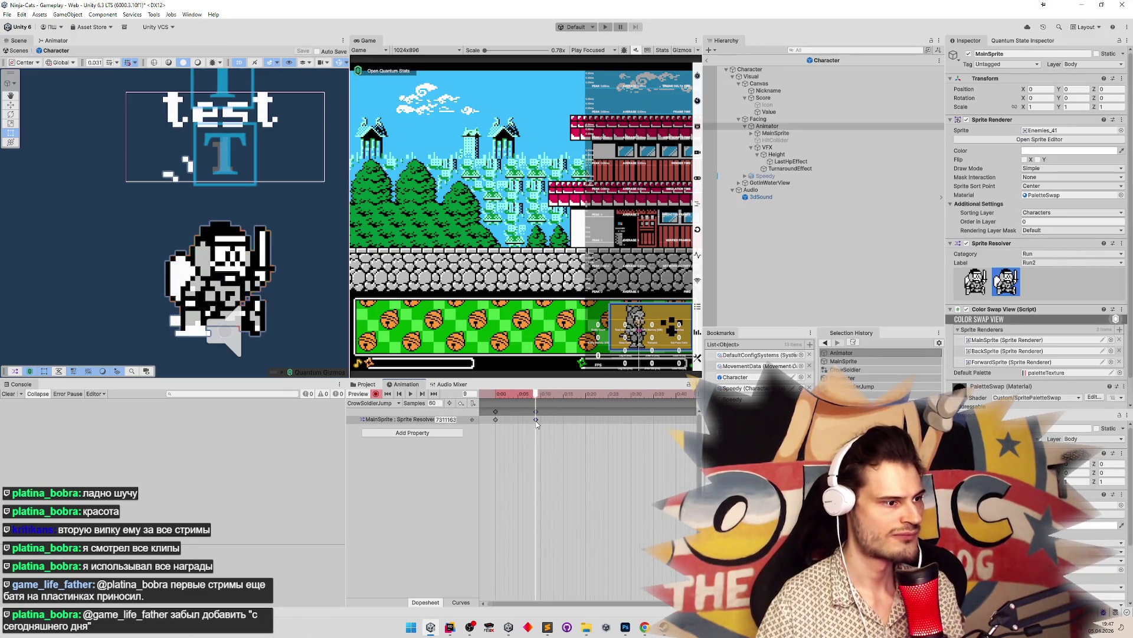
mouse_move(581, 395)
left_mouse_down()
mouse_move(621, 394)
mouse_move(452, 403)
mouse_move(585, 396)
left_mouse_up()
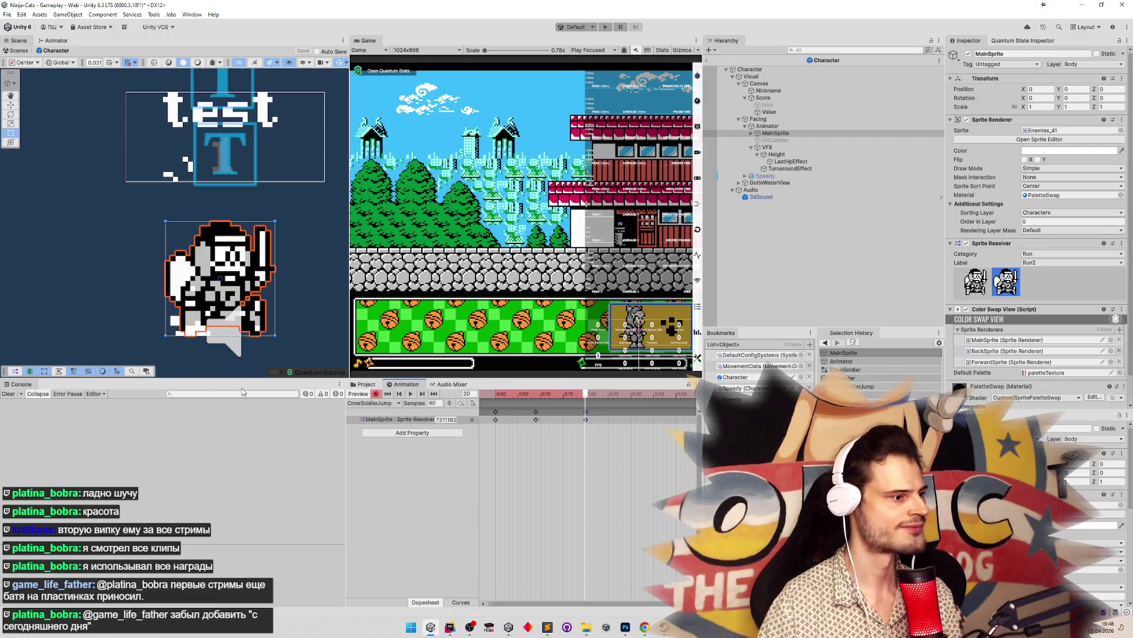
left_click(366, 385)
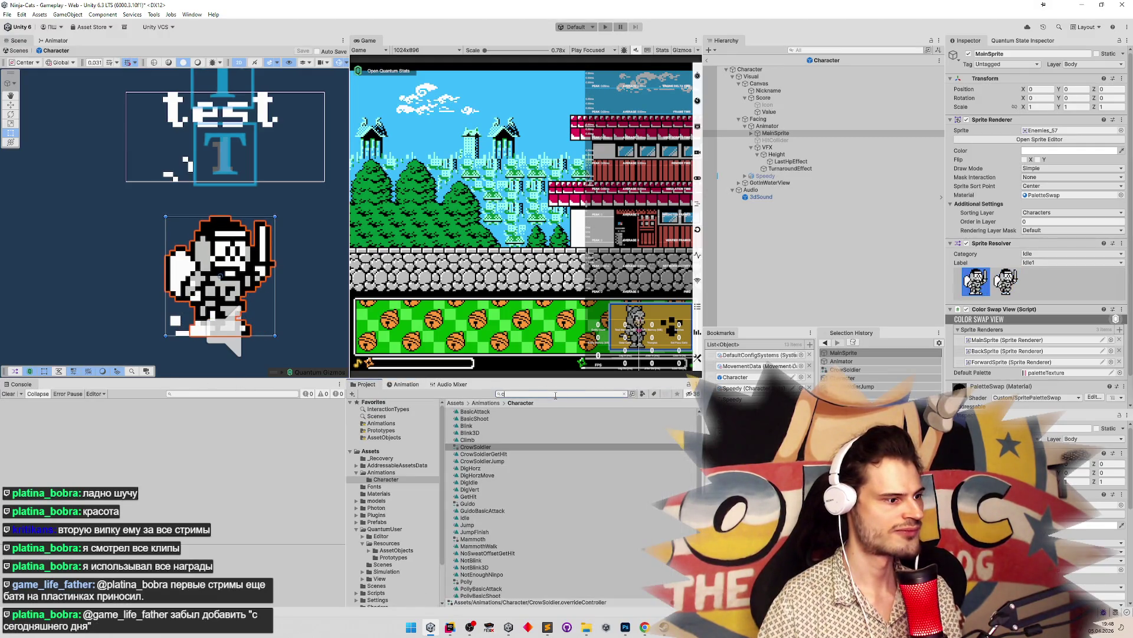
type("r")
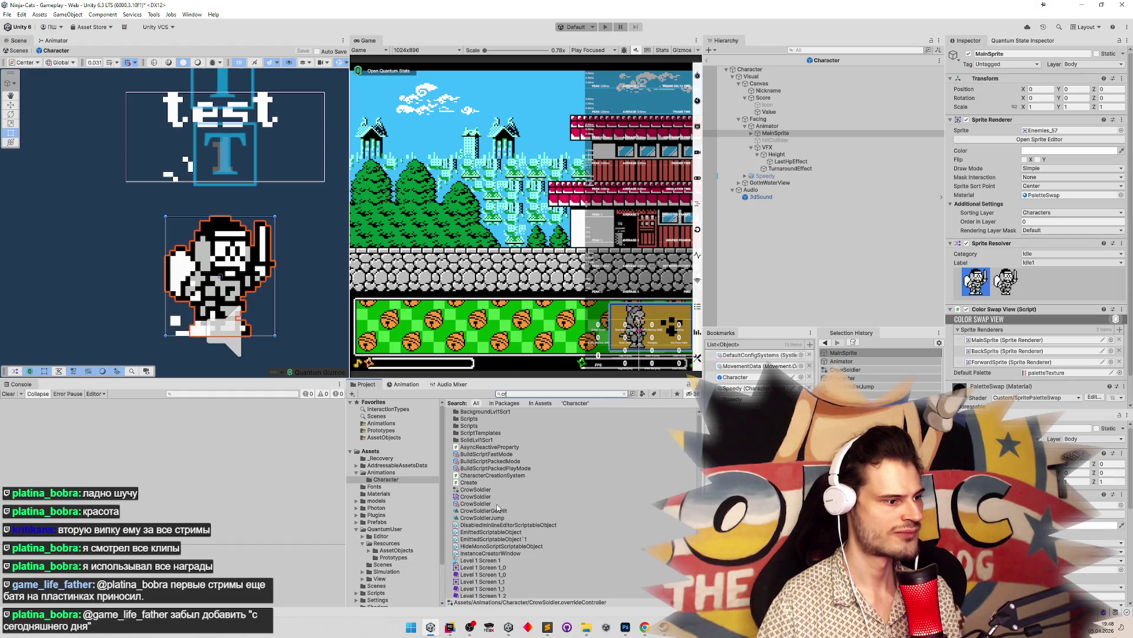
left_click(483, 518)
left_click(417, 237)
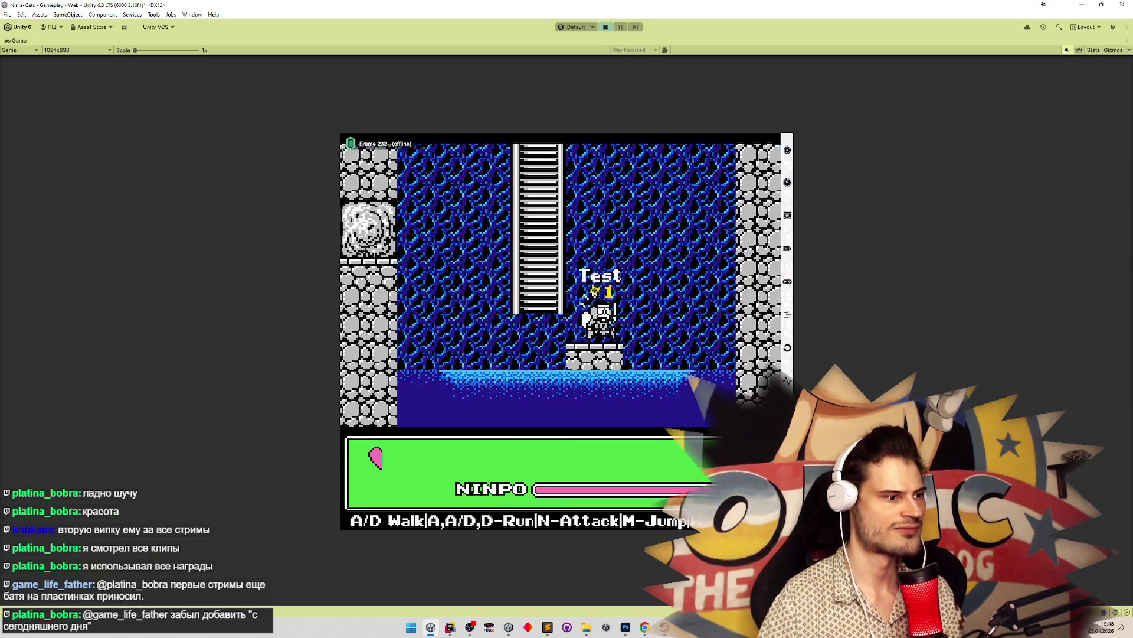
Jump the ninja around the cave level with M, steering left and right with A/D
key("m")
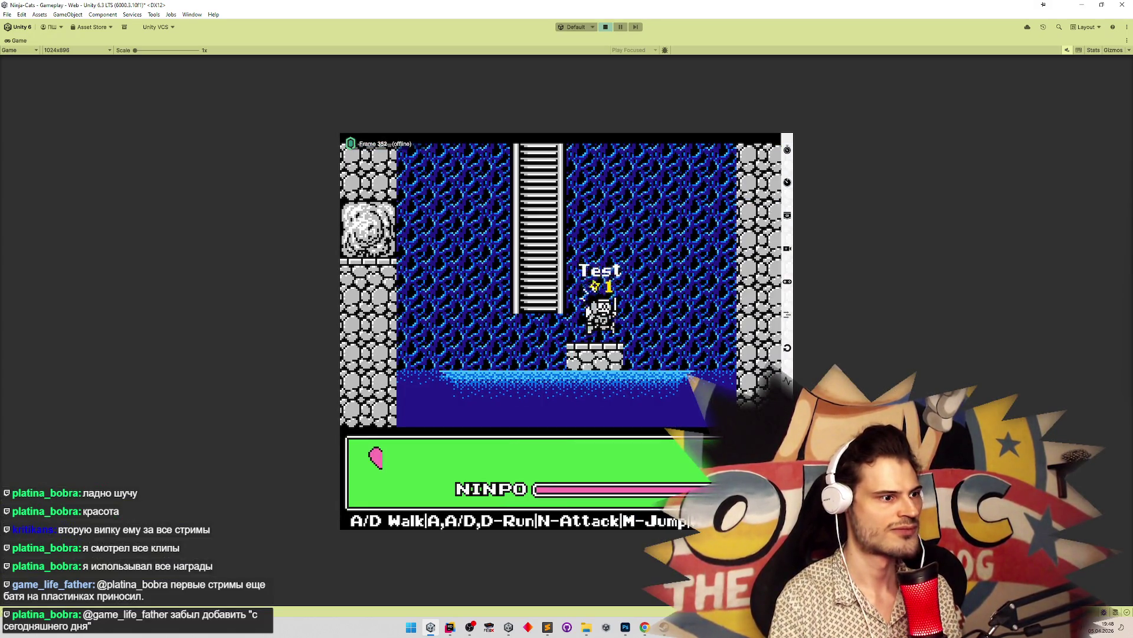
key("m")
key("d")
key("m")
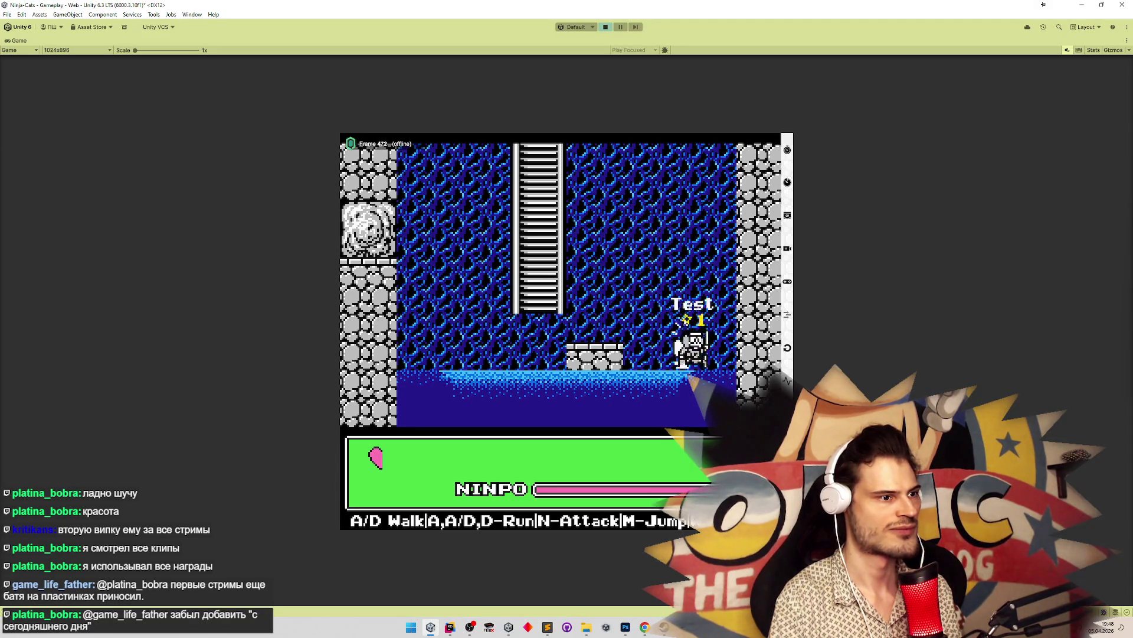
key("a")
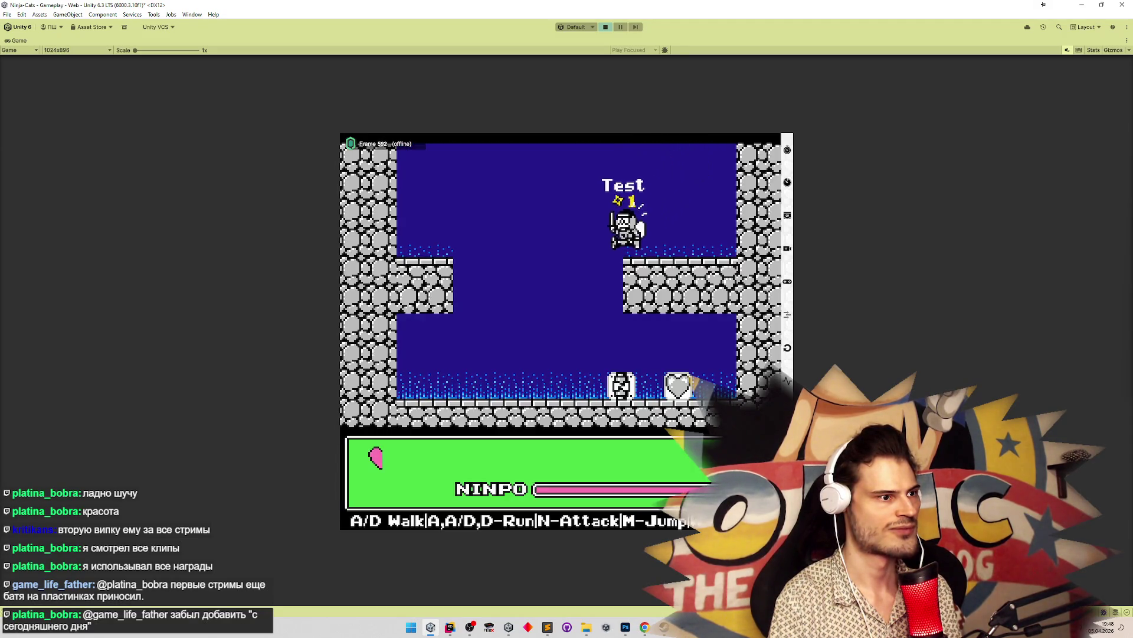
key("m")
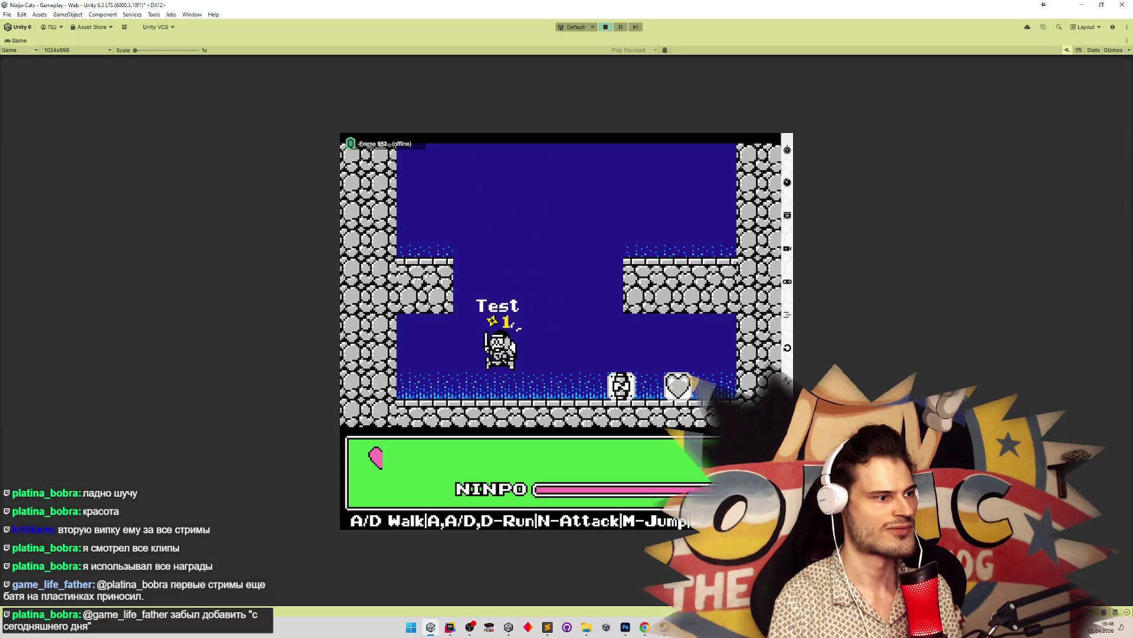
key("m")
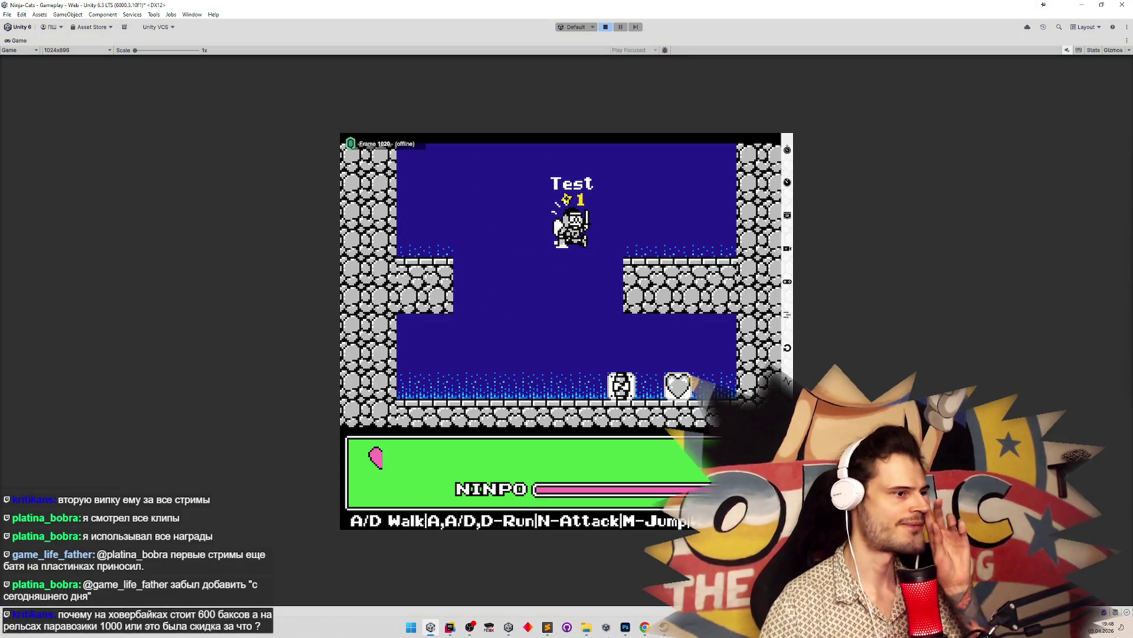
Stop play mode and go to Rider's Search Everywhere
key("ctrl+p")
key("alt+Tab")
key("shift")
key("shift")
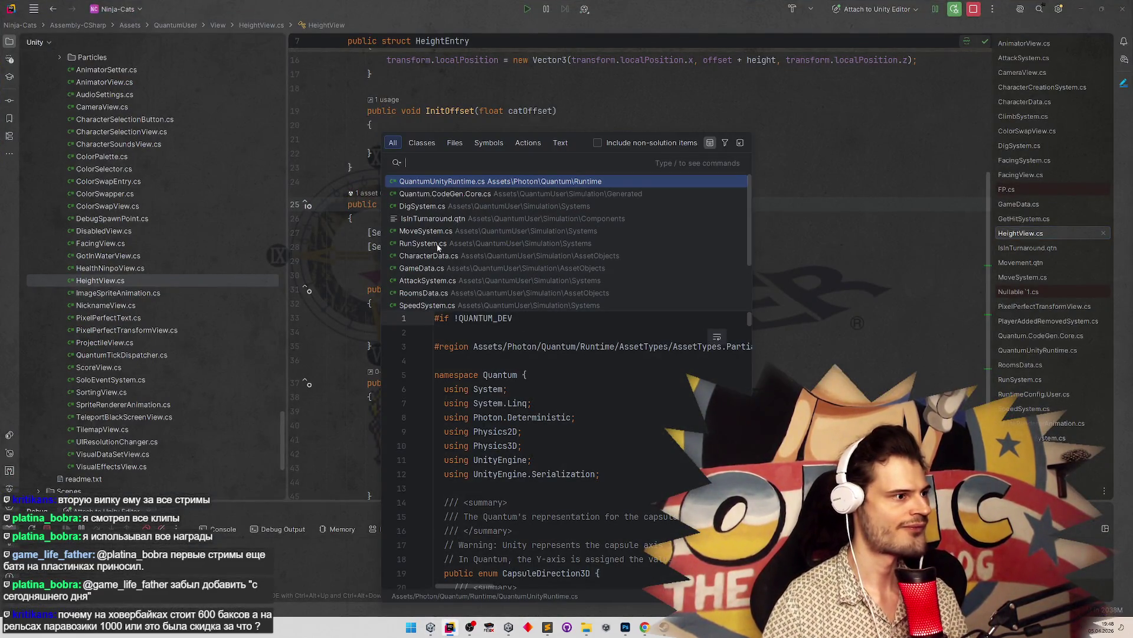
Open VisualEffectsView.cs and comment out the #if UNITY_EDITOR and #endif lines around _showSweatEffect
type("visual")
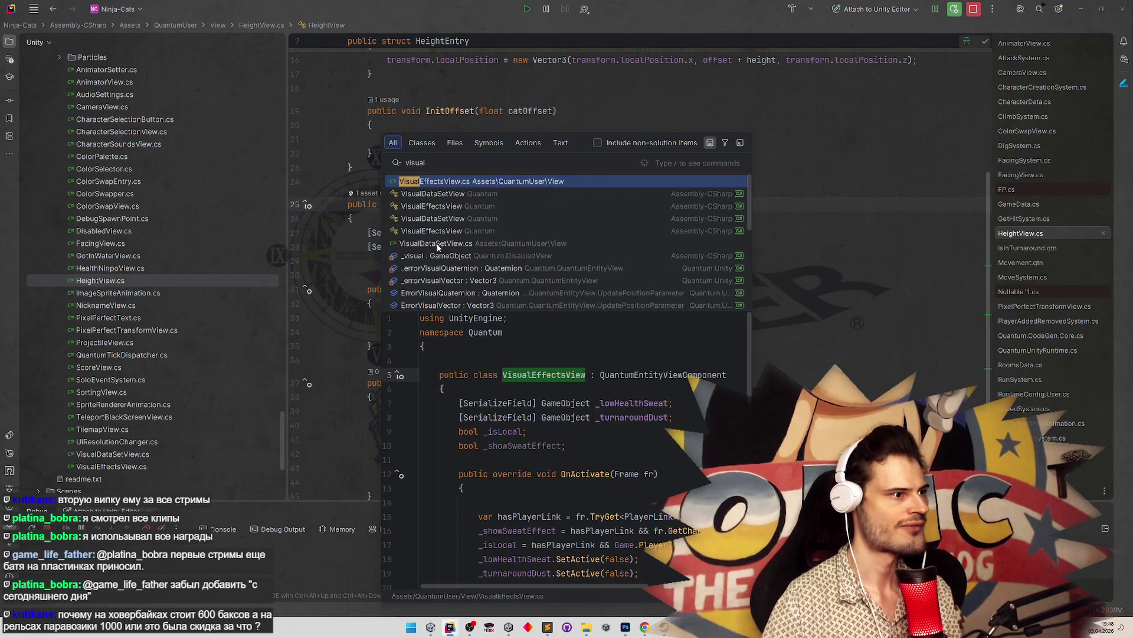
key("Return")
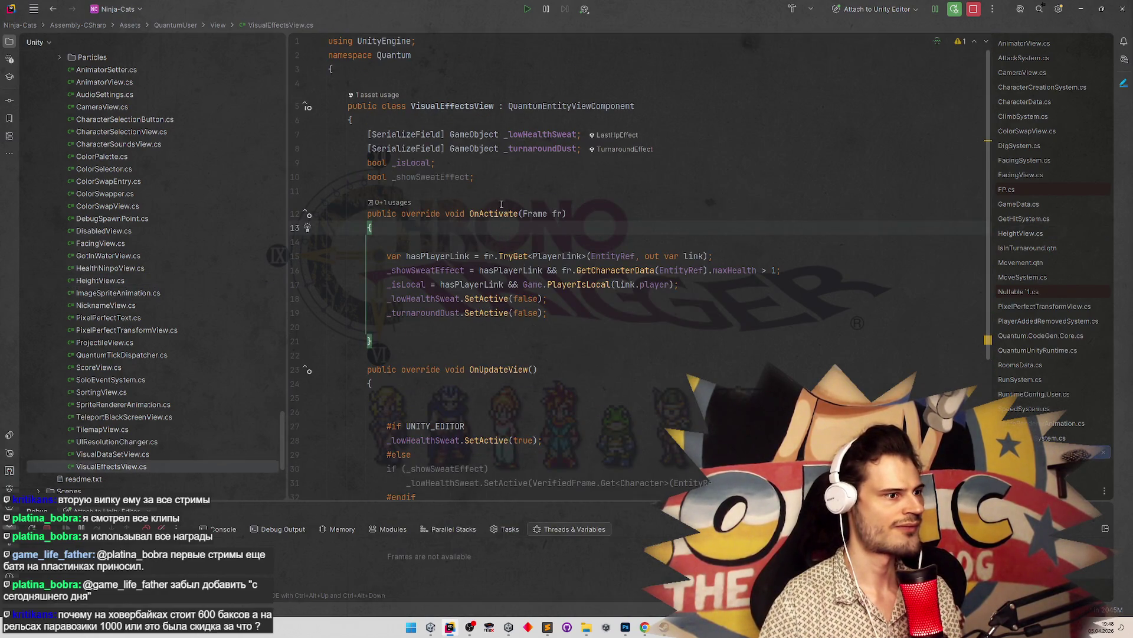
double_click(487, 177)
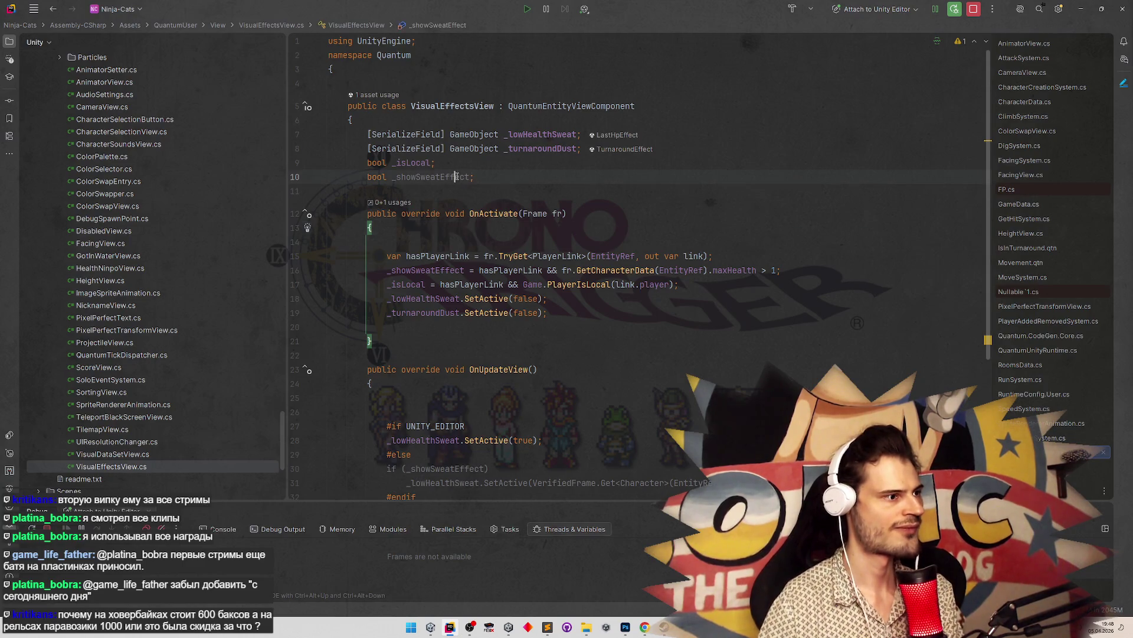
scroll(549, 330, "down", 2)
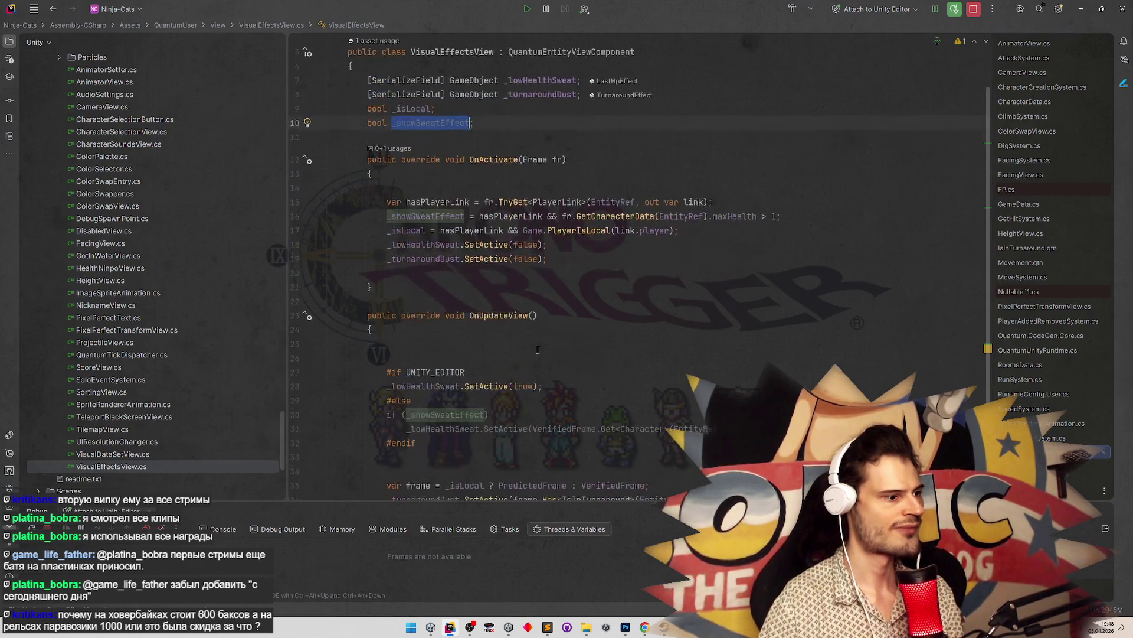
left_click_drag(363, 378, 411, 401)
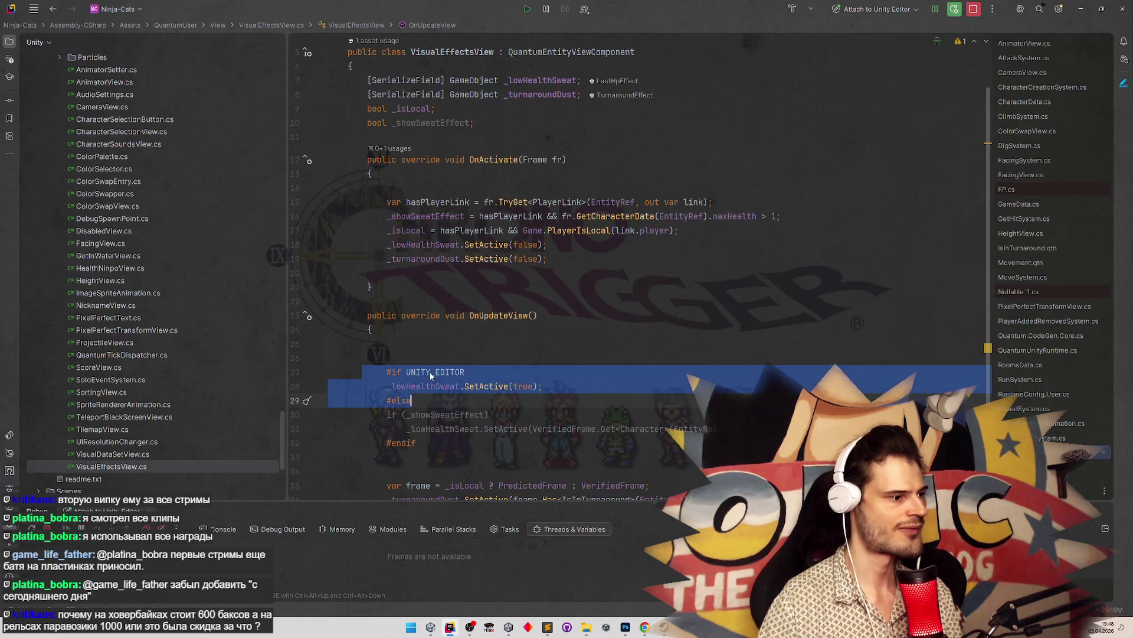
key("ctrl+slash")
left_click_drag(387, 443, 458, 458)
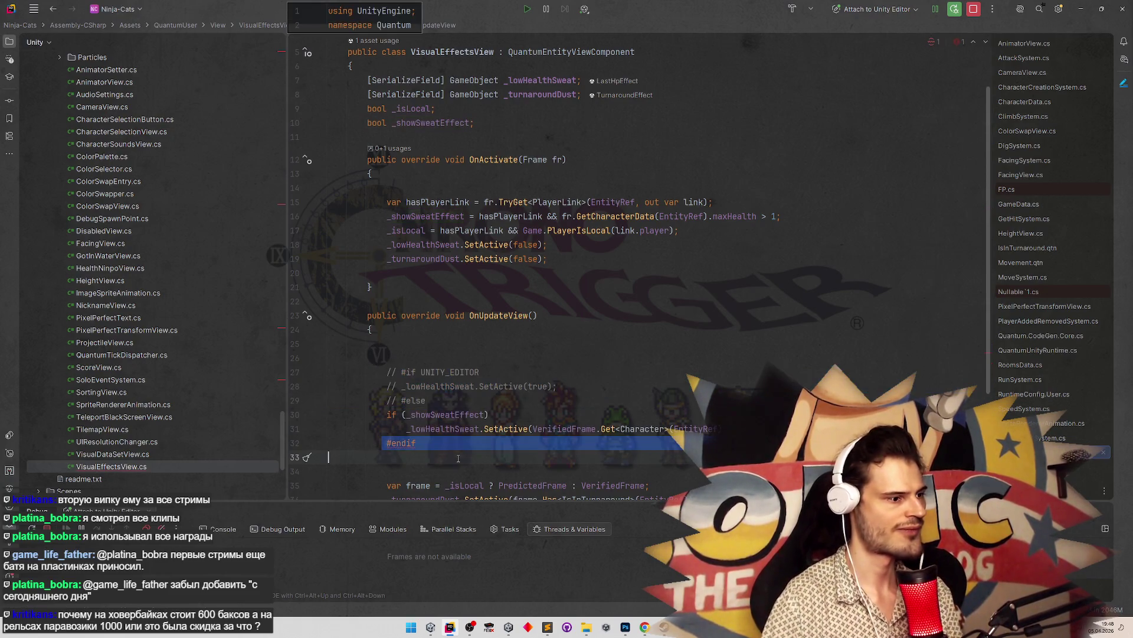
key("ctrl+slash")
Duplicate the frame.Has<IsInTurnaround> check and turn the first copy into an IsGrounded check joined with &&
left_click(531, 273)
scroll(575, 324, "down", 1)
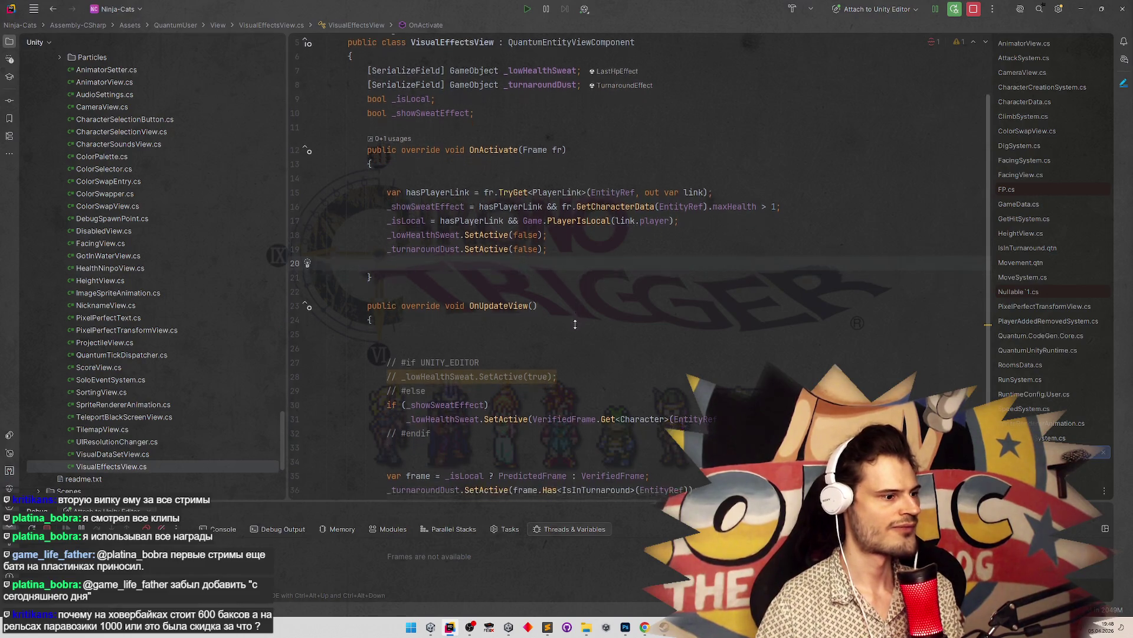
scroll(575, 325, "down", 3)
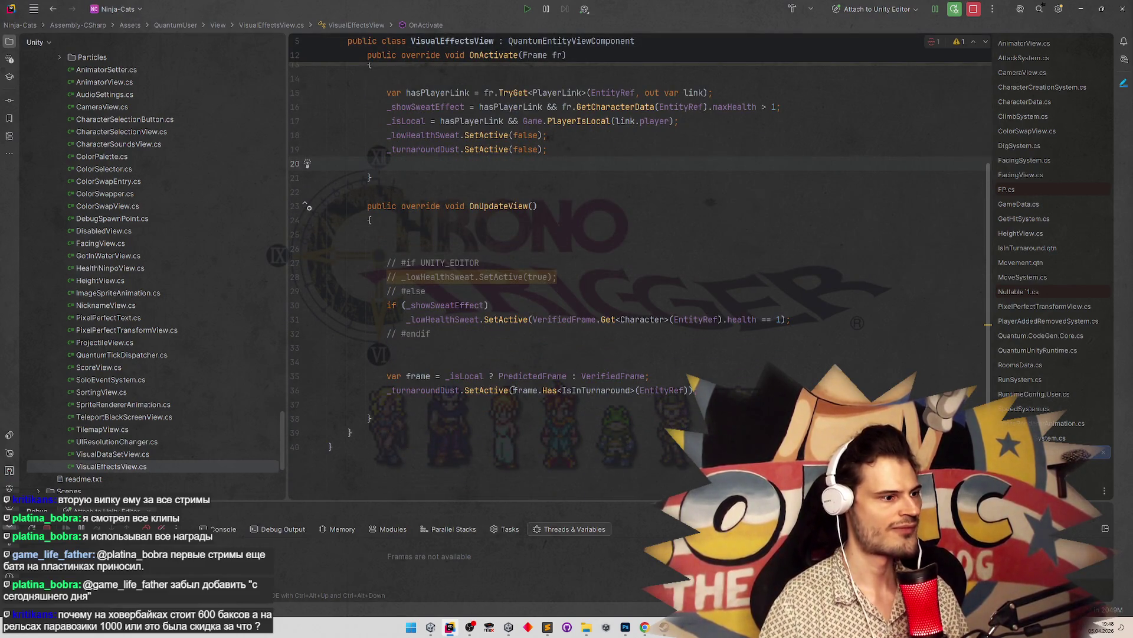
left_click_drag(513, 391, 617, 389)
key("ctrl+d")
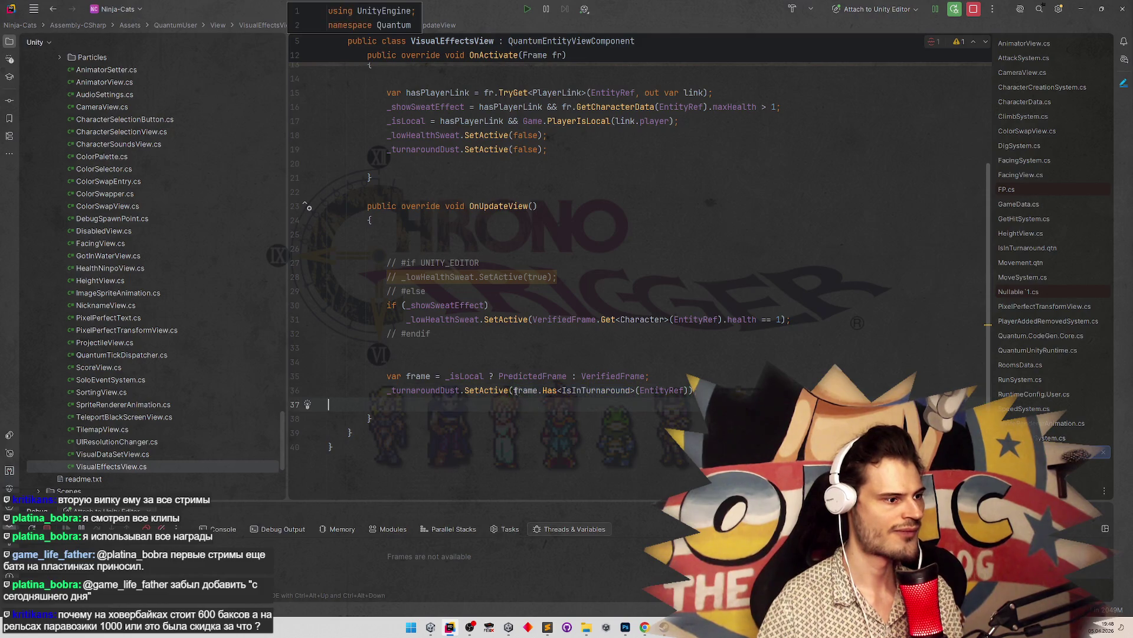
double_click(604, 390)
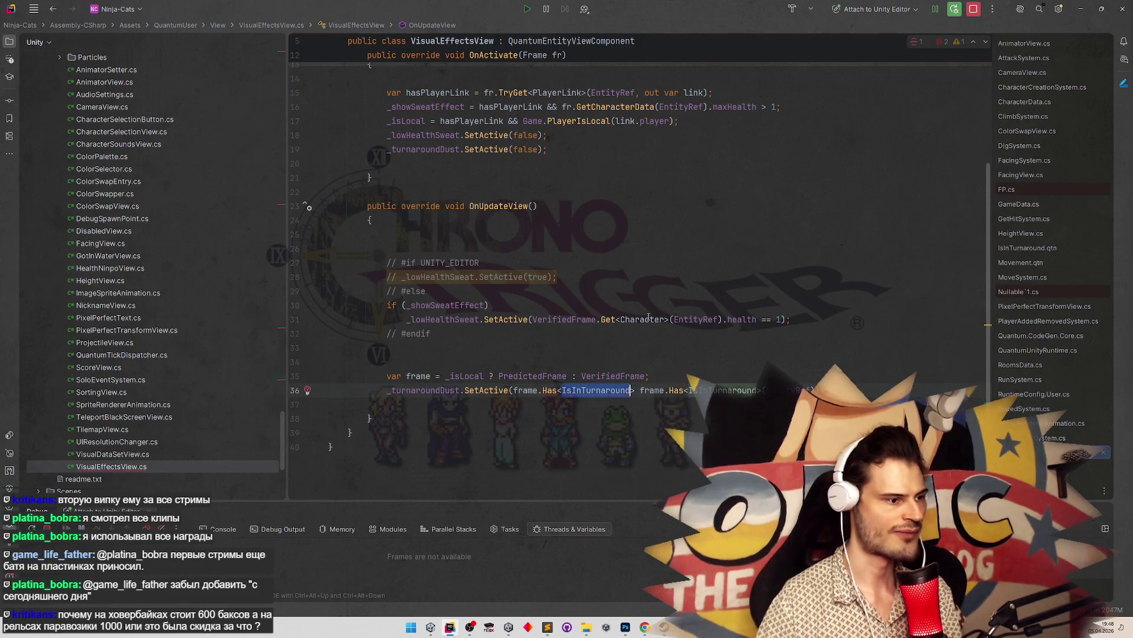
type("IsGr")
key("Return")
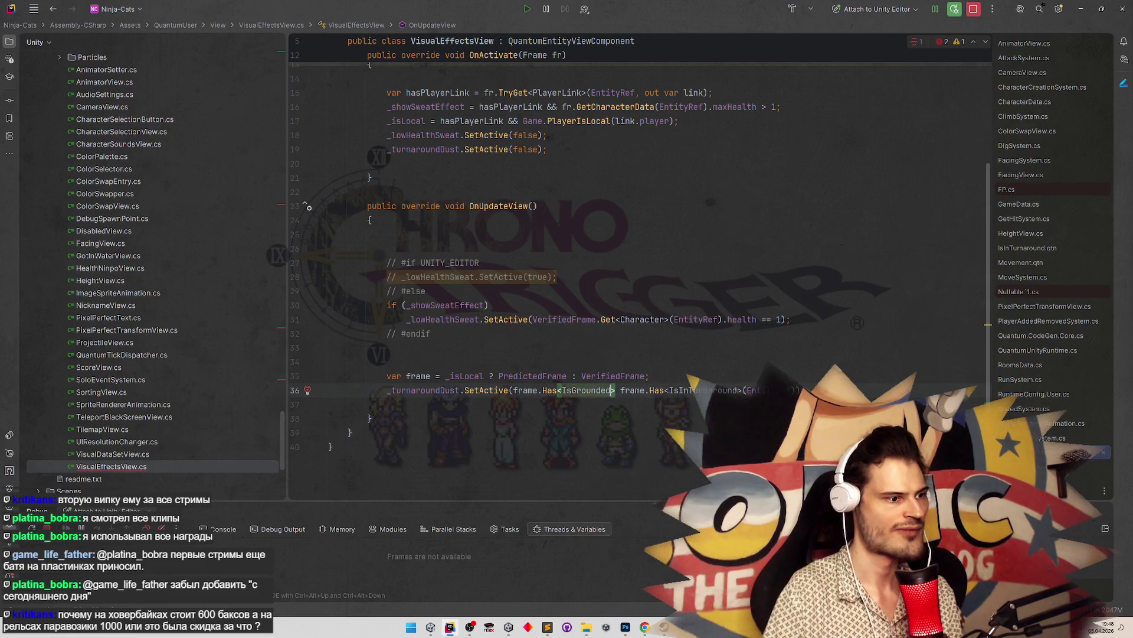
type("&&")
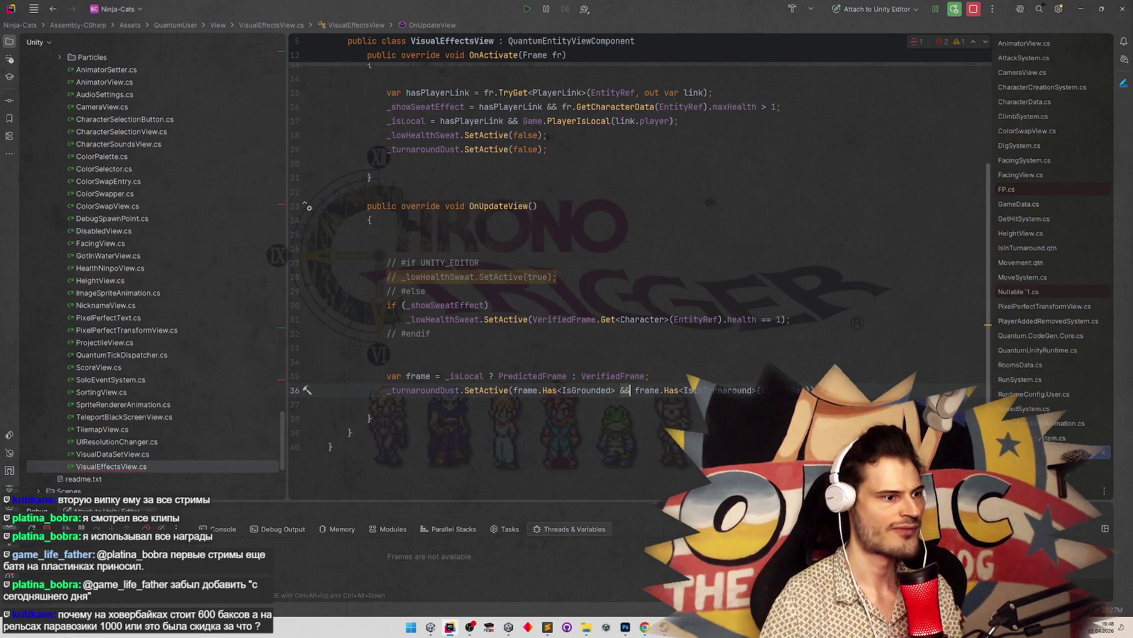
left_click(710, 304)
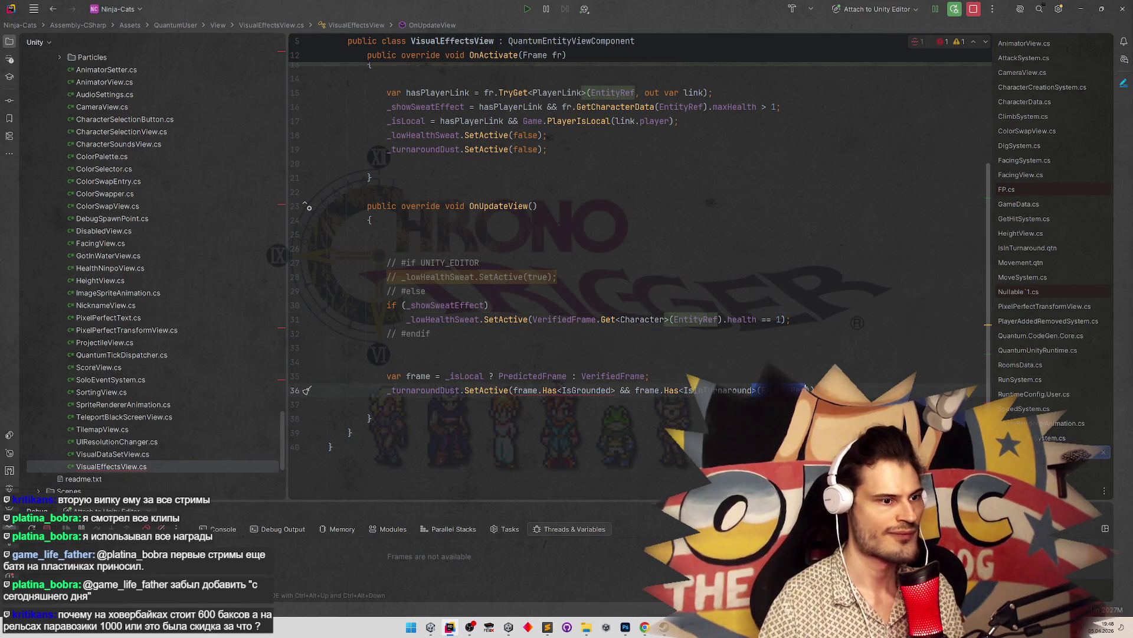
Copy the (EntityRef) argument and paste it after IsGrounded>
left_click_drag(758, 391, 810, 390)
left_click(617, 391)
type(">(EntityRef)")
left_click(719, 321)
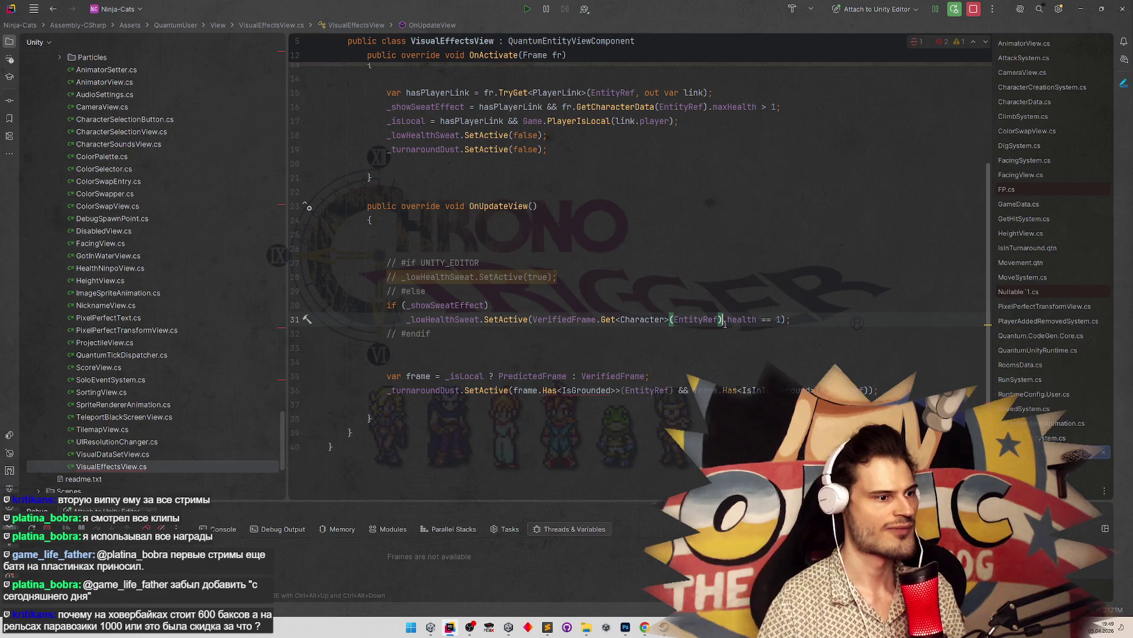
key("Up")
key("Up")
key("Up")
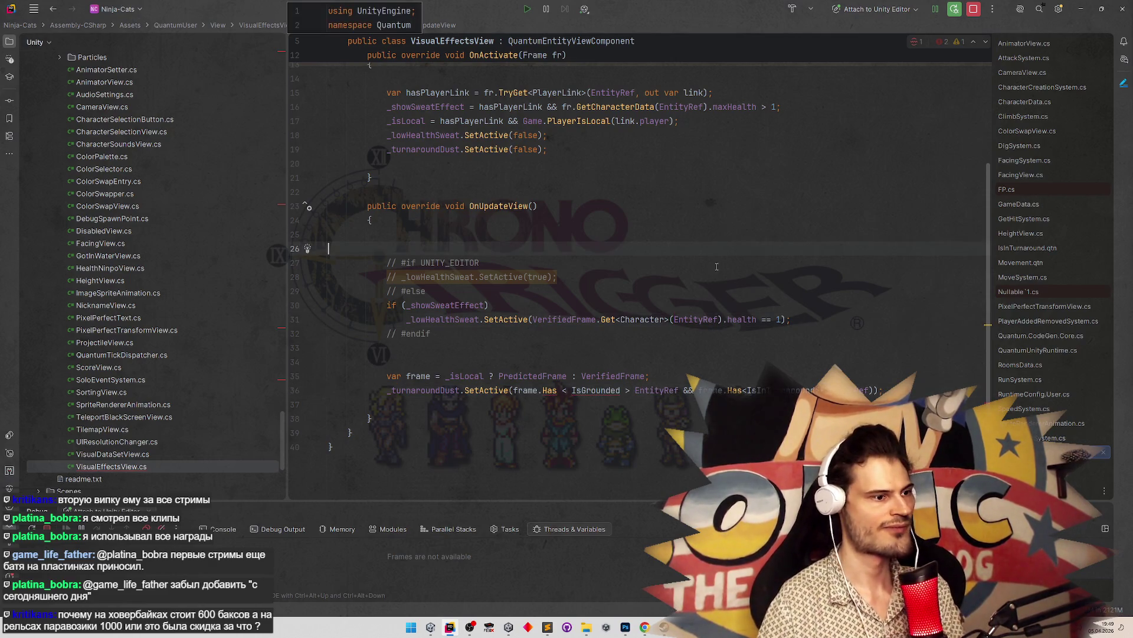
Tidy line 36 into frame.Has<IsGrounded>(EntityRef), reformat it, and return to Unity to recompile
left_click(622, 390)
key("Delete")
key("BackSpace")
key("BackSpace")
key("BackSpace")
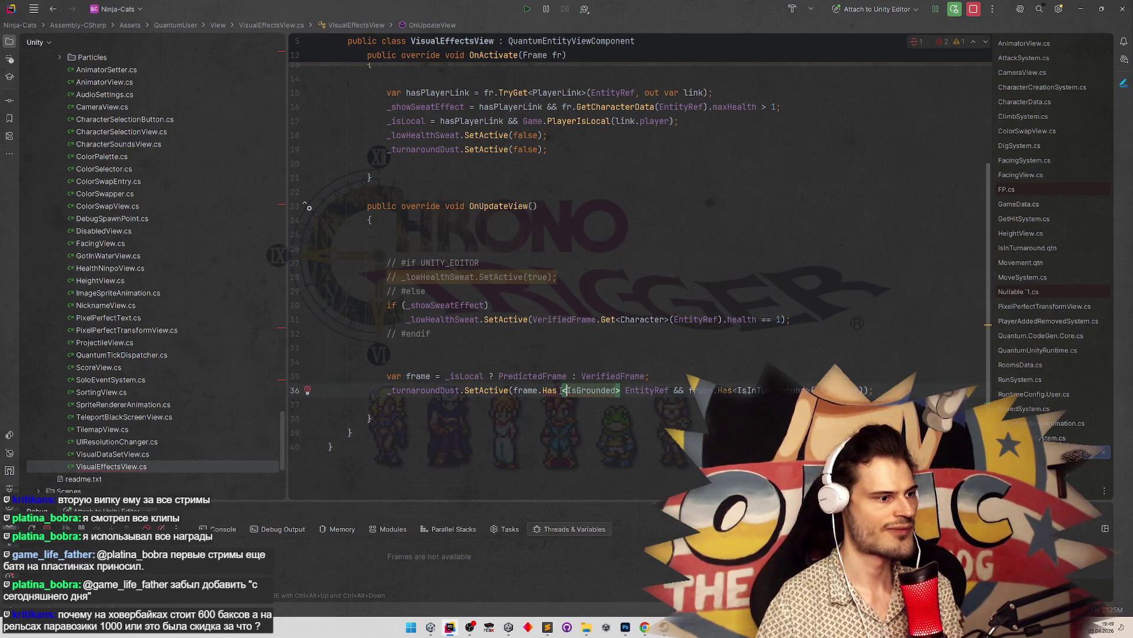
type("<")
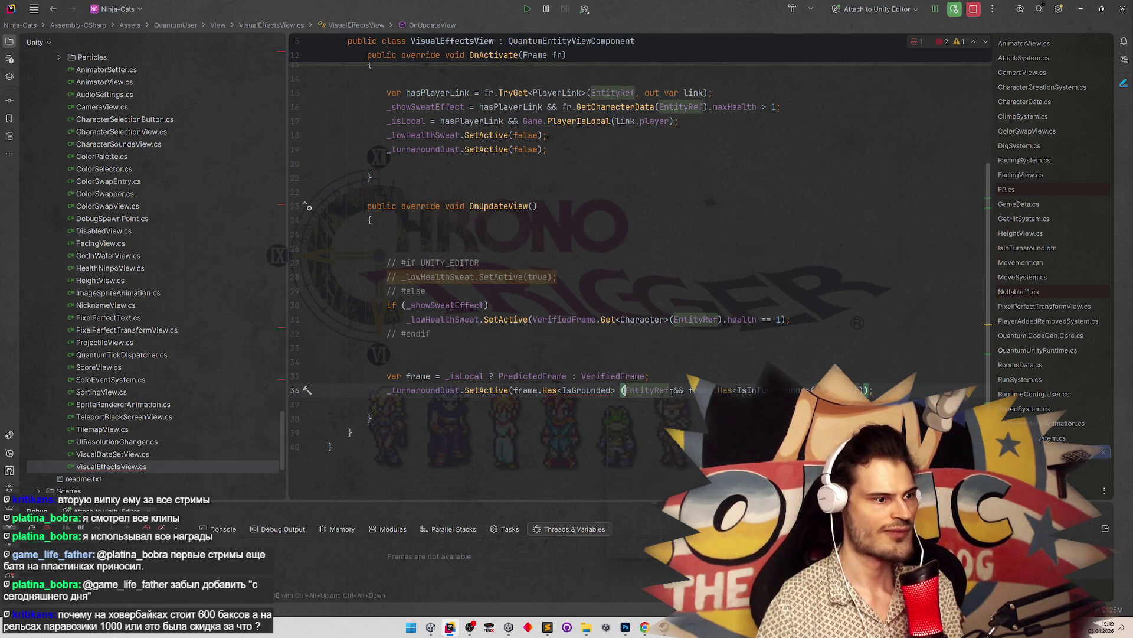
type("(")
key("ctrl+Right")
type(")")
key("ctrl+alt+l")
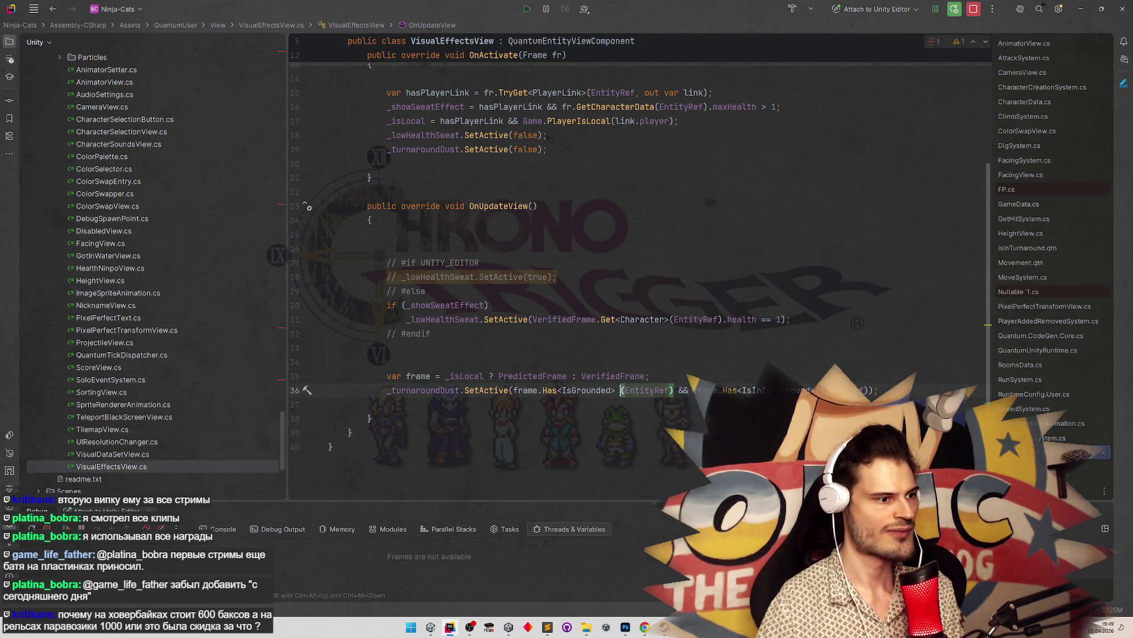
left_click(663, 360)
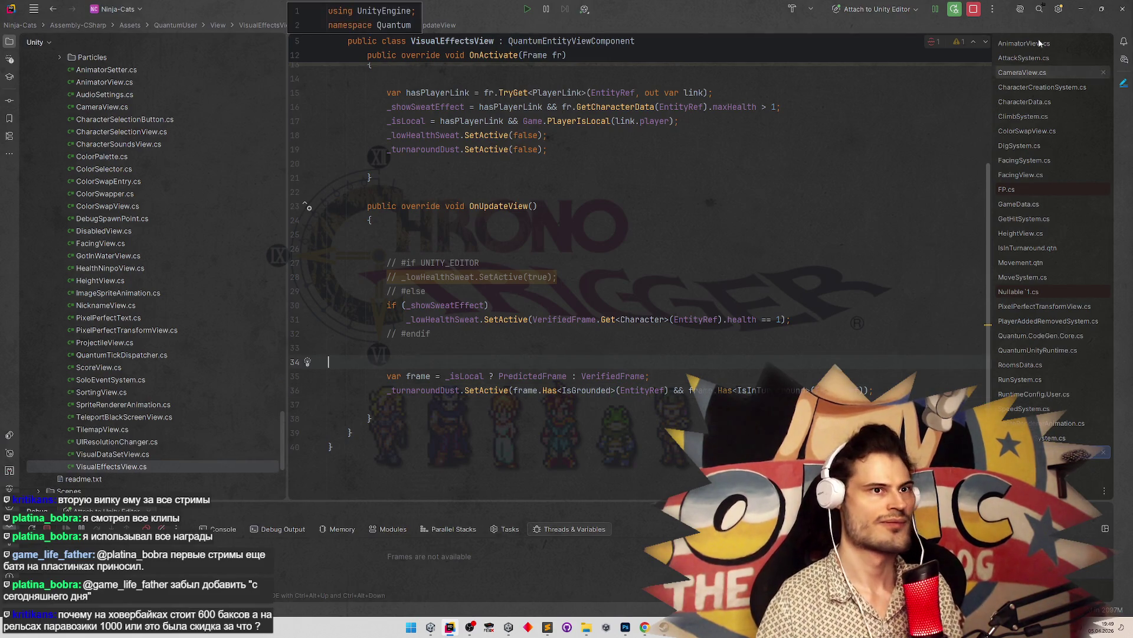
key("alt+Tab")
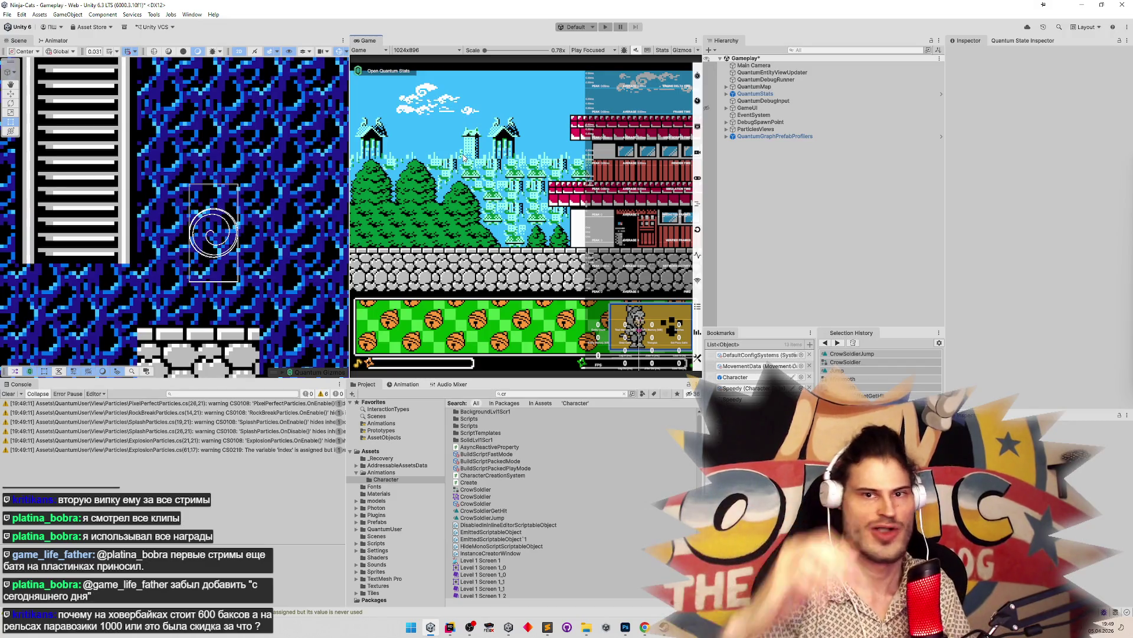
Clear the console, save the Gameplay scene, and enter play mode with the Game view maximized
left_click(7, 394)
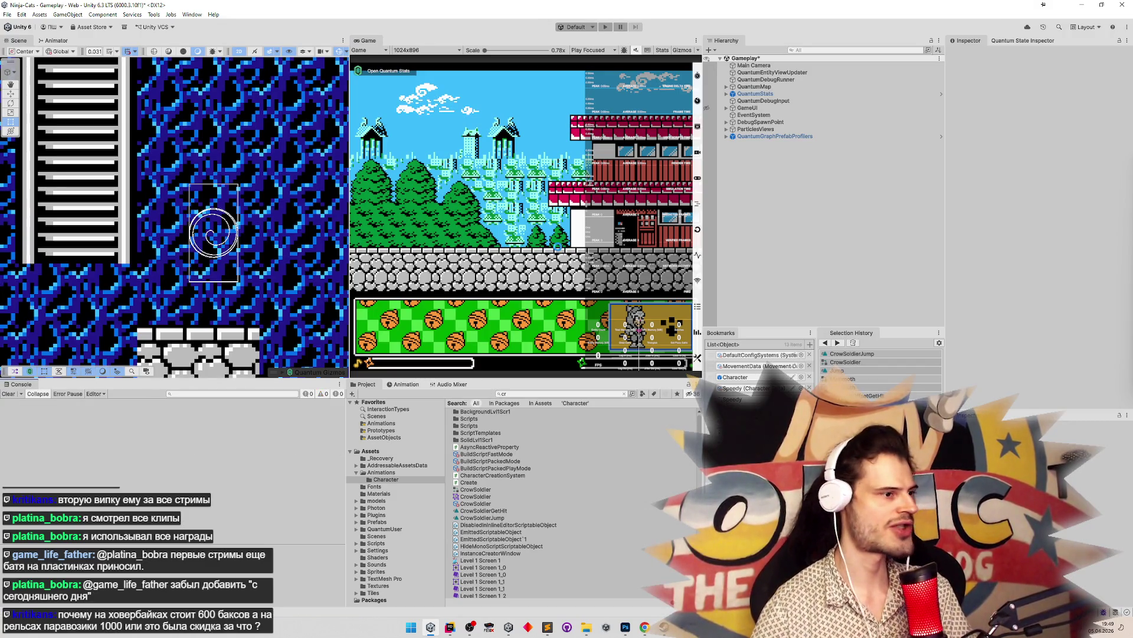
key("ctrl+s")
key("ctrl+p")
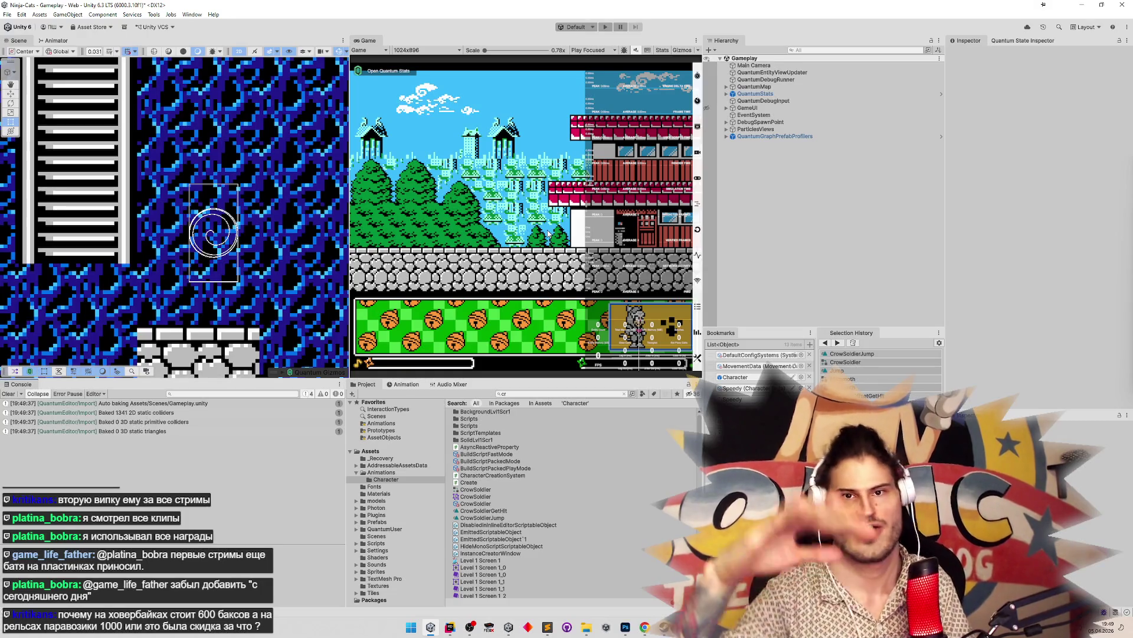
key("shift+space")
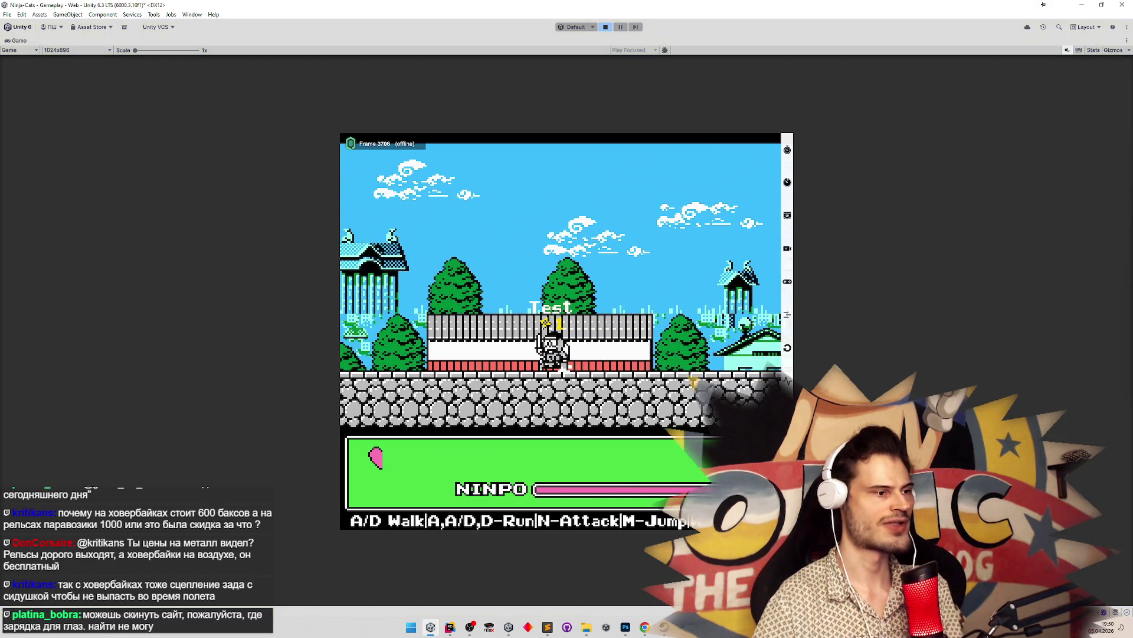
In Rider, open PlayerLoopTimer.cs, then RunSystem.cs through Search Everywhere ('rs')
key("alt+Tab")
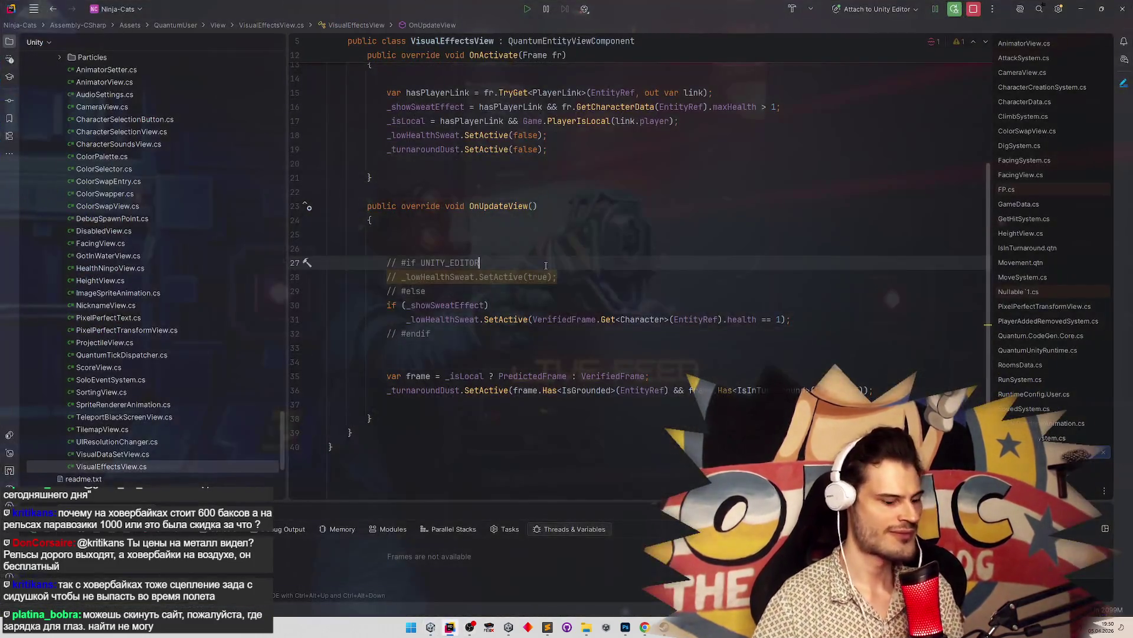
key("shift")
key("shift")
type("PlayerLoopTimer")
key("Return")
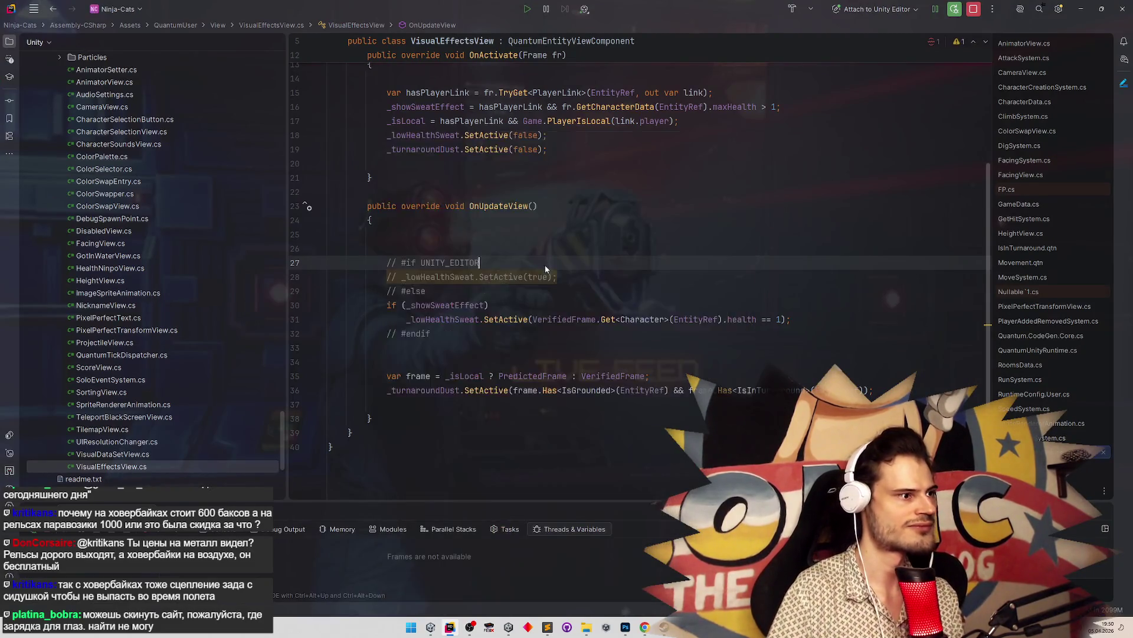
key("shift")
key("shift")
type("rs")
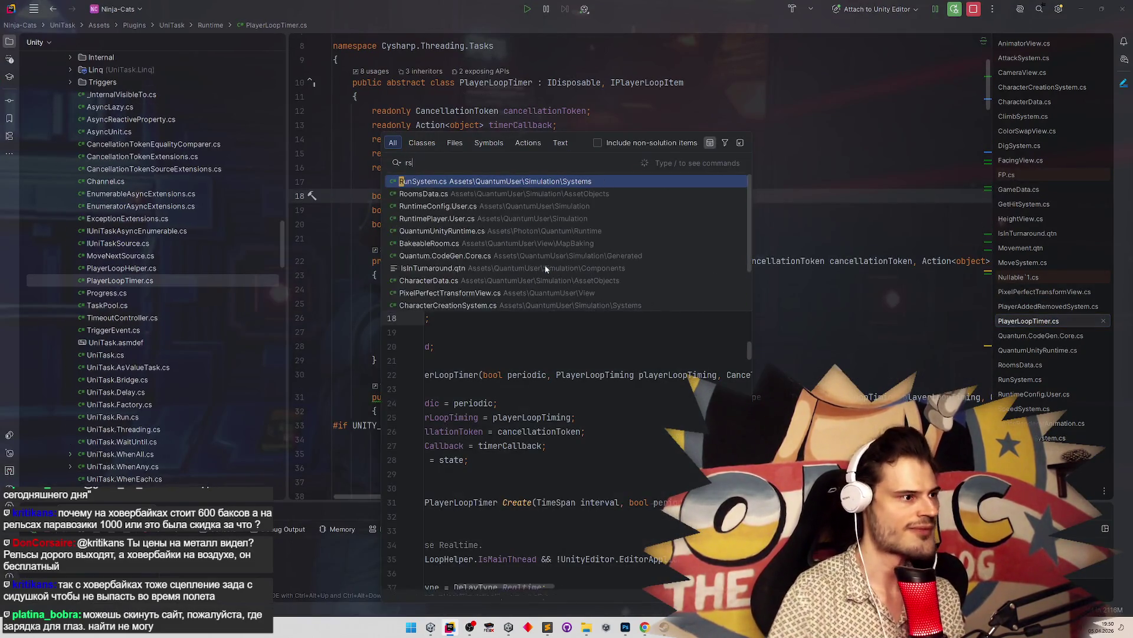
key("Return")
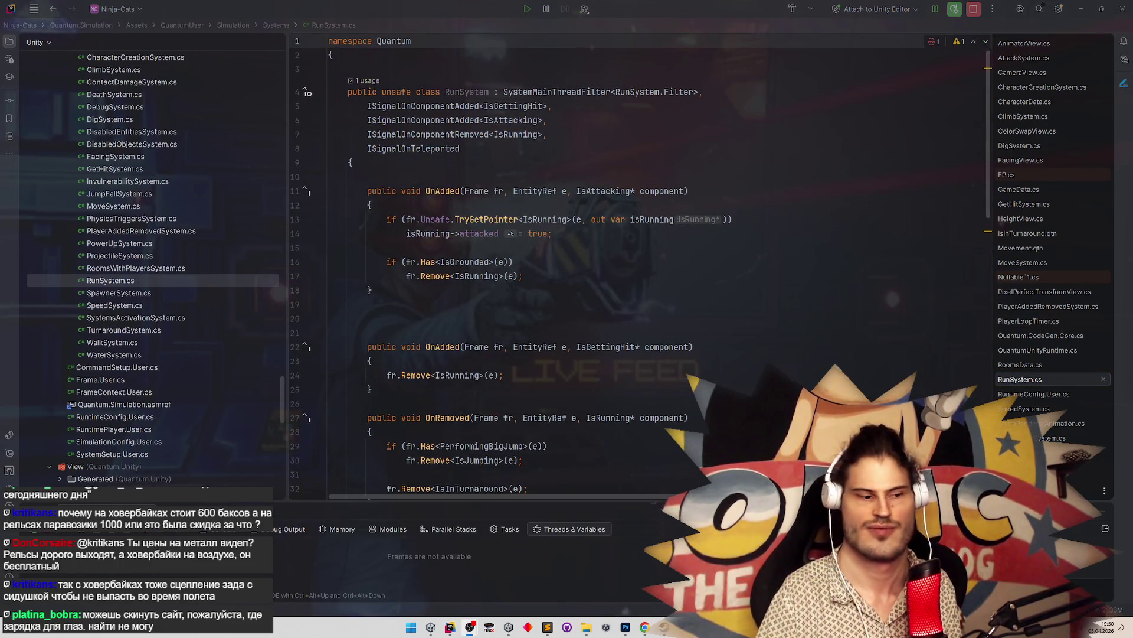
Google 'blimp syu' in a new Chrome tab, then minimize Chrome
left_click(646, 628)
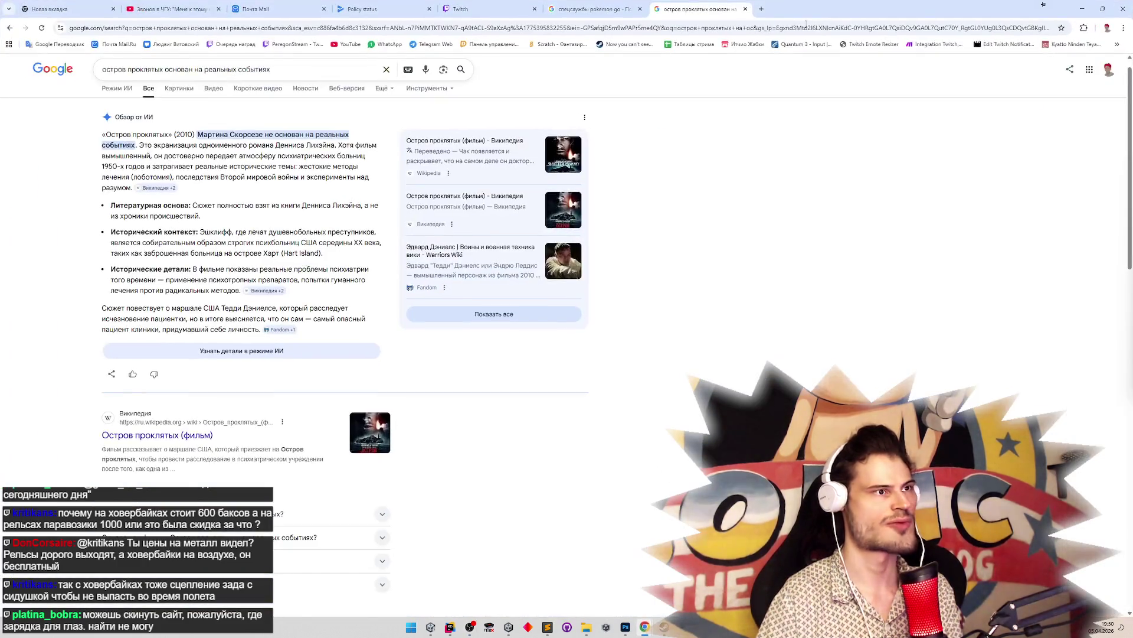
left_click(762, 9)
type("blimp")
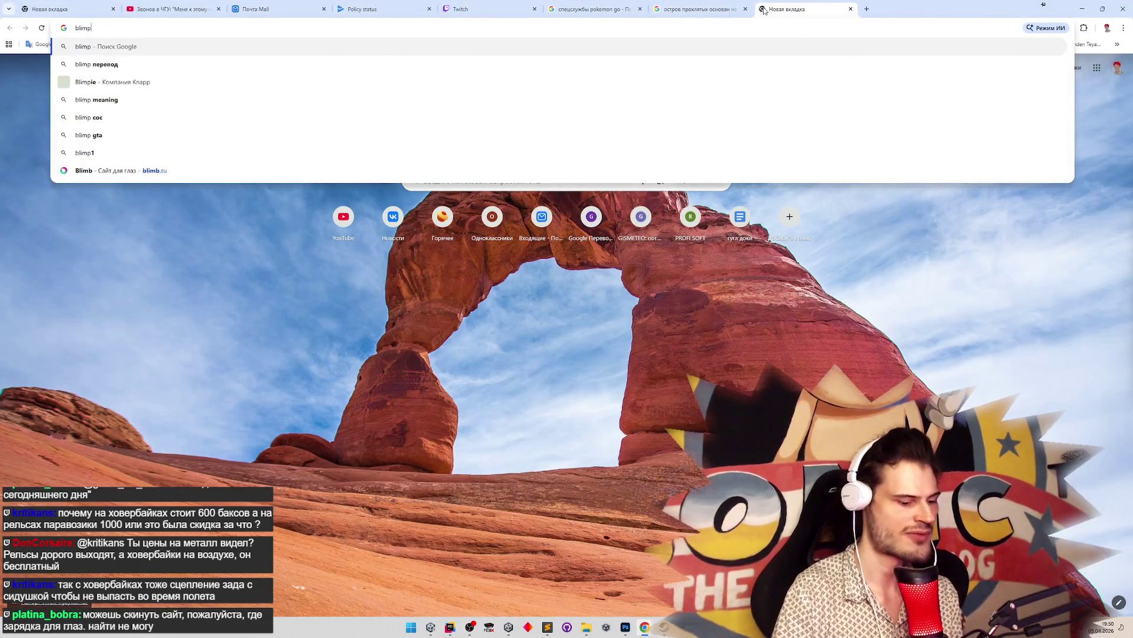
type(" syu")
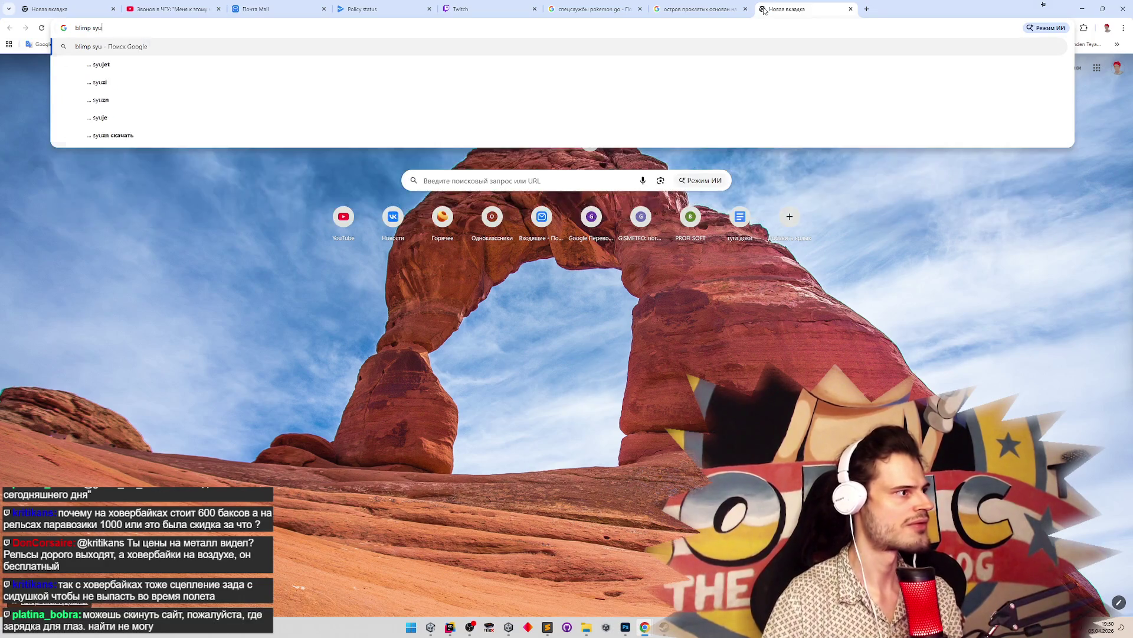
key("Return")
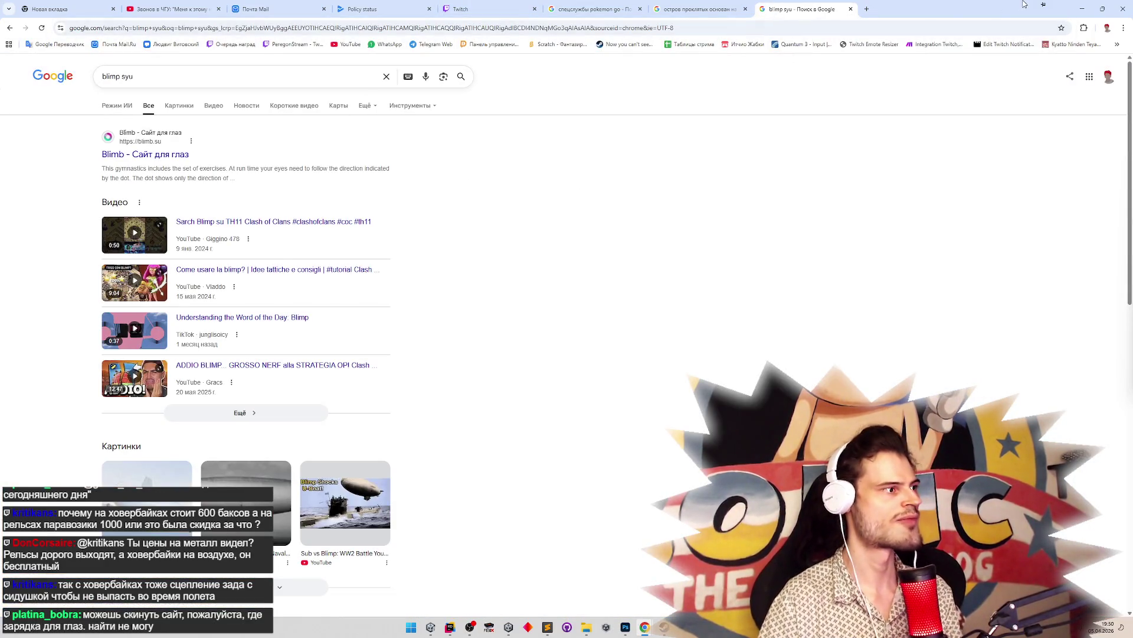
left_click(1082, 9)
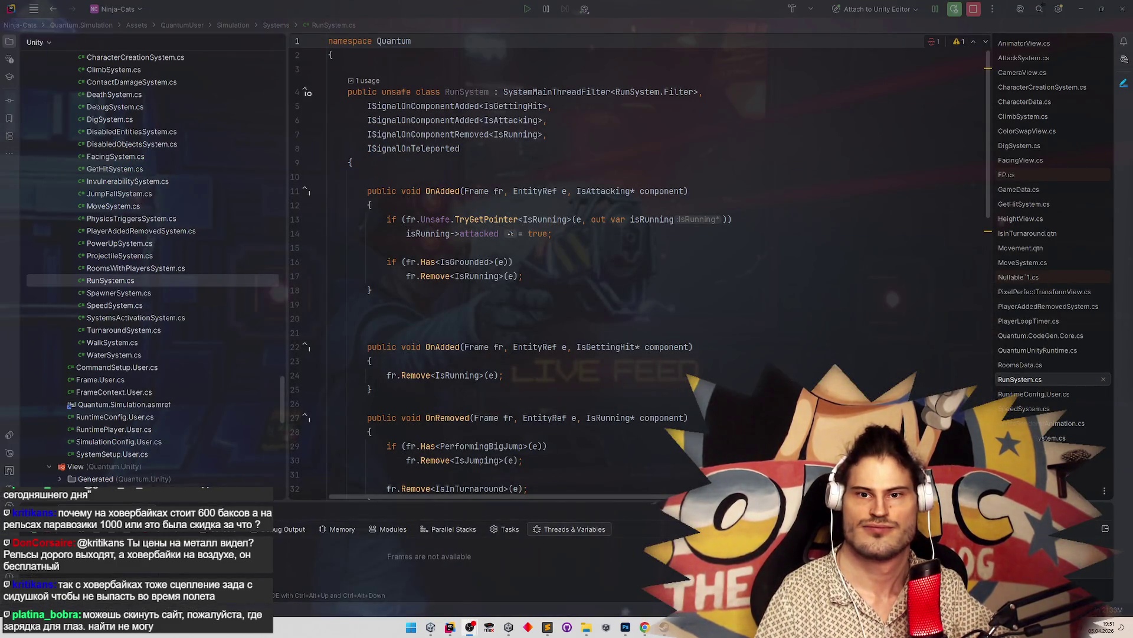
Add !fr.Has<IsInTurnaround>(e) after the IsInWater clause in line 48's canRun condition
left_click(592, 296)
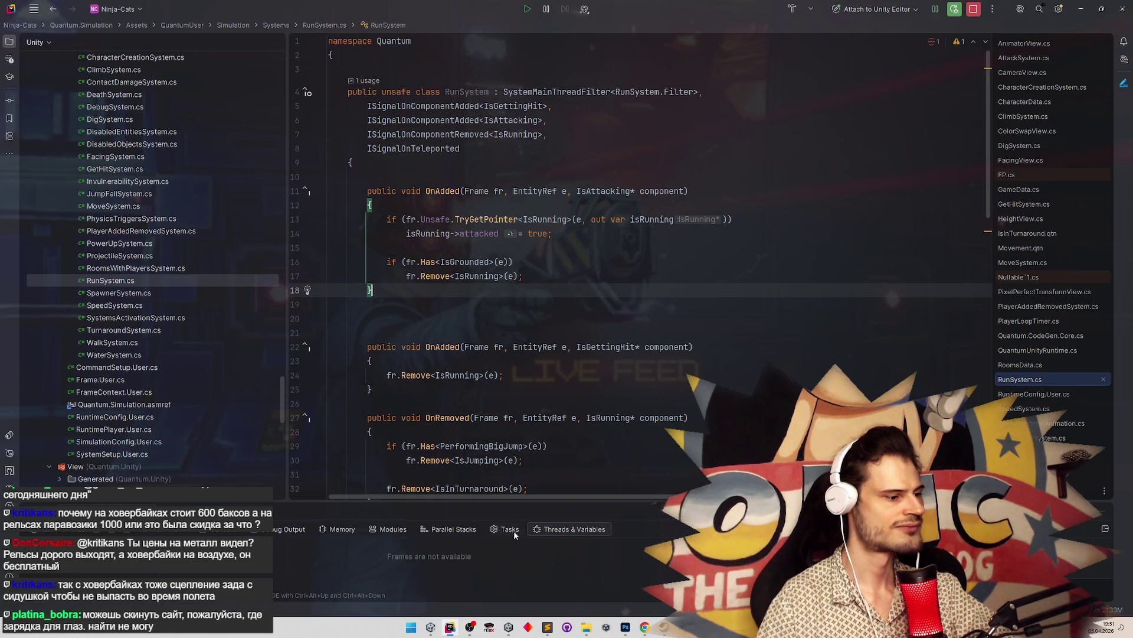
mouse_move(452, 627)
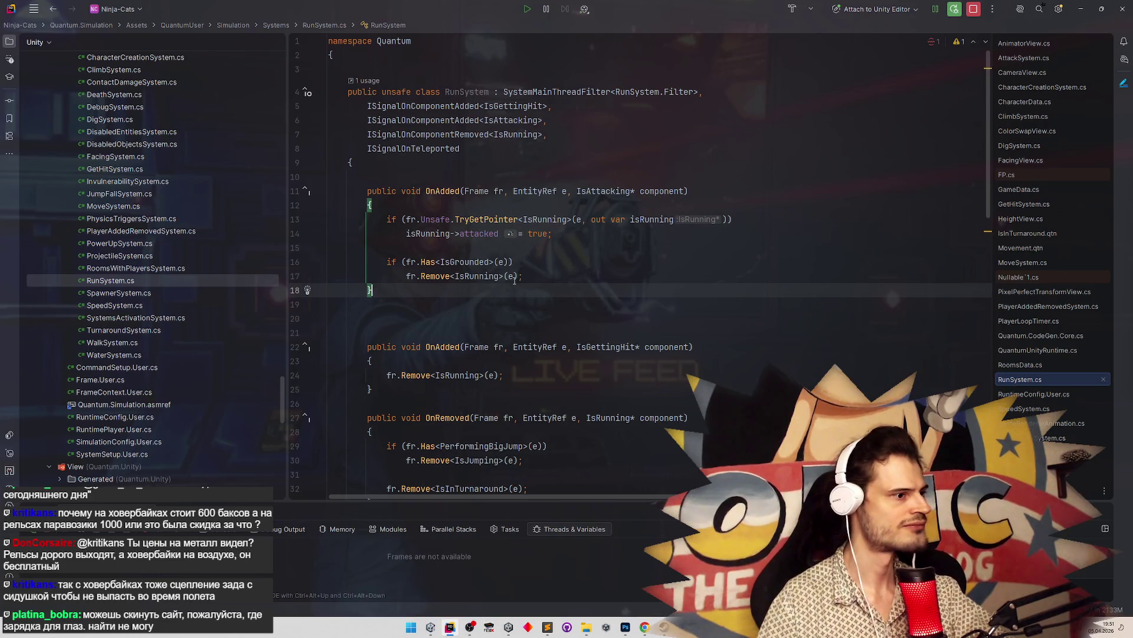
scroll(619, 327, "down", 5)
scroll(643, 283, "down", 3)
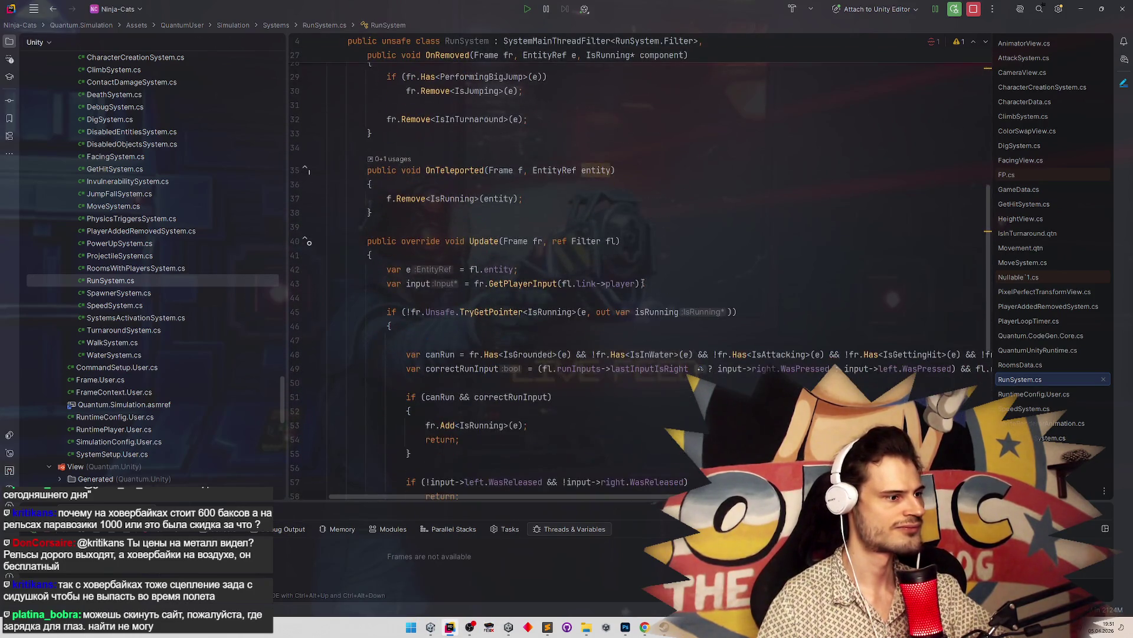
scroll(651, 289, "down", 1)
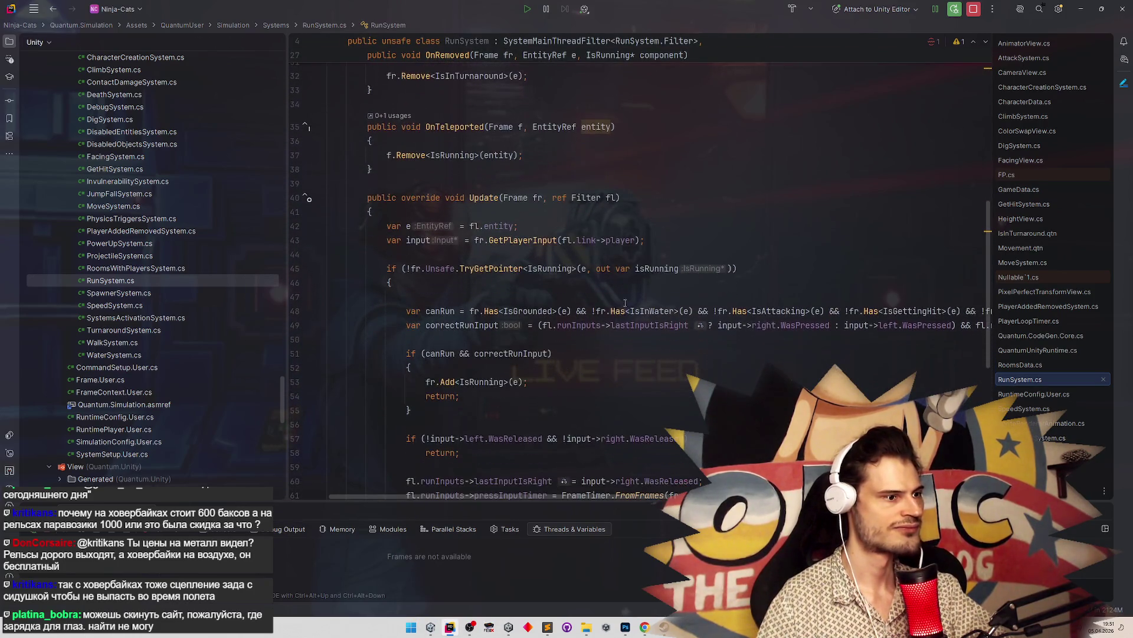
left_click(699, 311)
type("&& !fr.Has<IsInWater>(e)")
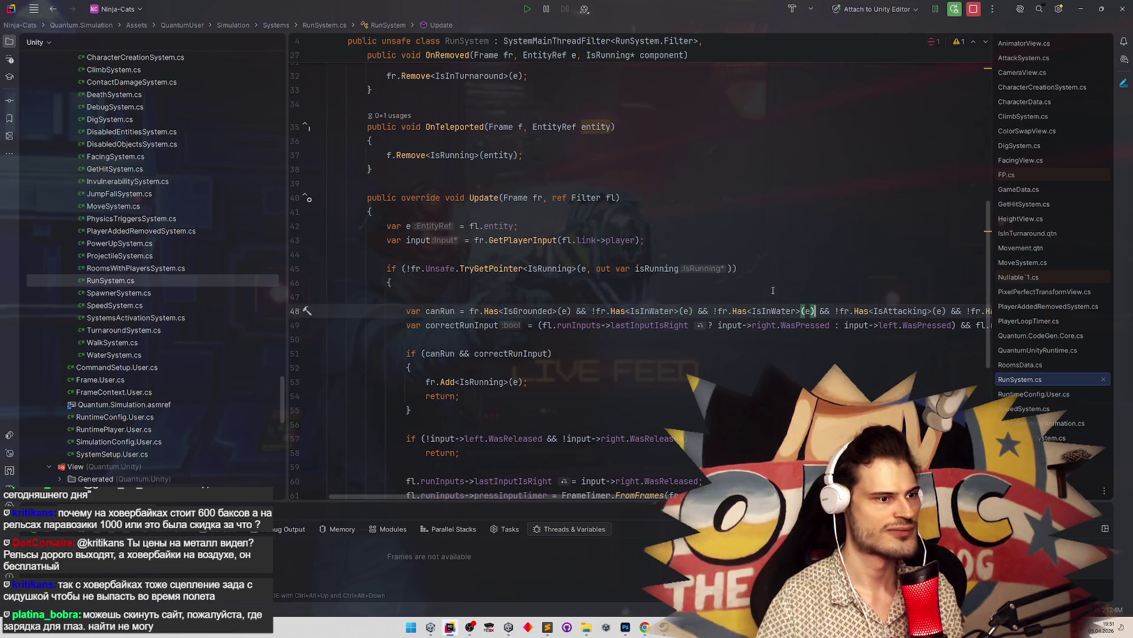
double_click(762, 311)
type("isIn")
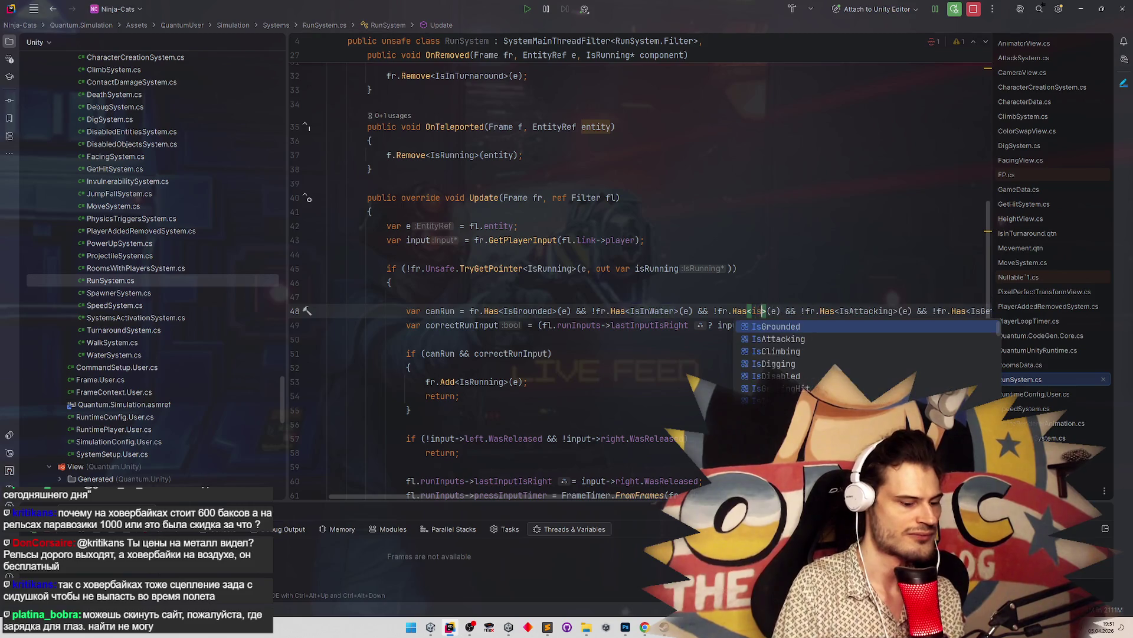
key("Return")
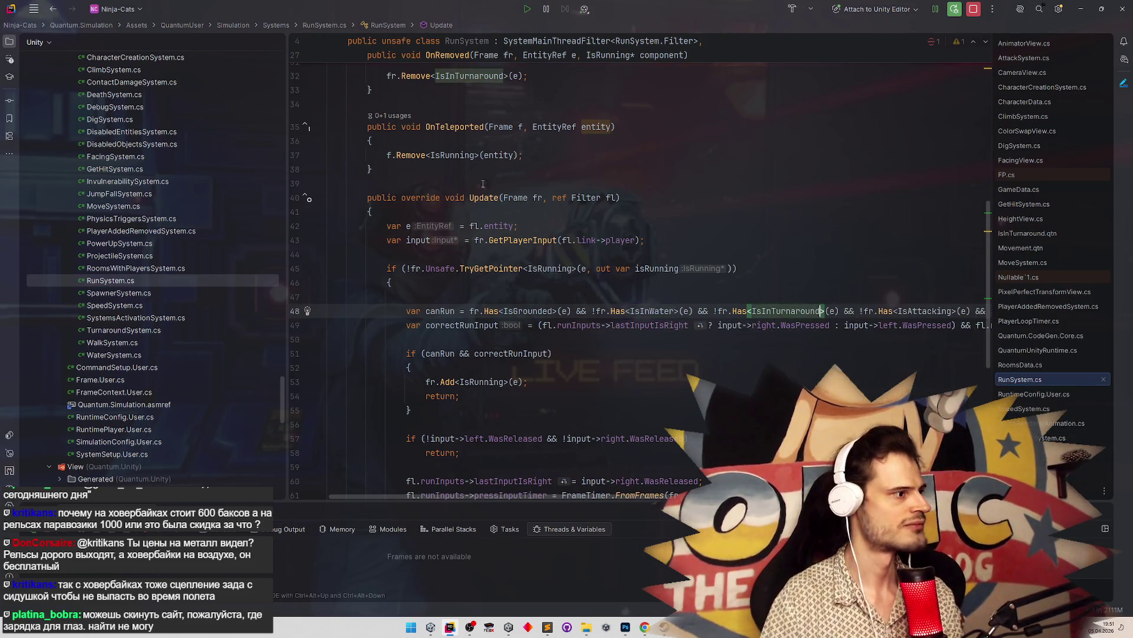
scroll(279, 371, "up", 5)
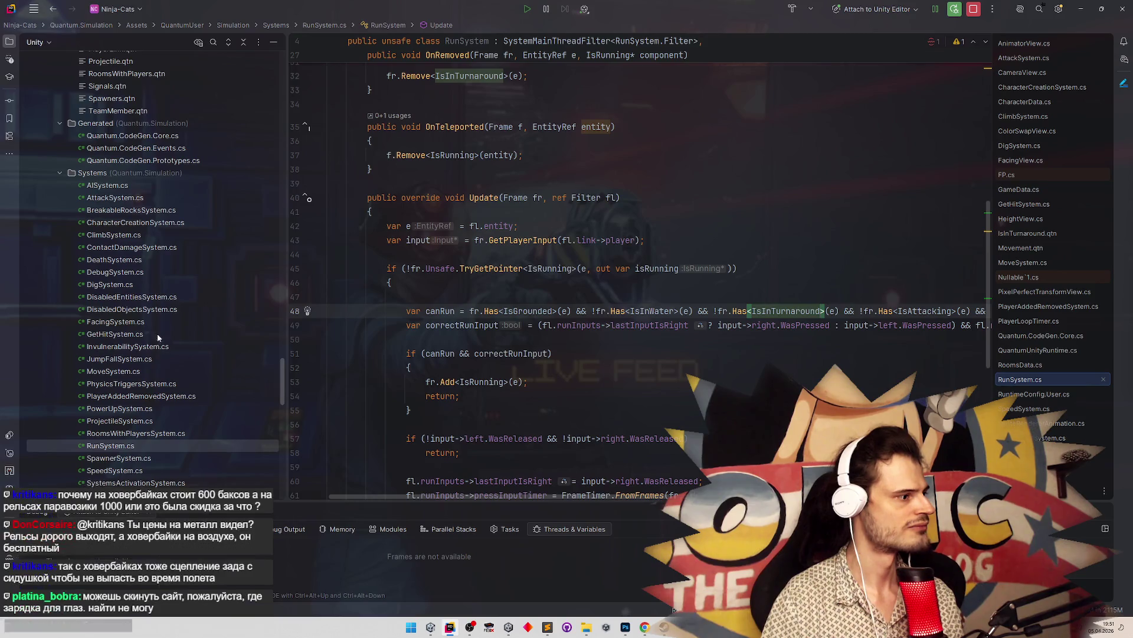
key("shift")
key("shift")
Open Signals.qtn and the HasDelayedTurnaround component file, cancelling an accidental rename
type("si")
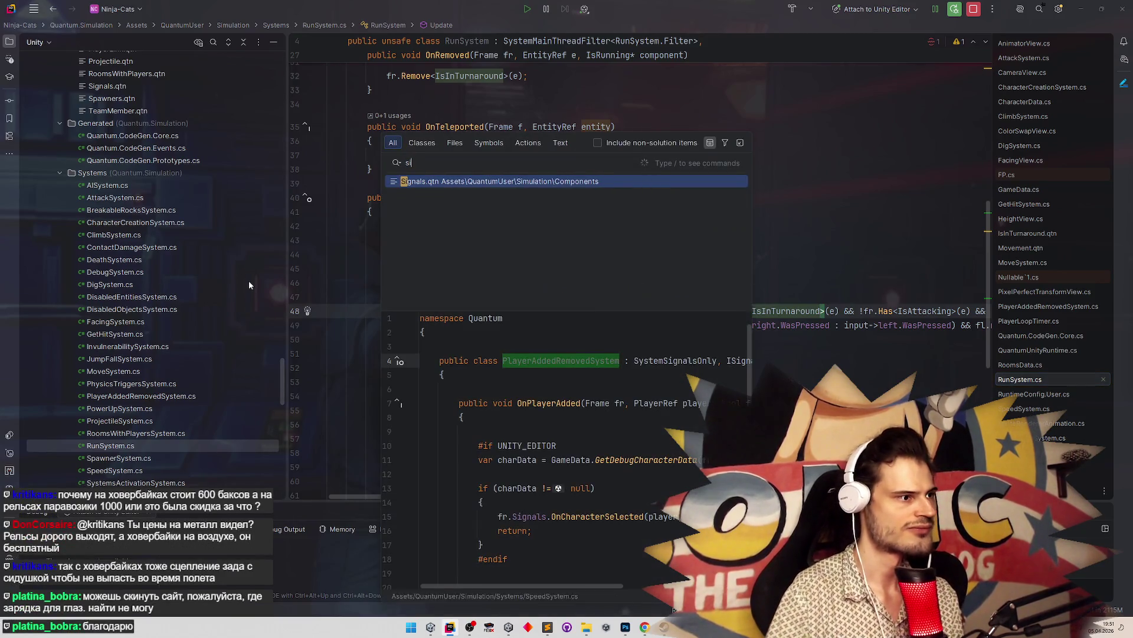
key("Return")
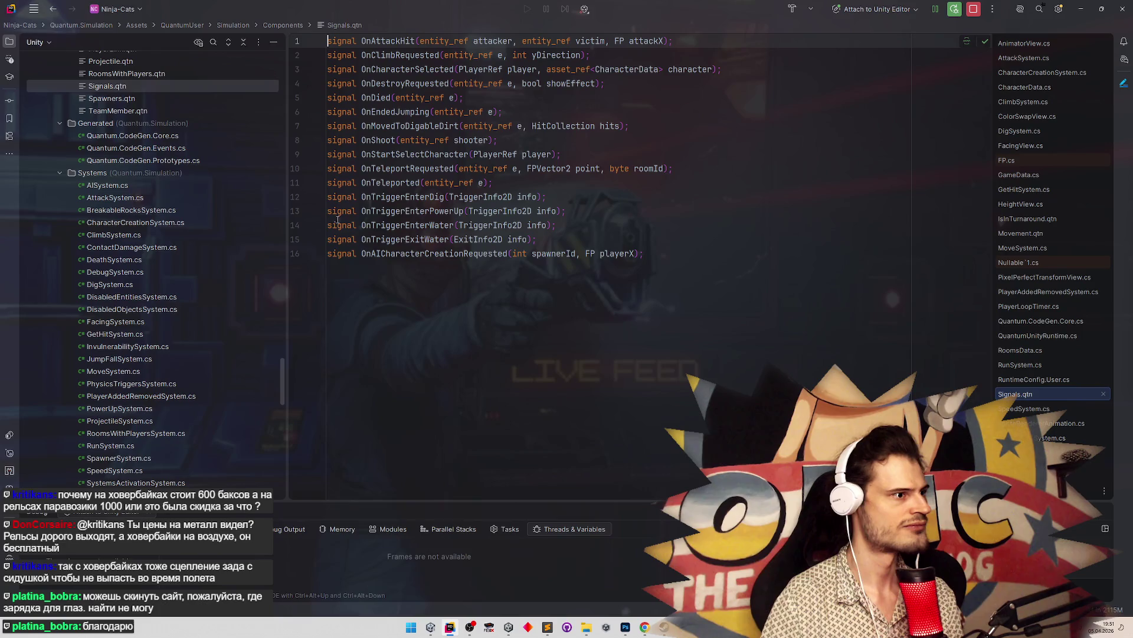
scroll(174, 142, "up", 12)
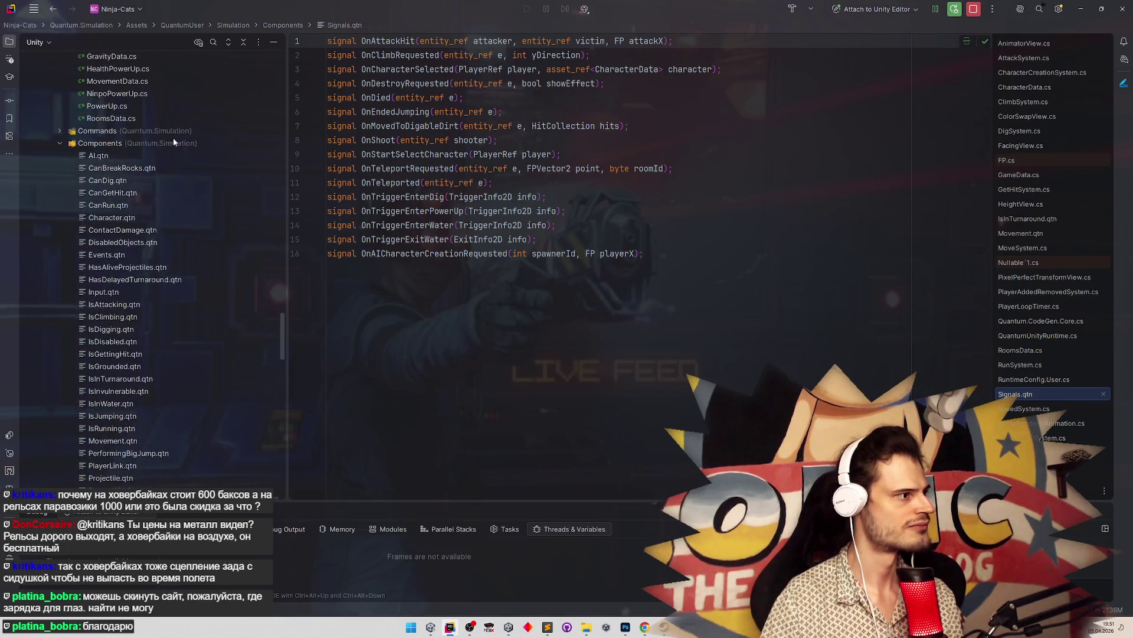
scroll(189, 219, "down", 2)
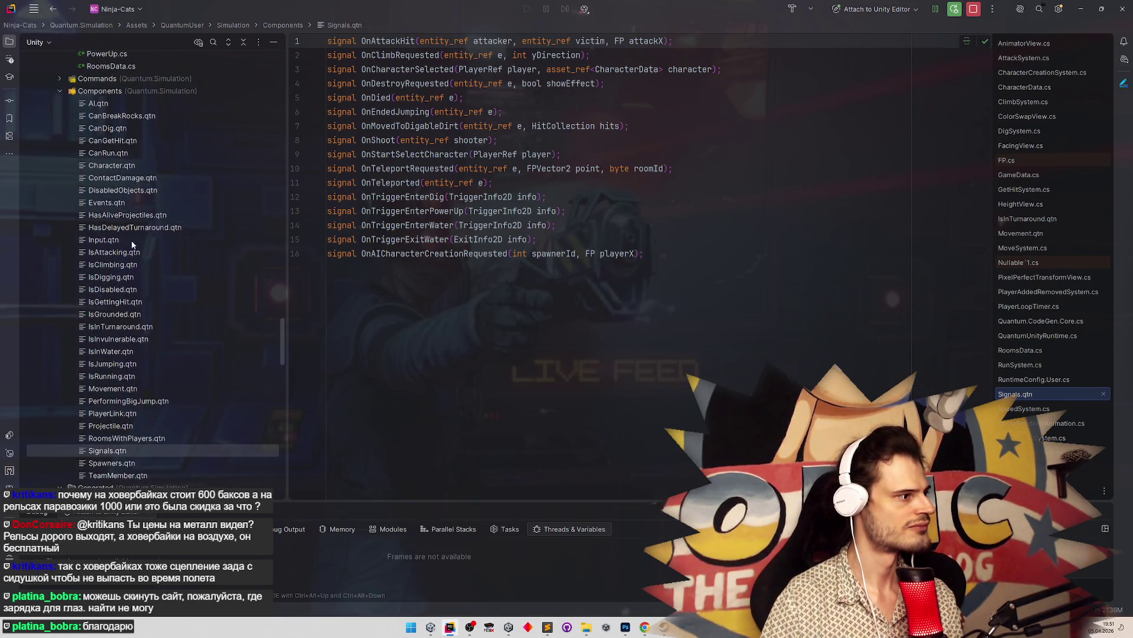
left_click(129, 229)
key("shift+F6")
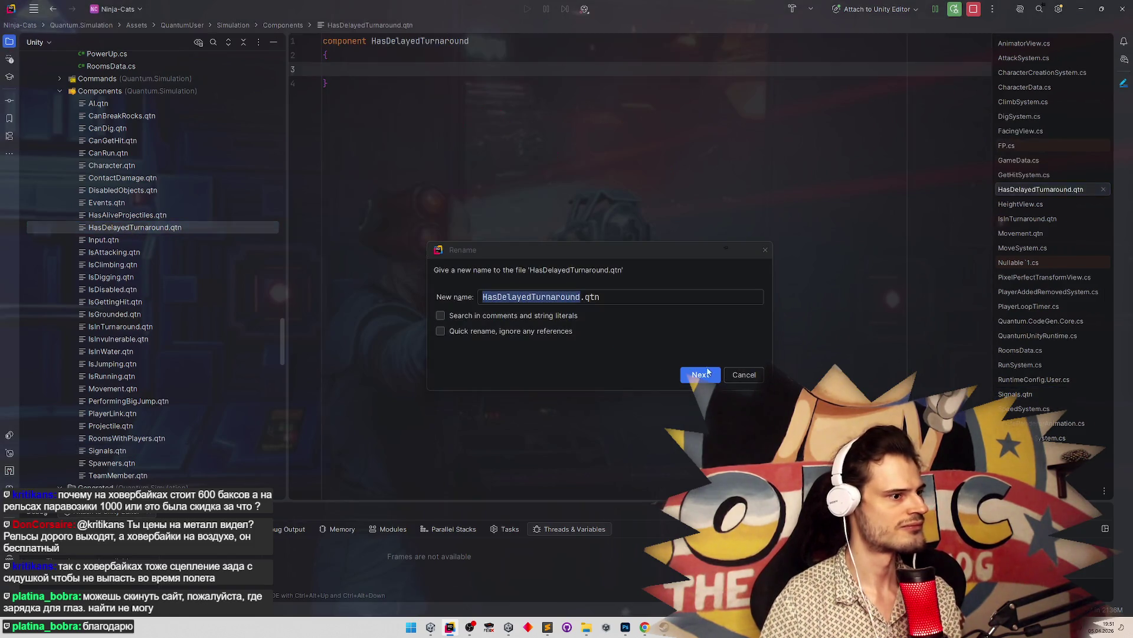
left_click(701, 374)
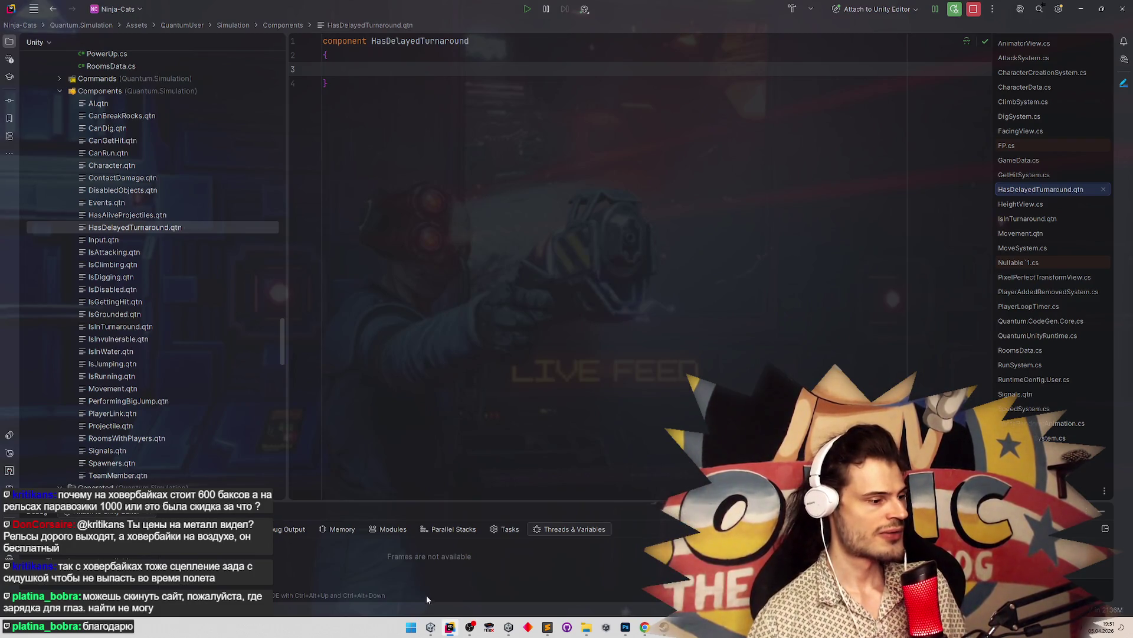
Check Unity's console, then open WalkSystem.cs and TurnaroundSystem.cs from Rider's Explorer tree
left_click(430, 627)
left_click(10, 403)
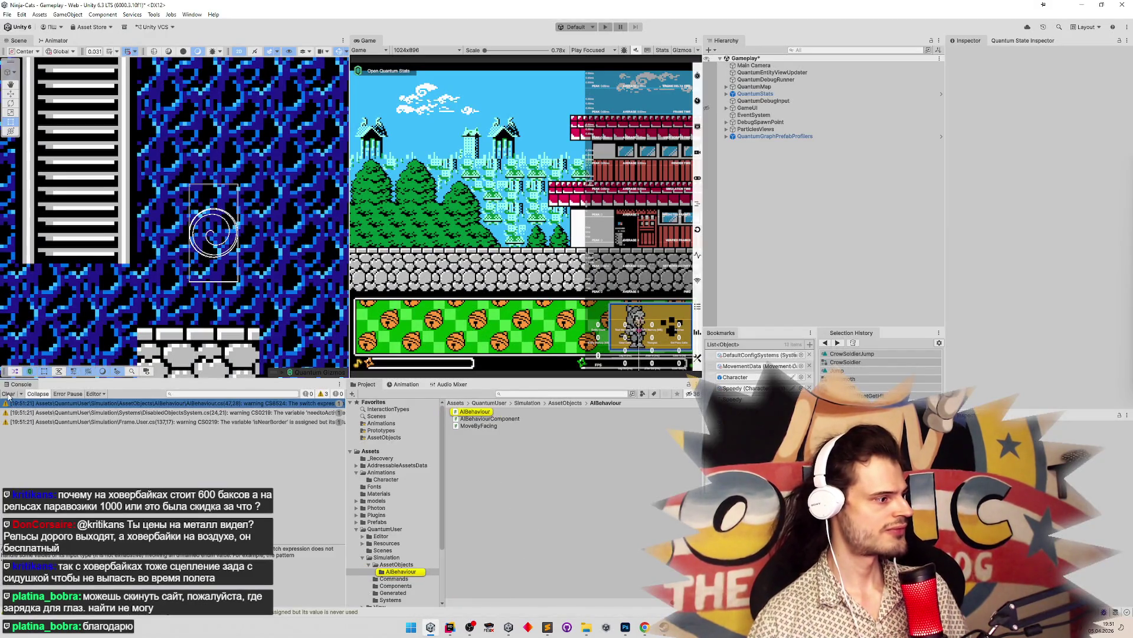
left_click(450, 627)
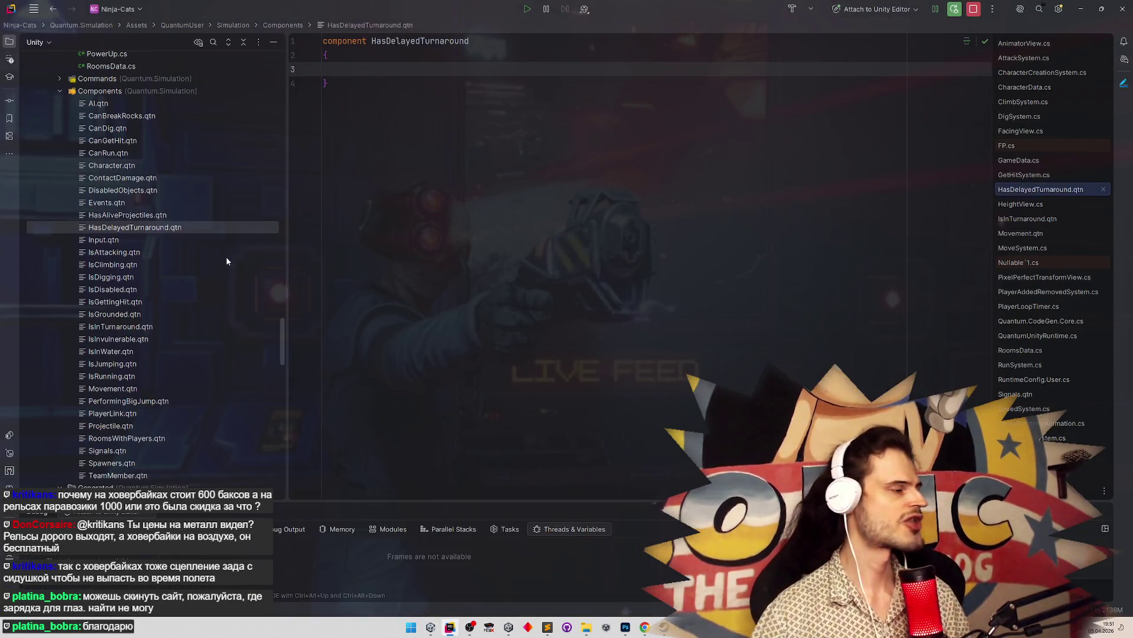
left_click_drag(281, 349, 282, 405)
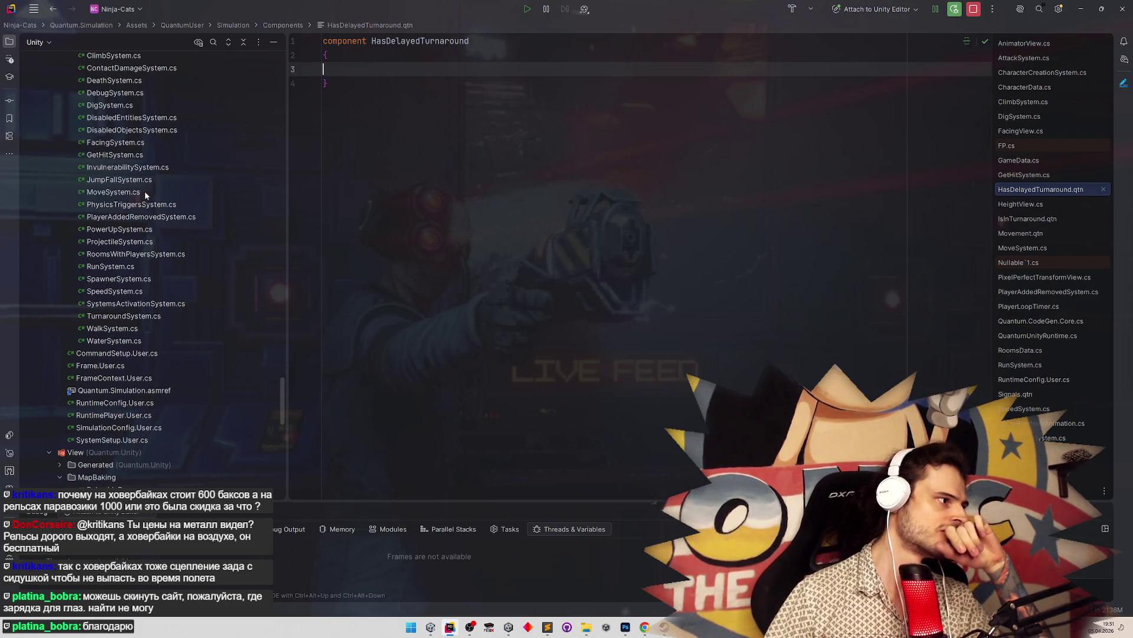
double_click(125, 326)
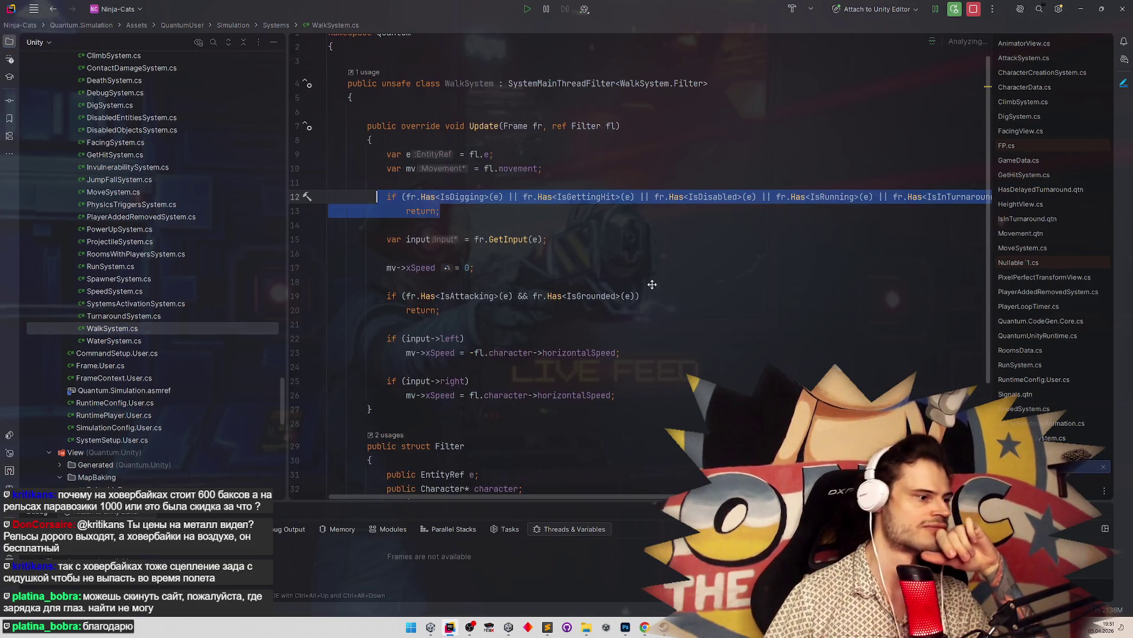
scroll(149, 267, "up", 3)
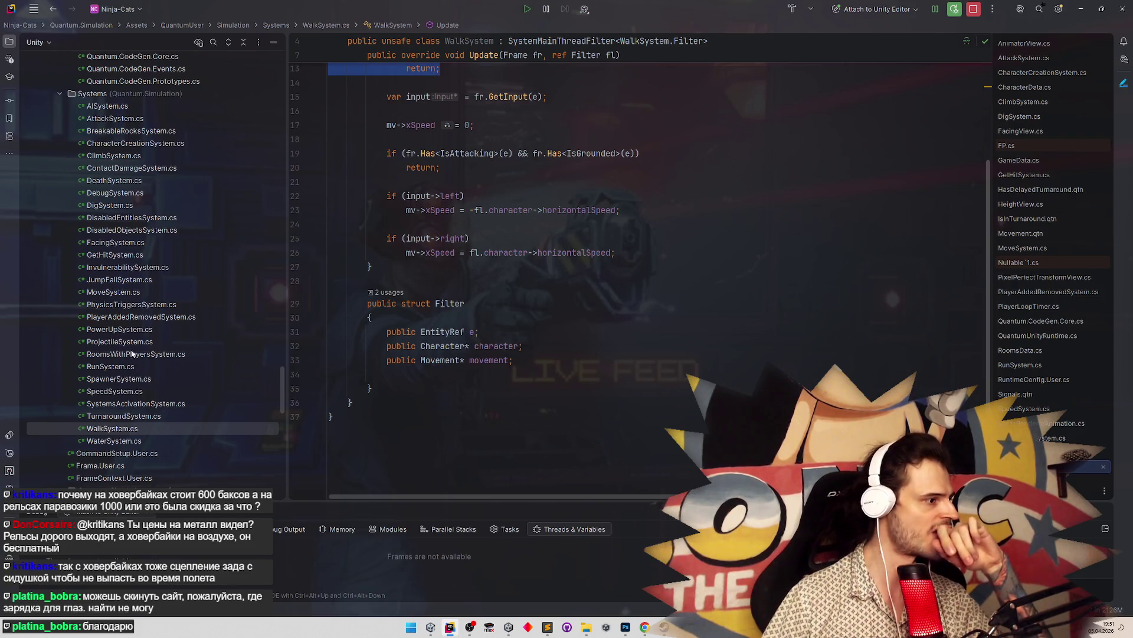
double_click(115, 416)
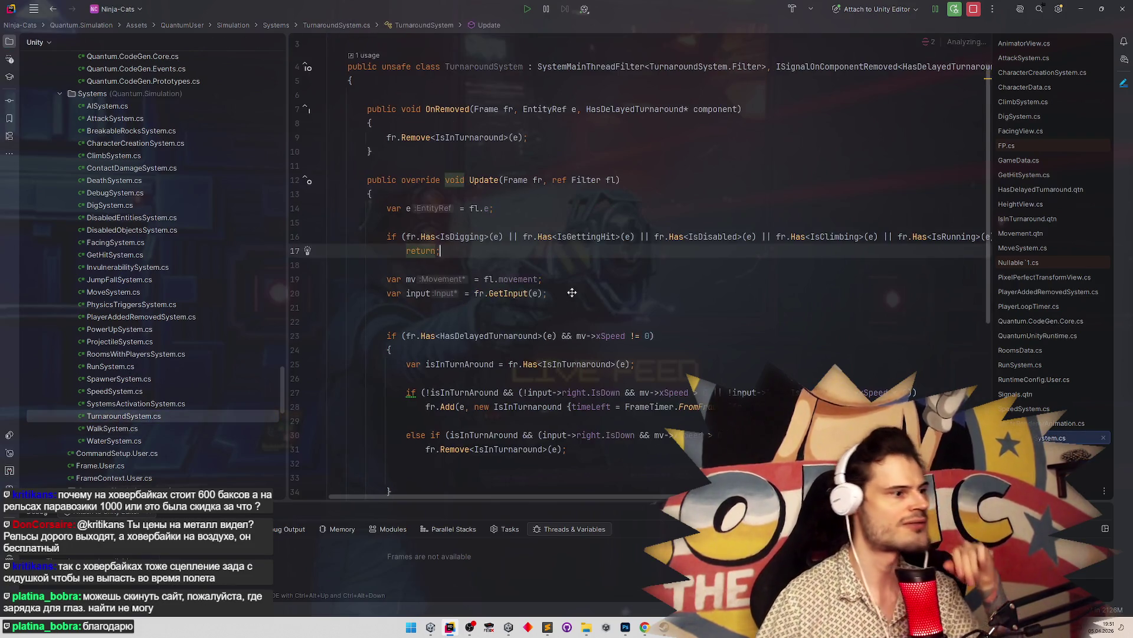
Wrap the else-if branch's Remove call inside a new brace block
left_click(875, 308)
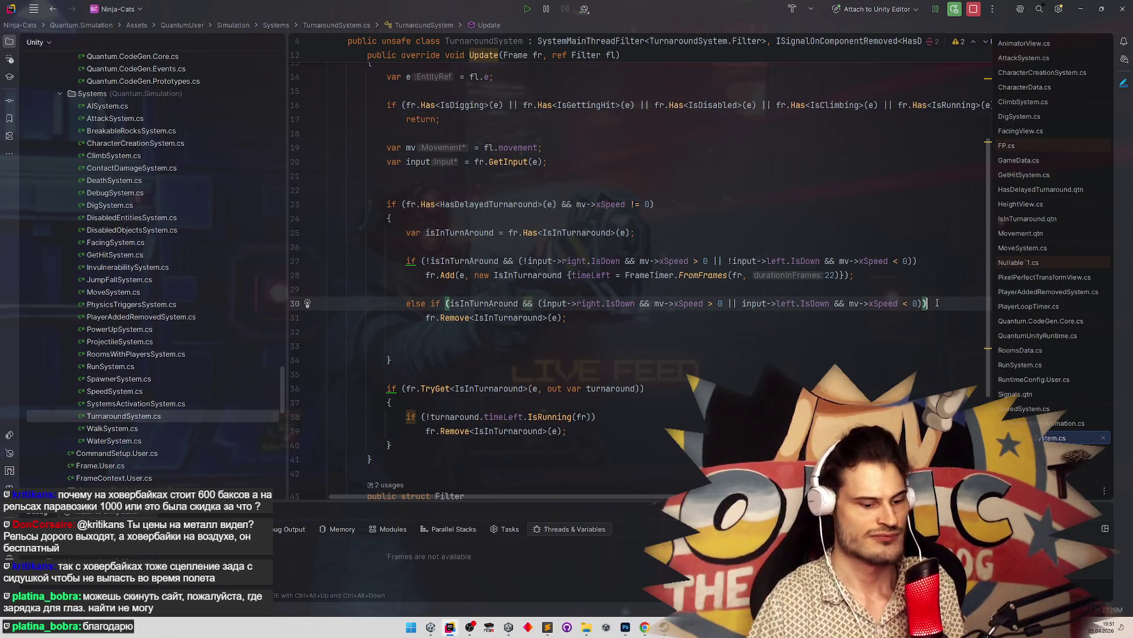
key("Return")
type("{")
key("Return")
left_click(427, 360)
key("ctrl+shift+Up")
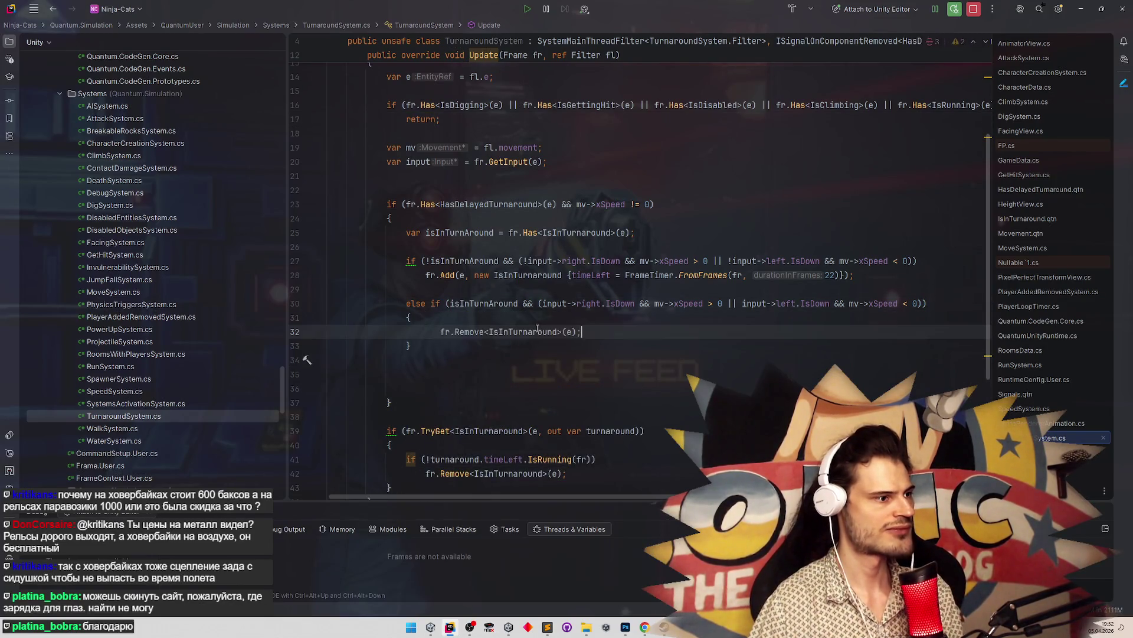
key("Down")
Write fr.Unsafe.GetPointer<Character>(e).facing = inside the block
type("fr")
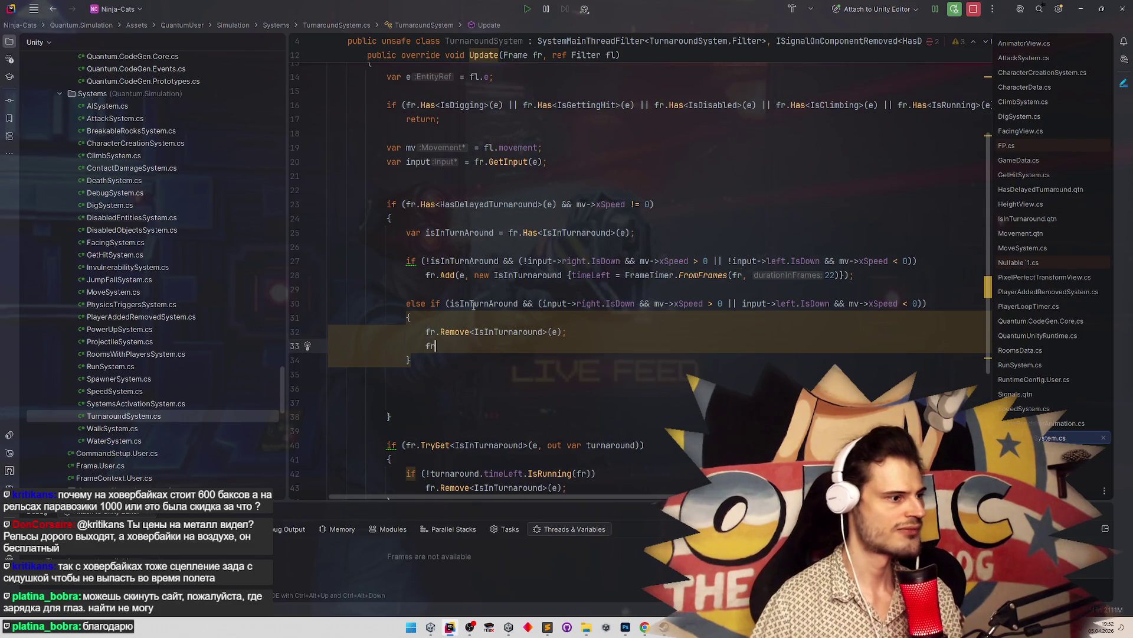
type(".unsa")
key("Return")
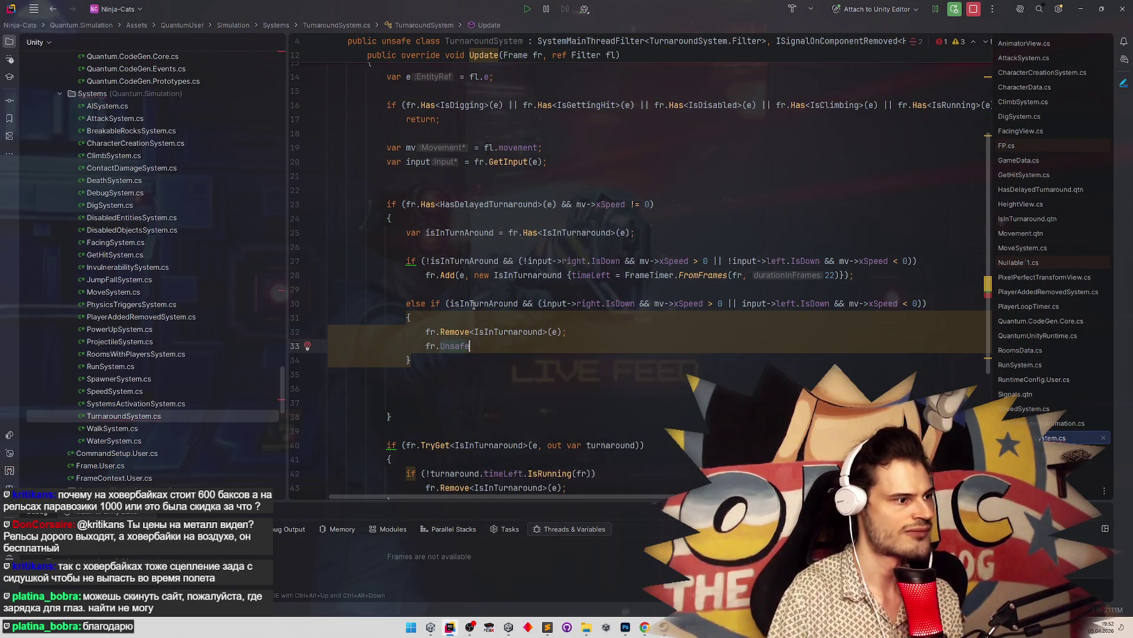
type(".")
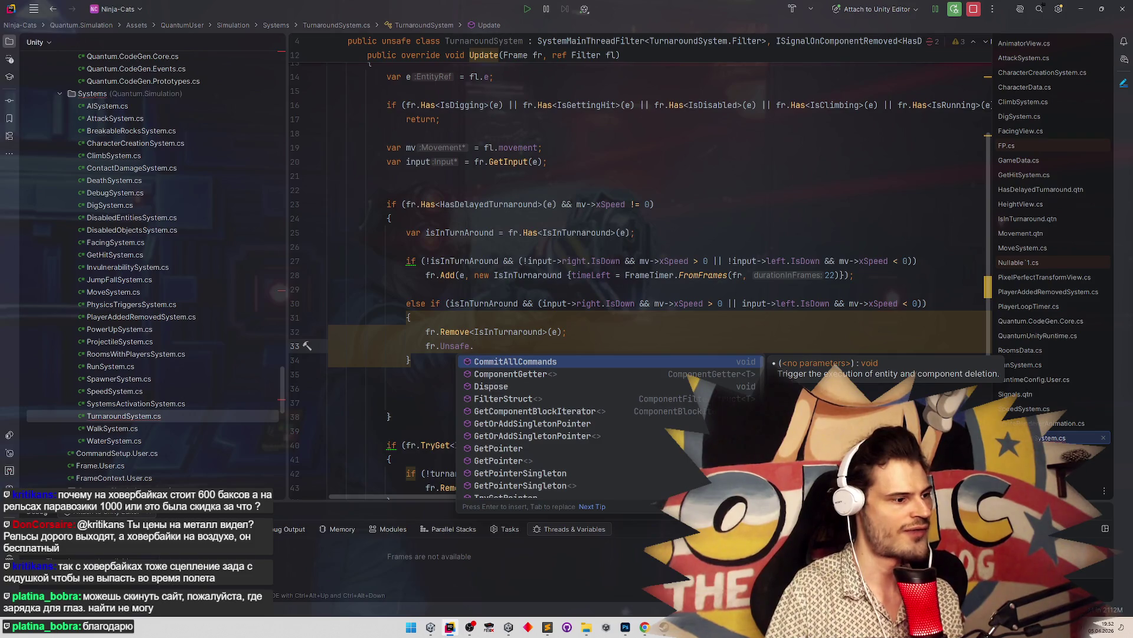
key("Down")
key("Down")
key("Down")
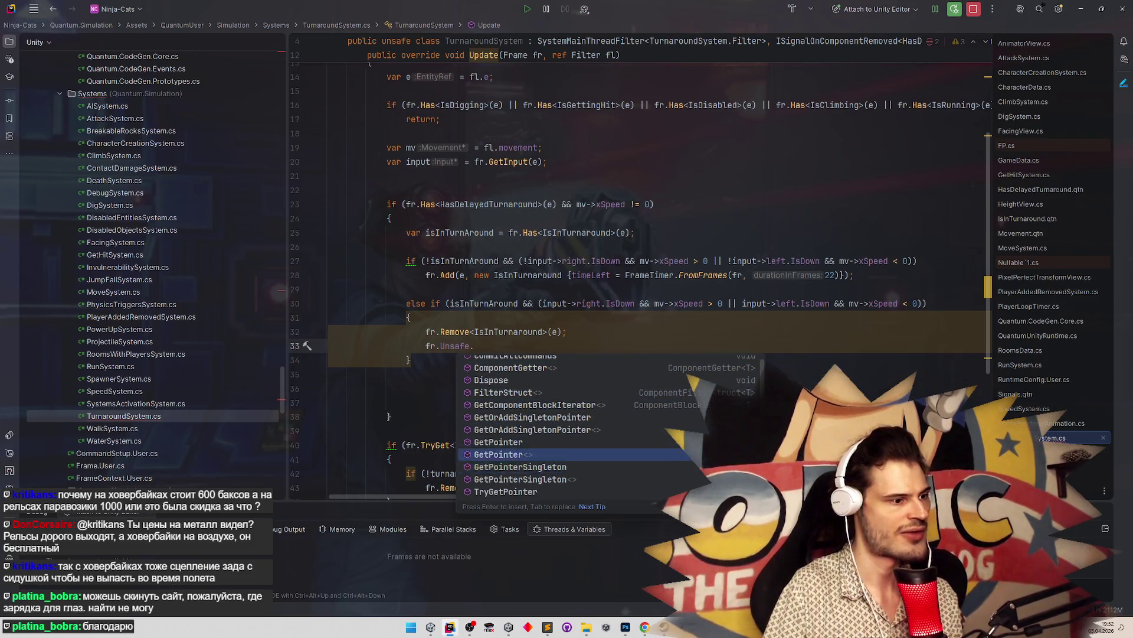
key("Return")
type("C>(")
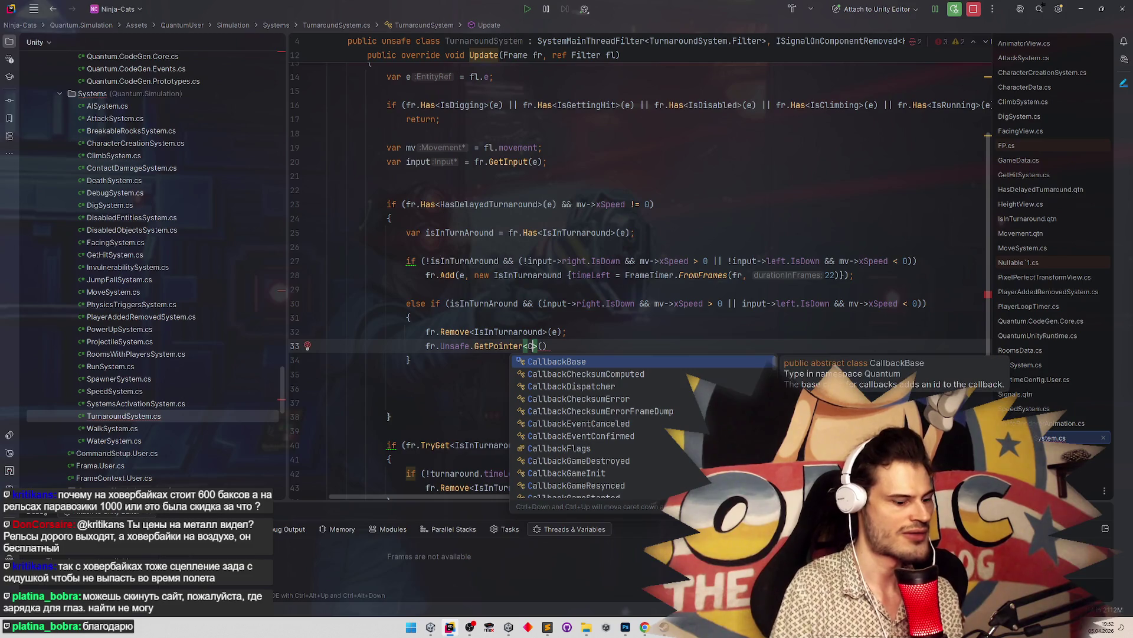
type("ha")
key("Return")
key("Right")
key("Right")
type("e")
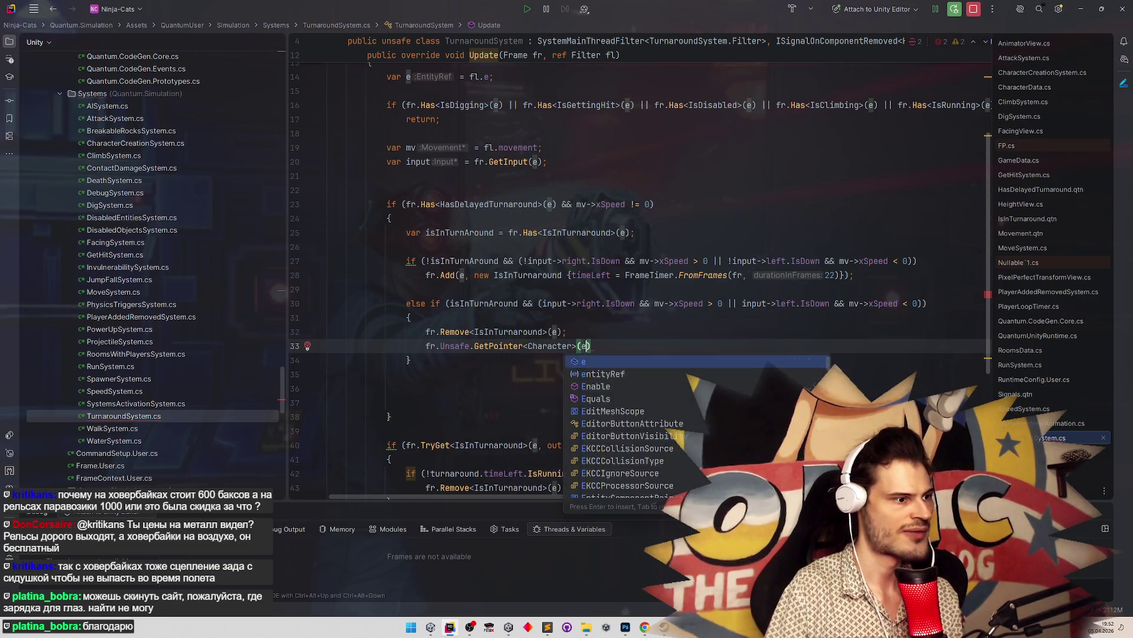
key("Right")
type(".f")
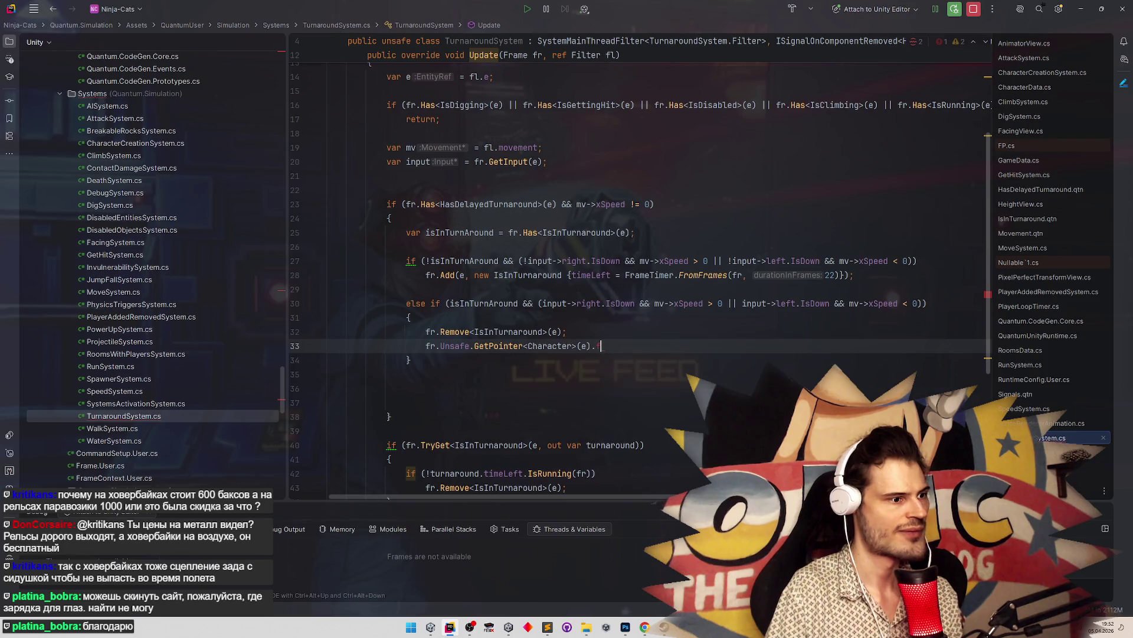
type("fac")
key("Return")
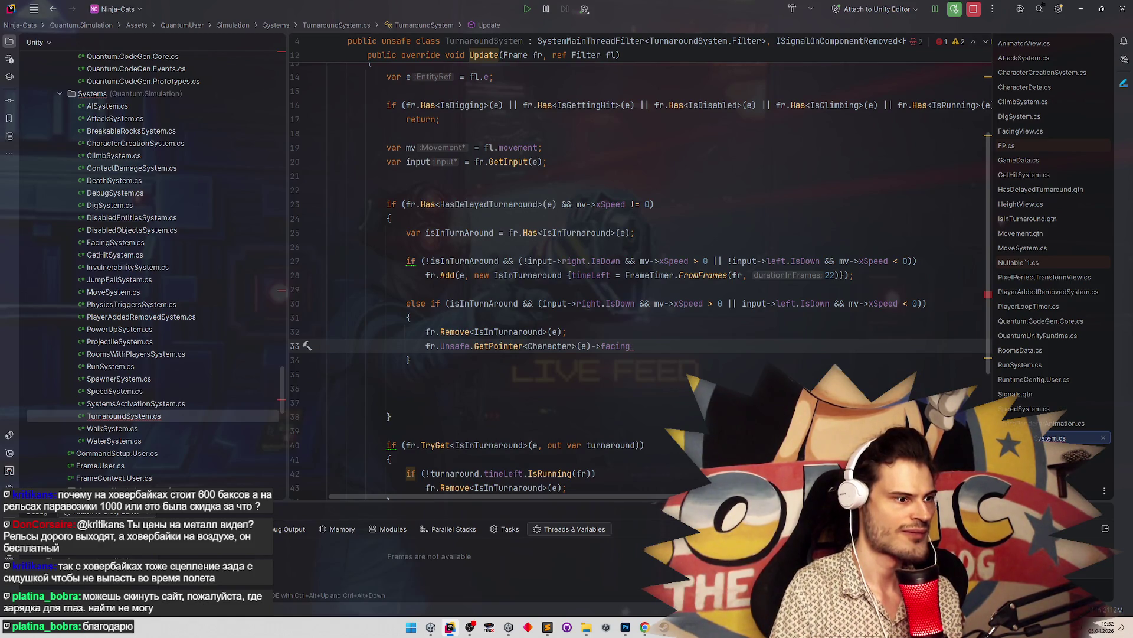
type(" =")
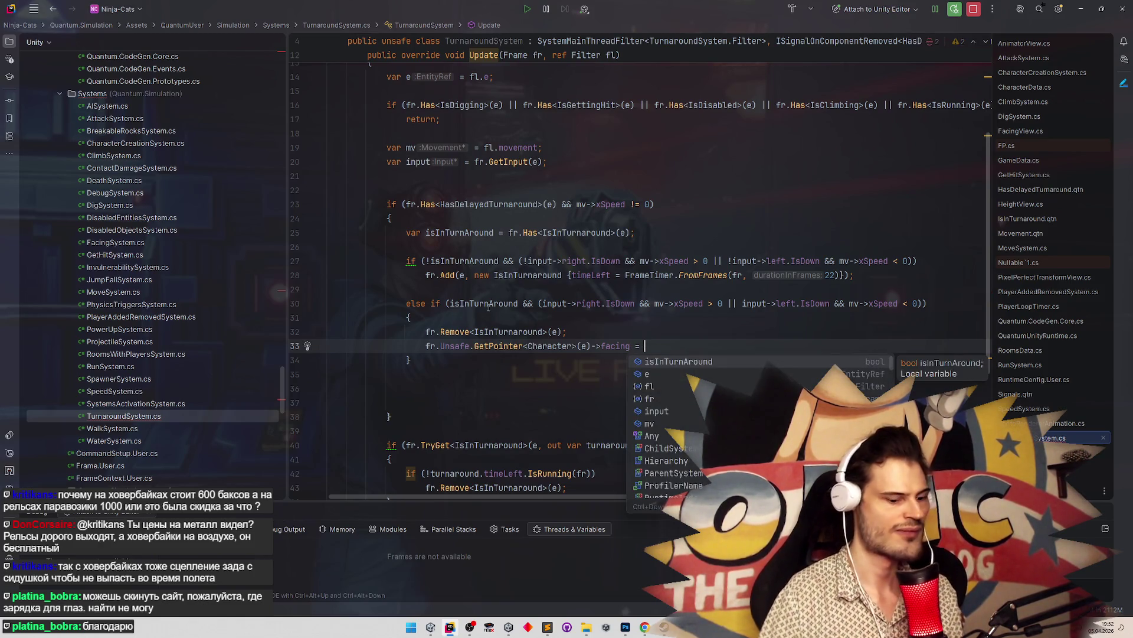
key("Escape")
Move the character pointer lookup into a 'var character =' line above the facing assignment
left_click_drag(425, 346, 616, 345)
left_click(634, 334)
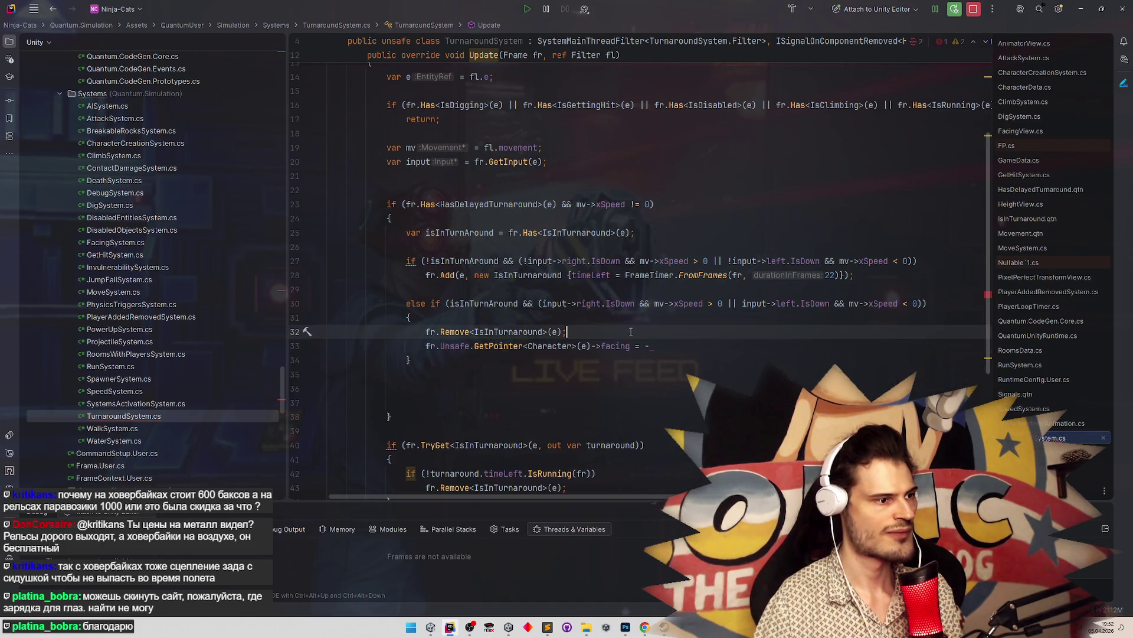
key("Return")
type("var ")
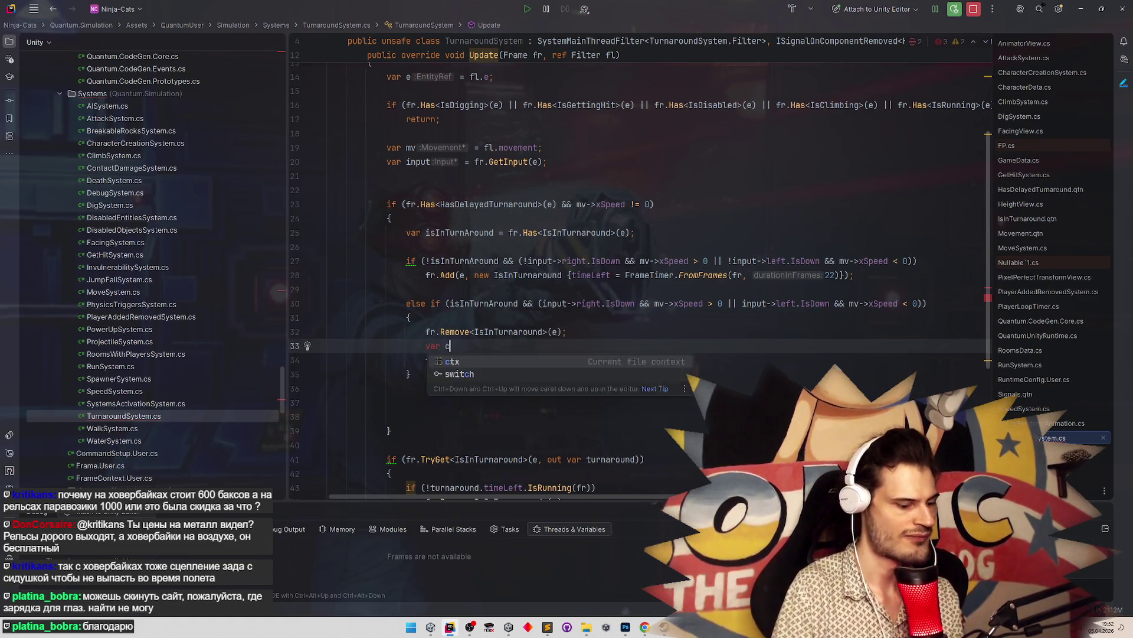
type("character =")
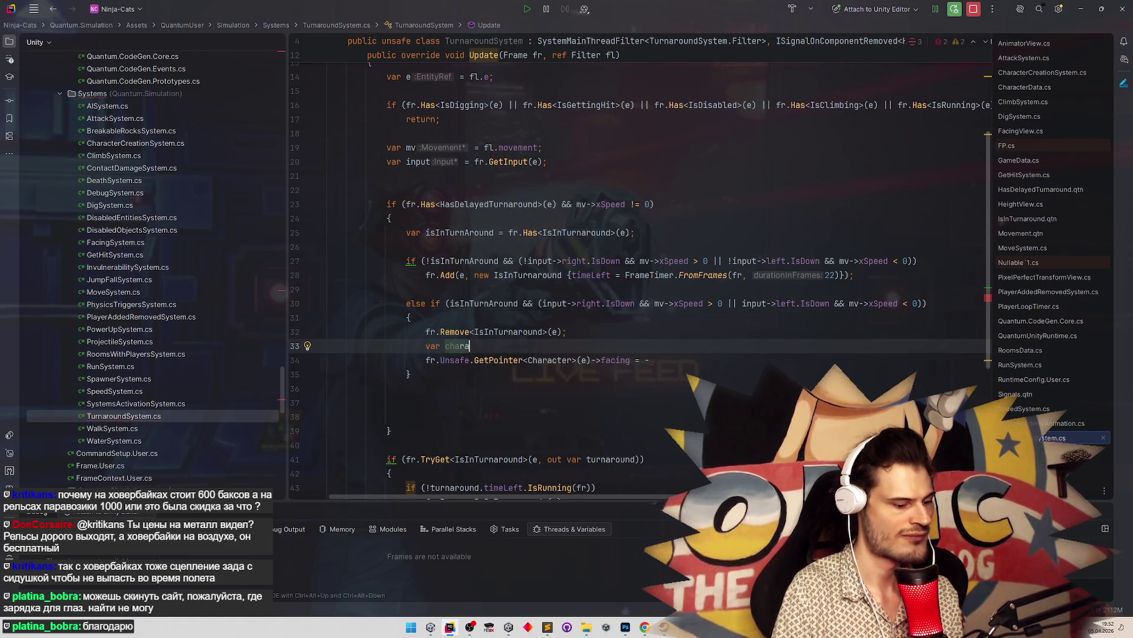
left_click_drag(422, 360, 602, 361)
key("ctrl+x")
key("Up")
key("End")
key("ctrl+v")
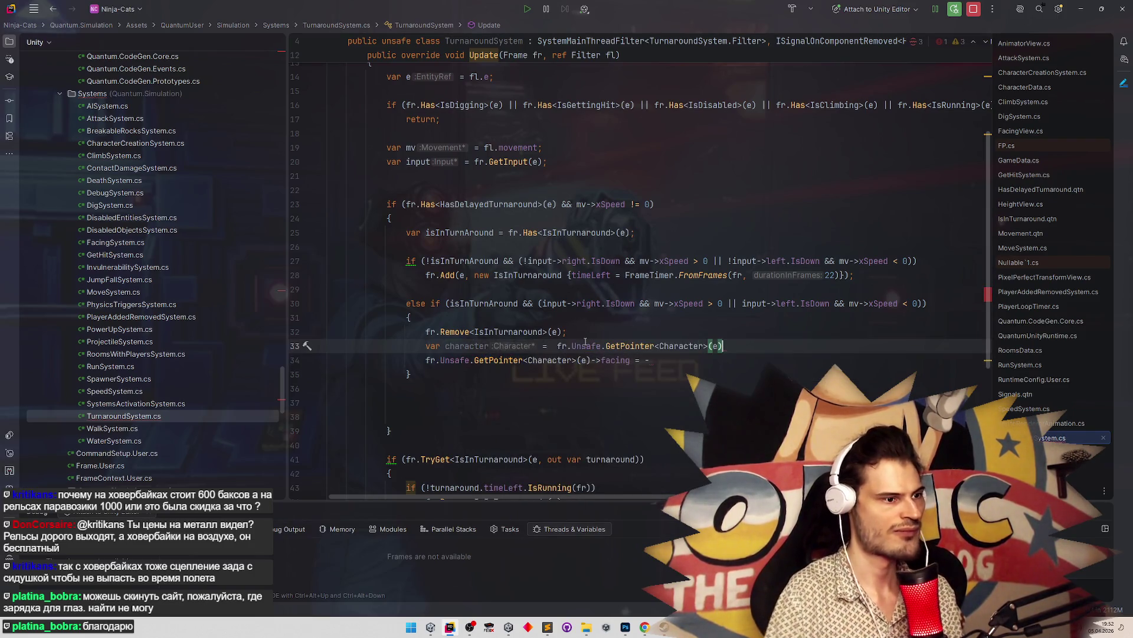
type("l")
key("BackSpace")
type(";")
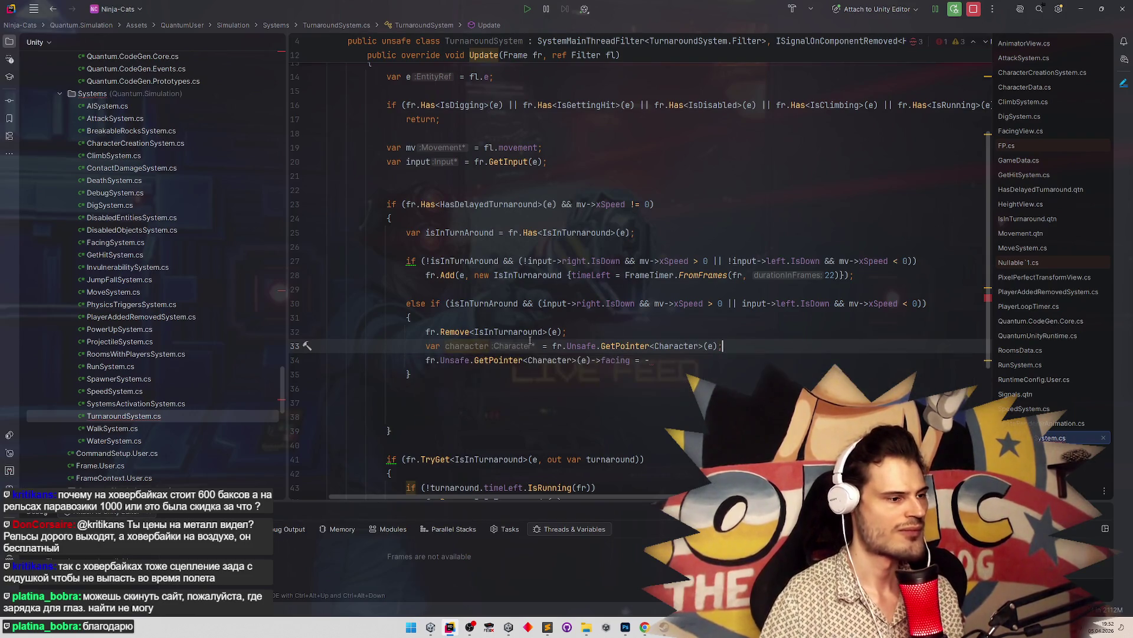
Delete the leftover character variable line and its empty line
double_click(474, 347)
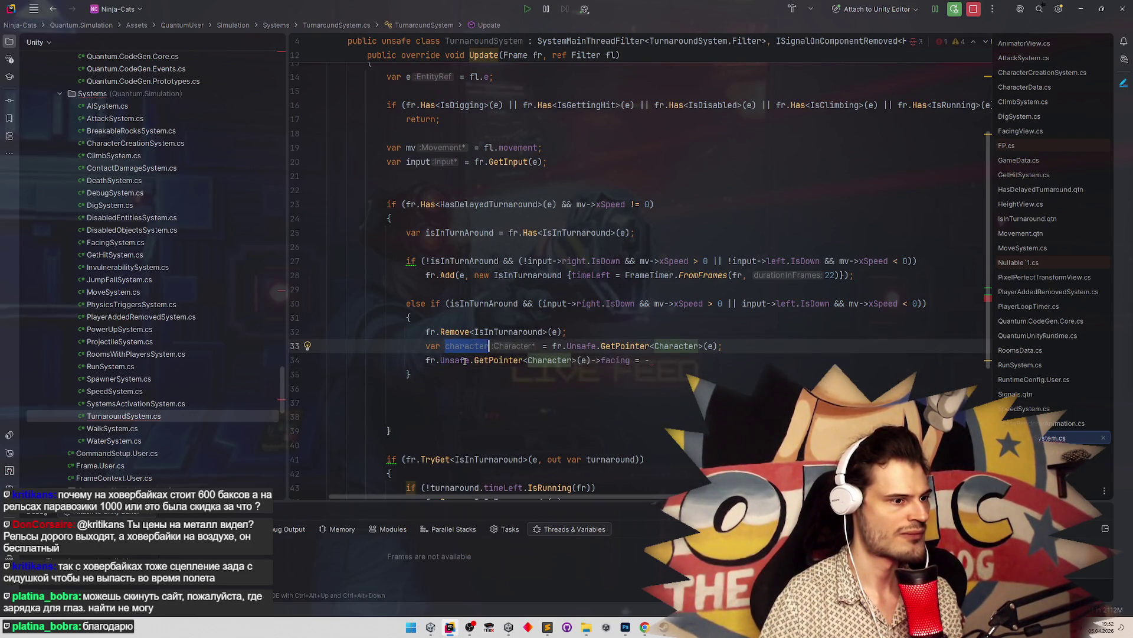
left_click(425, 360)
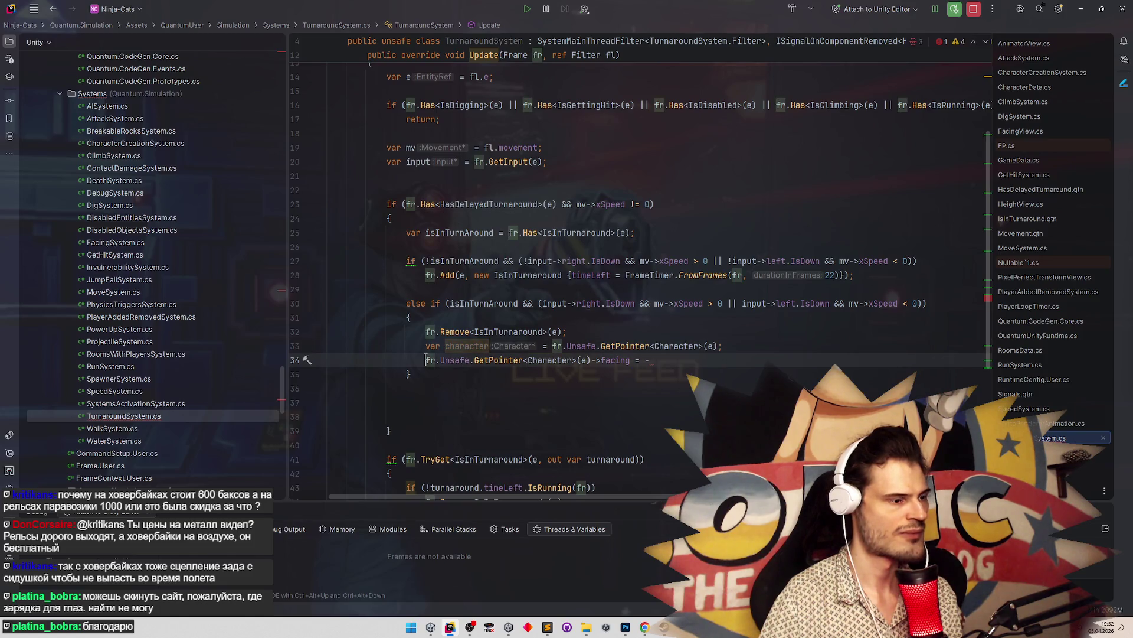
key("Up")
key("End")
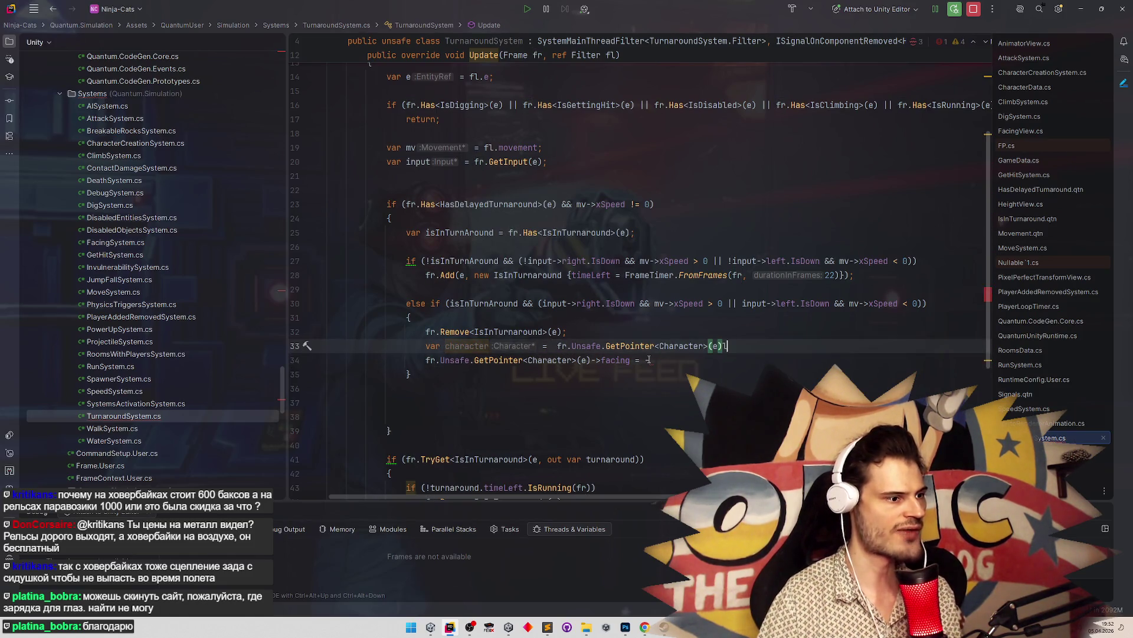
key("BackSpace")
key("BackSpace")
key("BackSpace")
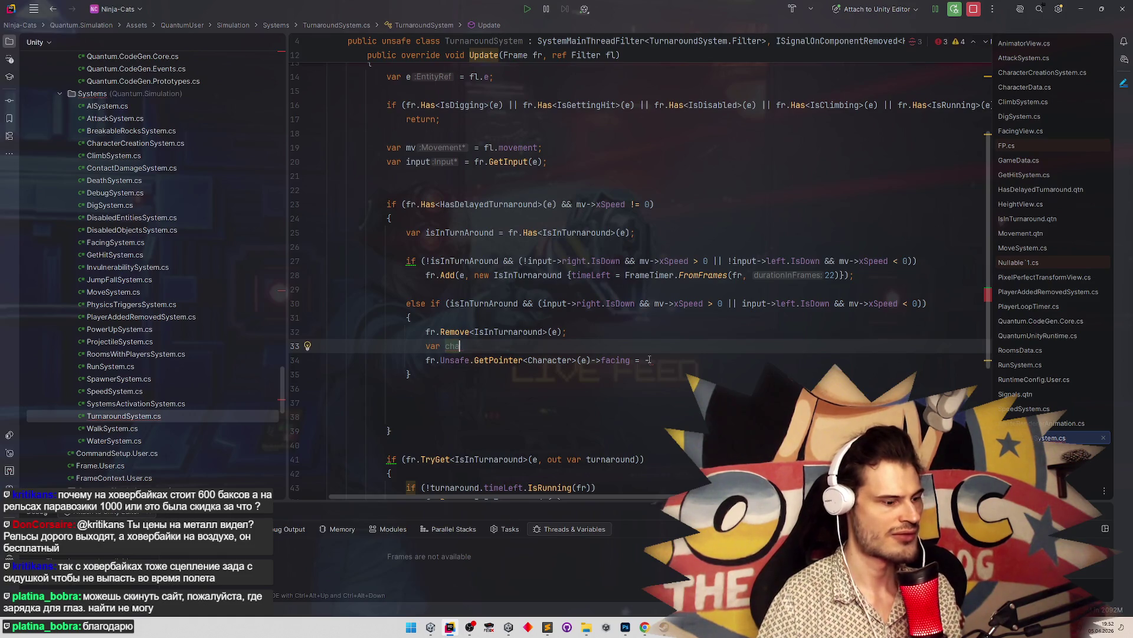
key("shift+Home")
key("BackSpace")
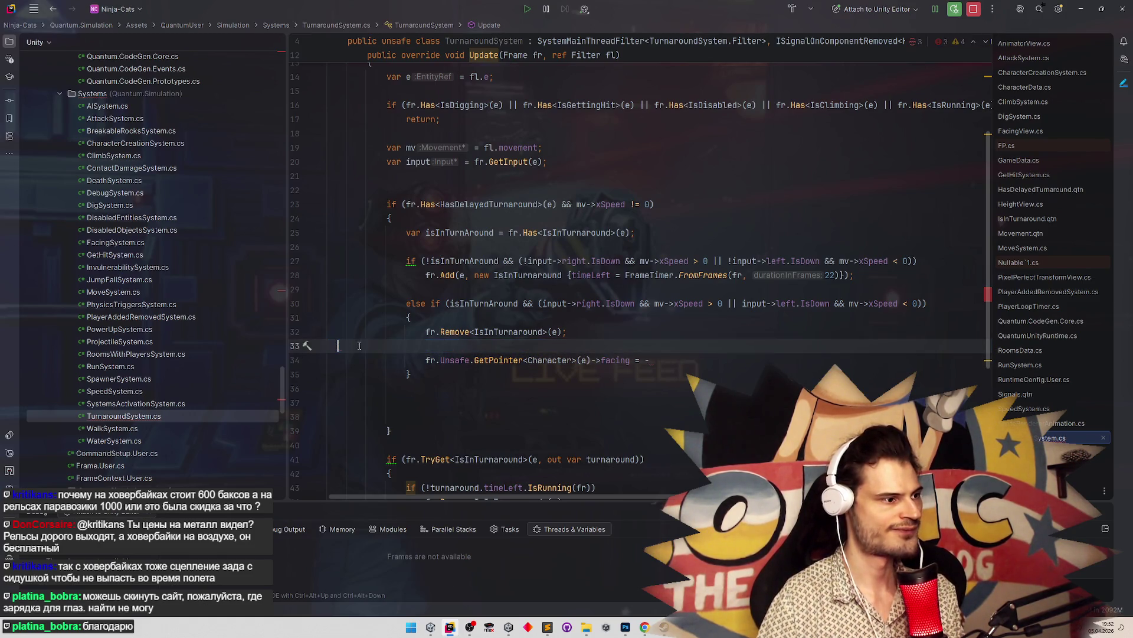
key("Delete")
Change line 33 to 'facing *= -1;' and switch to Unity to reload
left_click(654, 347)
key("BackSpace")
key("BackSpace")
key("BackSpace")
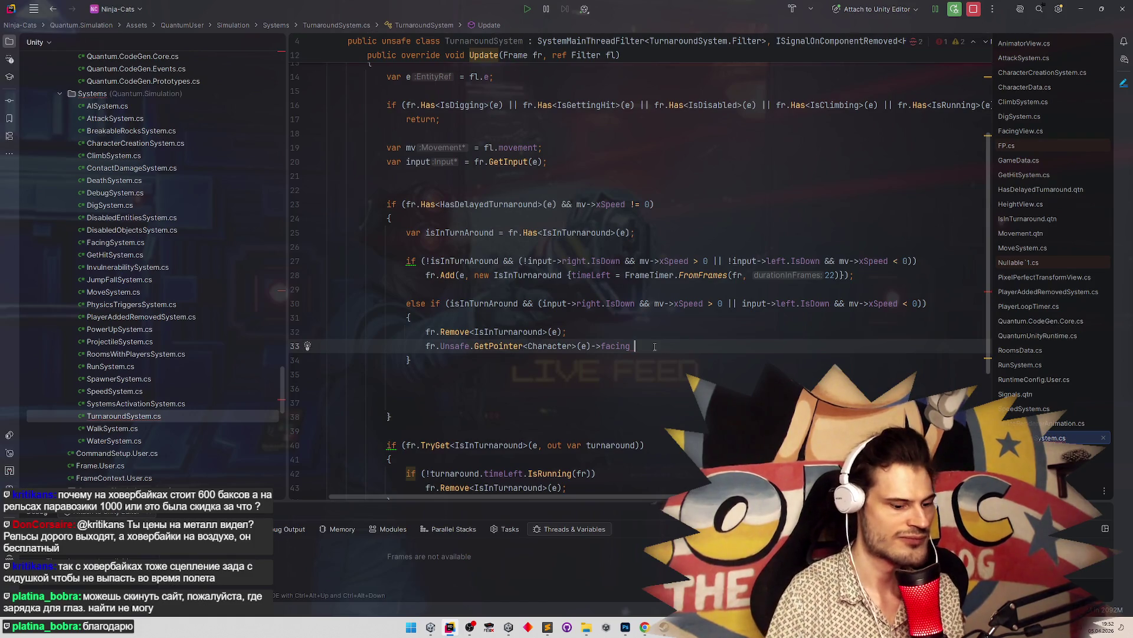
type("*= -1;")
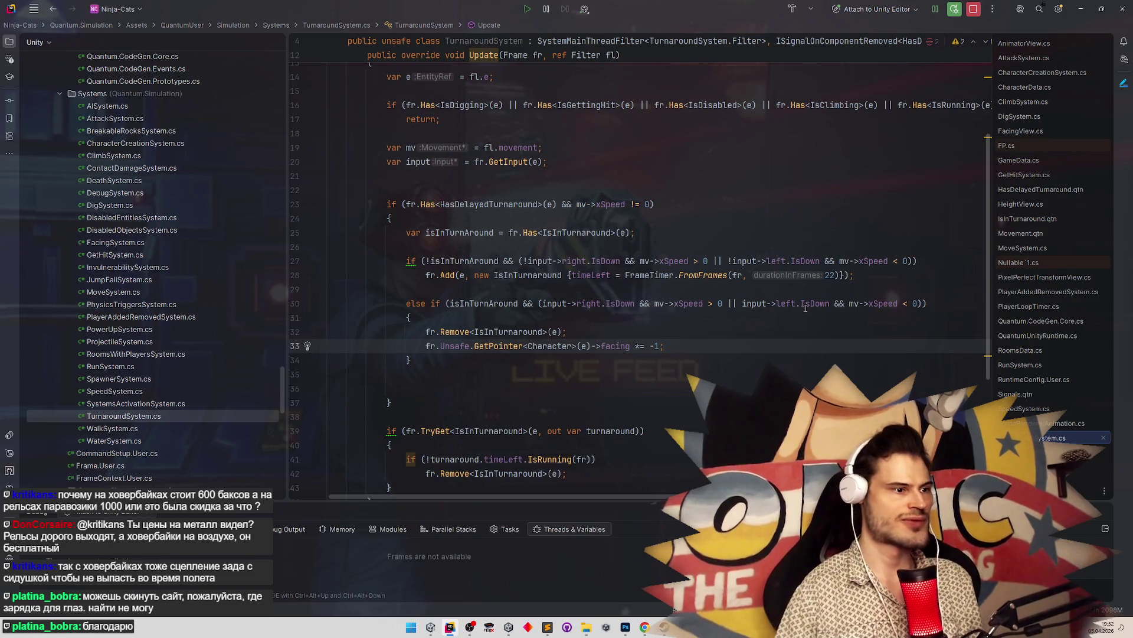
left_click(1081, 9)
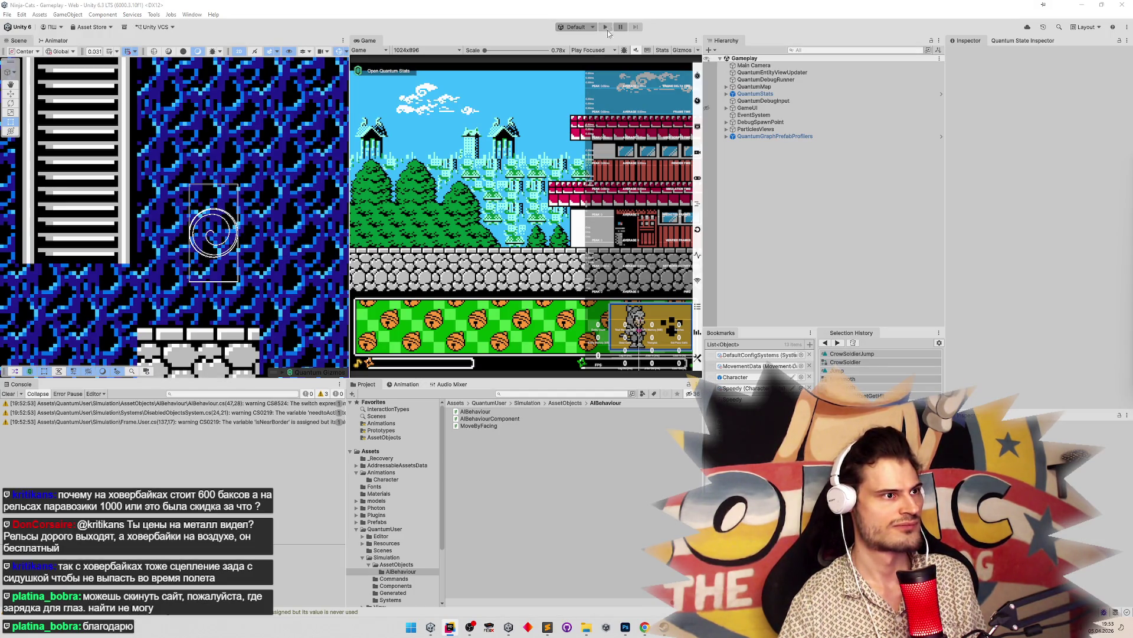
Play the cave level, walking the player left and right with A/D to test turnarounds
left_click(544, 141)
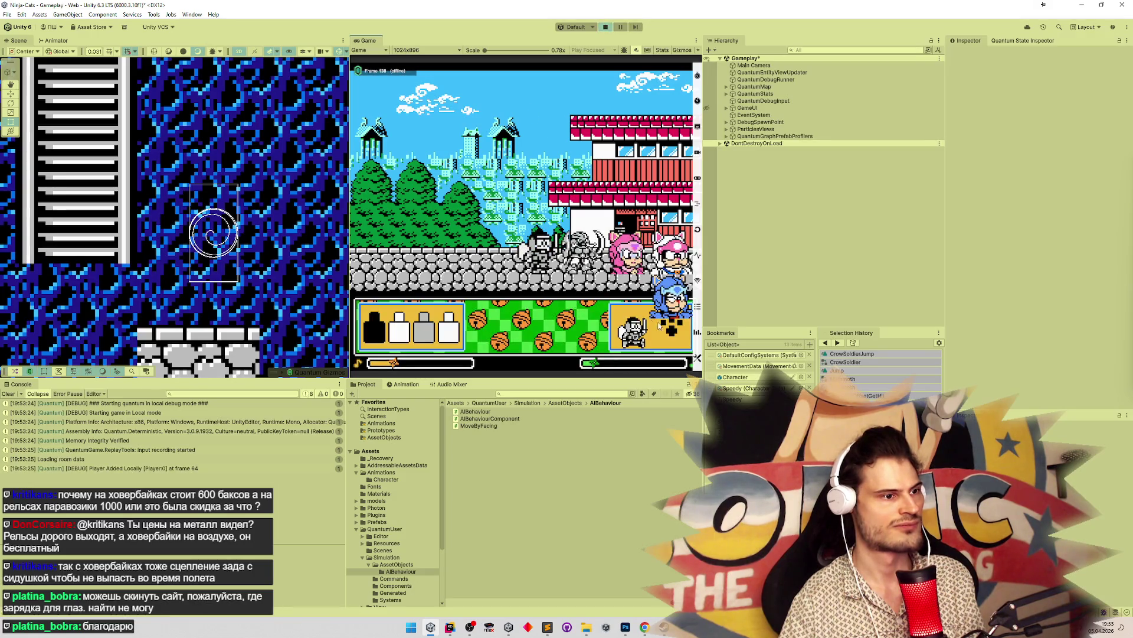
left_click(659, 325)
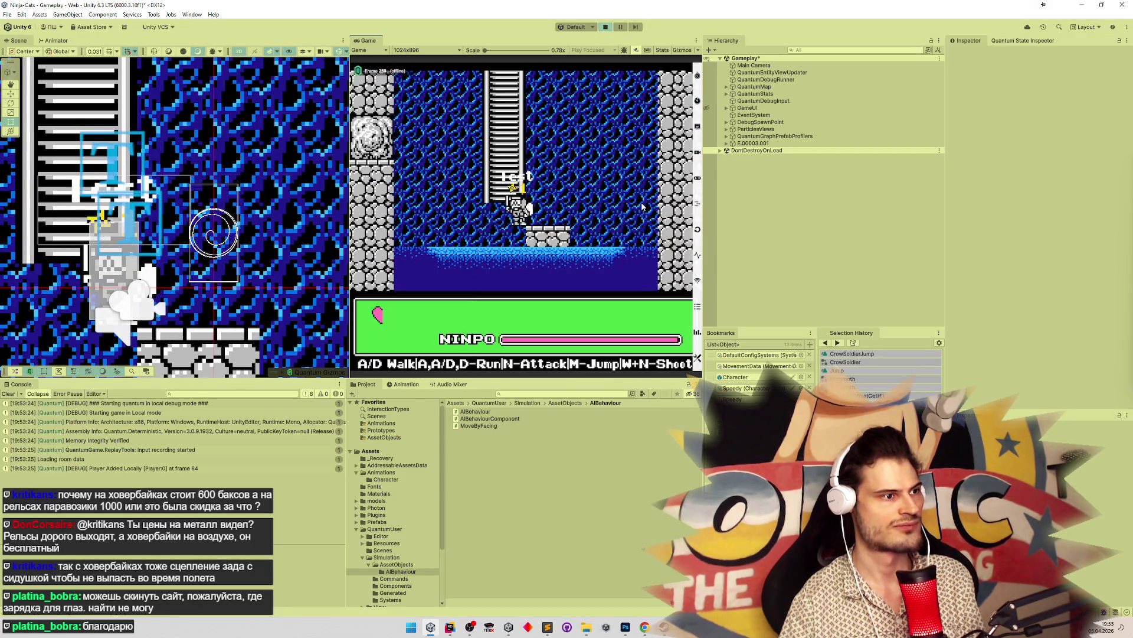
key("d")
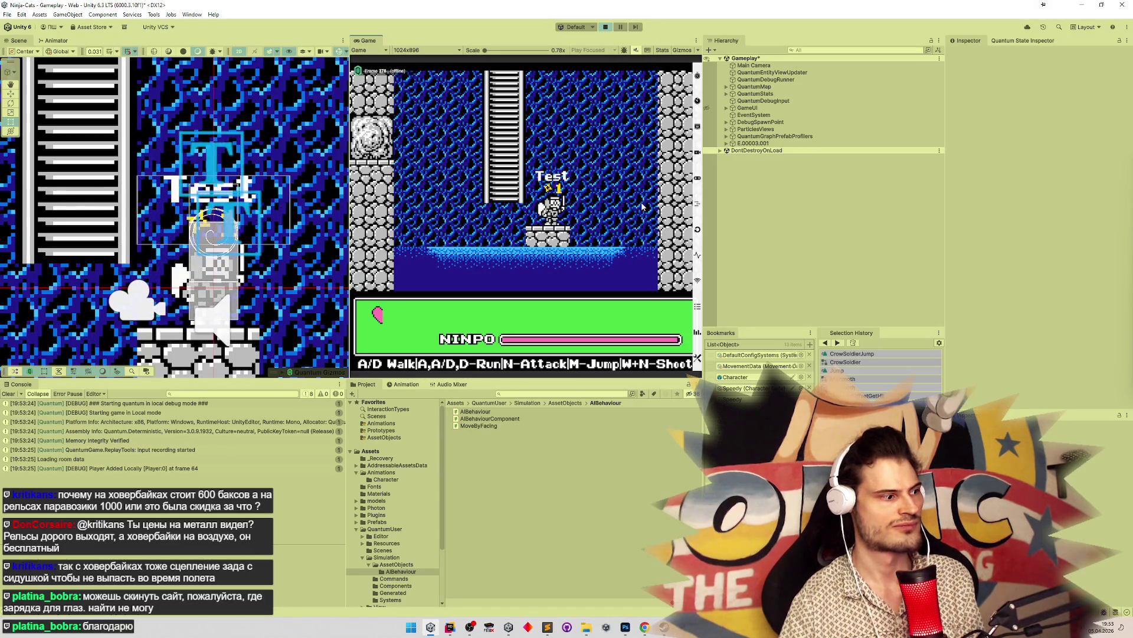
key("a")
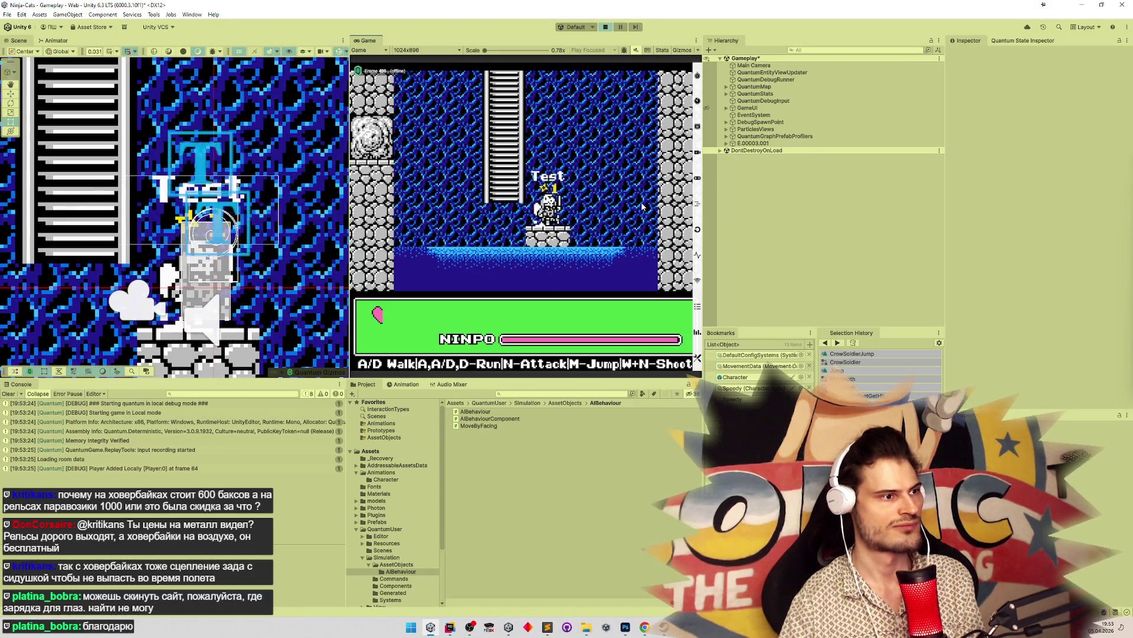
key("a")
key("d")
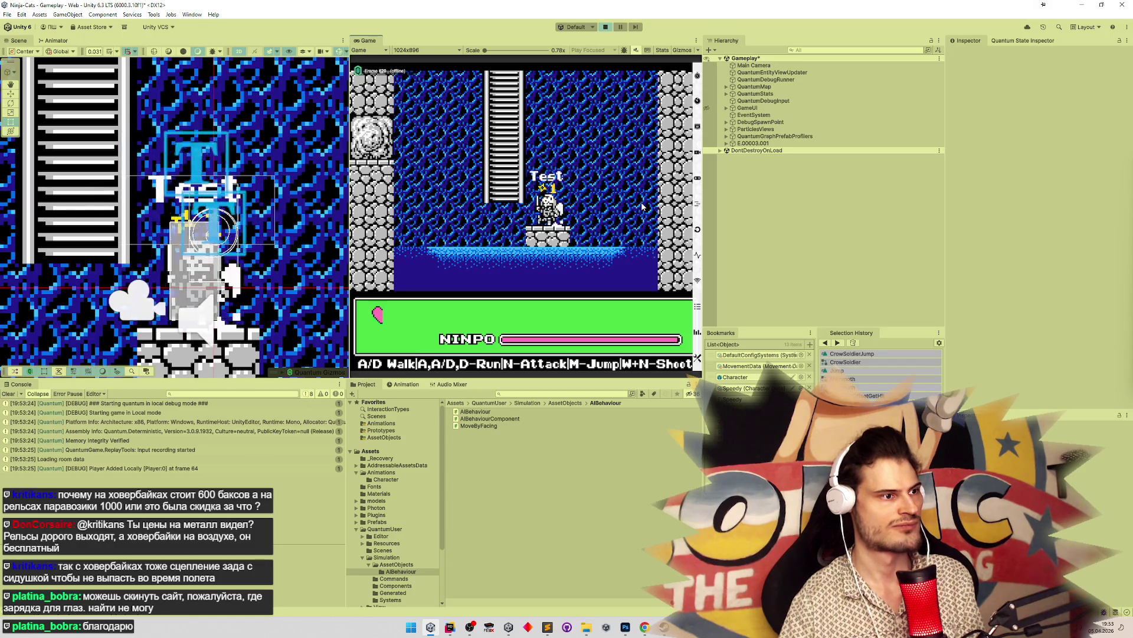
key("a")
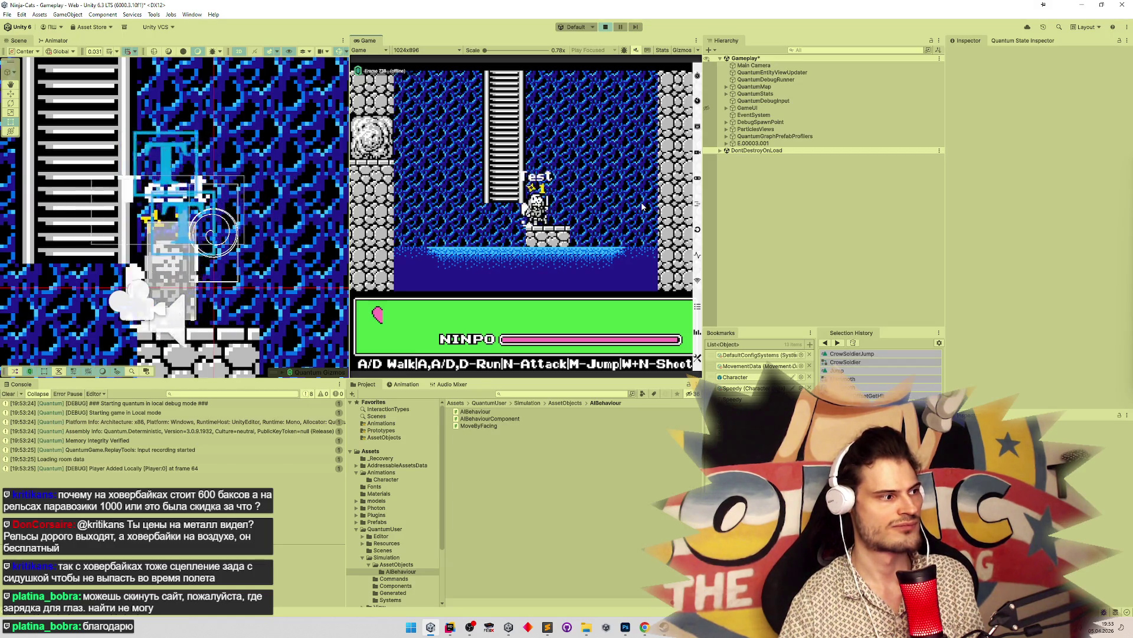
key("d")
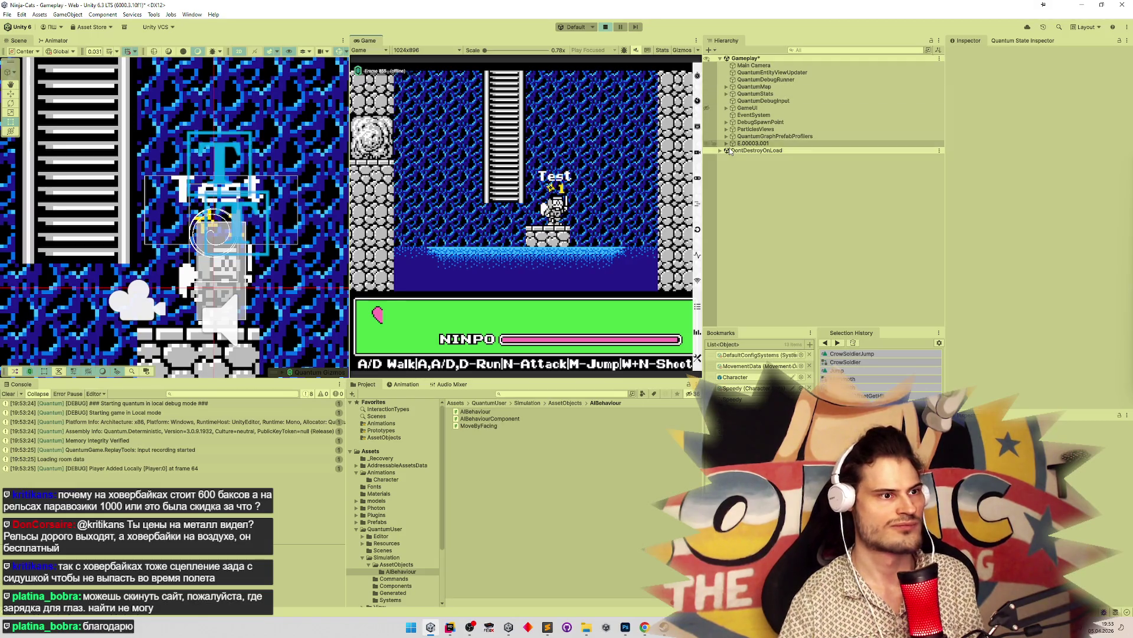
Expand the player entity and its Visual object in Hierarchy to reveal Facing, then return to Rider
left_click(727, 143)
left_click(733, 150)
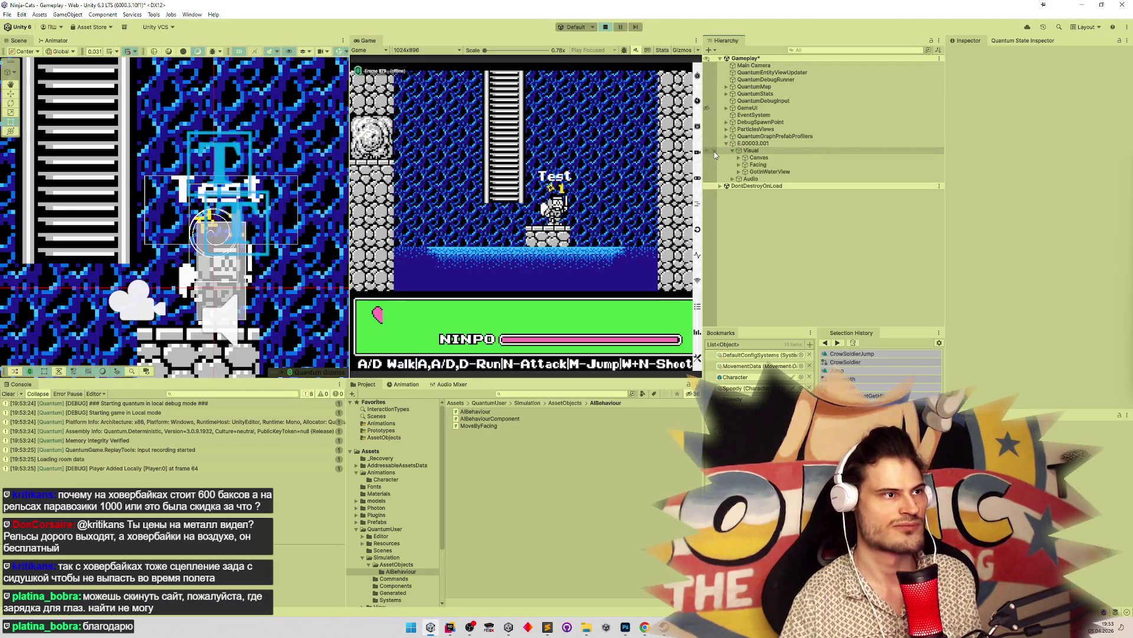
left_click(451, 628)
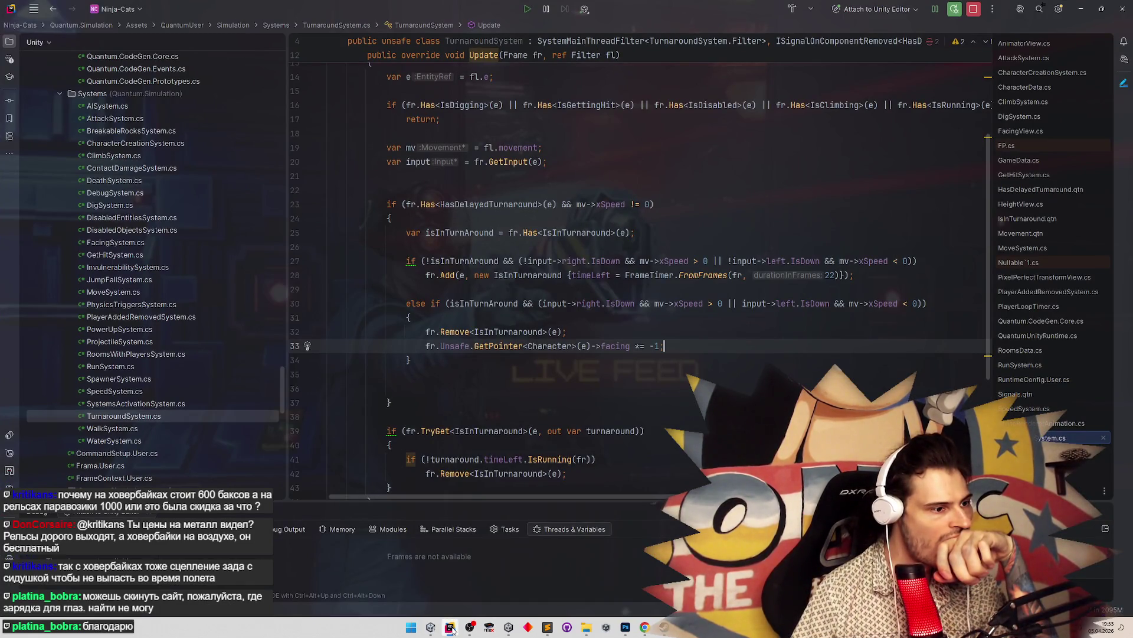
Move the facing flip into the timer-expired branch, preceded by fr.Remove<IsInTurnaround>(e);
mouse_move(620, 340)
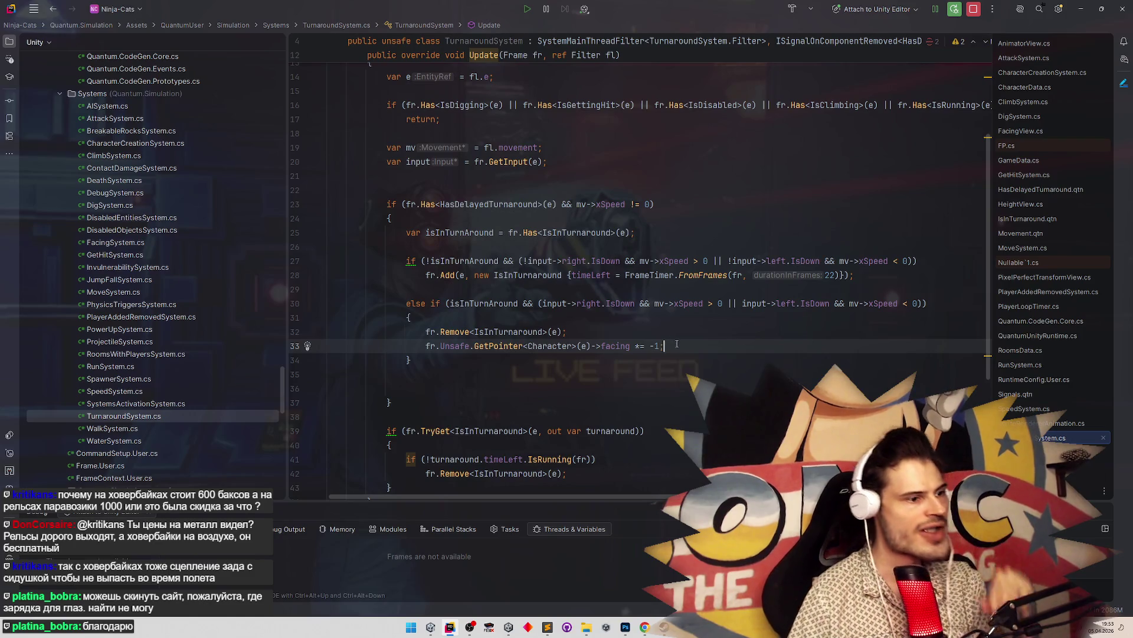
mouse_move(664, 346)
left_mouse_down()
mouse_move(384, 332)
mouse_move(311, 347)
left_mouse_up()
key("ctrl+c")
key("BackSpace")
key("BackSpace")
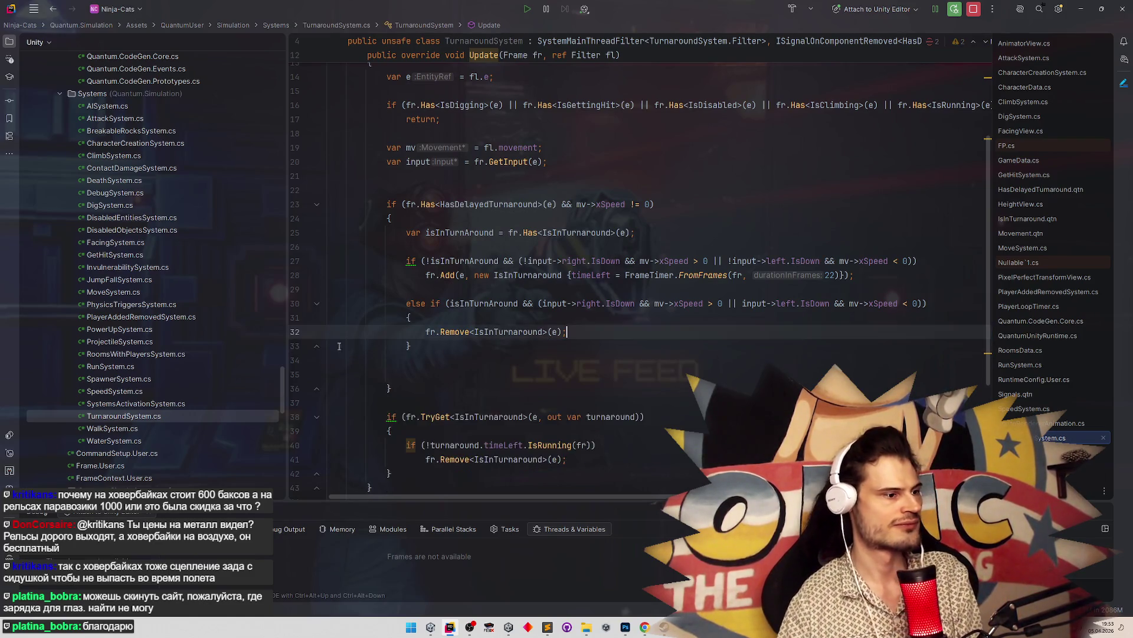
scroll(590, 354, "down", 2)
left_click(624, 363)
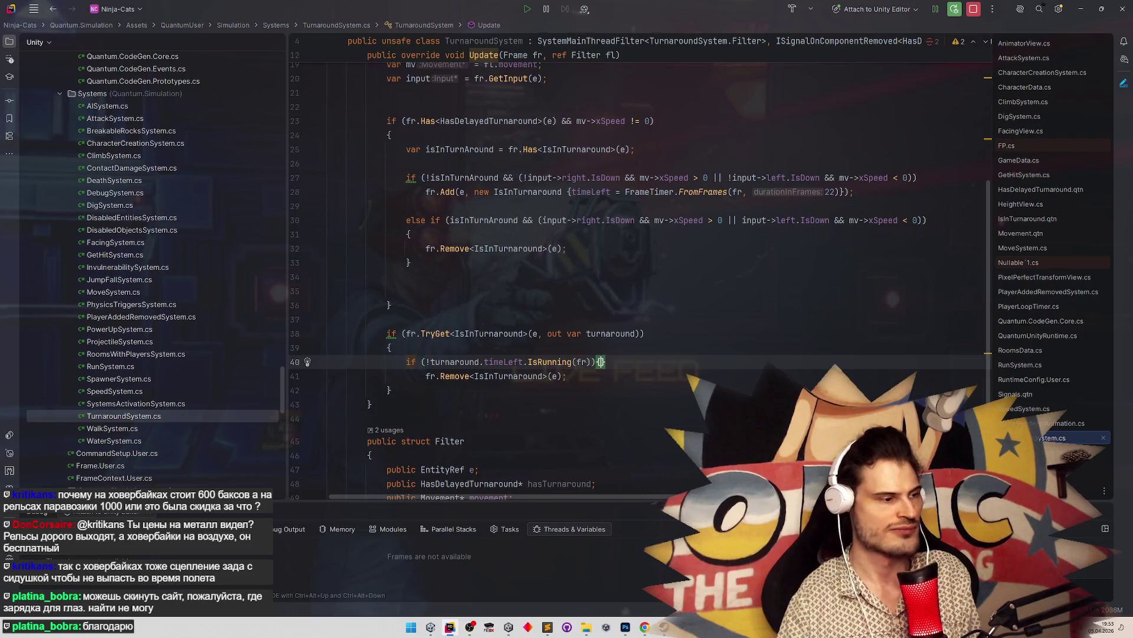
key("shift+Down")
key("ctrl+v")
key("Up")
key("Up")
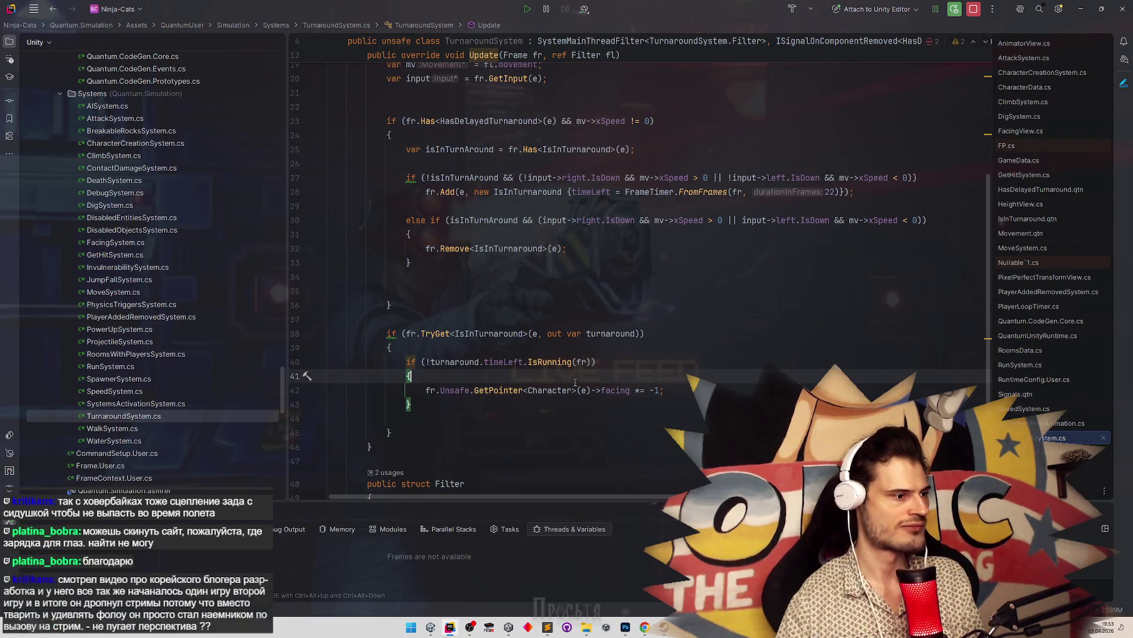
type("fr.Remove<IsInTurnaround>(e);")
Invert the timer-running and TryGet turnaround checks into early returns
scroll(620, 351, "down", 4)
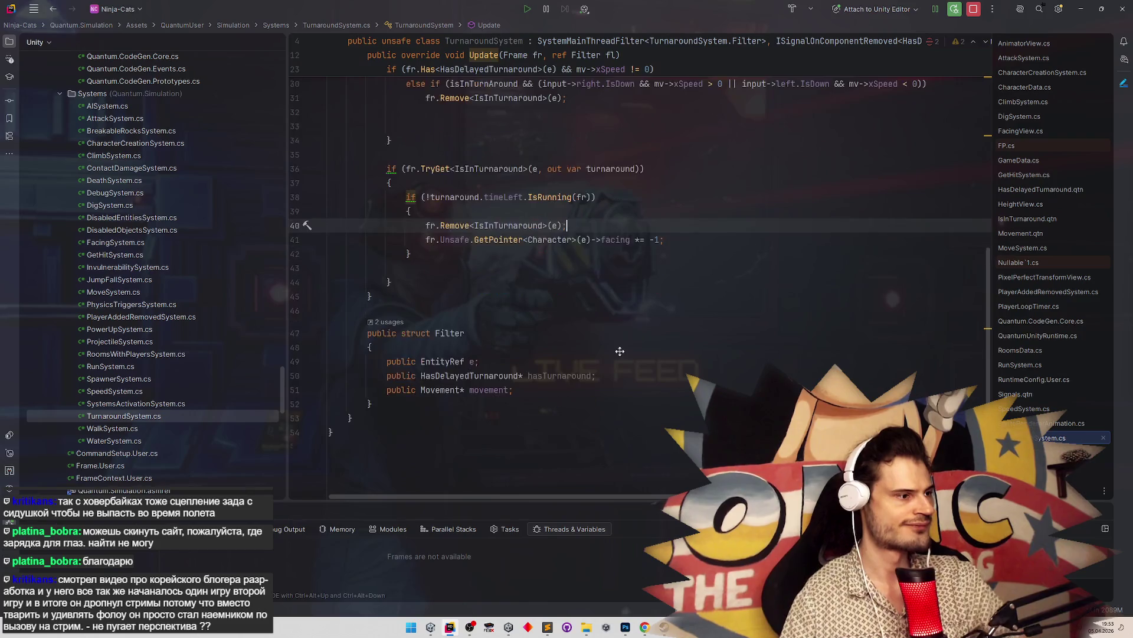
left_click(403, 197)
key("alt+Return")
key("Return")
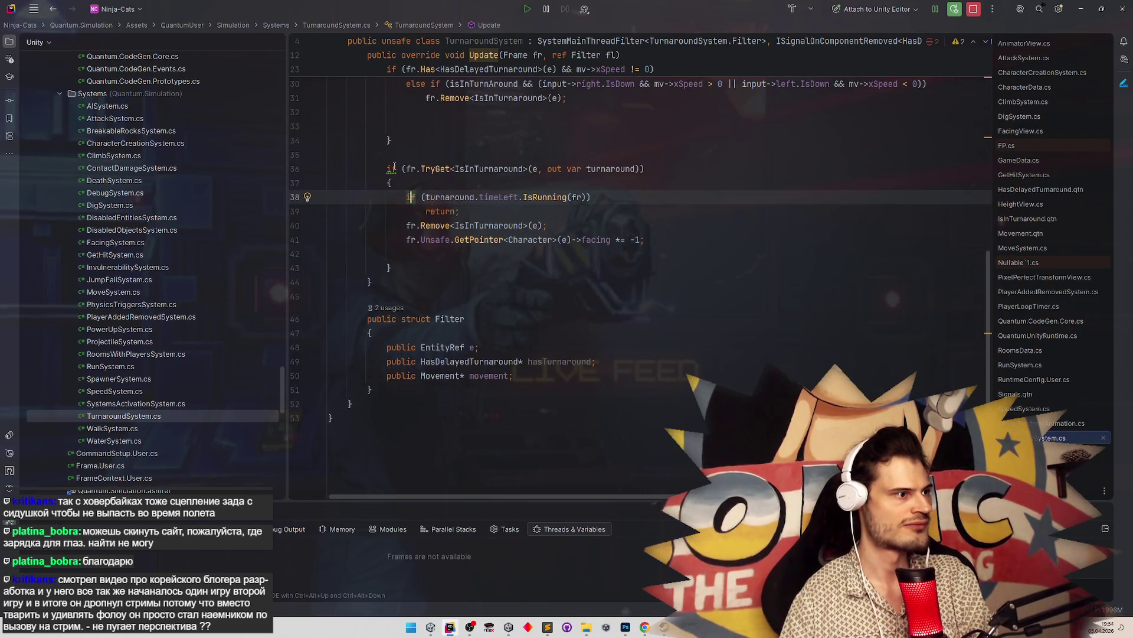
left_click(392, 169)
key("alt+Return")
key("Return")
left_click(460, 233)
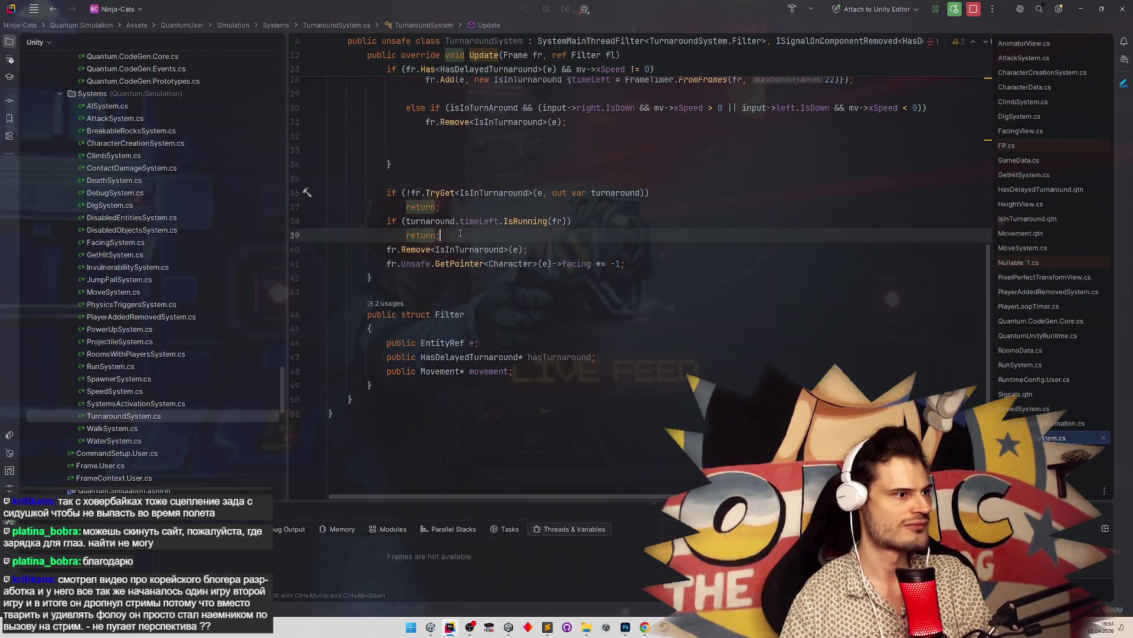
key("Return")
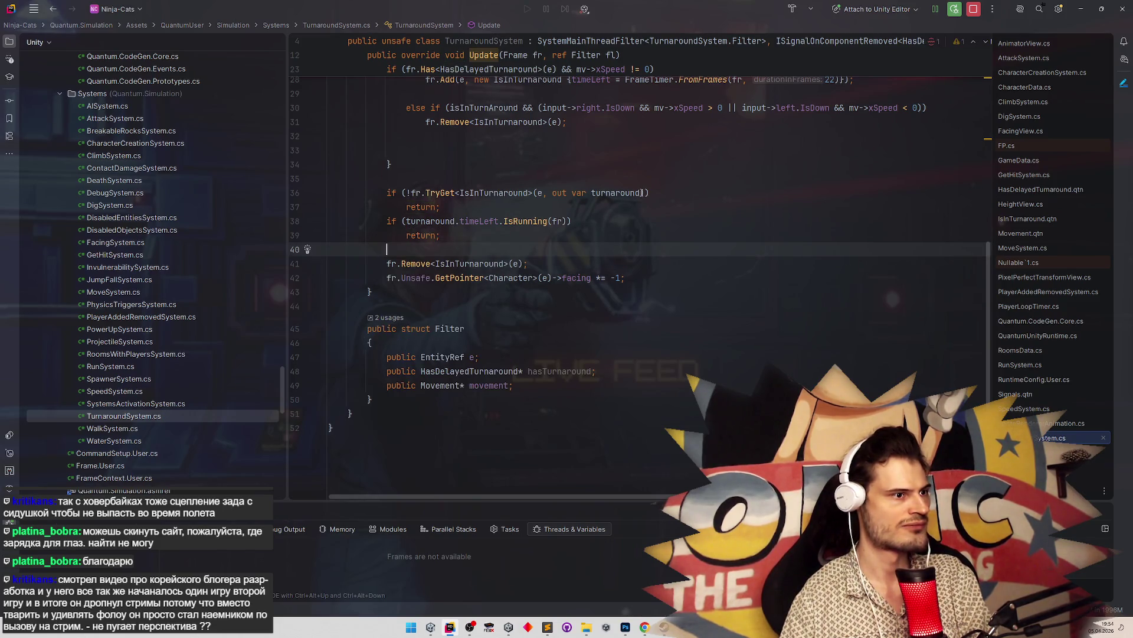
Merge the timer-running condition into the TryGet guard with ||, deleting the leftover if
left_click(643, 192)
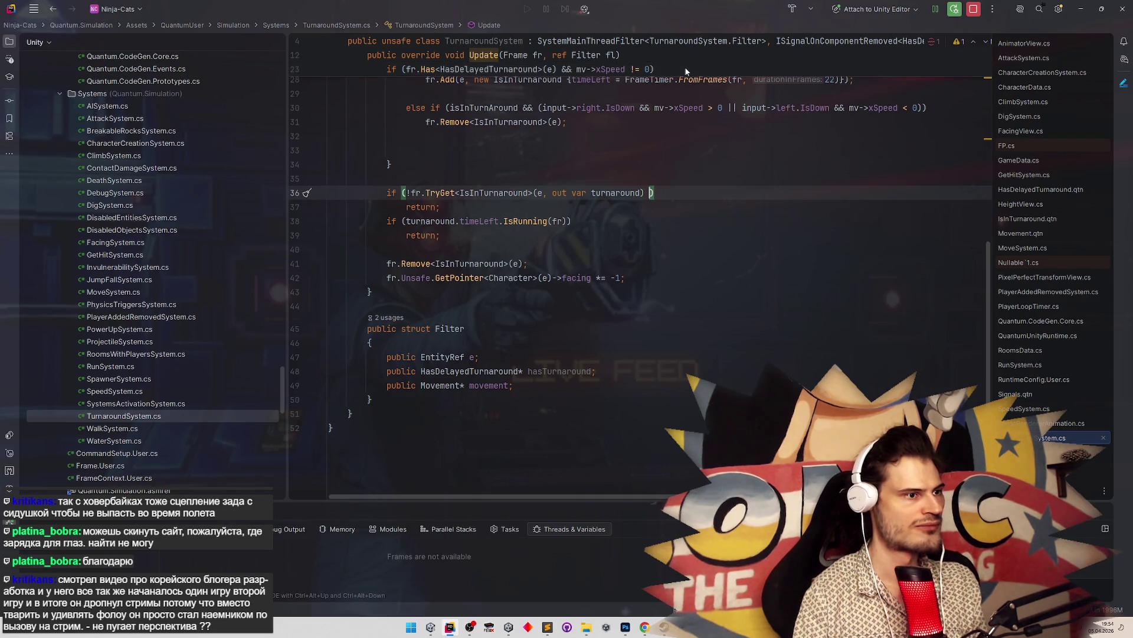
type("||")
left_click_drag(406, 220, 547, 221)
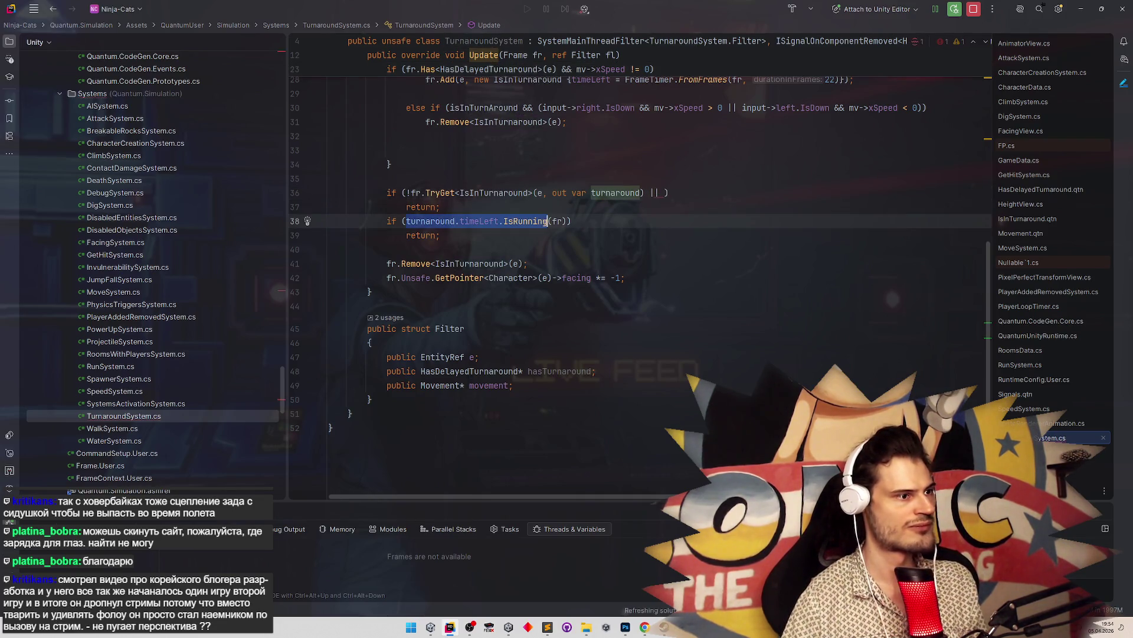
key("Down")
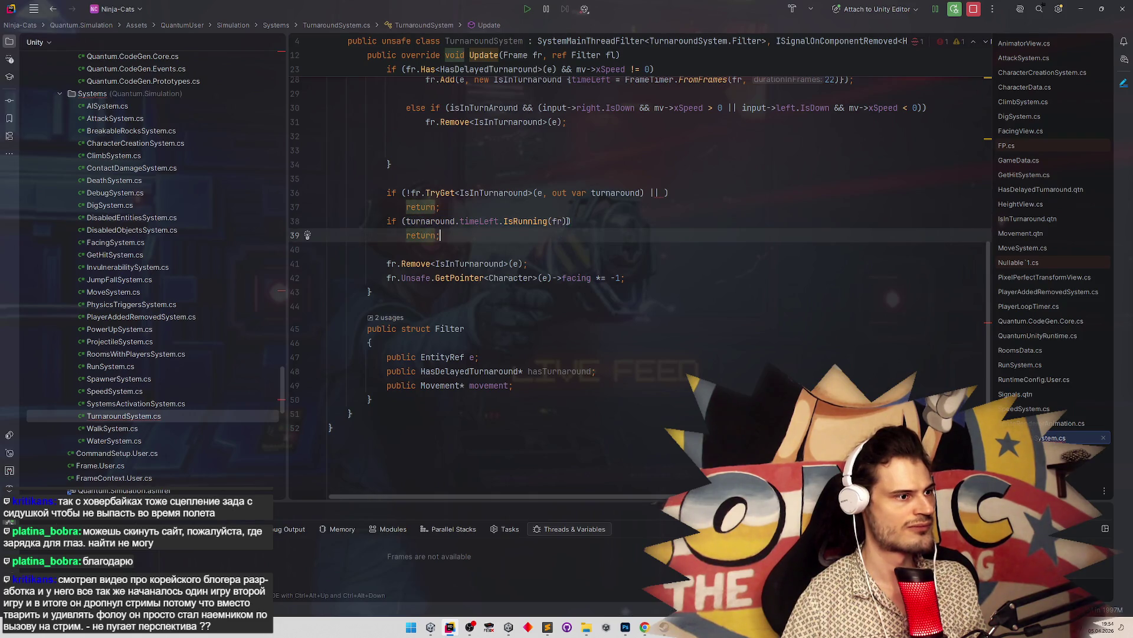
left_click_drag(407, 221, 568, 221)
key("ctrl+x")
key("ctrl+shift+BackSpace")
key("ctrl+v")
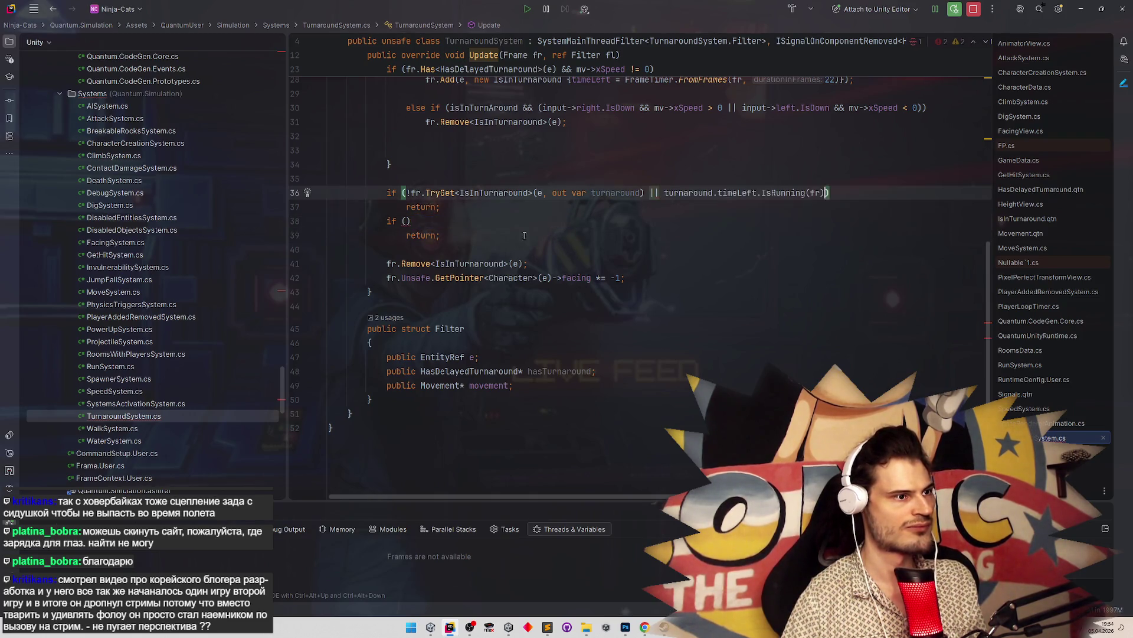
key("Down")
key("shift+Down")
key("shift+Down")
key("shift+Down")
key("Delete")
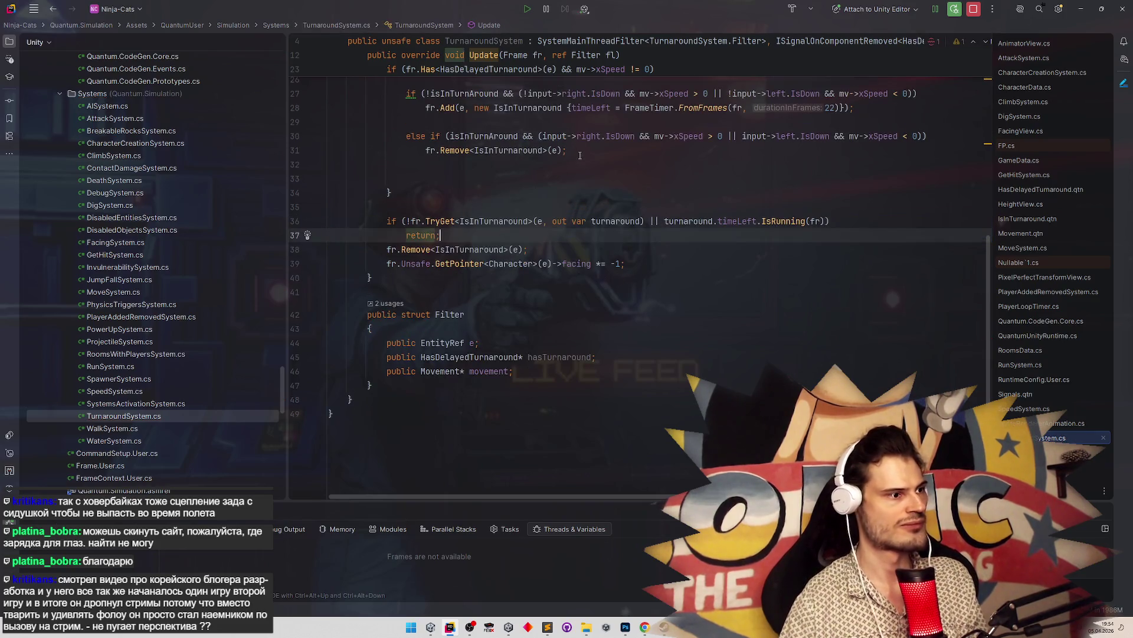
key("Return")
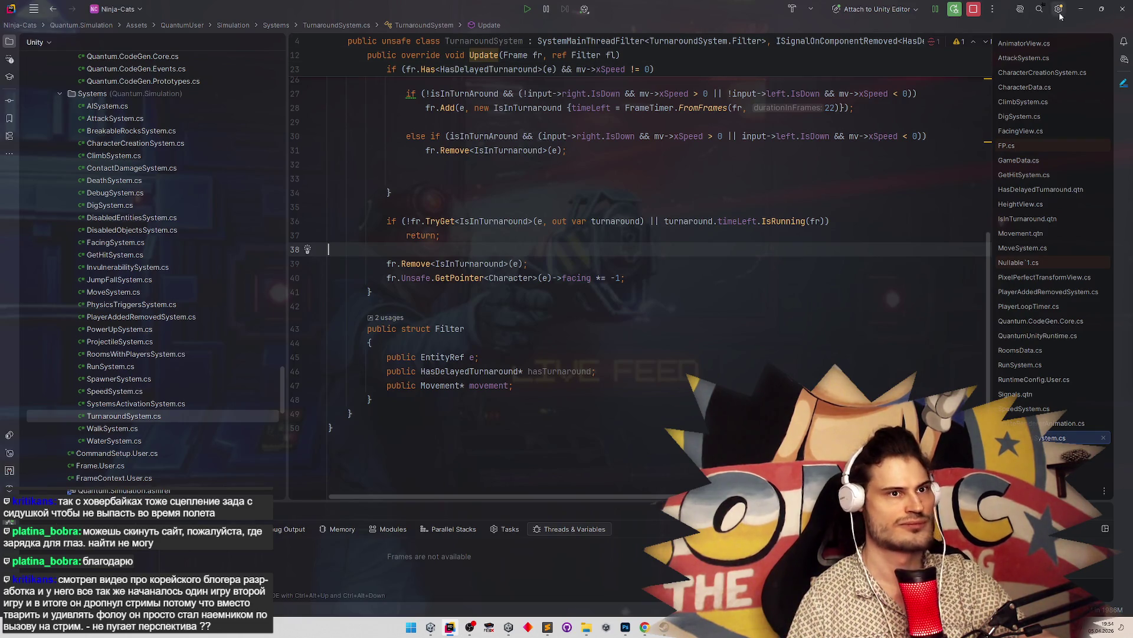
Bring Unity's game view forward so the scripts reload, and save the Gameplay scene
left_click(1081, 8)
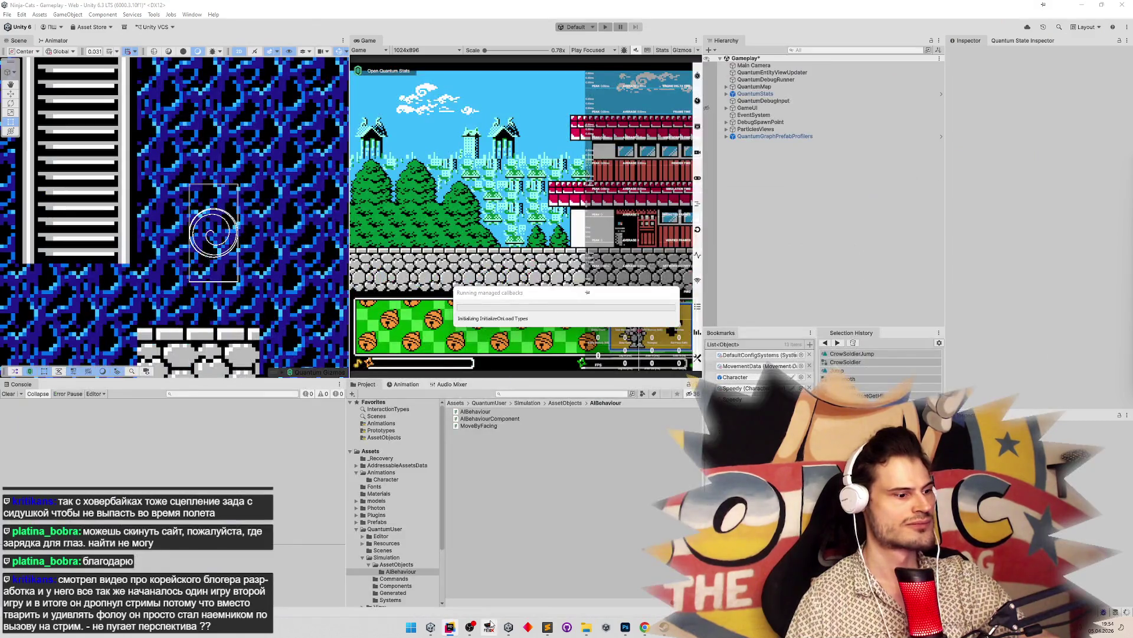
left_click(452, 627)
left_click(452, 627)
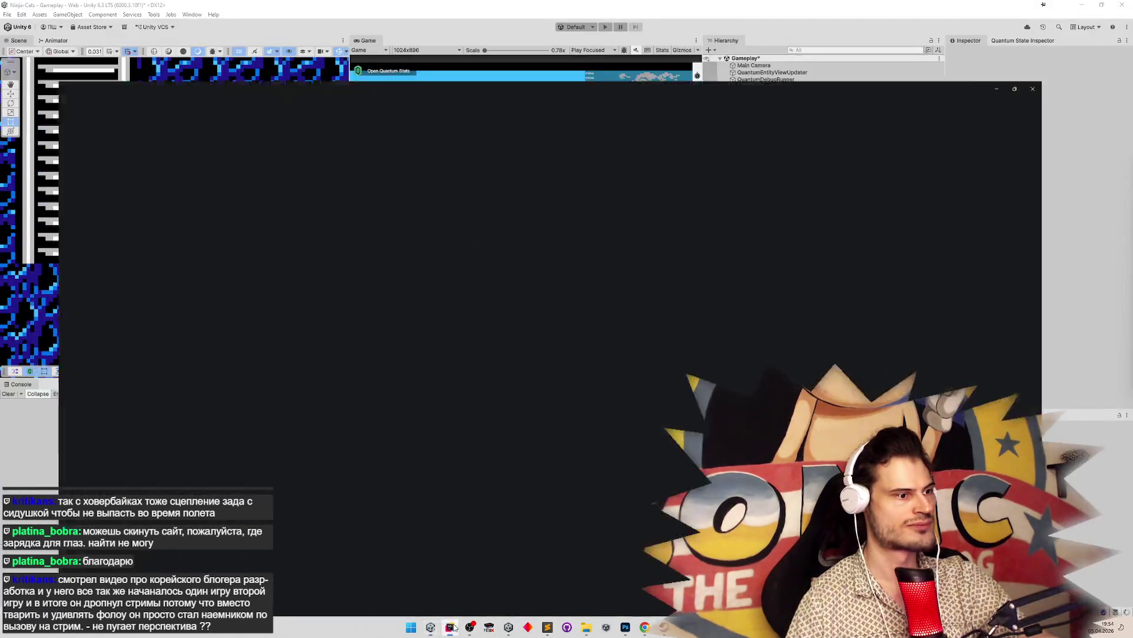
left_click(452, 626)
left_click(452, 627)
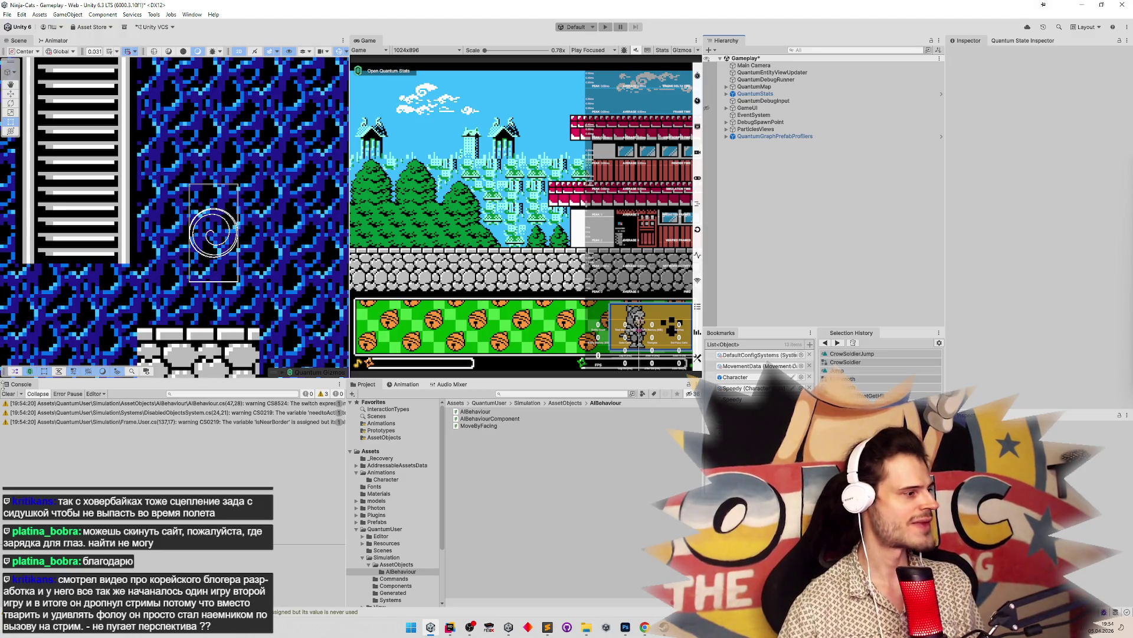
key("ctrl+s")
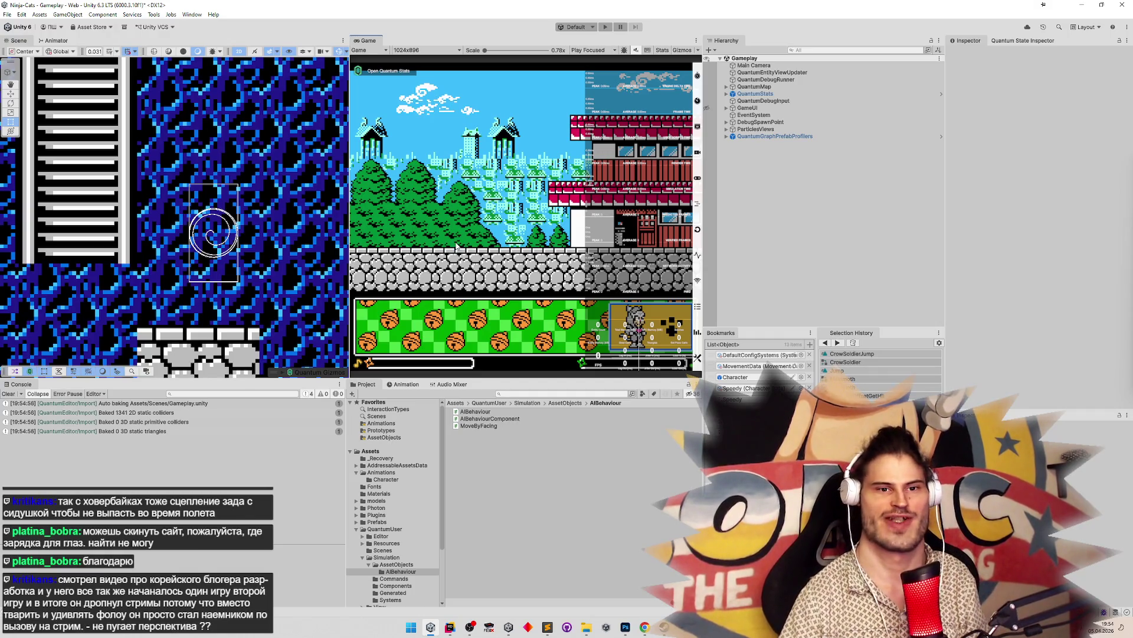
Play-test the ninja walking left and right, then return to TurnaroundSystem.cs in Rider
key("ctrl+p")
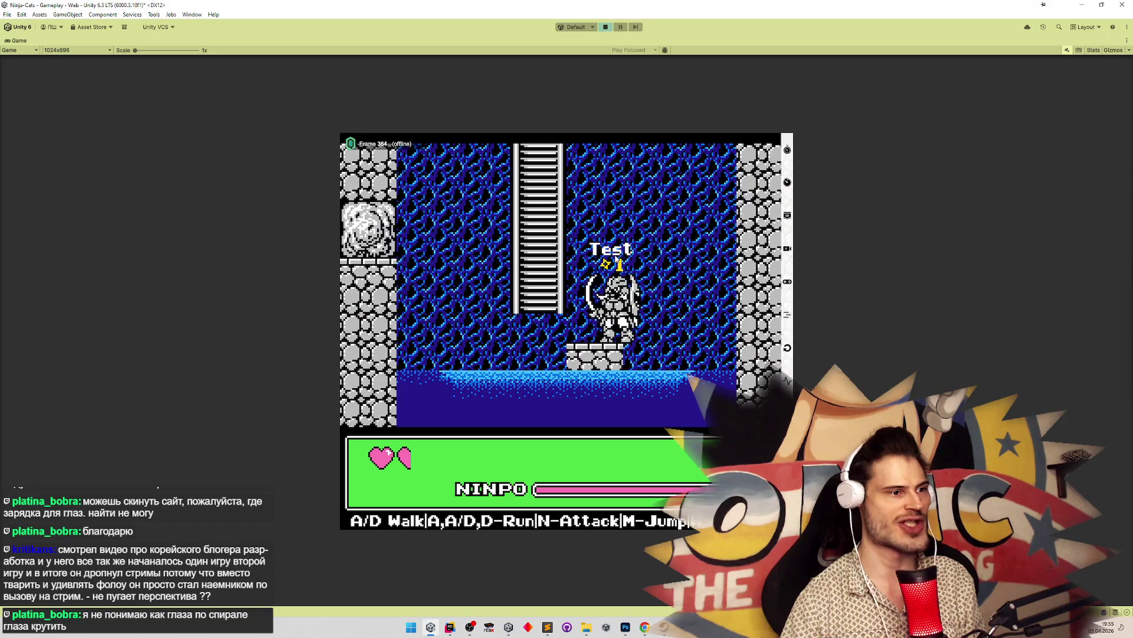
key("a")
key("d")
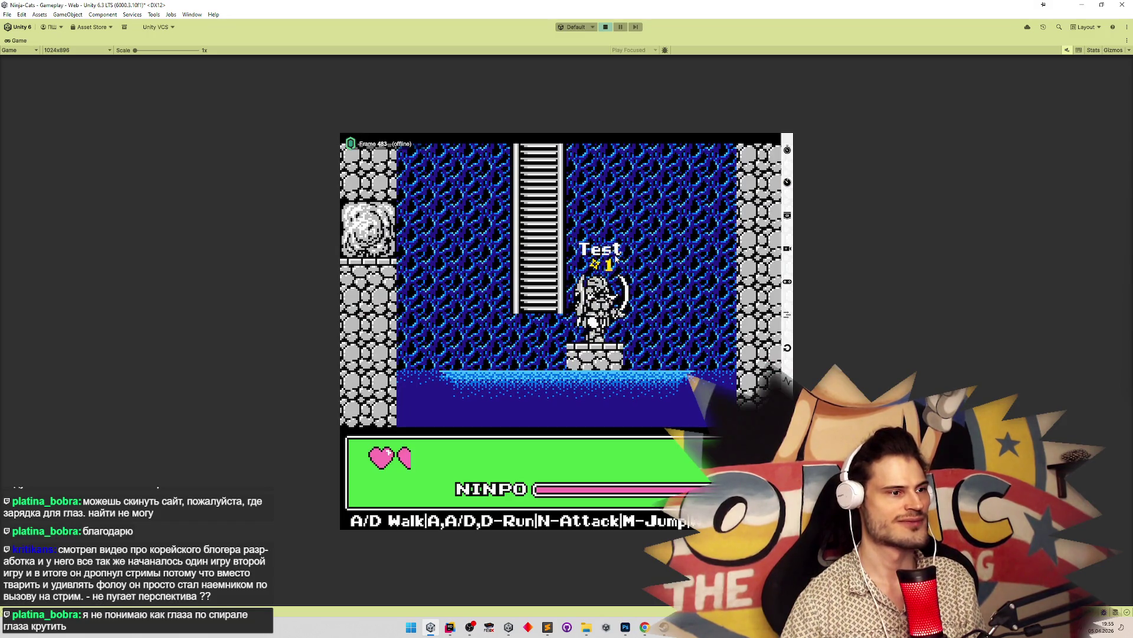
key("alt+Tab")
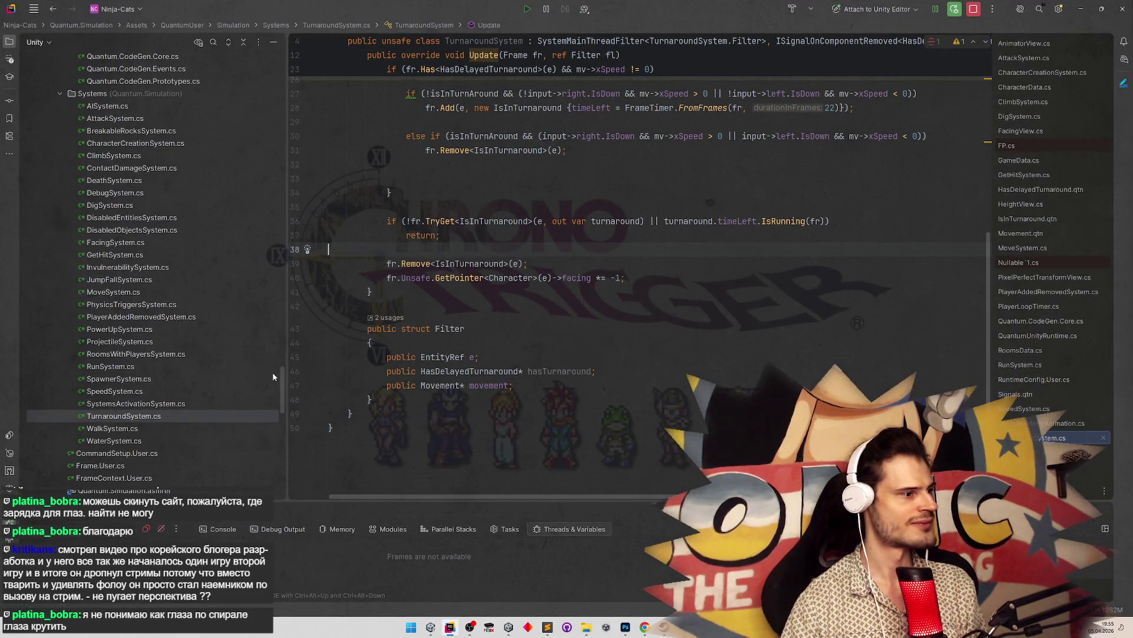
Scroll up the Rider project tree and switch back to the Unity editor
scroll(283, 372, "up", 1)
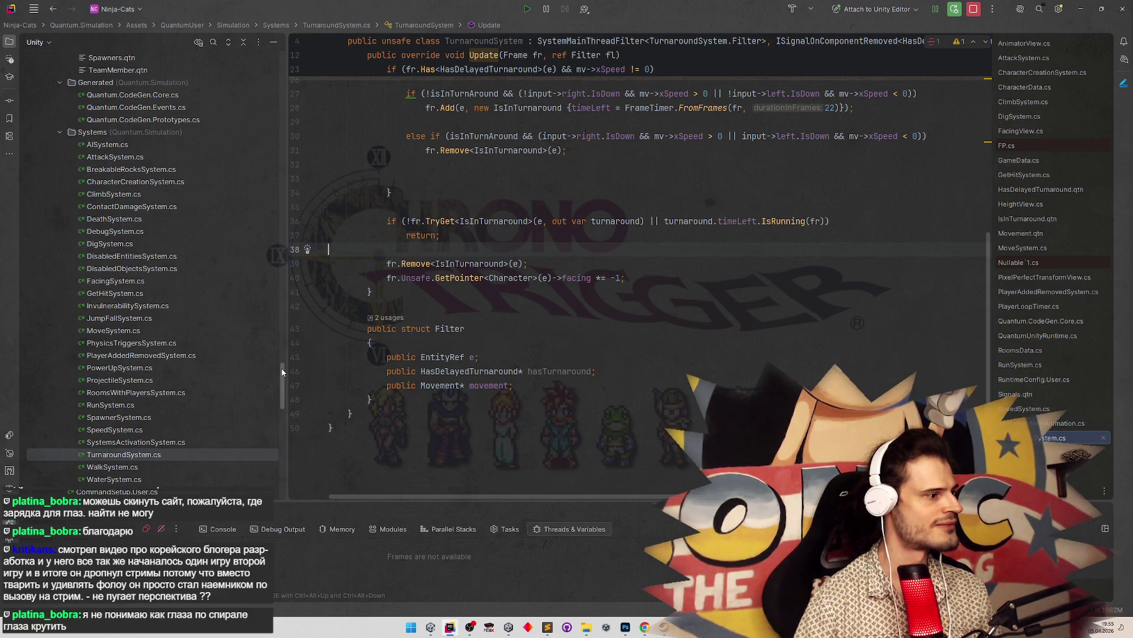
key("alt+Tab")
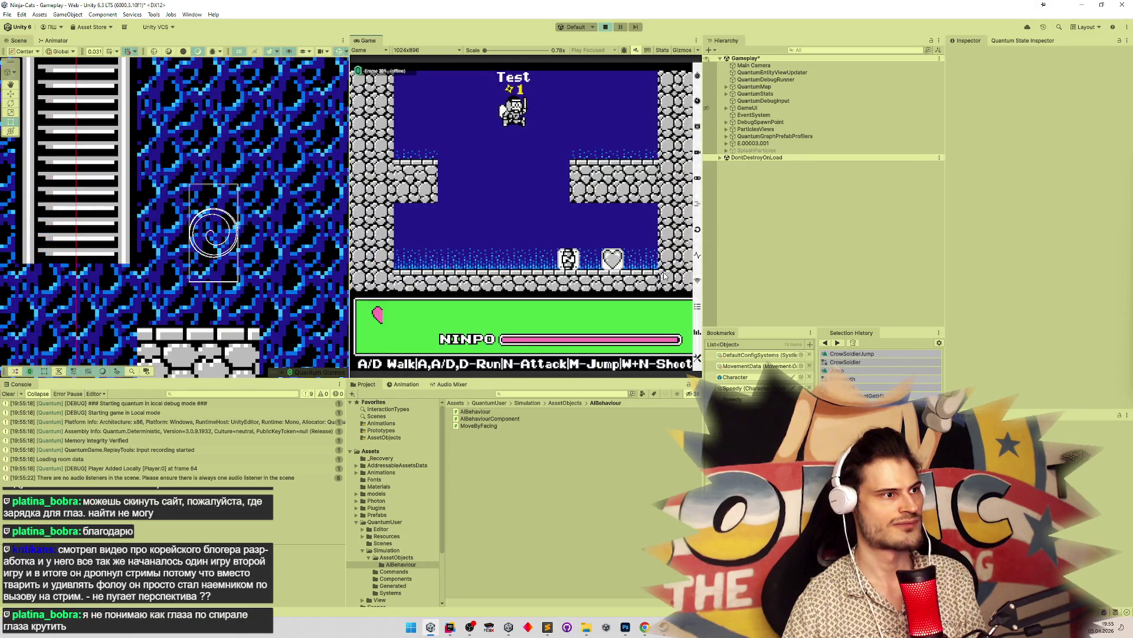
Walk the ninja back and forth with A/D to test turnarounds, jump with M, then stop play mode
key("a")
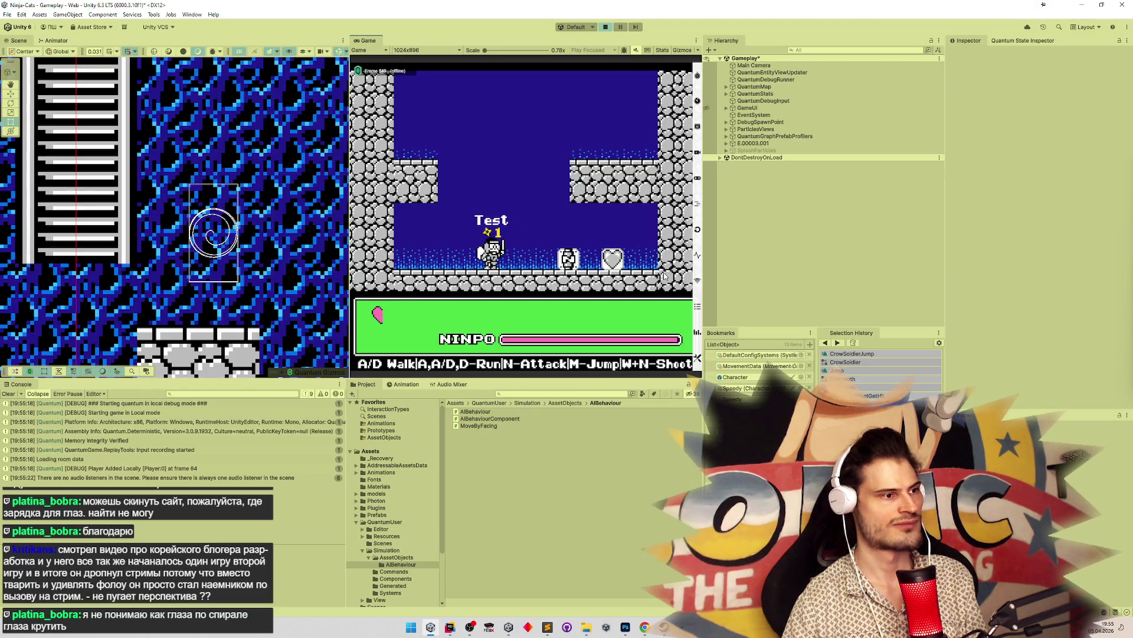
key("d")
key("a")
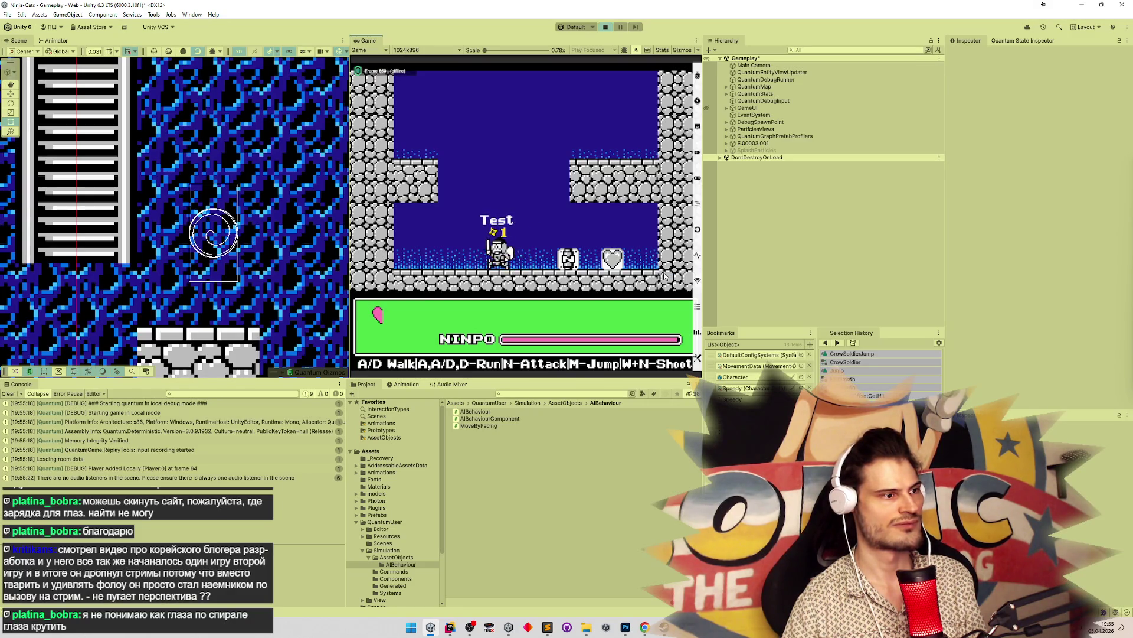
key("d")
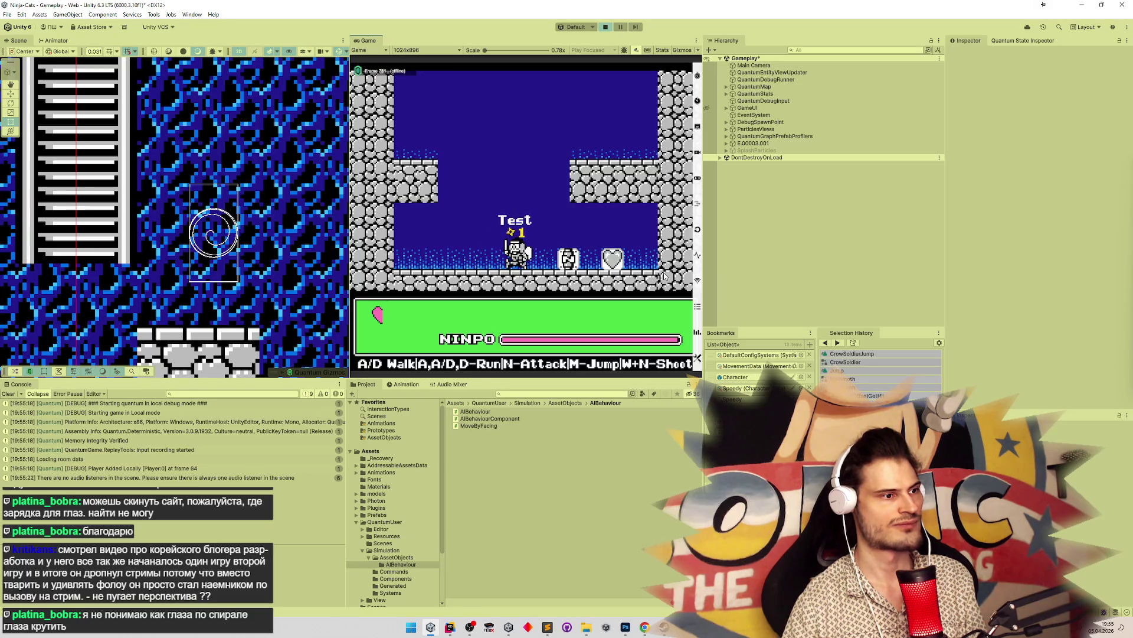
key("a")
key("d")
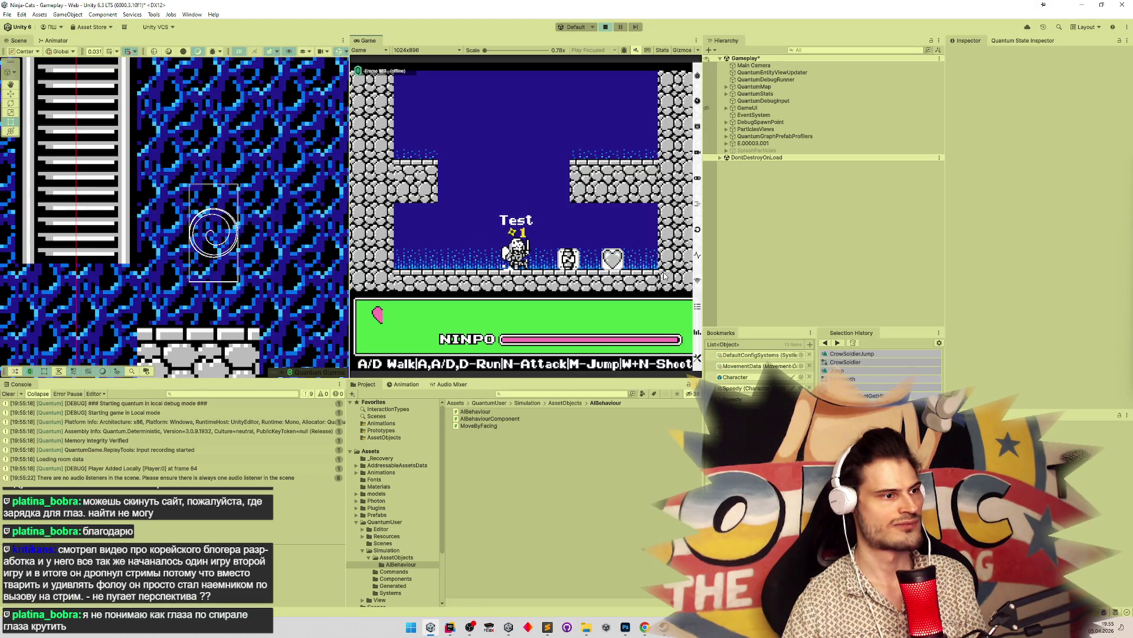
key("a")
key("d")
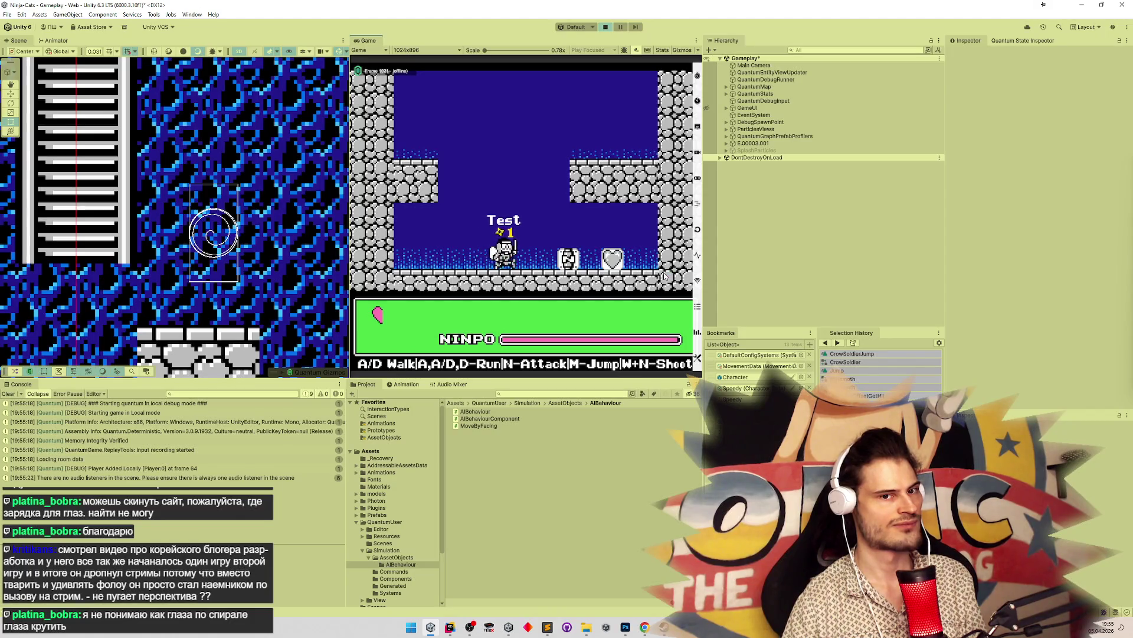
key("a")
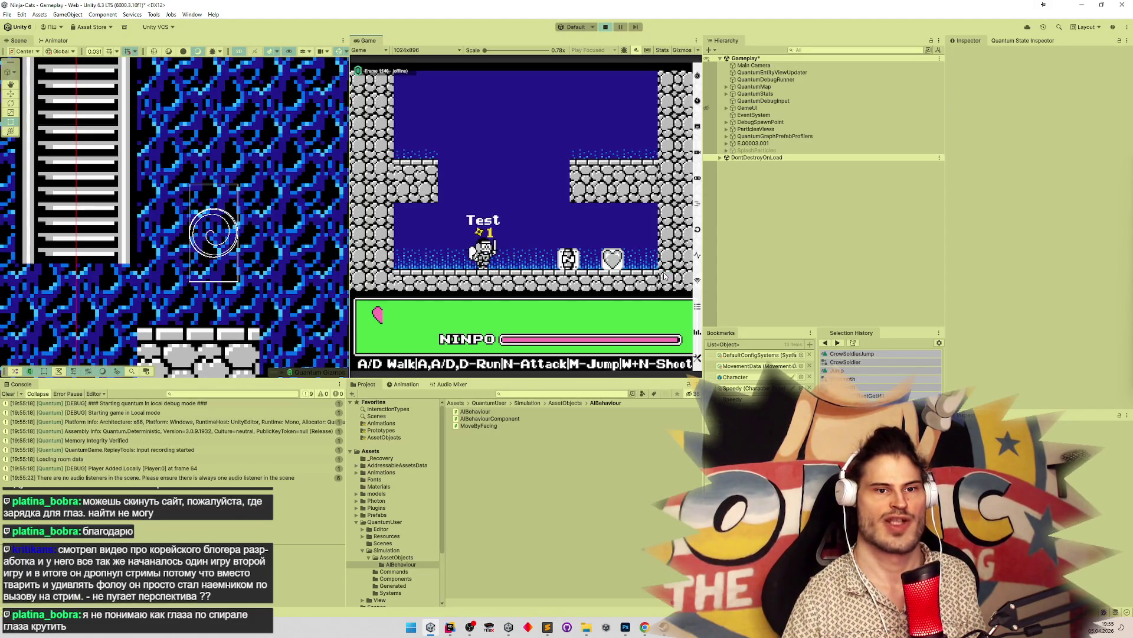
key("d")
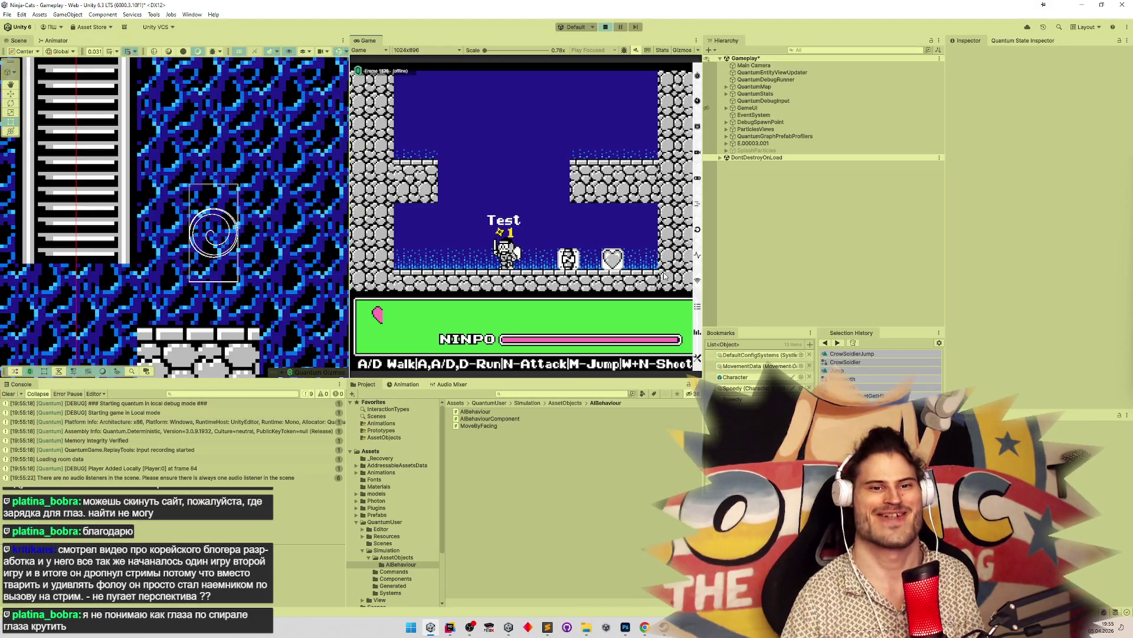
key("m")
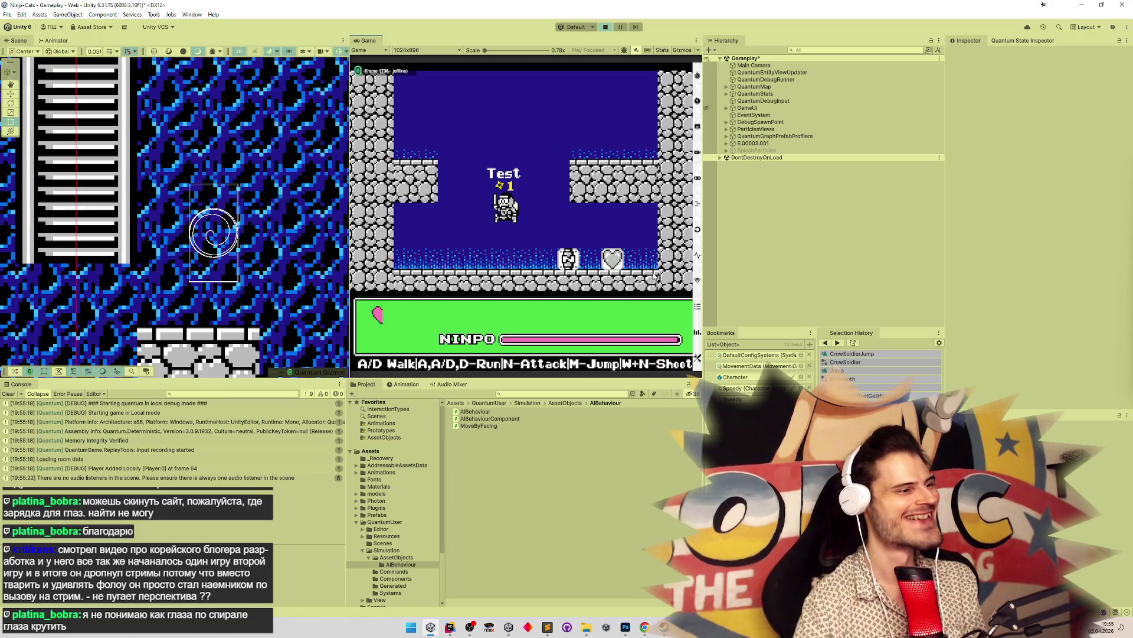
key("ctrl+p")
Mark the winged jump animation task done in tasks.todo, then return to Unity
left_click(548, 626)
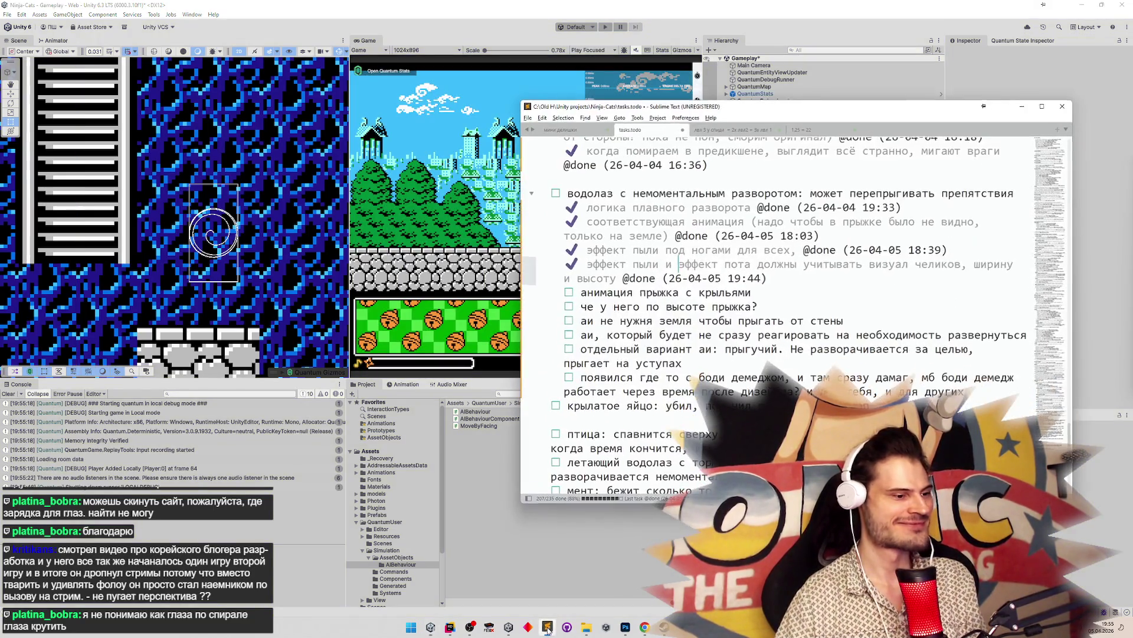
key("ctrl+d")
left_click(464, 199)
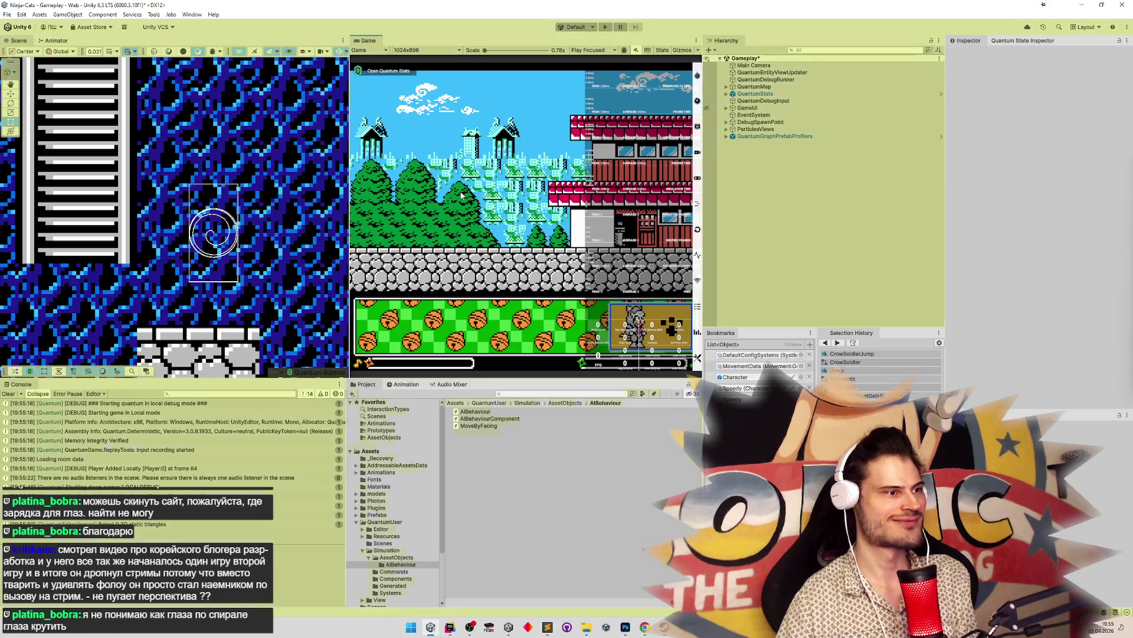
Play with a maximized Game view, climbing the ladder into the forest and running left
key("ctrl+p")
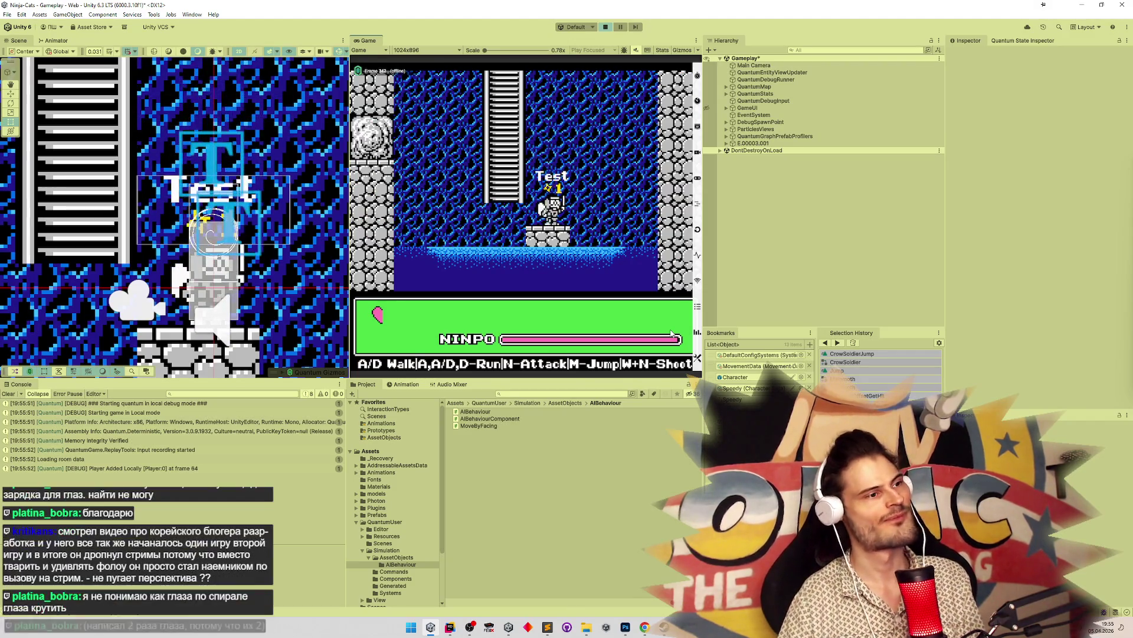
key("shift+space")
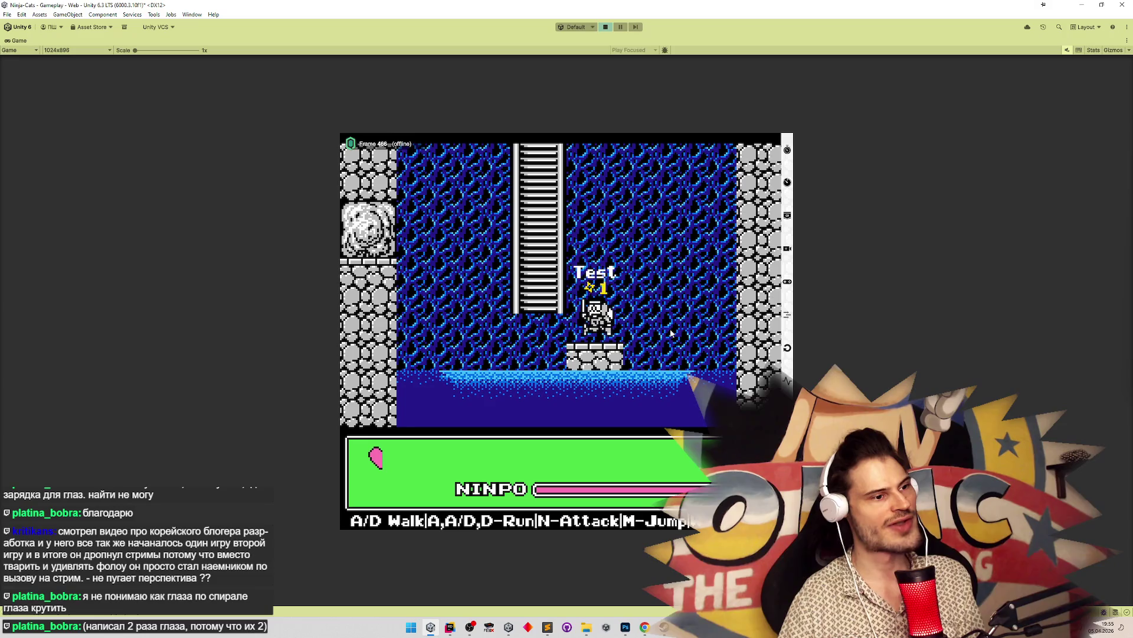
key("a")
key("w")
key("w")
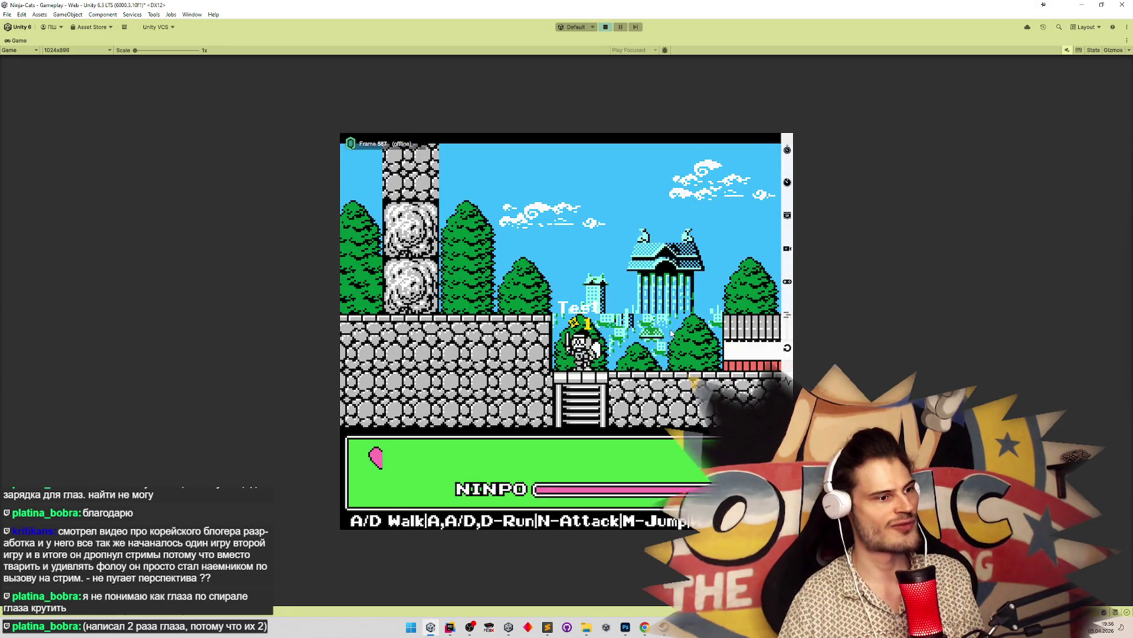
key("m")
key("m")
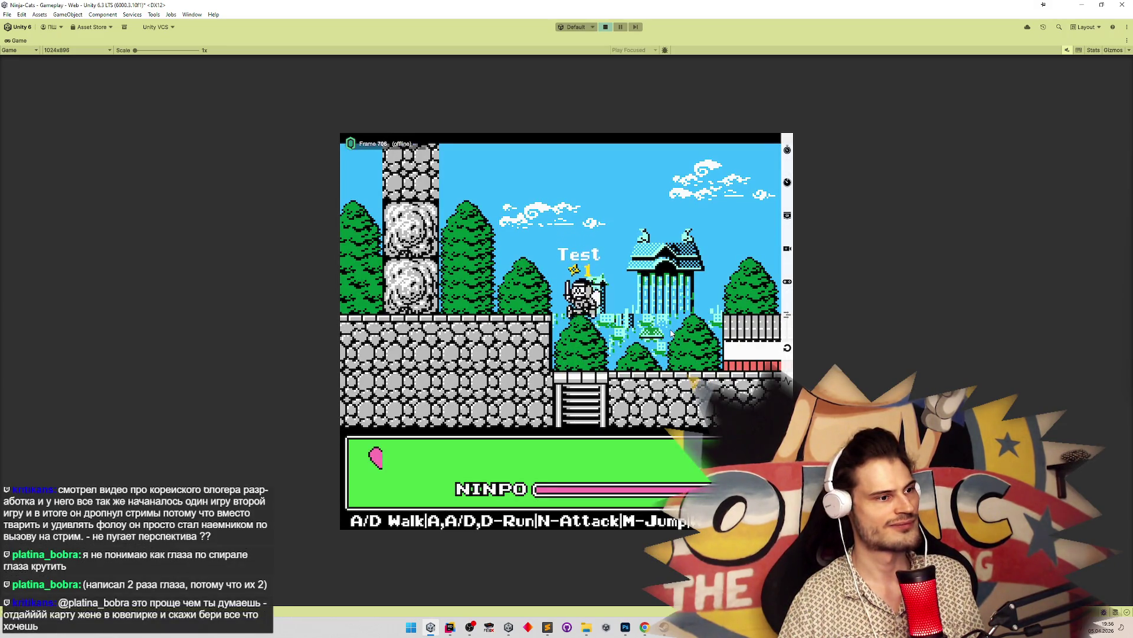
key("m")
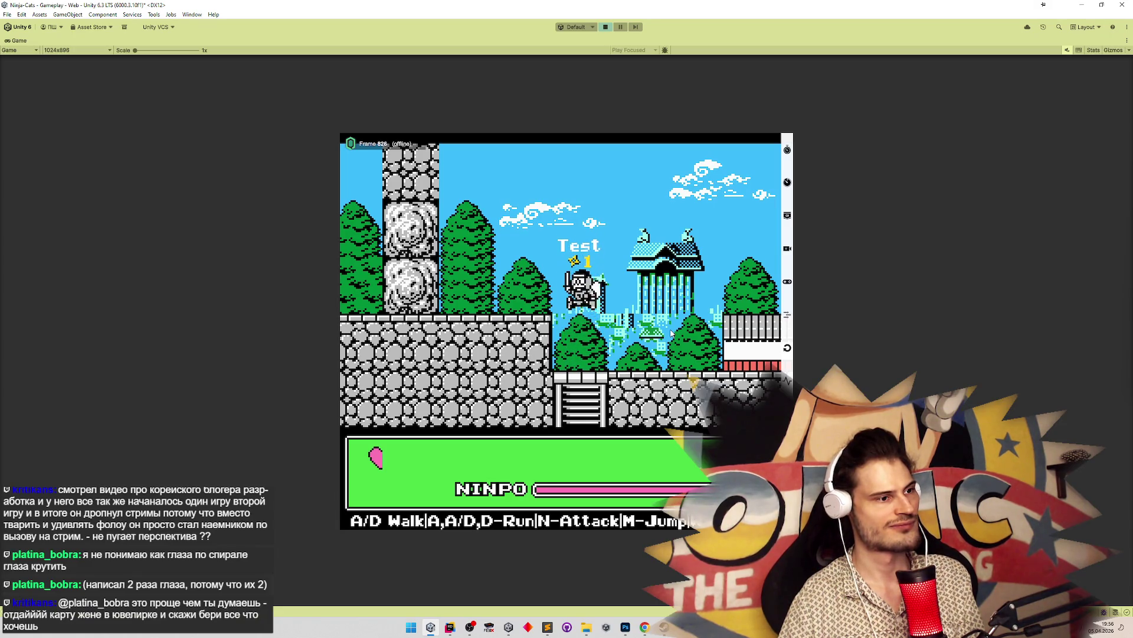
key("m")
key("a")
key("a")
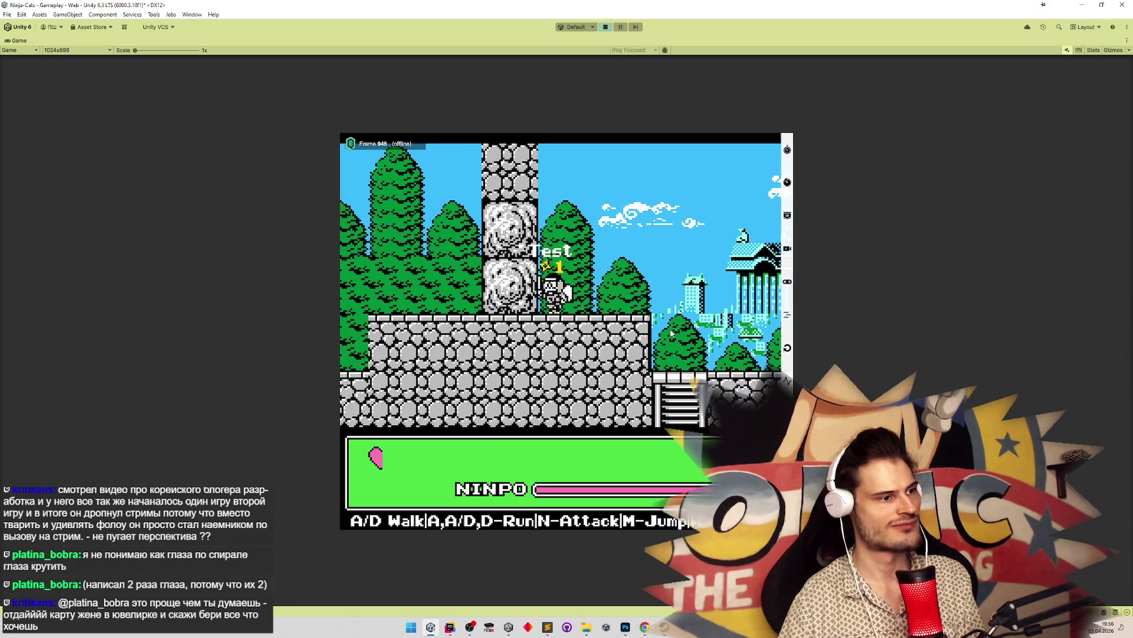
key("a")
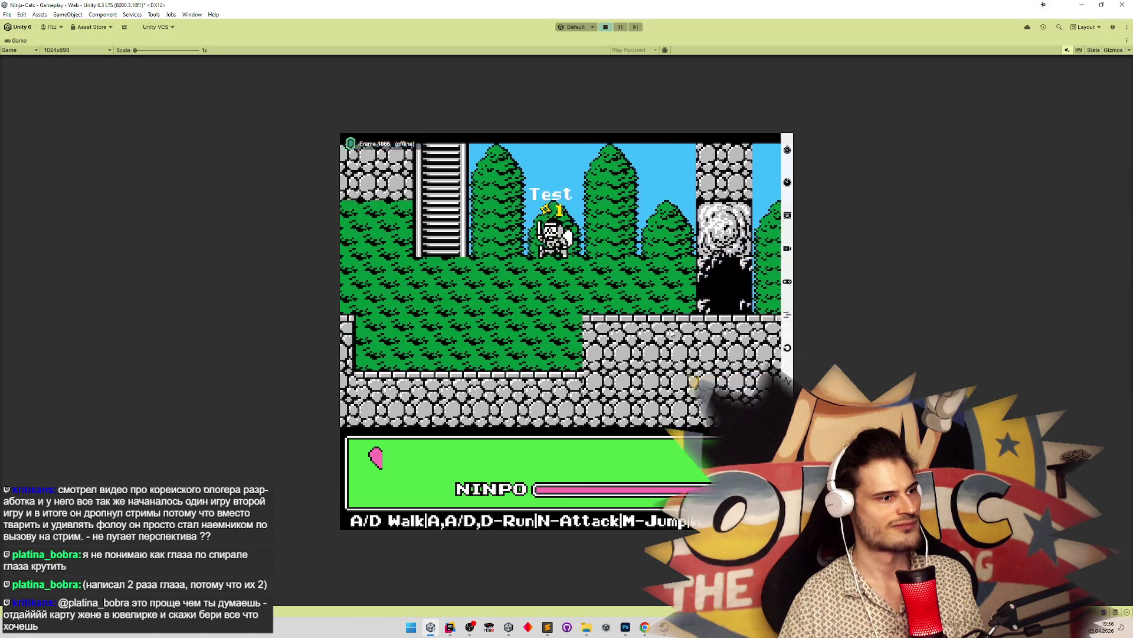
key("w")
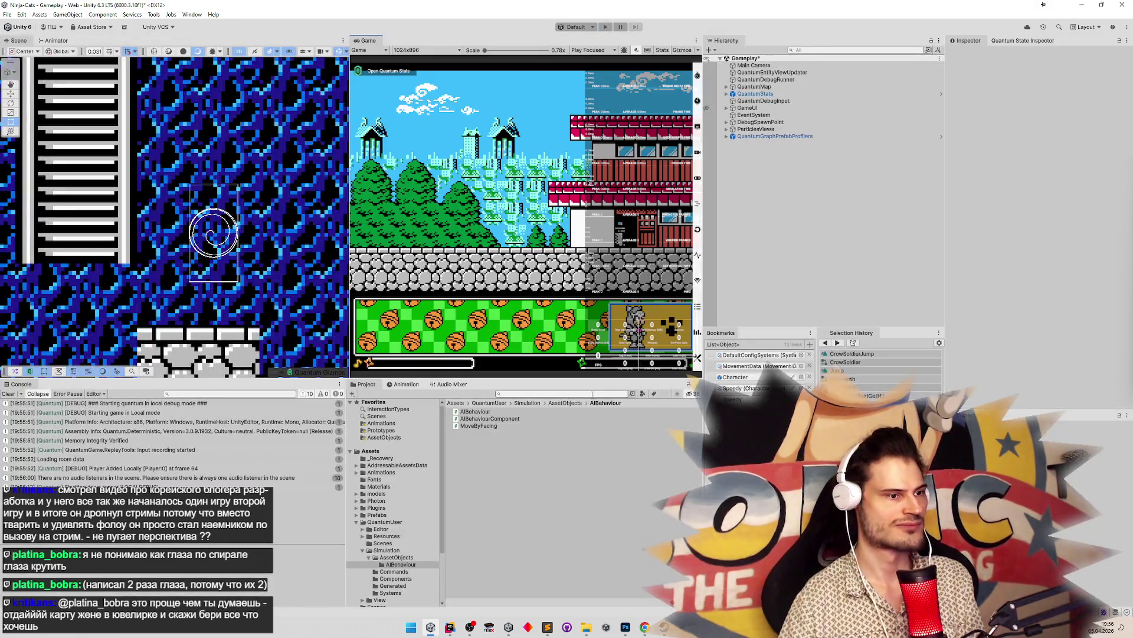
Set the GameData debug character to CrowSoldier
key("ctrl+g")
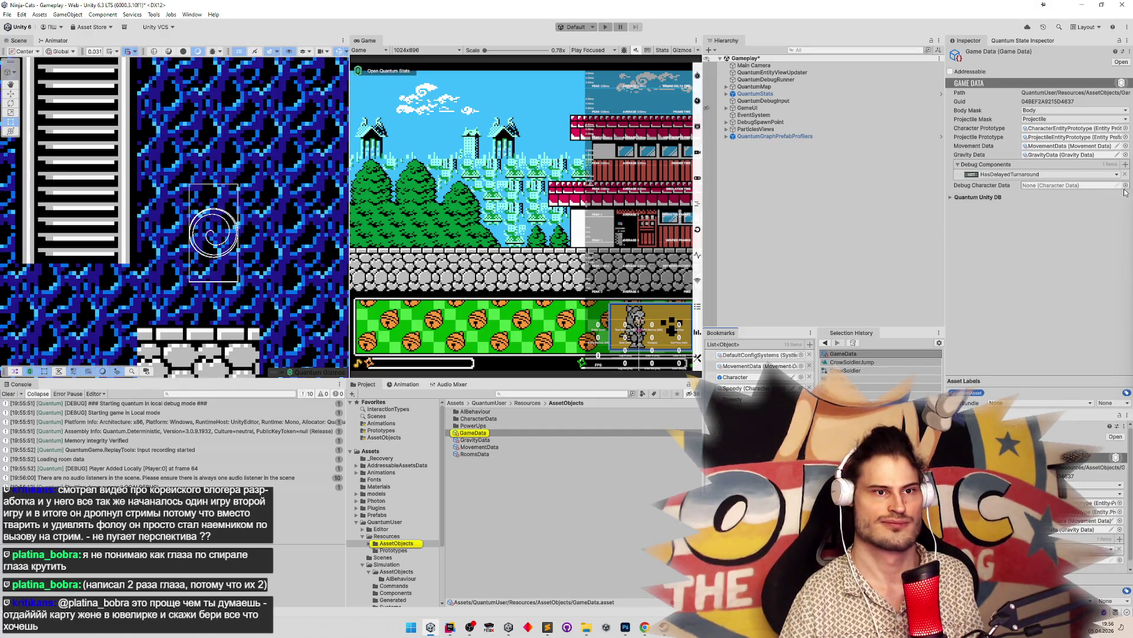
left_click(1126, 186)
double_click(730, 219)
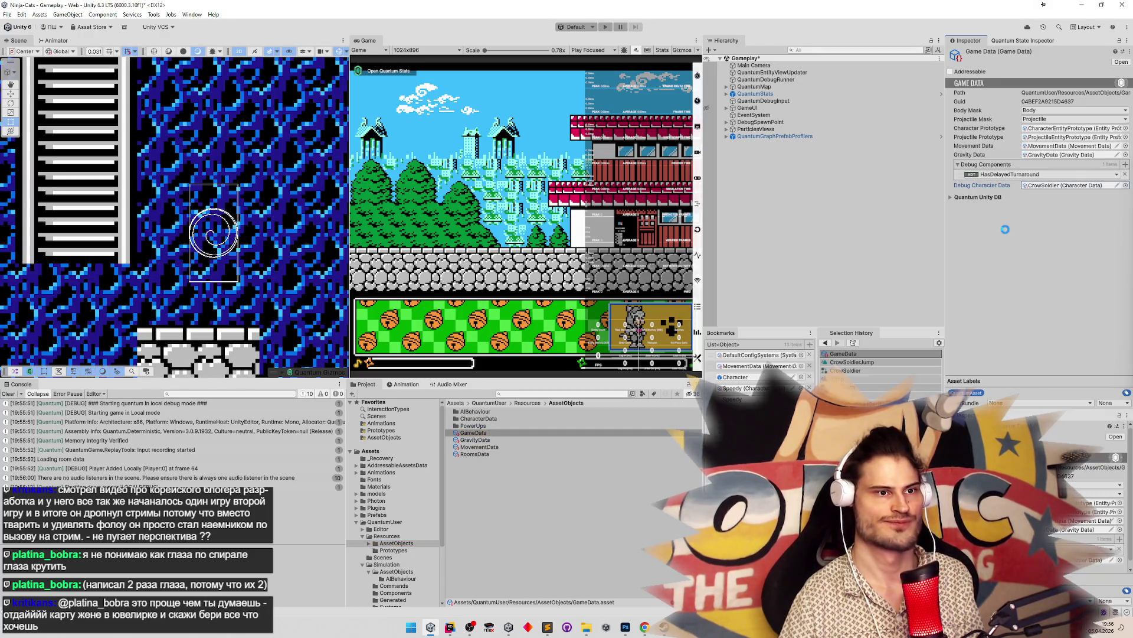
Select DebugSpawnPoint and drag it left into an earlier room of the level
double_click(759, 122)
scroll(178, 225, "down", 10)
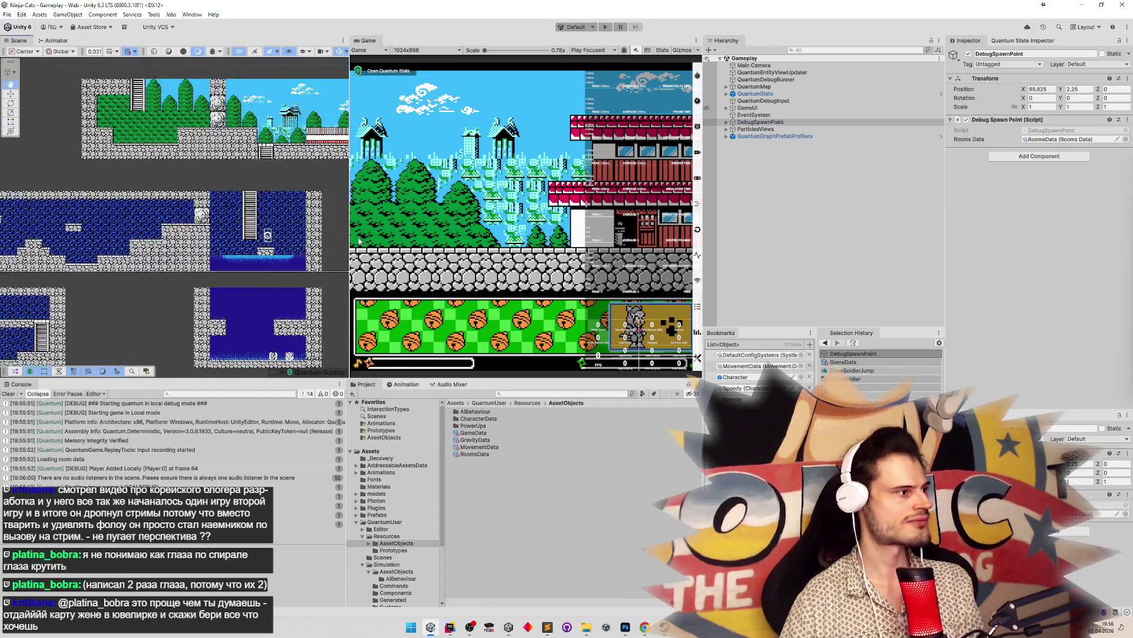
scroll(253, 230, "up", 3)
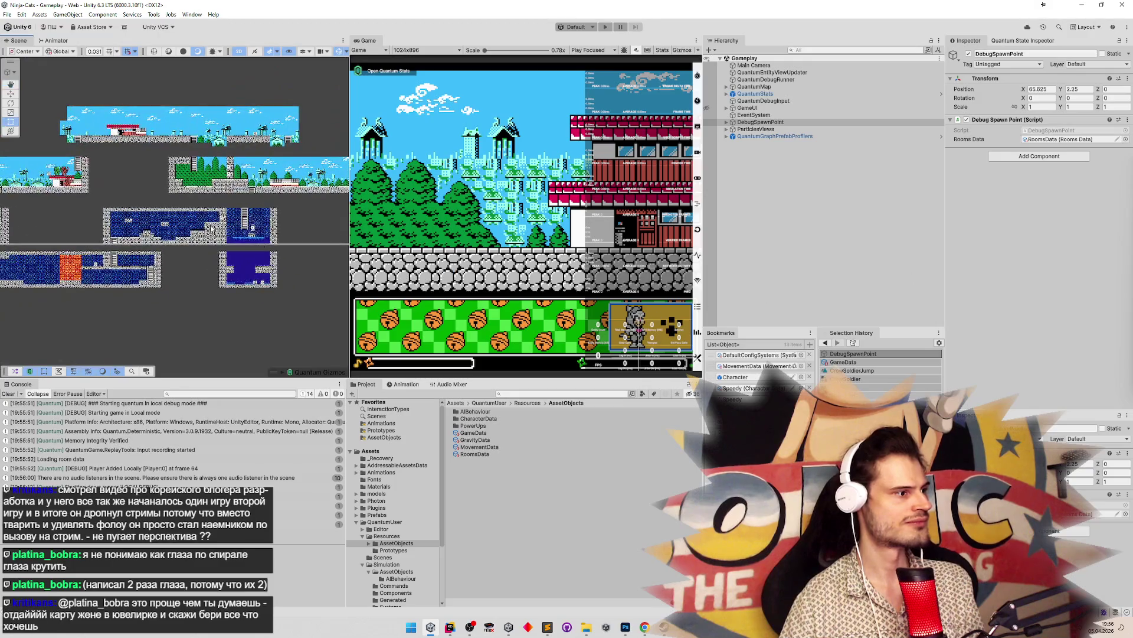
left_click(253, 230)
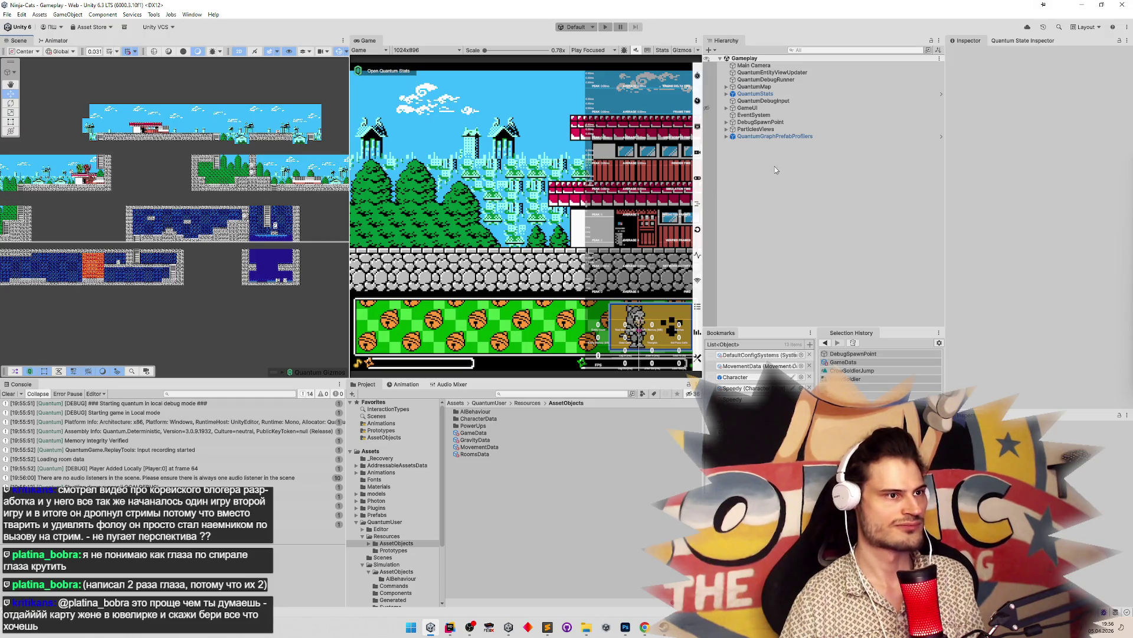
left_click(785, 122)
left_click(792, 101)
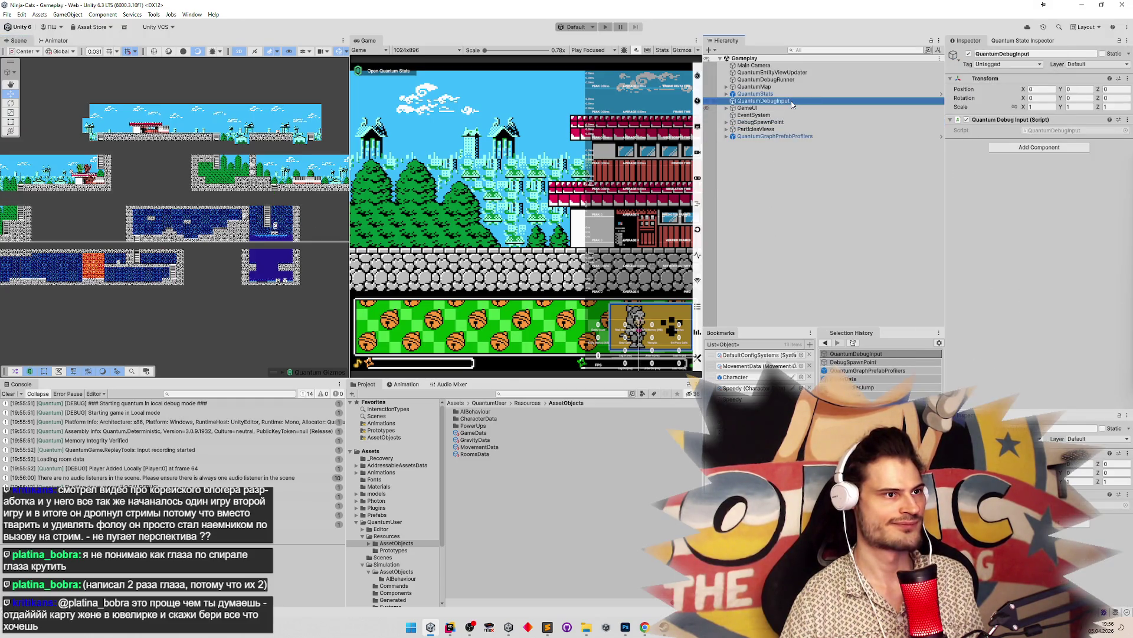
left_click(780, 115)
left_click(773, 122)
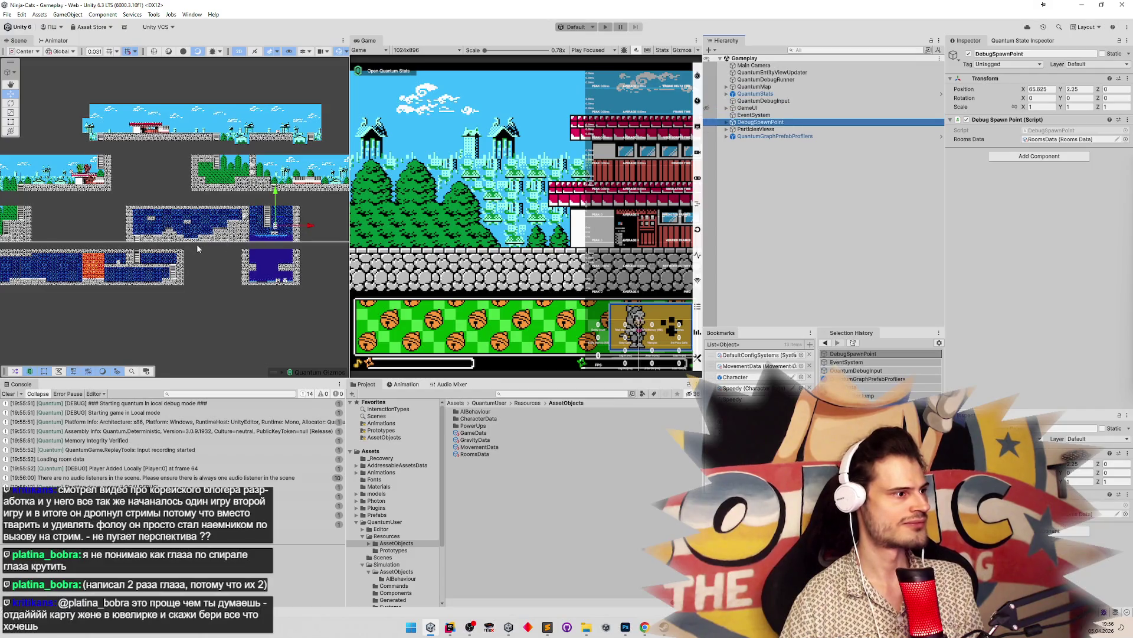
left_click(108, 224)
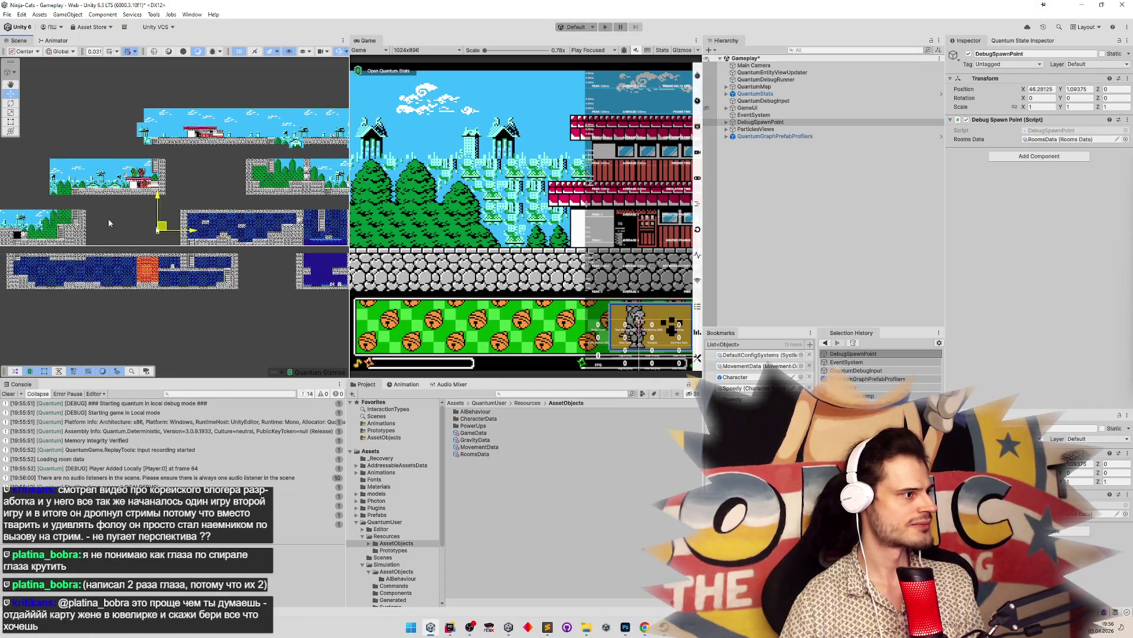
mouse_move(108, 223)
left_mouse_down()
mouse_move(239, 206)
mouse_move(323, 220)
mouse_move(188, 217)
mouse_move(228, 233)
mouse_move(180, 213)
mouse_move(188, 202)
mouse_move(265, 204)
left_mouse_up()
scroll(189, 218, "up", 3)
Zoom the Scene view in around the debug spawn point
scroll(228, 234, "up", 3)
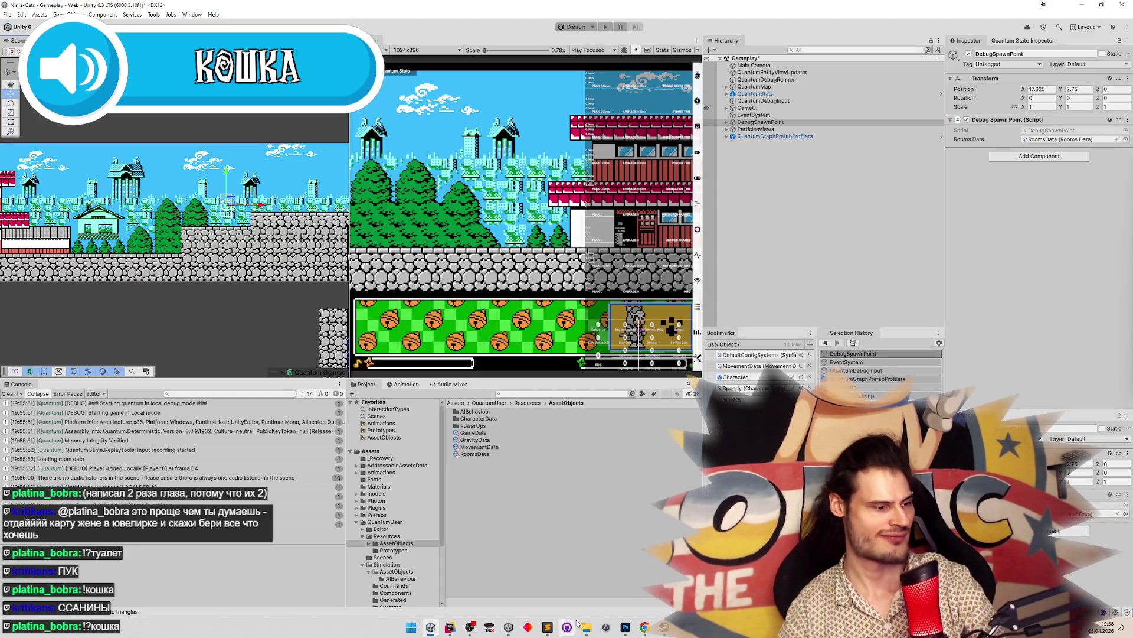
left_click(552, 626)
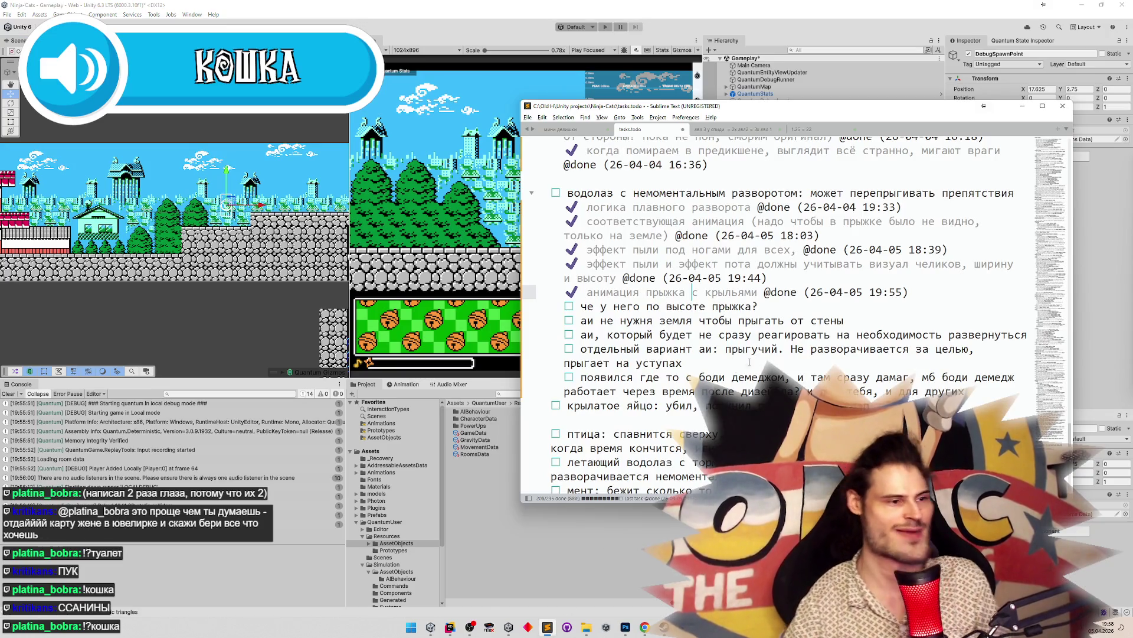
left_click(785, 320)
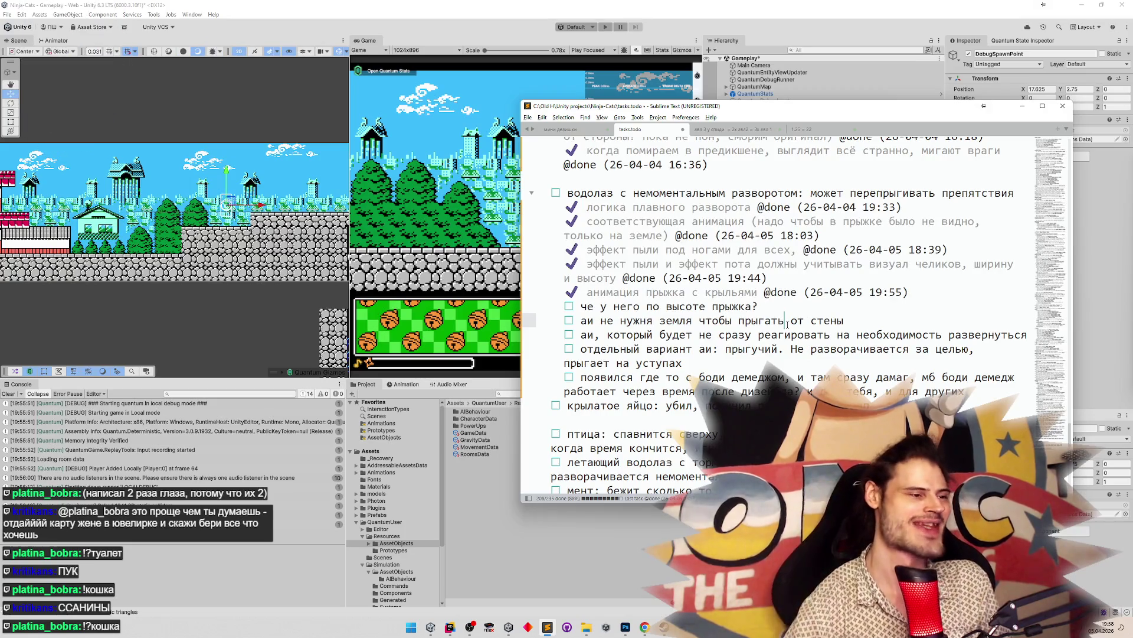
key("Up")
key("shift+Home")
key("Down")
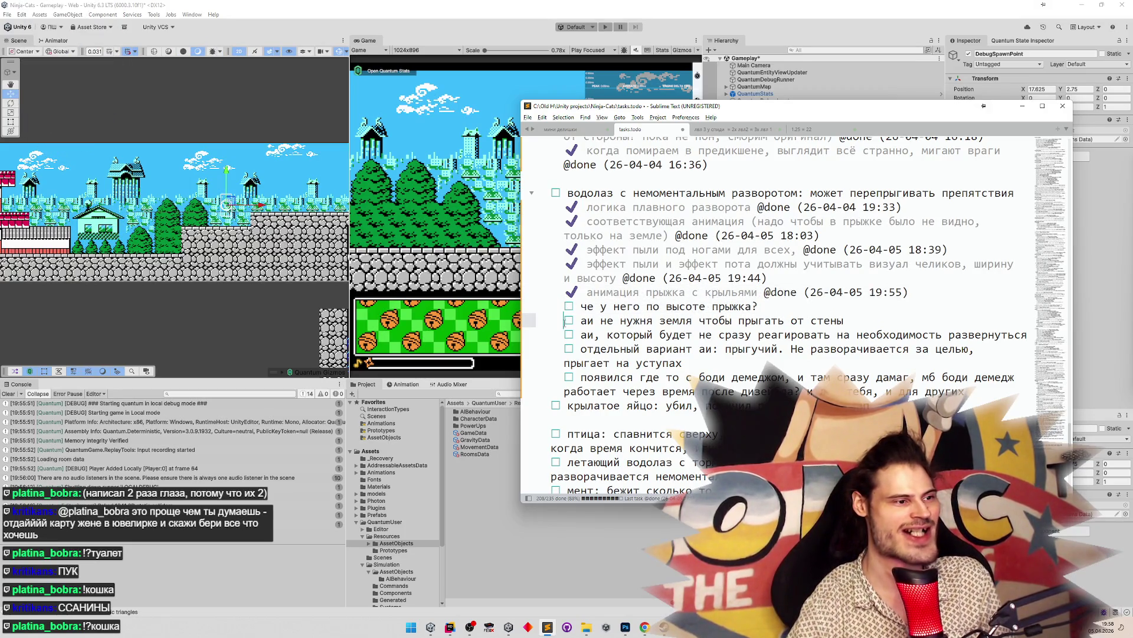
left_click_drag(844, 321, 659, 320)
left_click(659, 320)
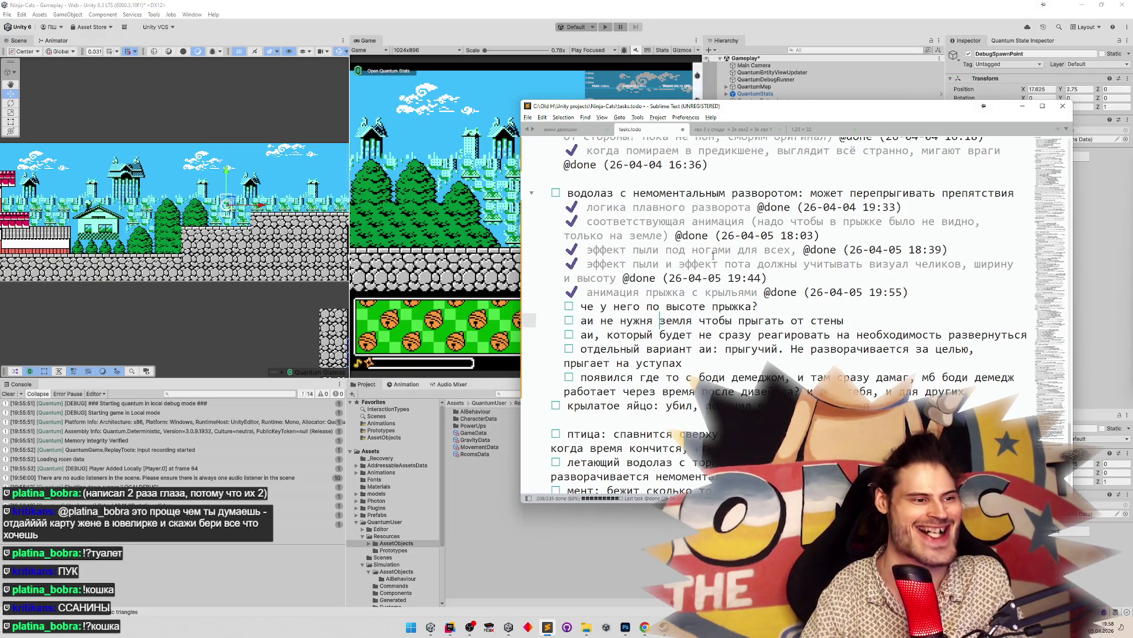
left_click(1024, 105)
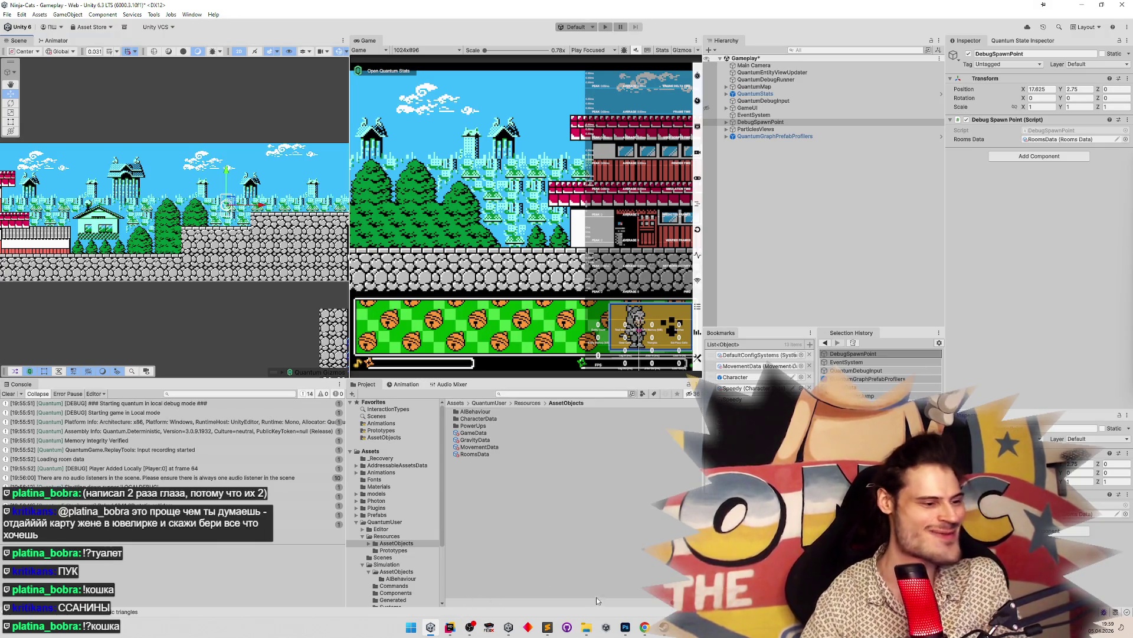
Clear the Console messages and slightly adjust the Scene/Game view divider
left_click(6, 394)
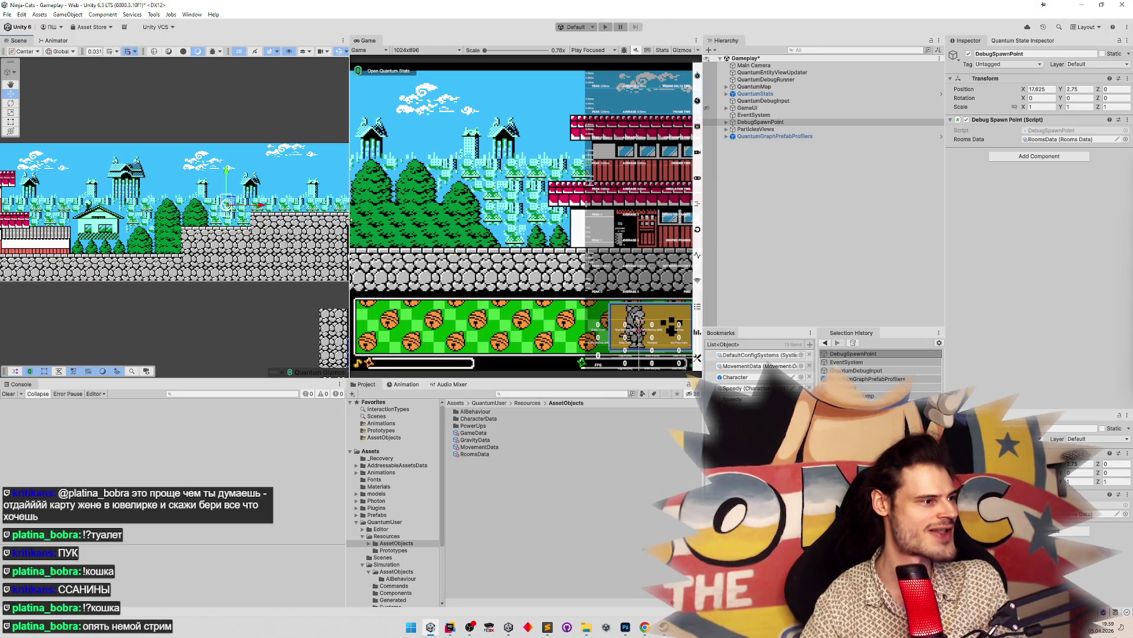
mouse_move(349, 220)
left_mouse_down()
mouse_move(336, 221)
mouse_move(352, 223)
left_mouse_up()
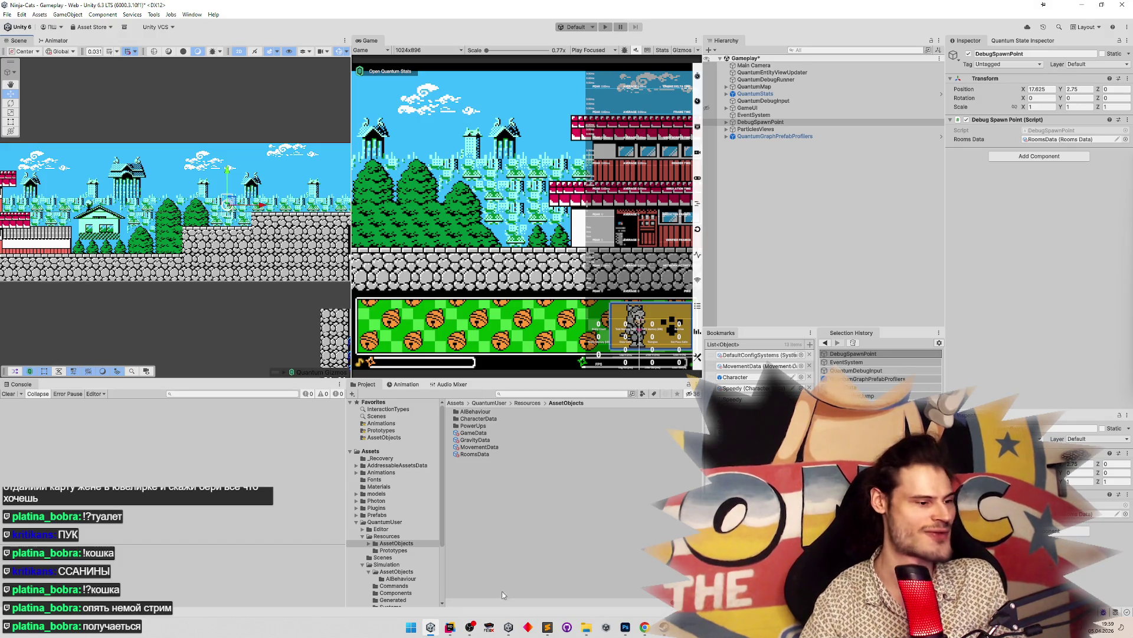
Open the 29:18 «Пацаны» four-season retelling video from the YouTube home page in Chrome
left_click(644, 626)
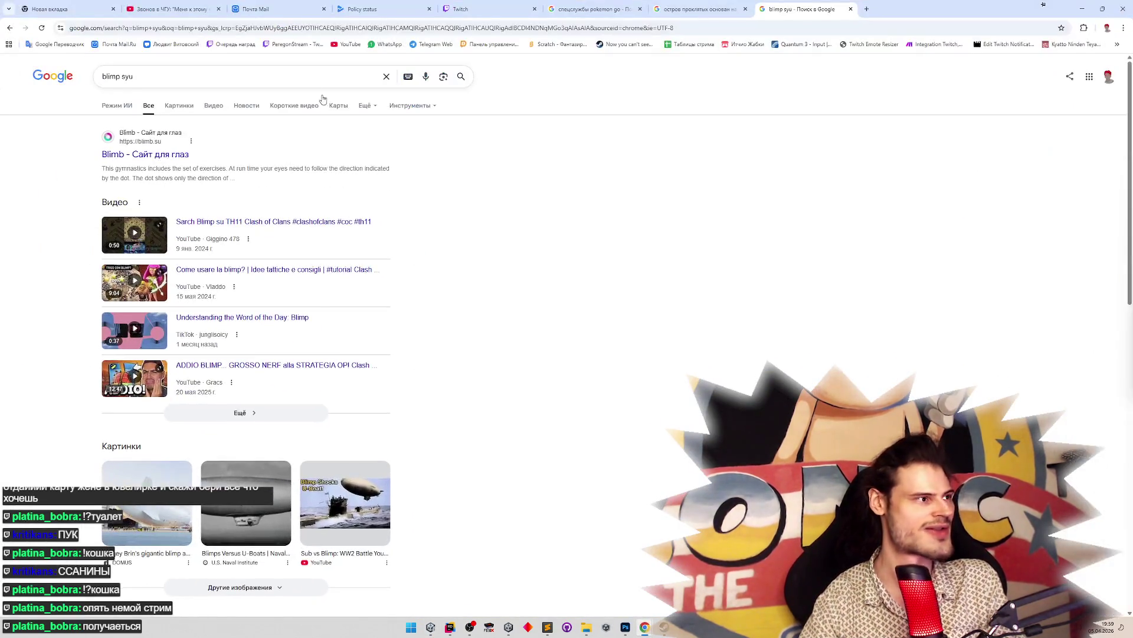
left_click(171, 9)
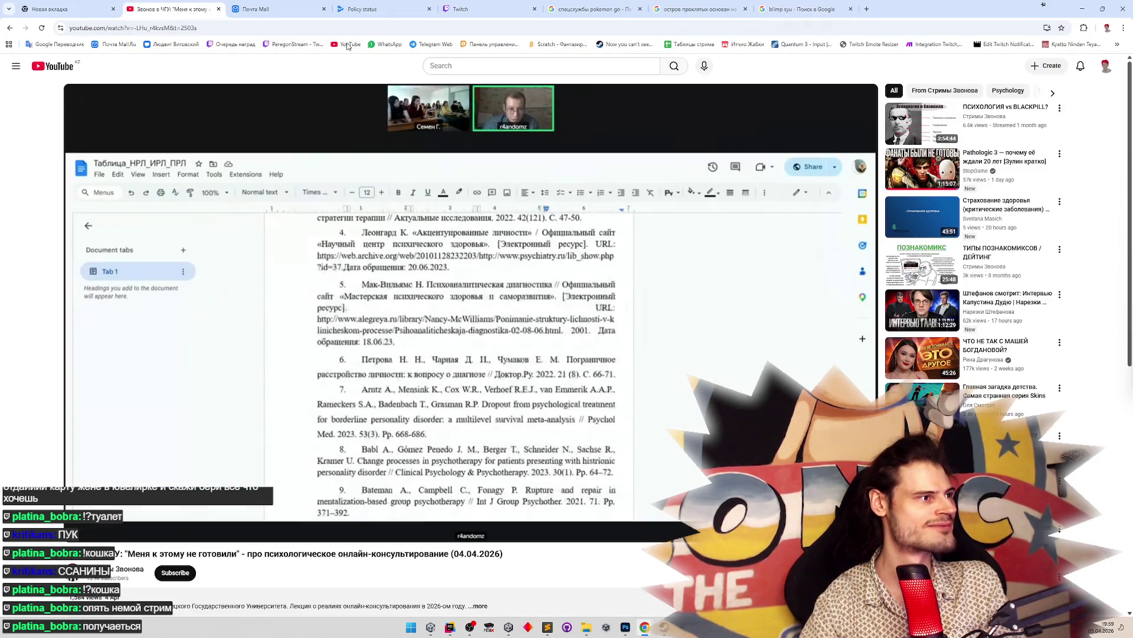
left_click(348, 45)
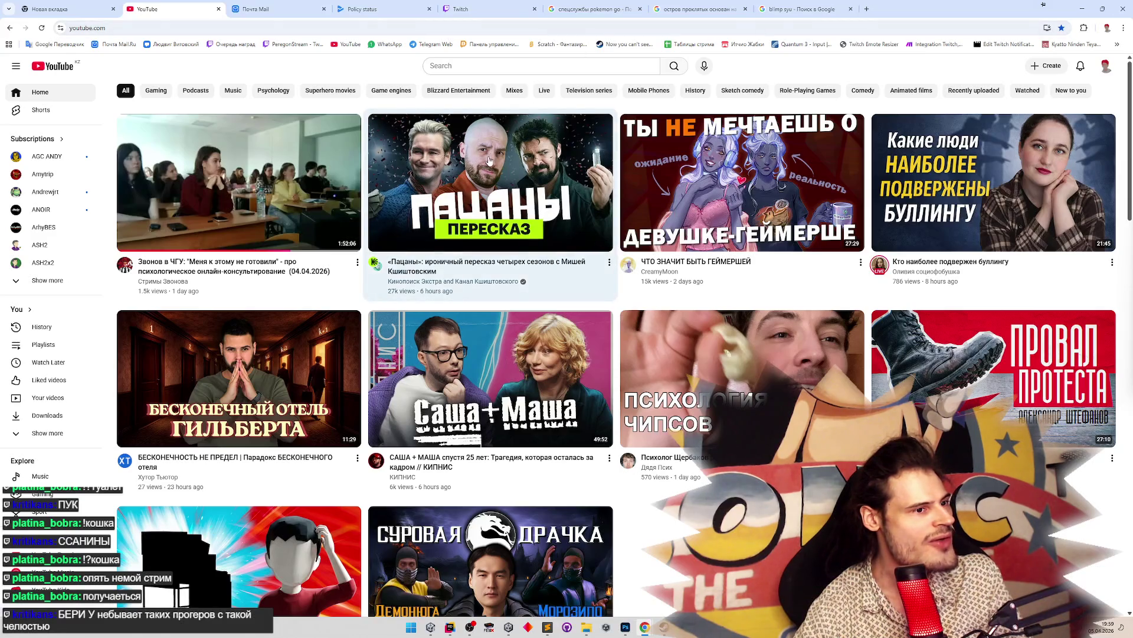
left_click(489, 161)
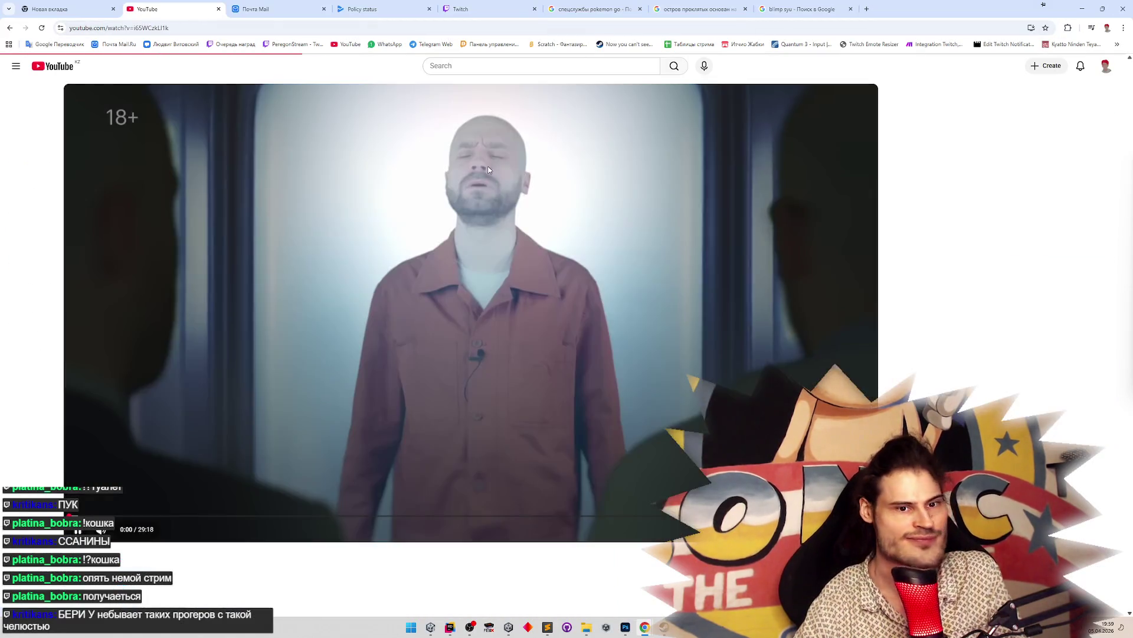
double_click(576, 254)
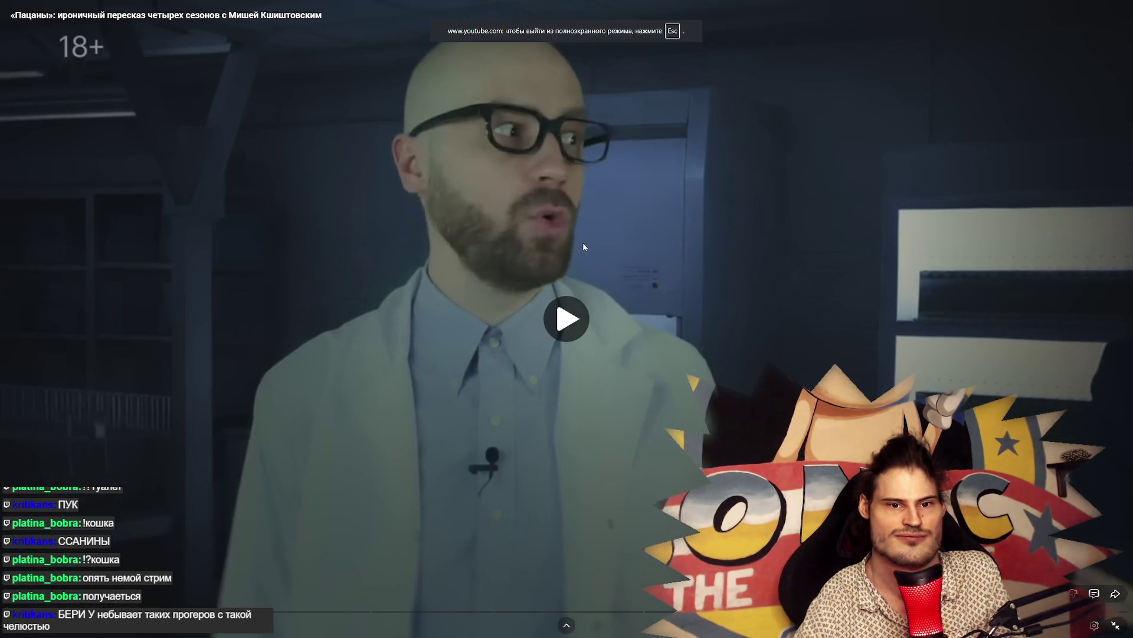
left_click(583, 238)
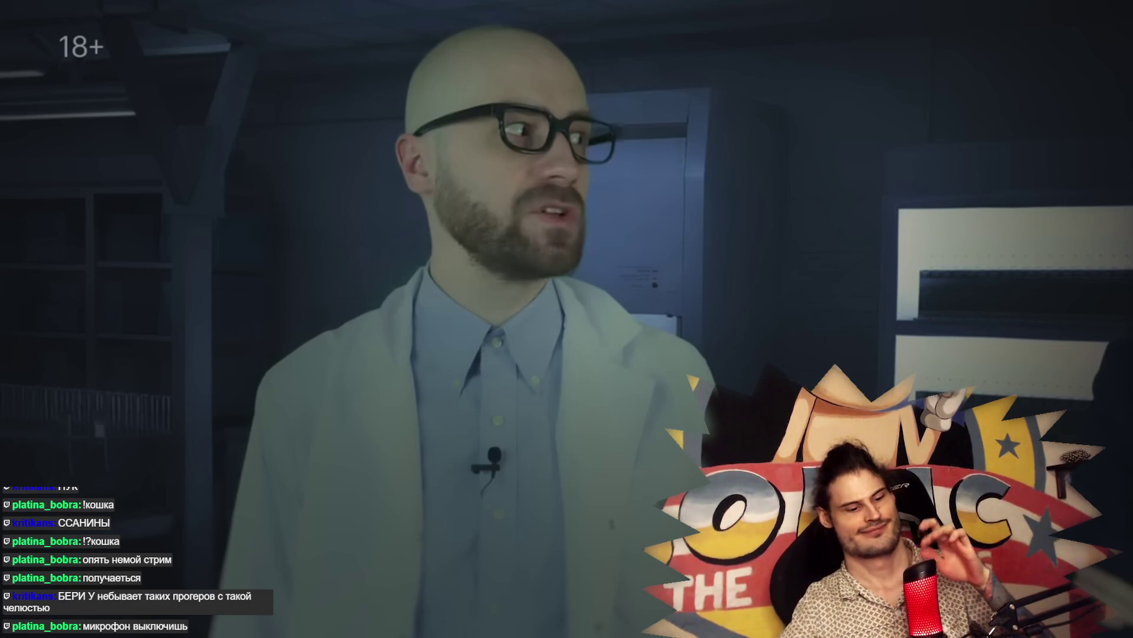
left_click(587, 306)
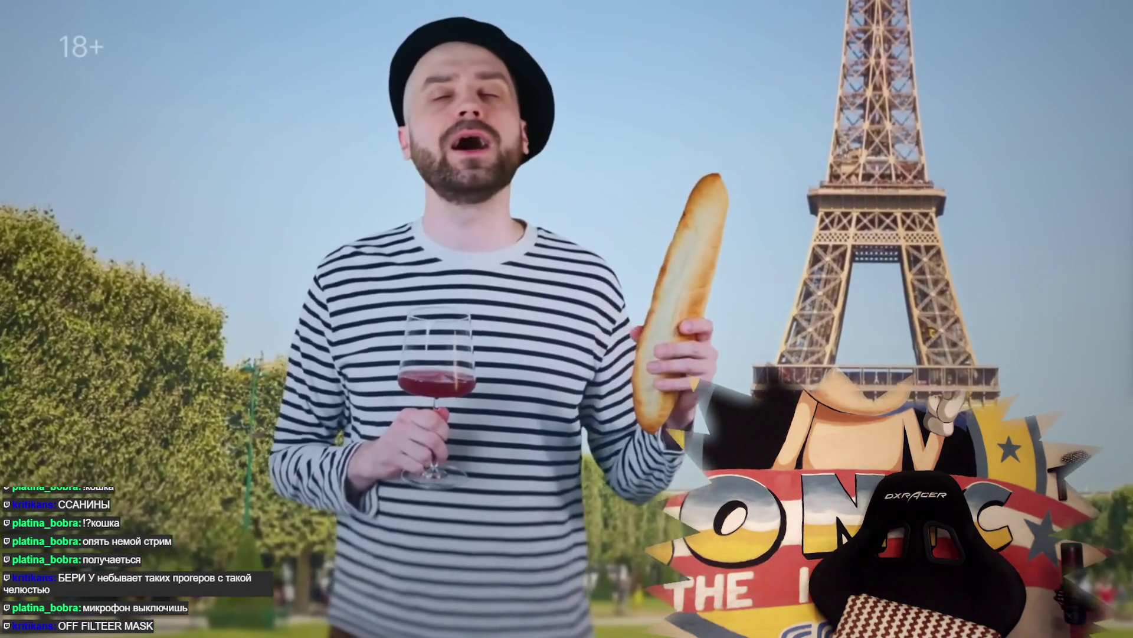
key("space")
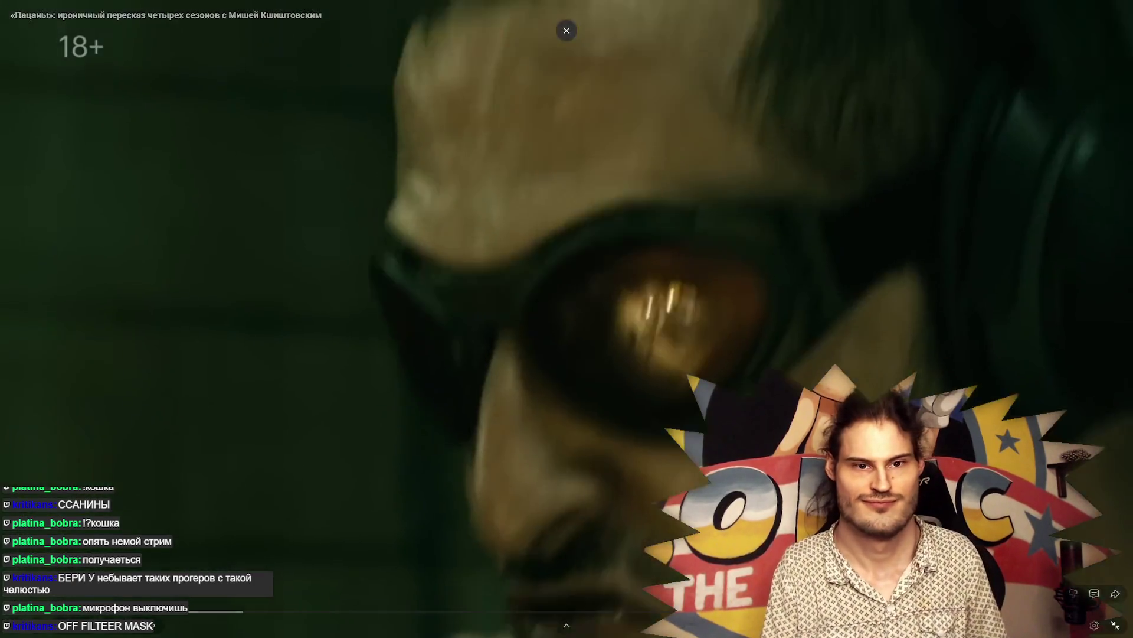
key("alt+Tab")
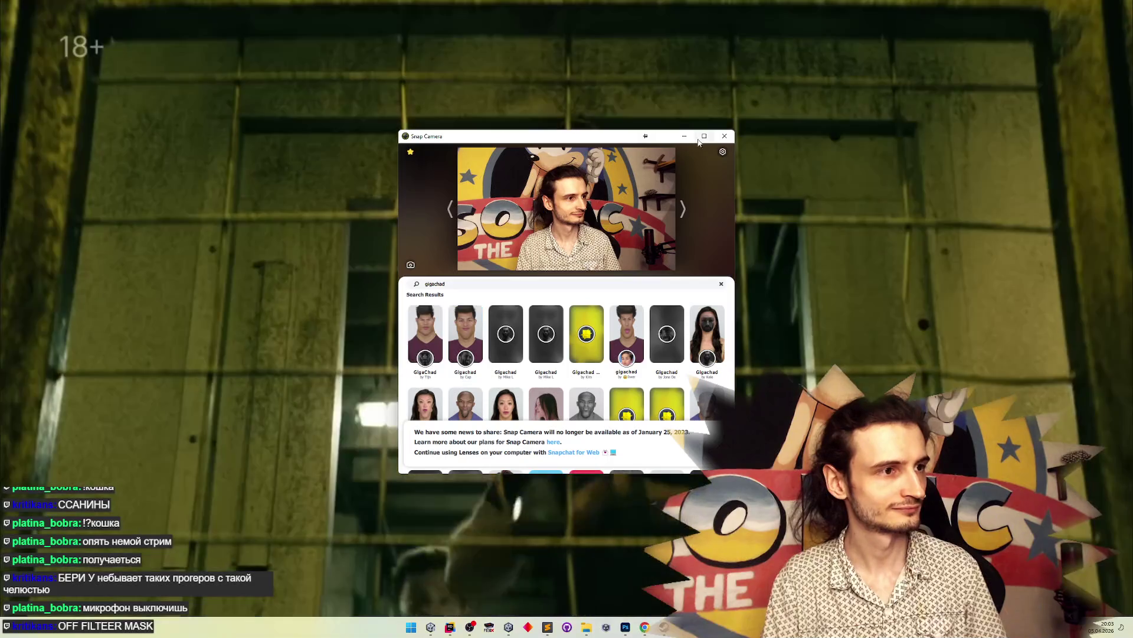
left_click(686, 86)
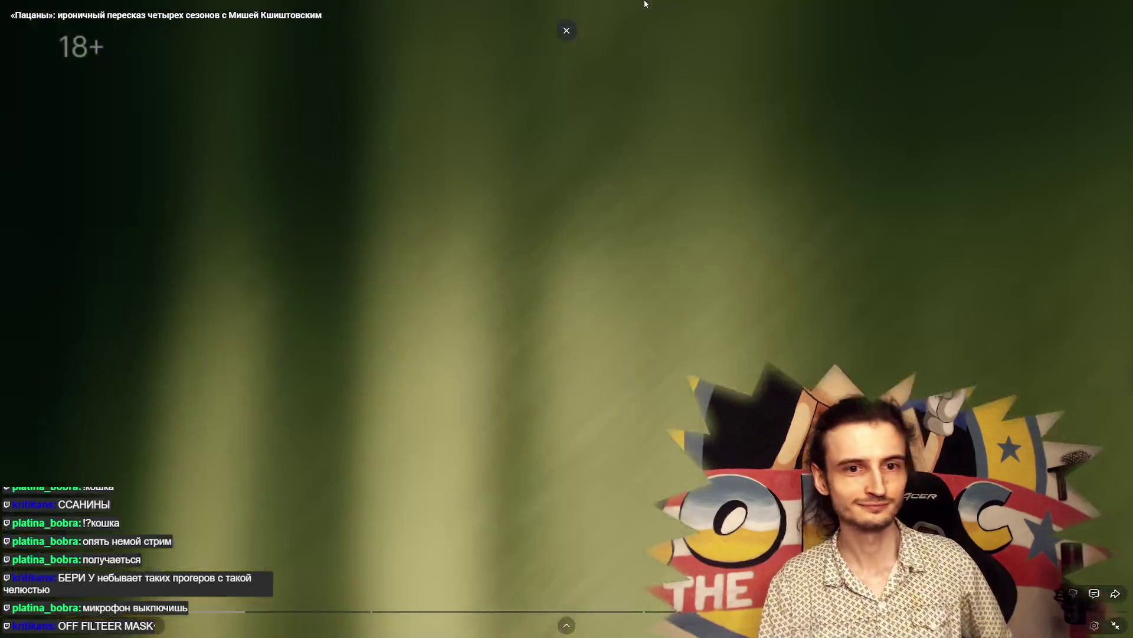
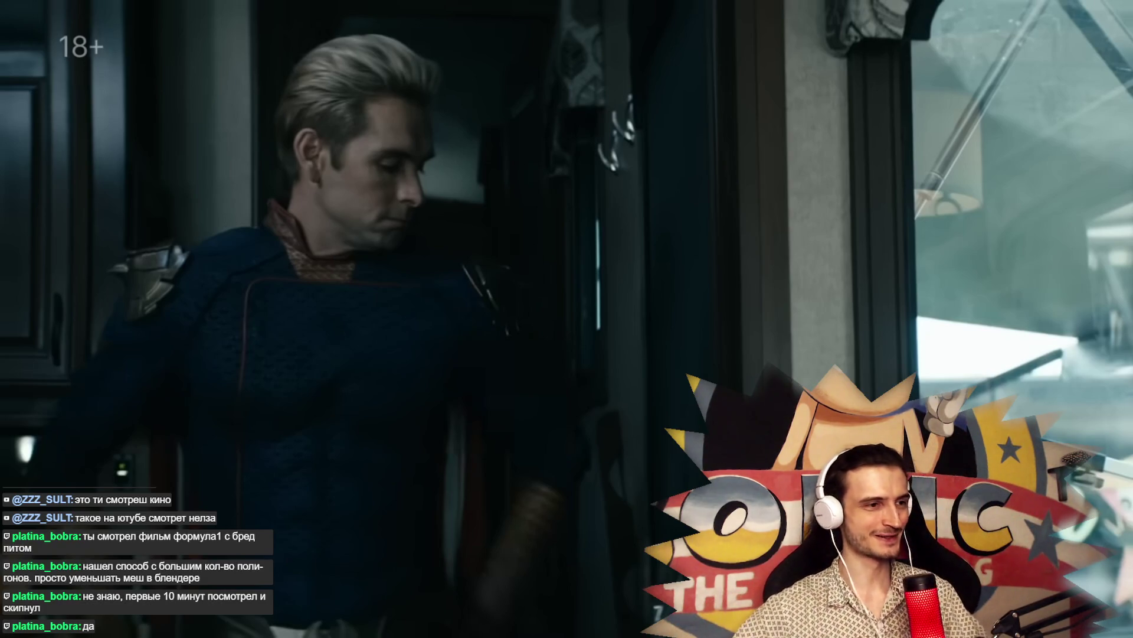
Exit the fullscreen YouTube video, close its tab, and minimize Chrome to reveal Unity
mouse_move(1030, 228)
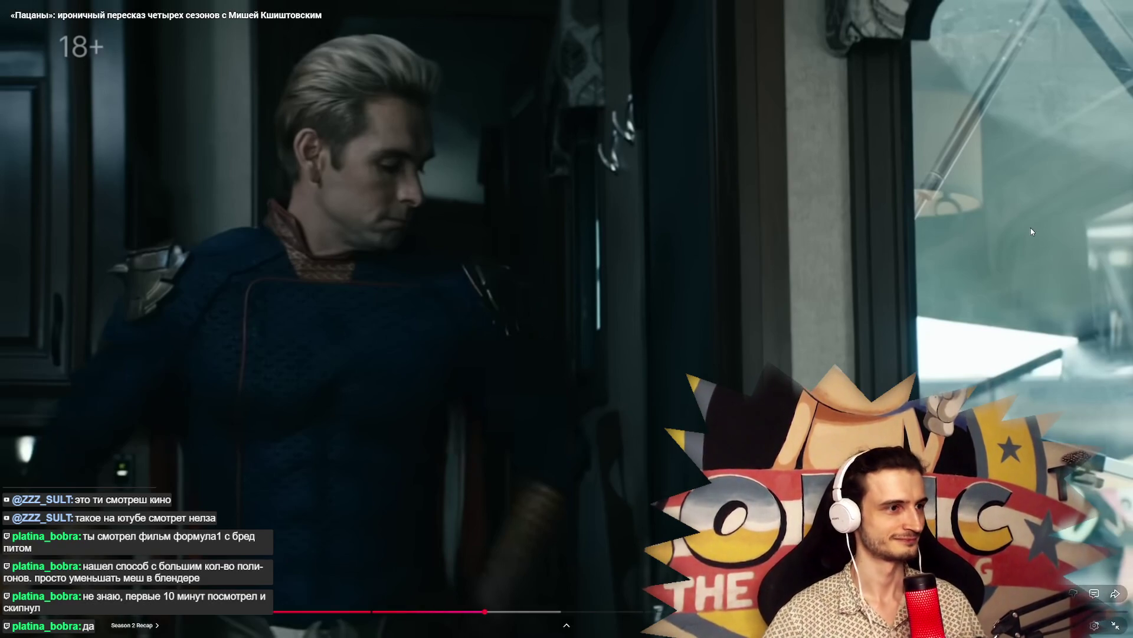
key("Escape")
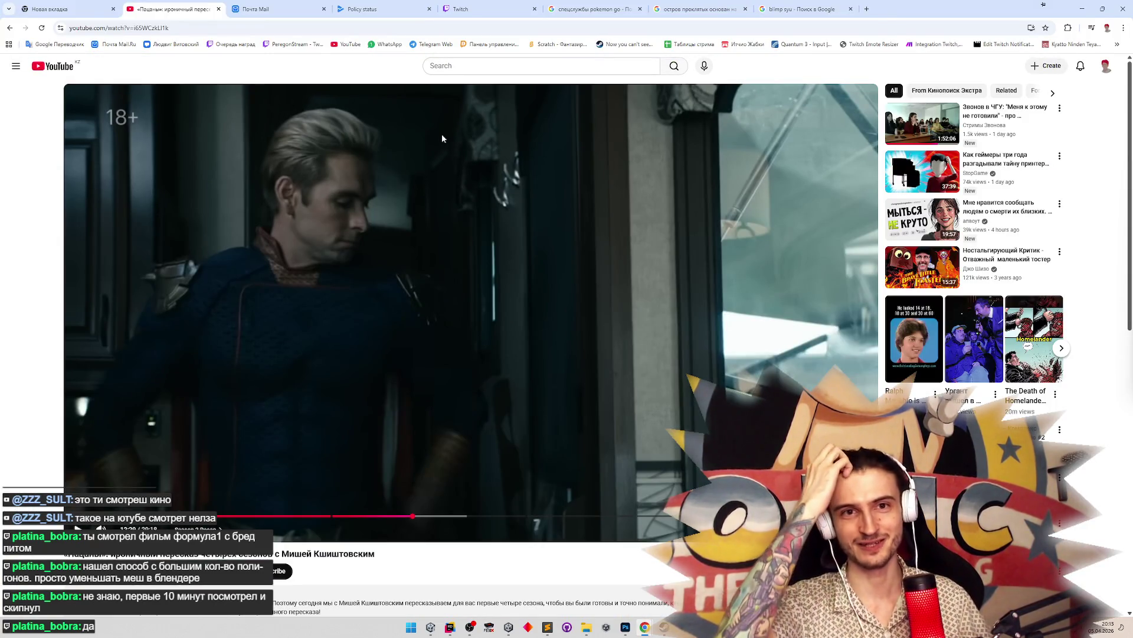
key("ctrl+w")
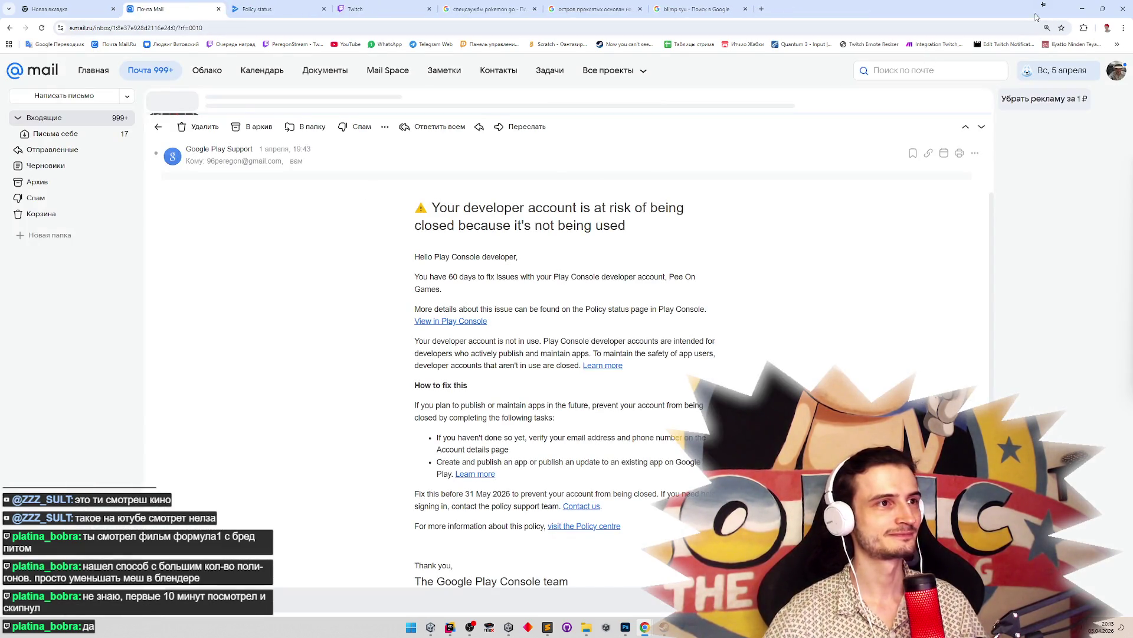
left_click(1072, 8)
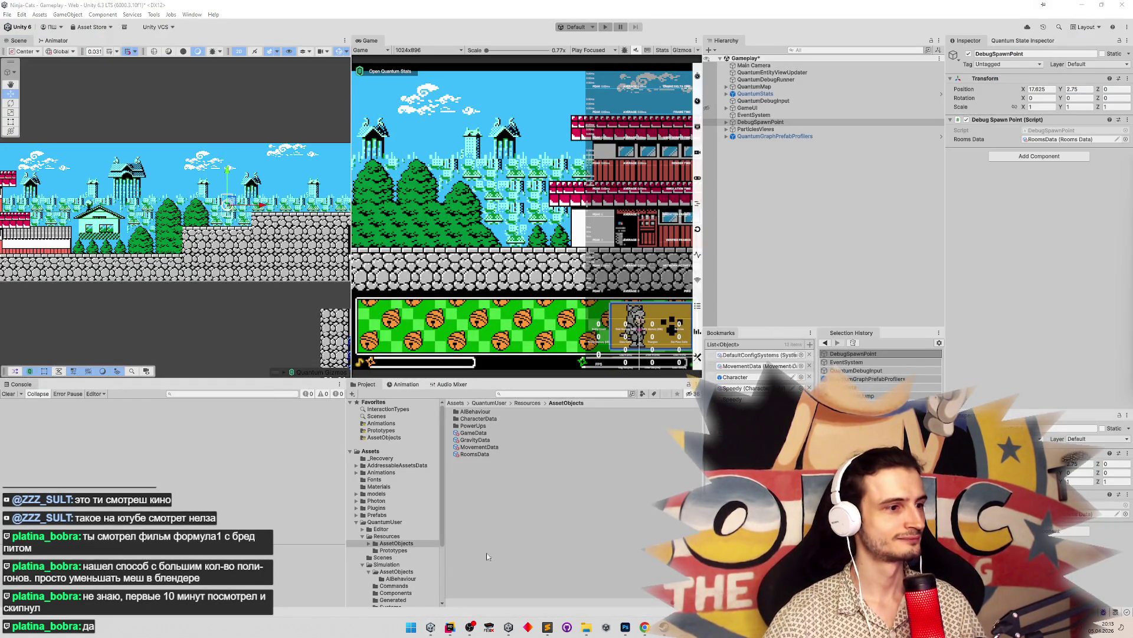
Glance at the tasks.todo list, then save the Gameplay scene and enter Play mode
left_click(548, 629)
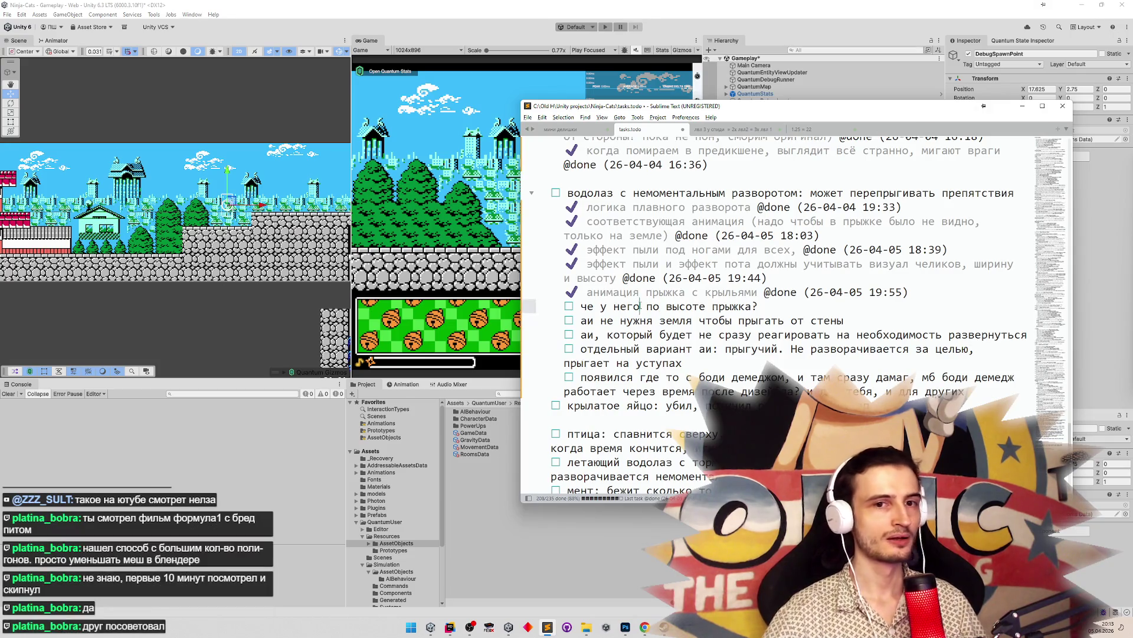
left_click(1012, 107)
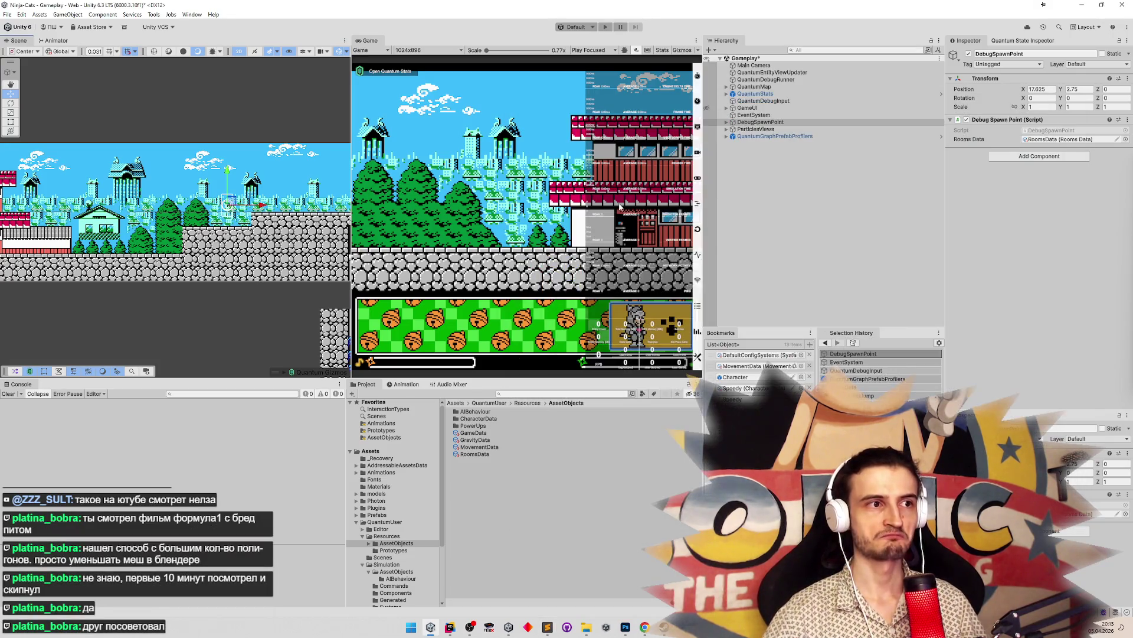
key("ctrl+s")
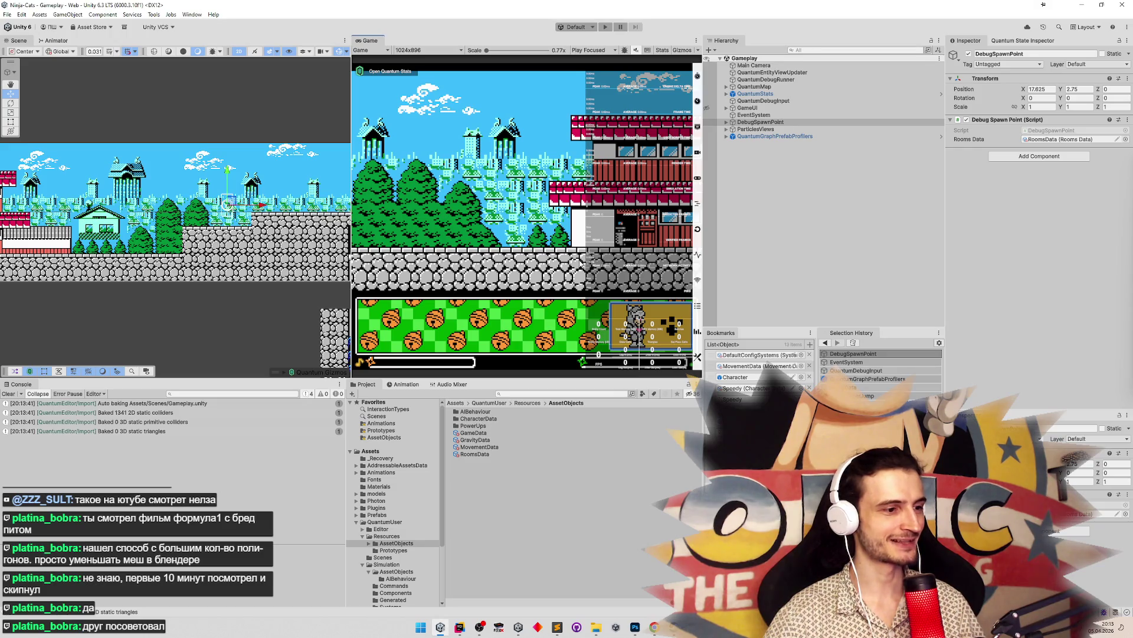
key("ctrl+p")
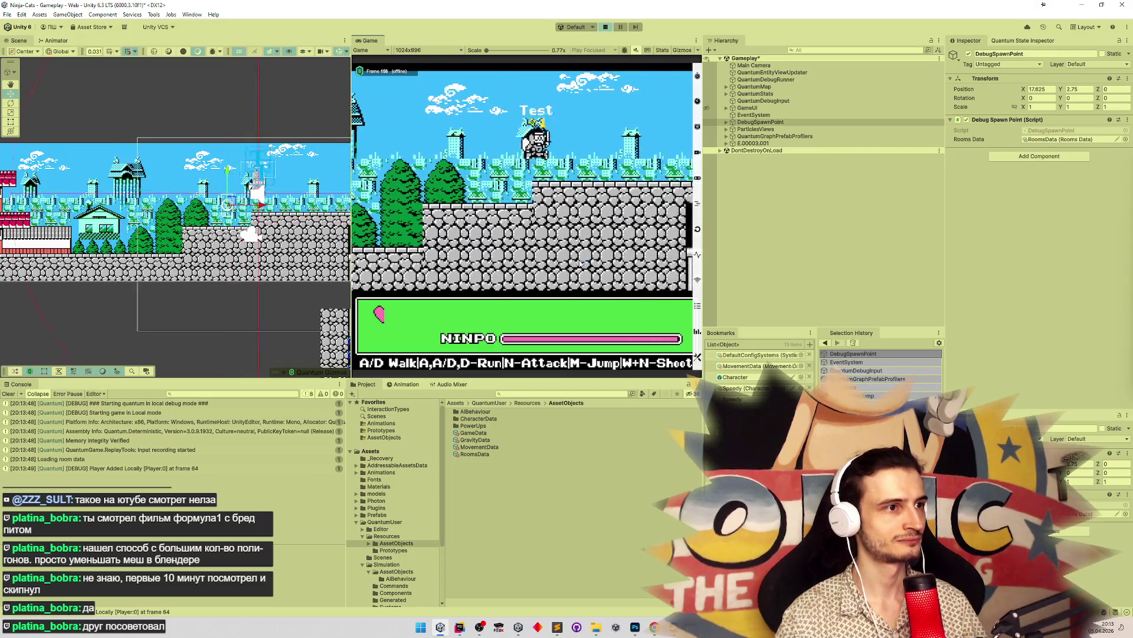
Maximize the Game view and walk the ninja cat back and forth, jumping once
key("shift+space")
key("shift+space")
key("shift+space")
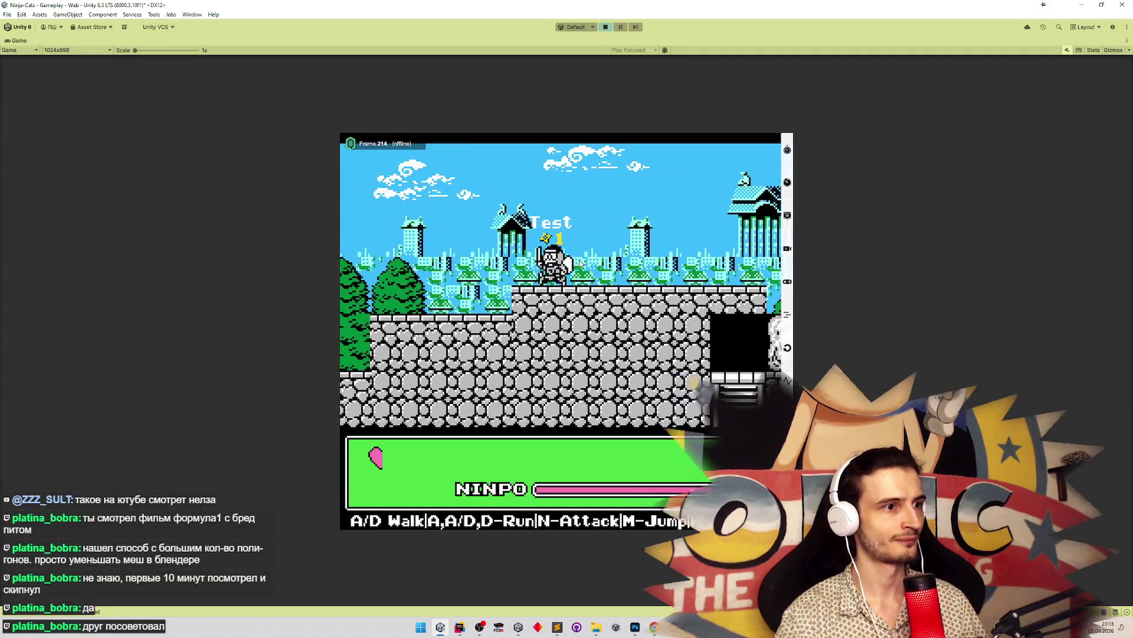
key("a")
key("d")
key("a")
key("d")
key("m")
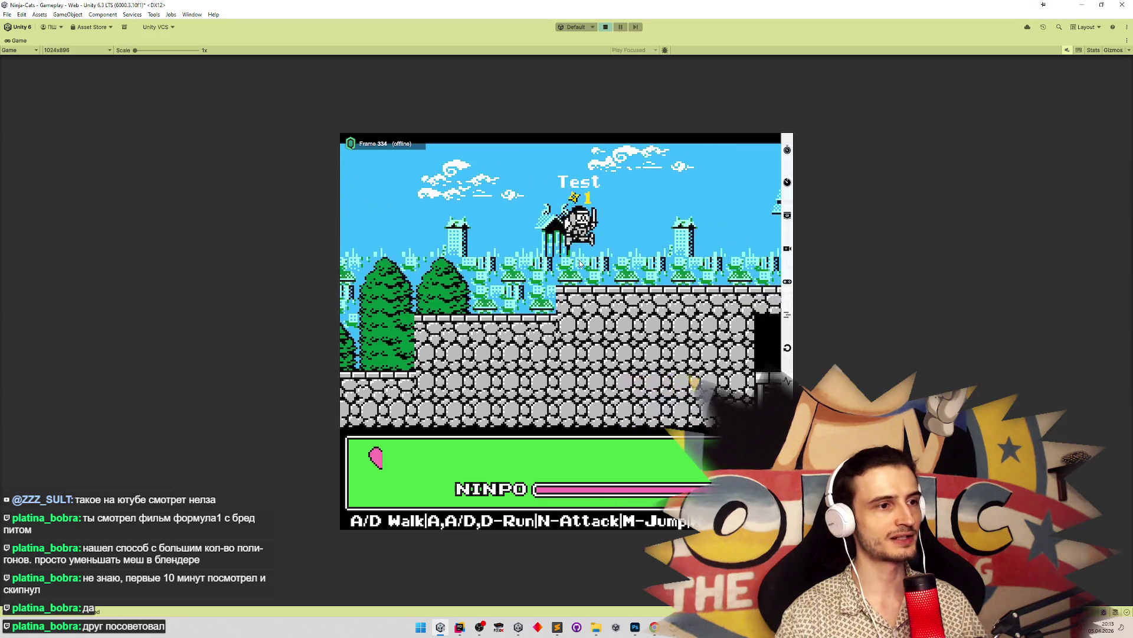
key("d")
key("a")
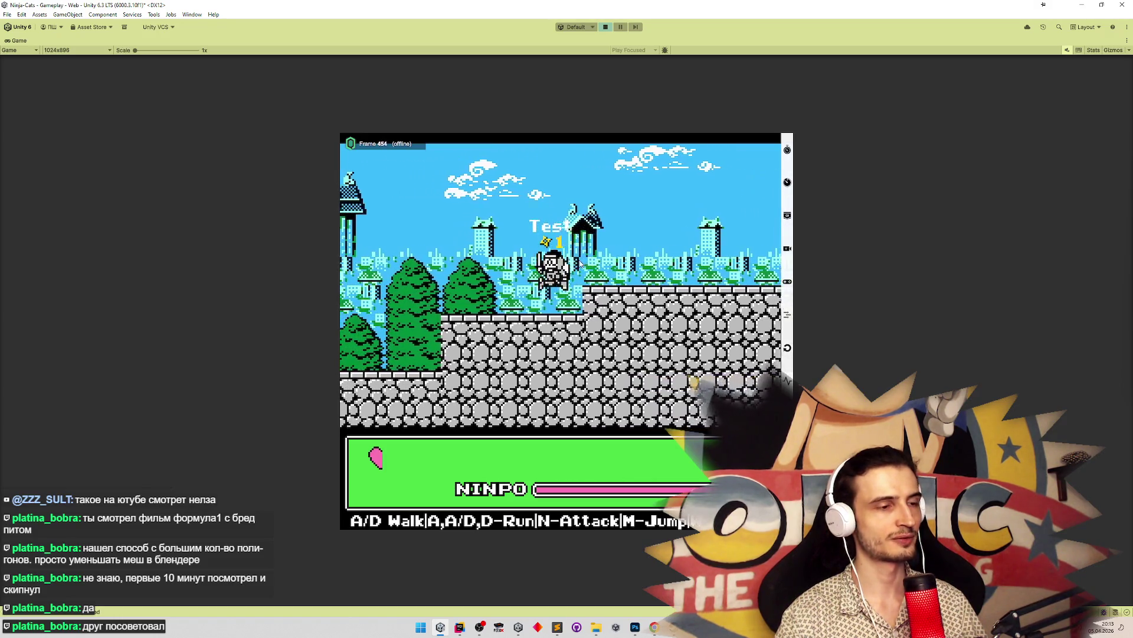
Run right and jump onto the higher stone ledge, then drop left and jump again
key("d")
key("m")
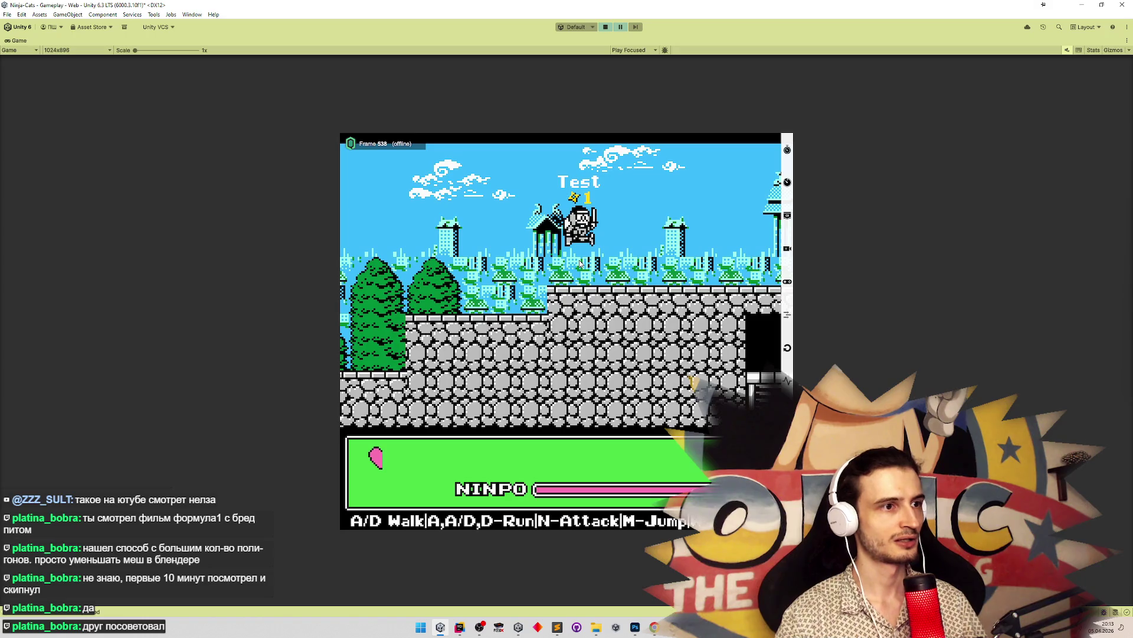
key("a")
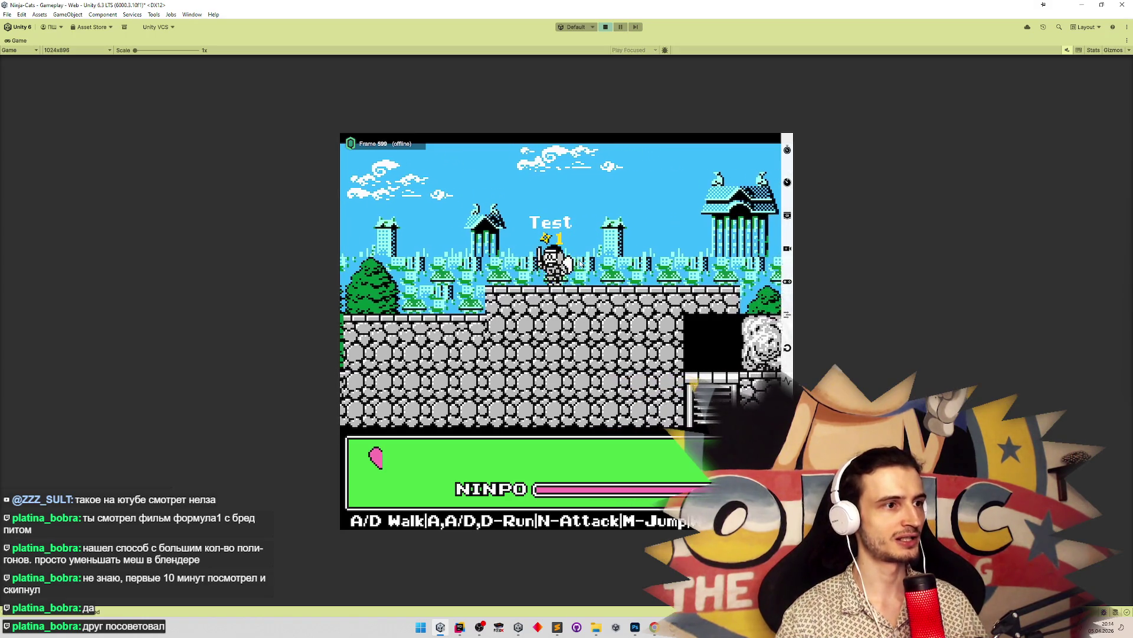
key("d")
key("m")
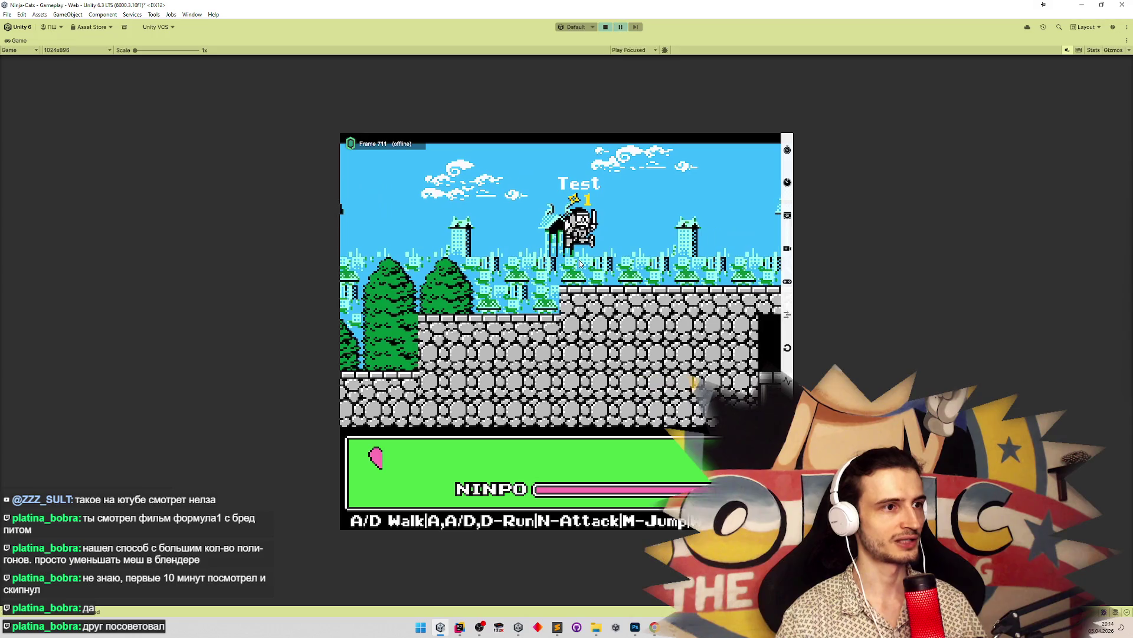
key("a")
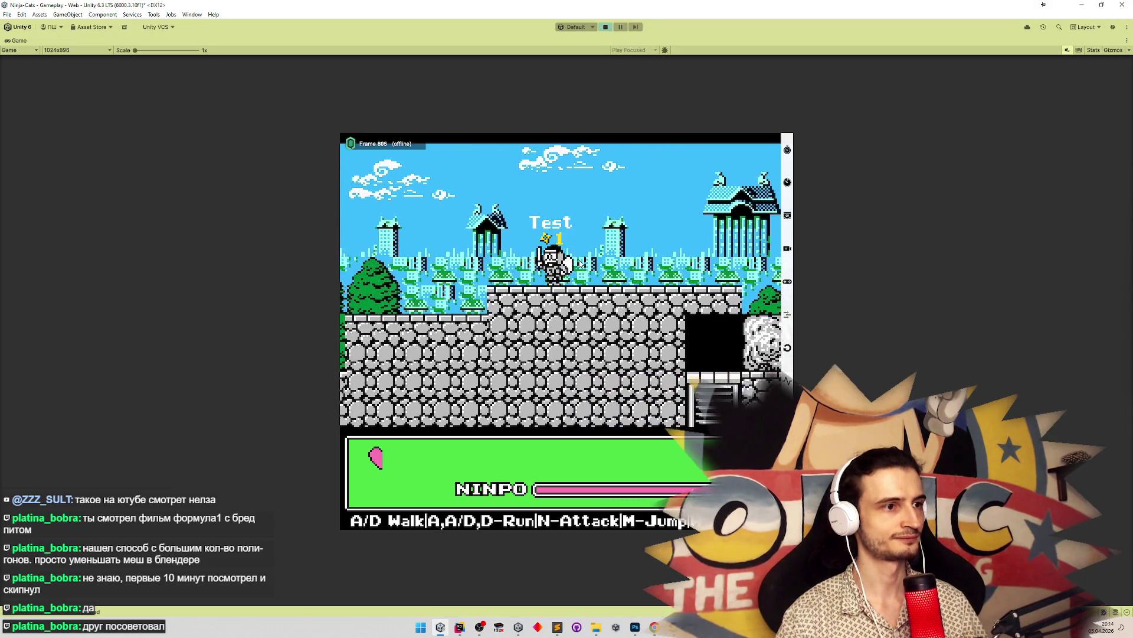
key("m")
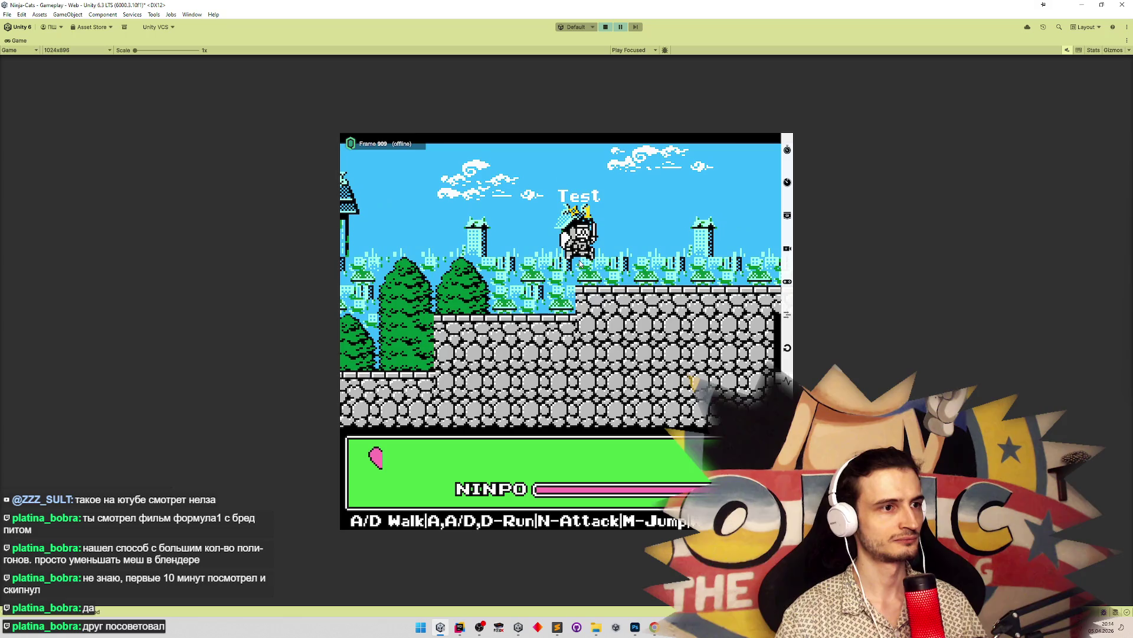
key("d")
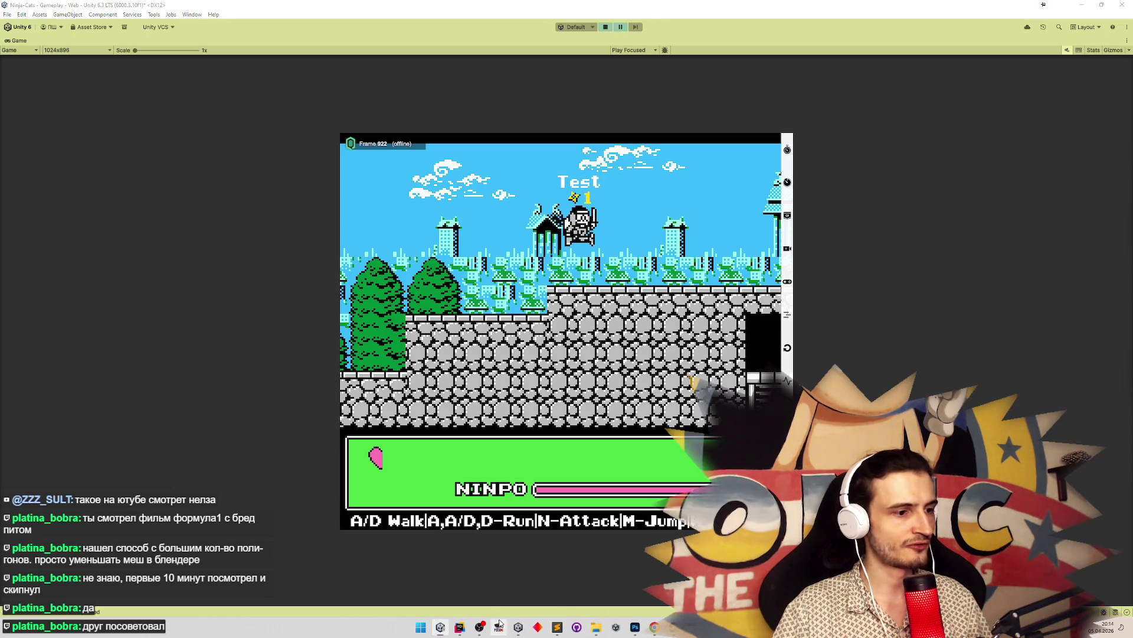
Load the Samurai Pizza Cats ROM from Recent ROMs and start the first stage
left_click(536, 184)
mouse_move(573, 216)
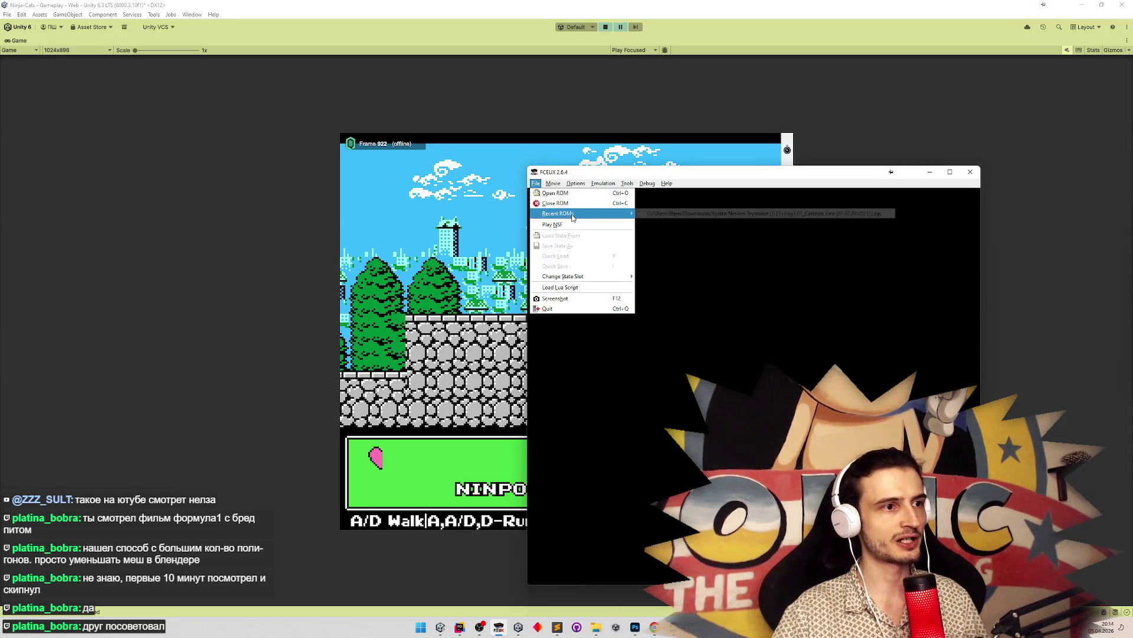
left_click(666, 210)
key("Return")
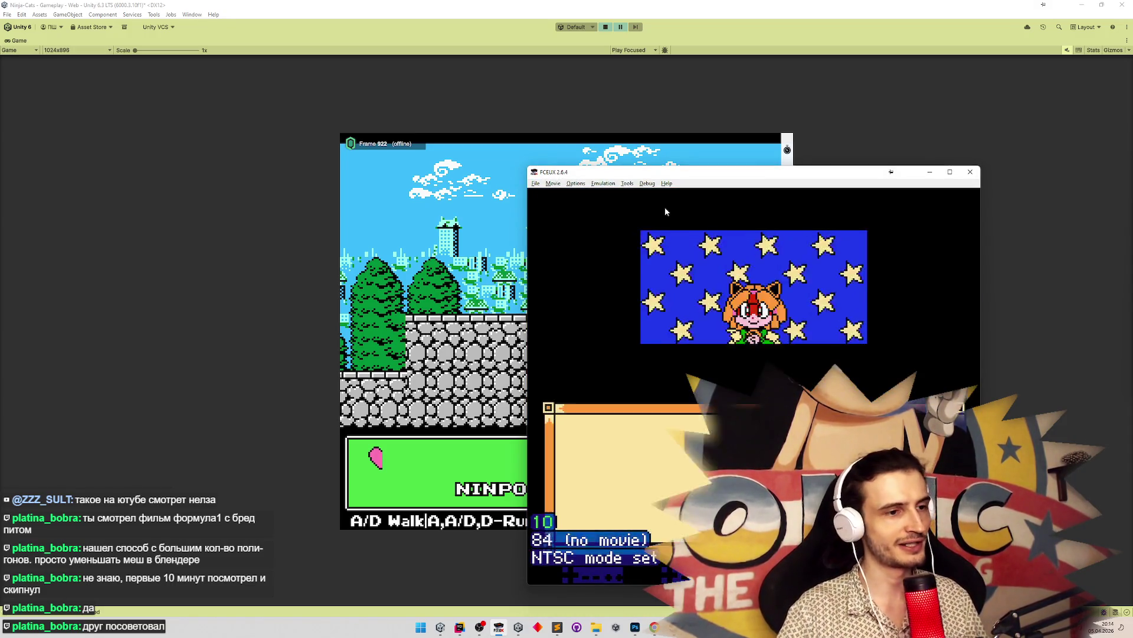
key("Return")
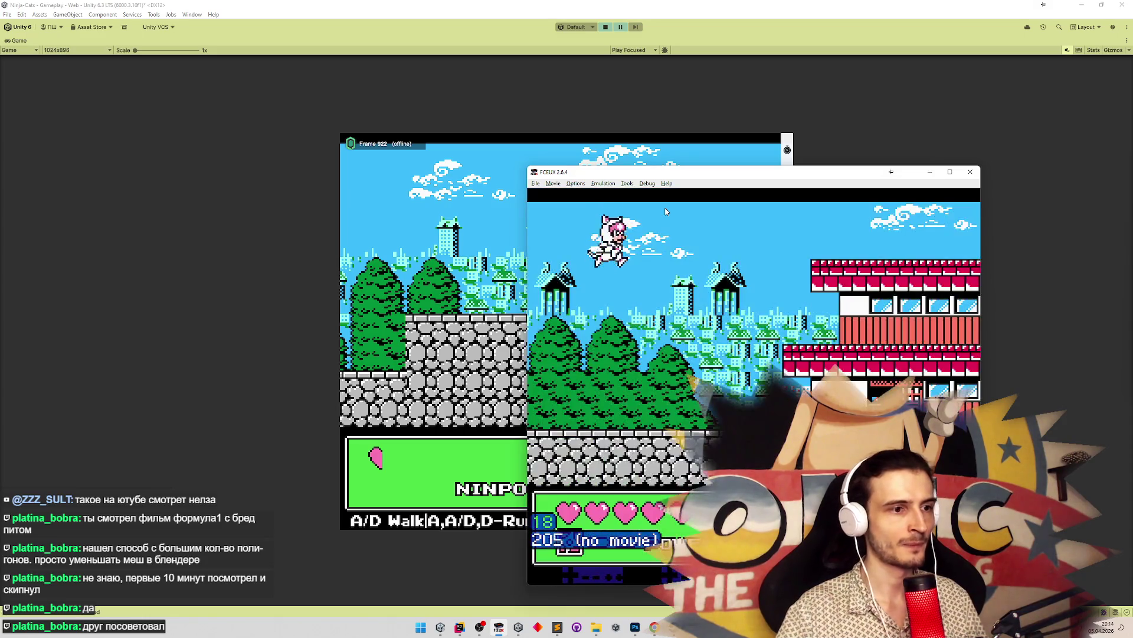
Run the cat right through the stage, jumping onto the red roof and past the enemies
key("Right")
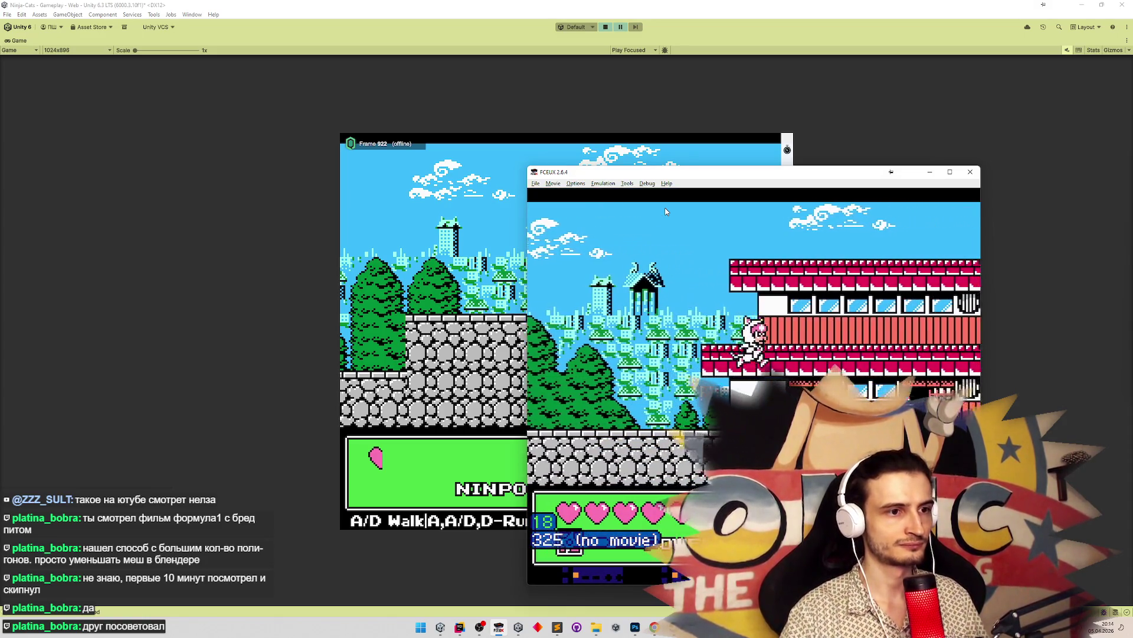
key("f")
key("Right")
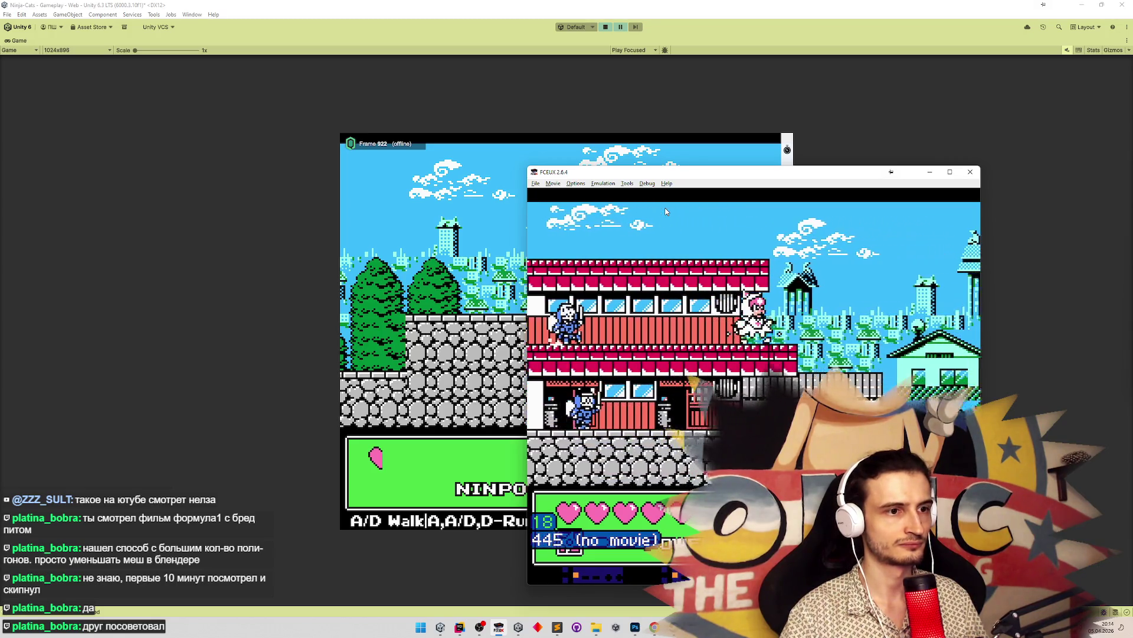
key("Right")
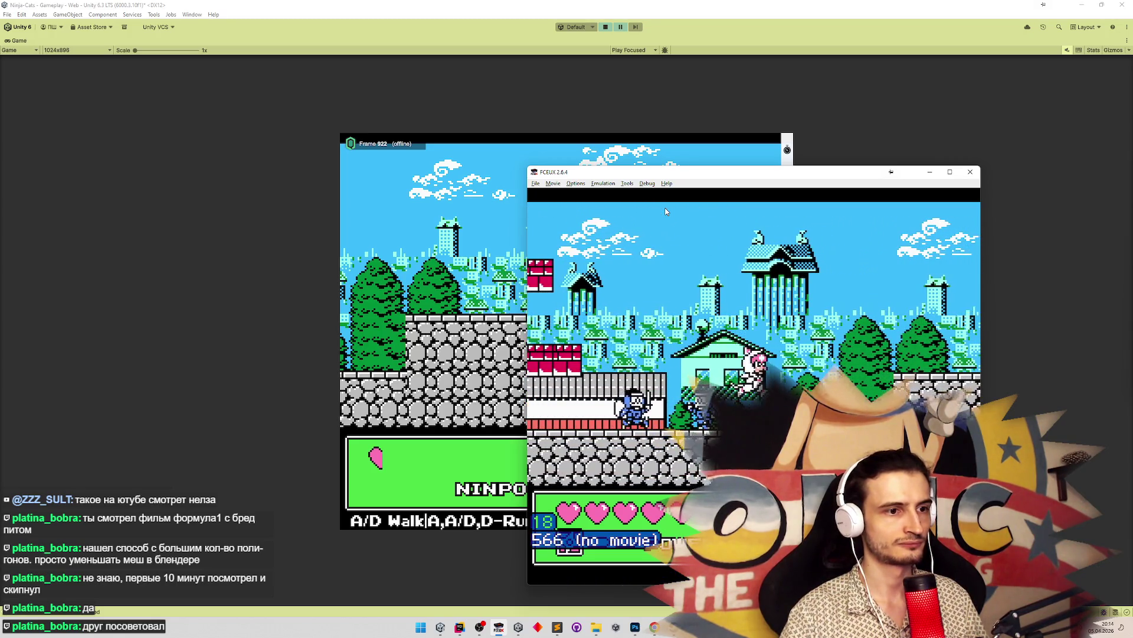
key("Right")
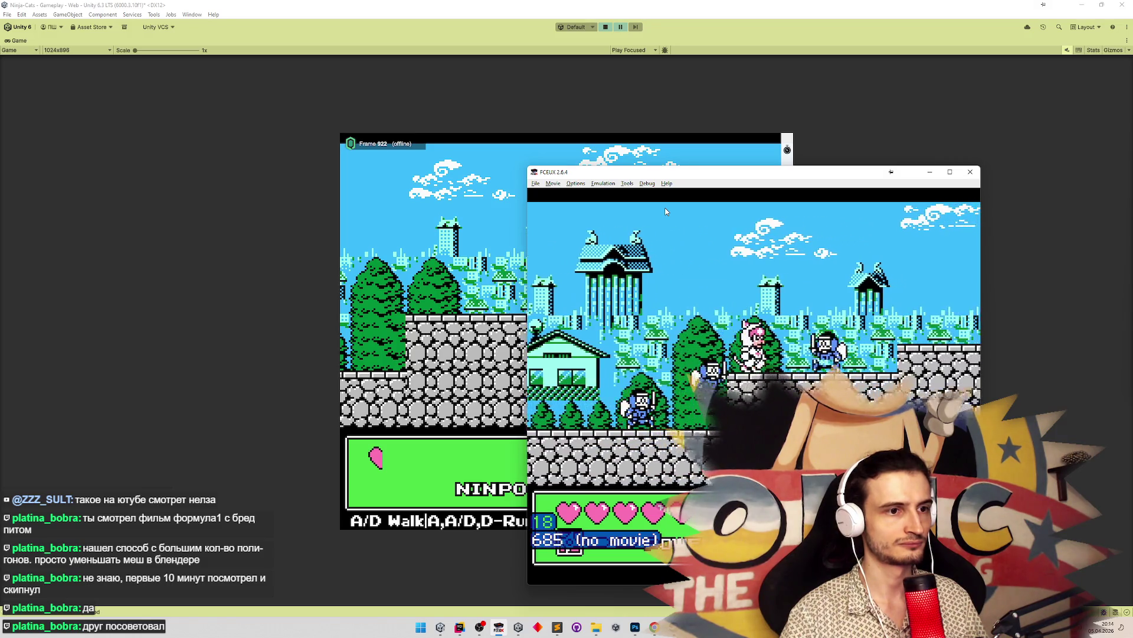
key("Right")
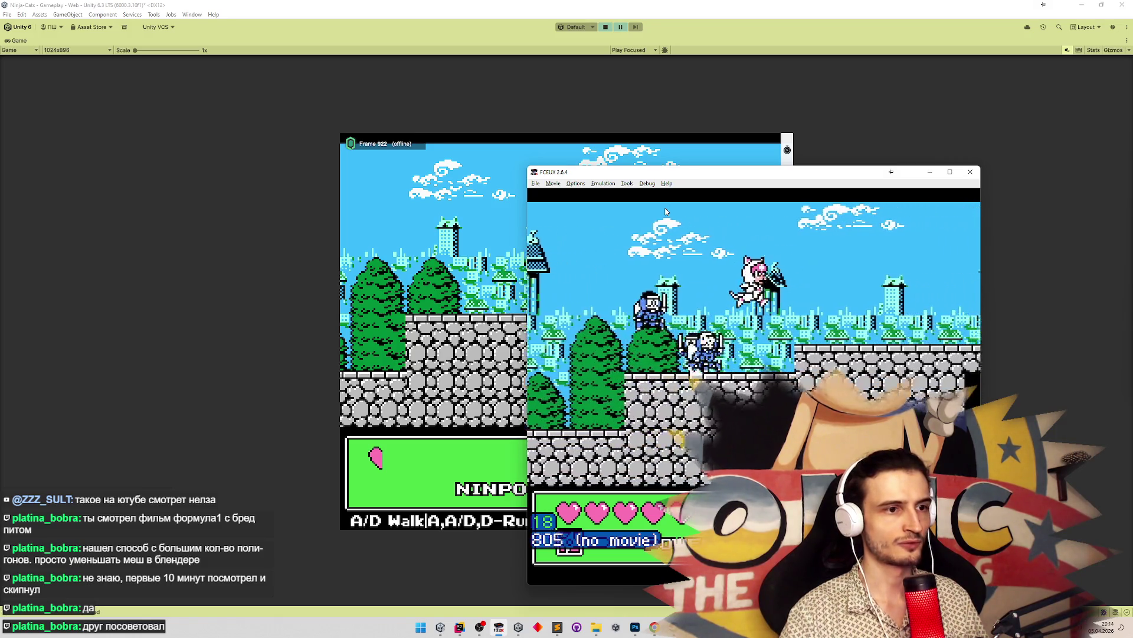
key("Right")
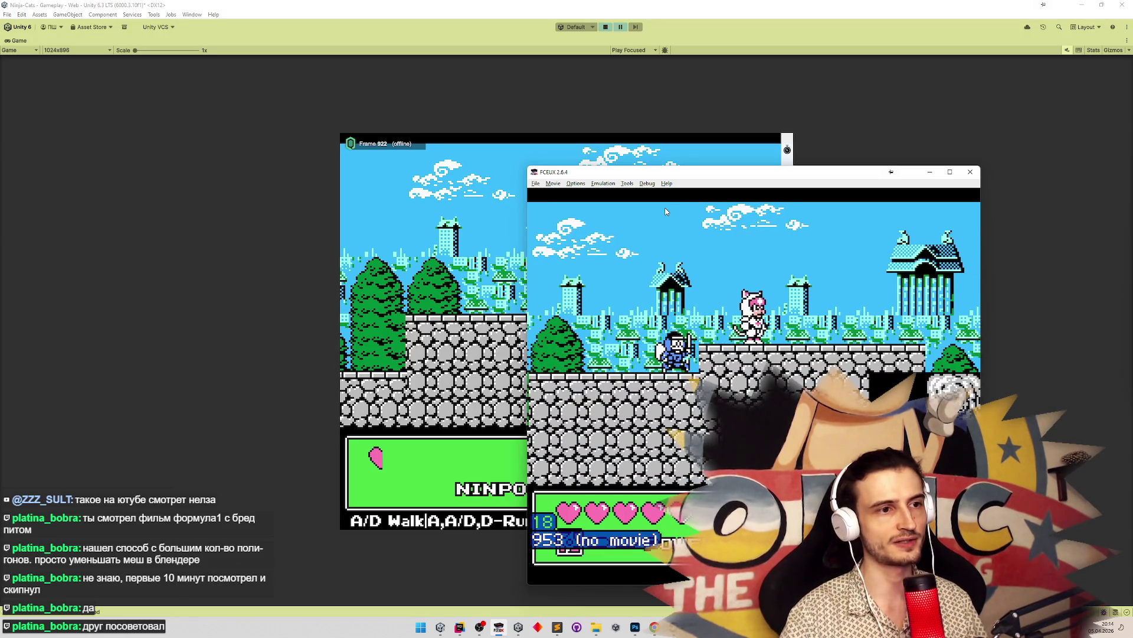
key("f")
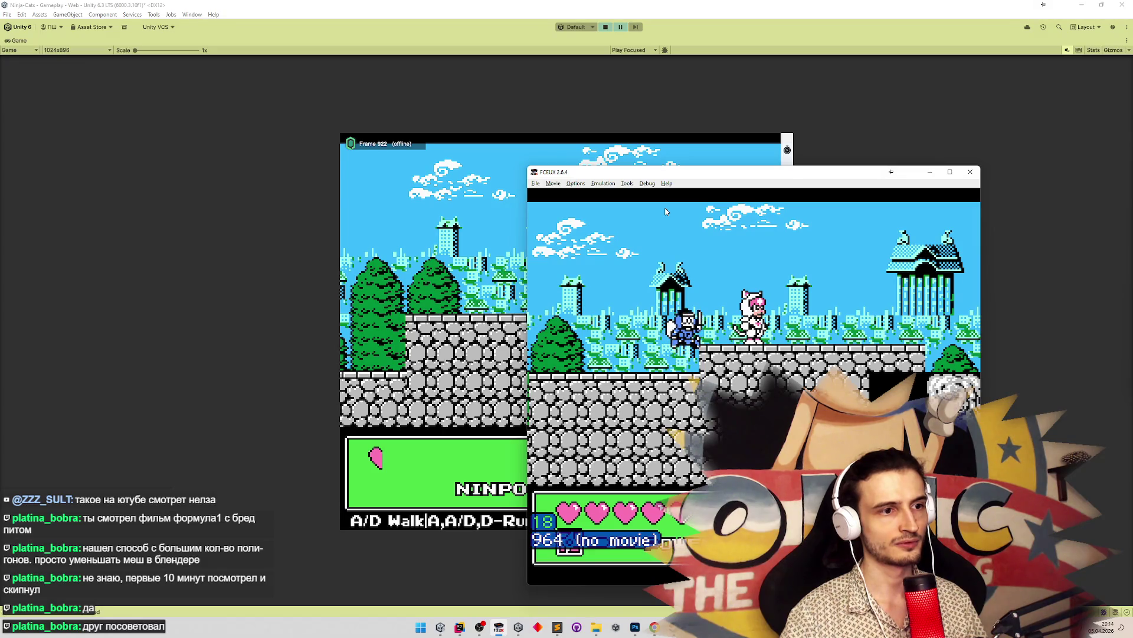